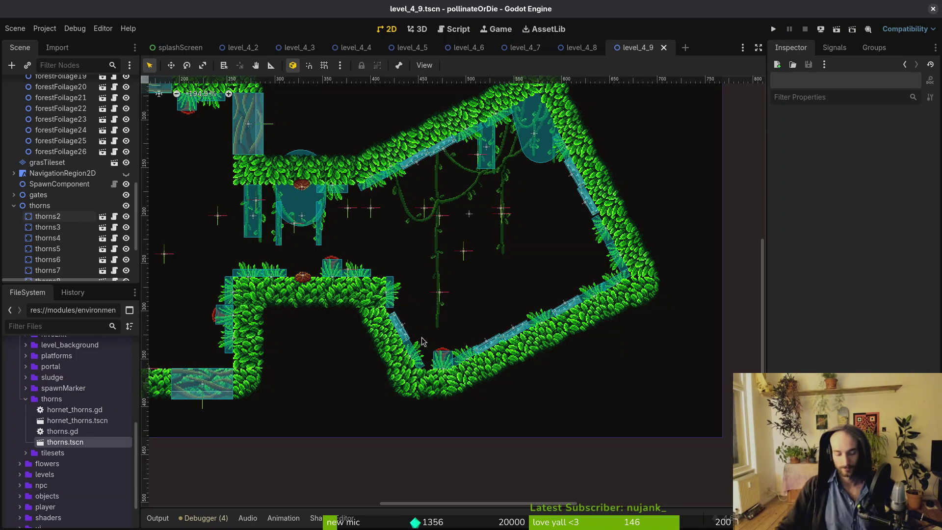
Collapse the thorns and decorations groups in level_4_9 and save the scene.
{"action": "scroll", "coordinate": [496, 273], "scroll_direction": "down", "scroll_amount": 2}
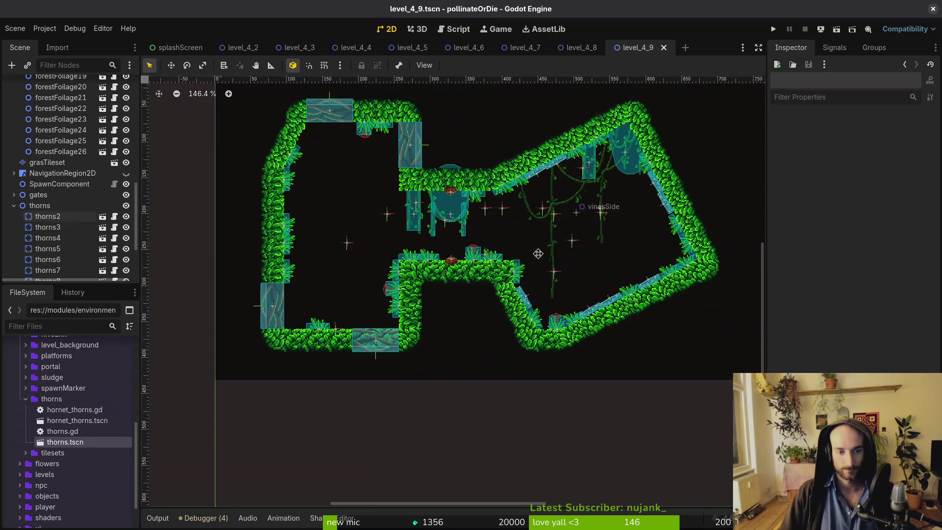
{"action": "left_click", "coordinate": [14, 206]}
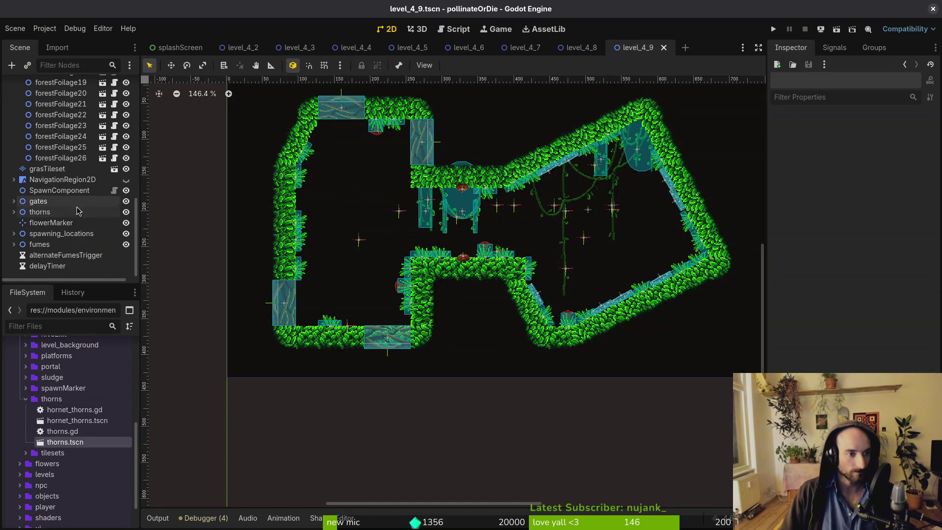
{"action": "scroll", "coordinate": [51, 157], "scroll_direction": "up", "scroll_amount": 3}
{"action": "scroll", "coordinate": [52, 157], "scroll_direction": "up", "scroll_amount": 5}
{"action": "left_click", "coordinate": [14, 107]}
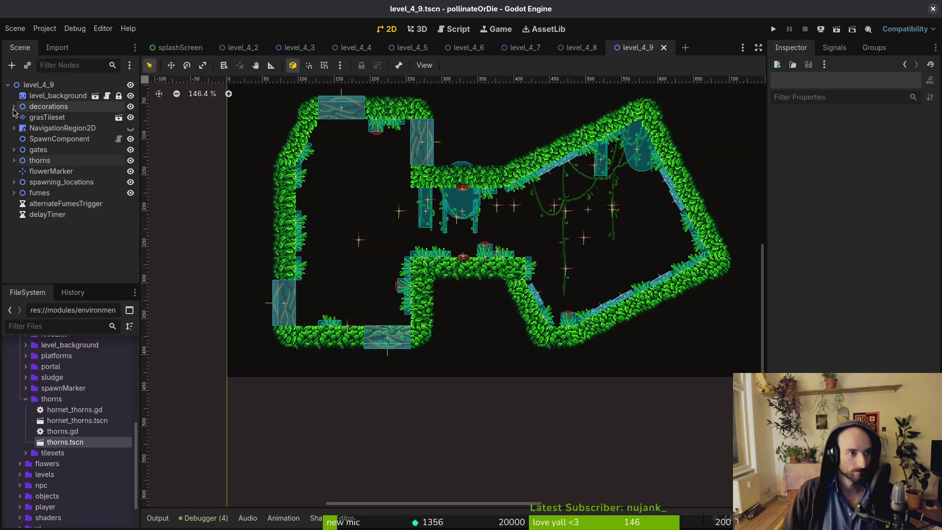
{"action": "key", "text": "ctrl+s"}
Hide wave2's spawn markers, then expand wave1 and select all seven of its markers.
{"action": "left_click", "coordinate": [13, 182]}
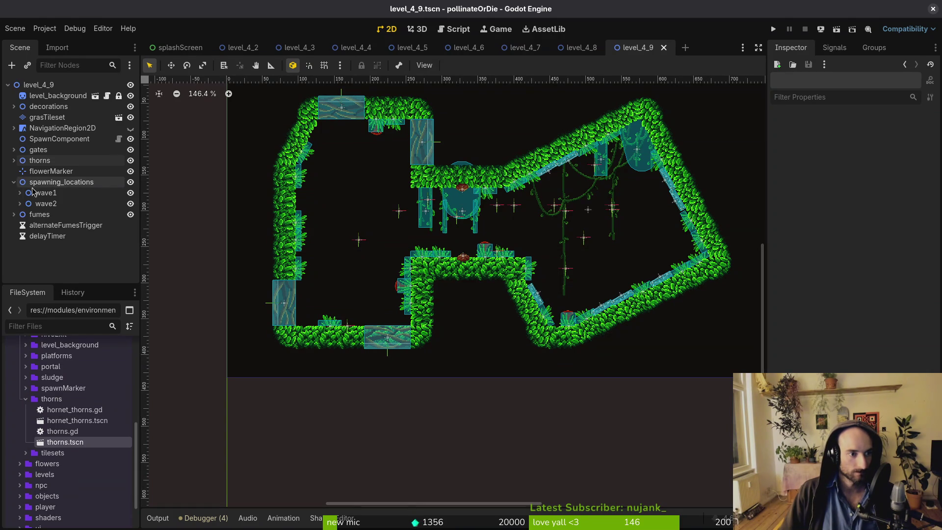
{"action": "left_click", "coordinate": [130, 204]}
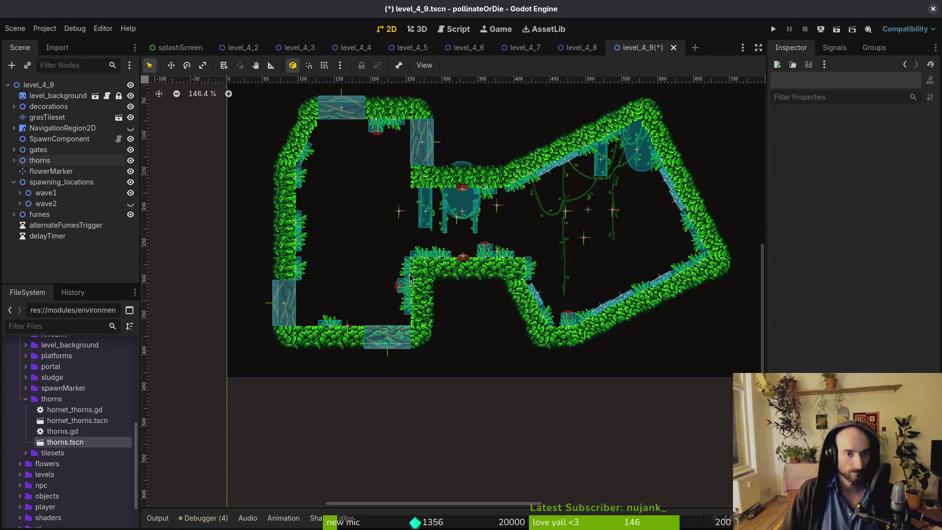
{"action": "left_click", "coordinate": [46, 193]}
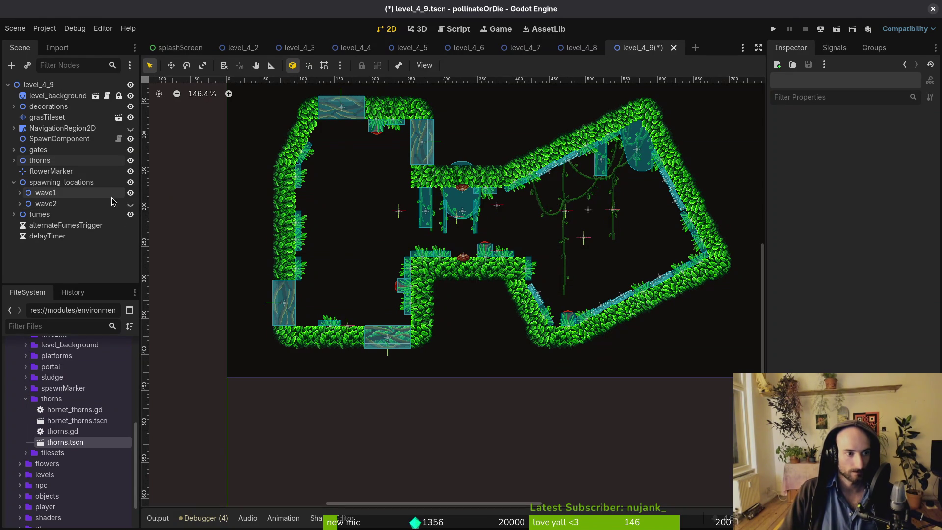
{"action": "left_click", "coordinate": [20, 193]}
{"action": "scroll", "coordinate": [78, 225], "scroll_direction": "down", "scroll_amount": 2}
{"action": "left_click", "coordinate": [78, 224]}
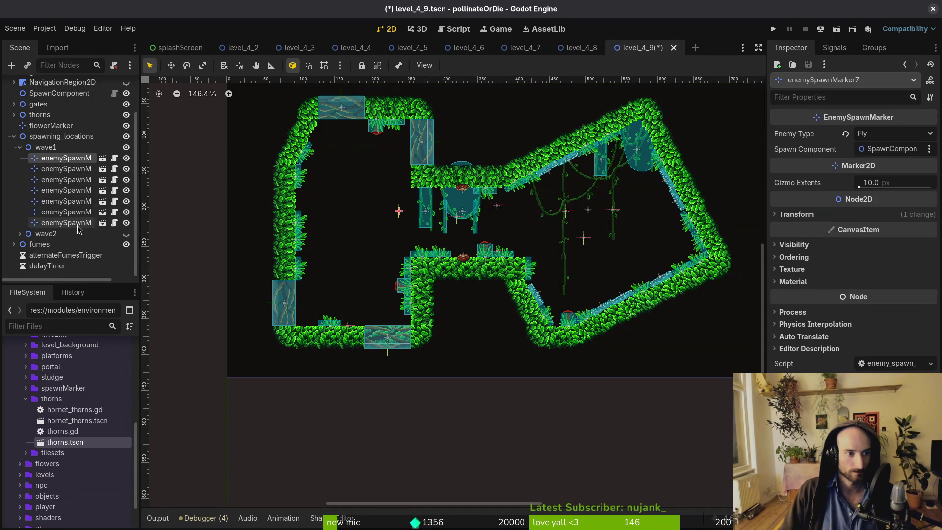
{"action": "left_click", "coordinate": [77, 224], "text": "shift"}
Shift the seven wave1 markers down-left, move enemySpawnMarker7 lower-left, and enable grid snapping.
{"action": "left_click_drag", "start_coordinate": [585, 241], "coordinate": [579, 257]}
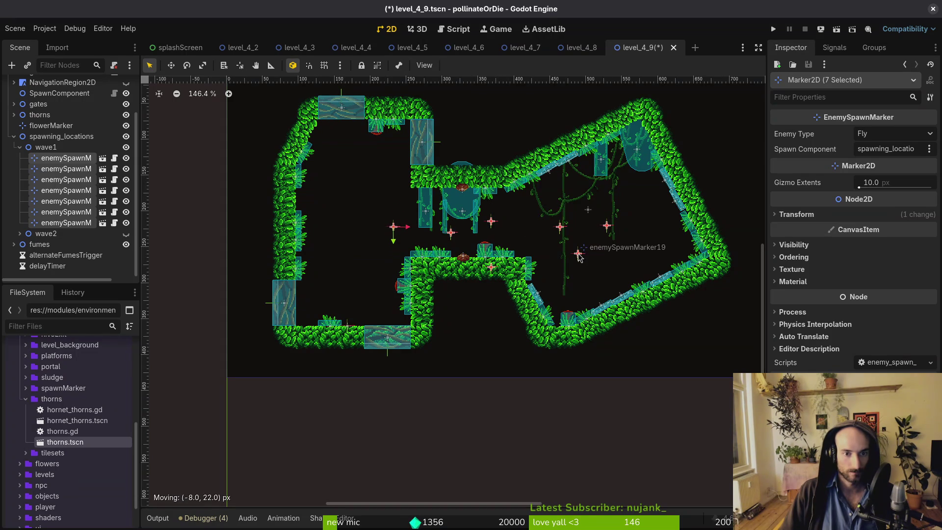
{"action": "left_click", "coordinate": [520, 236]}
{"action": "scroll", "coordinate": [384, 231], "scroll_direction": "up", "scroll_amount": 5}
{"action": "mouse_move", "coordinate": [373, 229]}
{"action": "left_mouse_down"}
{"action": "mouse_move", "coordinate": [290, 332]}
{"action": "mouse_move", "coordinate": [306, 294]}
{"action": "left_mouse_up"}
{"action": "key", "text": "shift+g"}
{"action": "scroll", "coordinate": [358, 289], "scroll_direction": "down", "scroll_amount": 4}
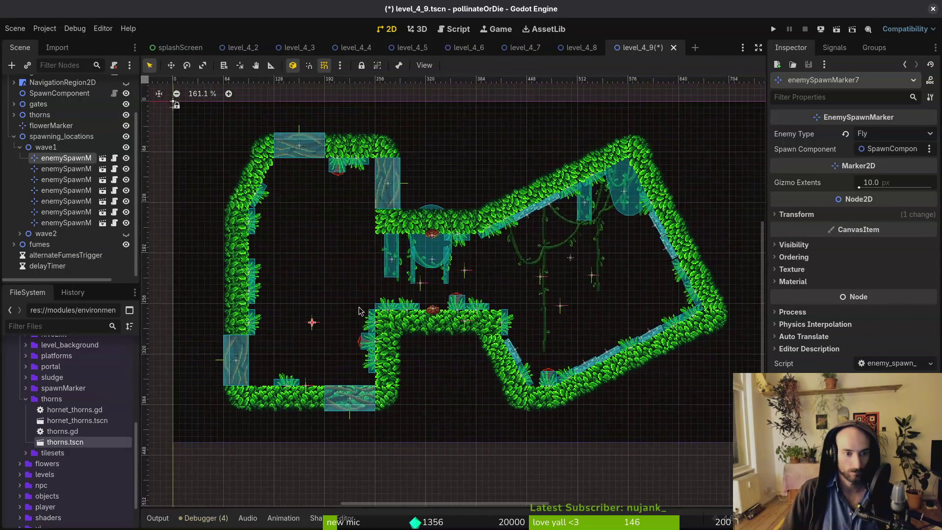
Move markers 8 and 10 into the left room and markers 11 and 19 toward the middle.
{"action": "left_click_drag", "start_coordinate": [421, 283], "coordinate": [312, 272]}
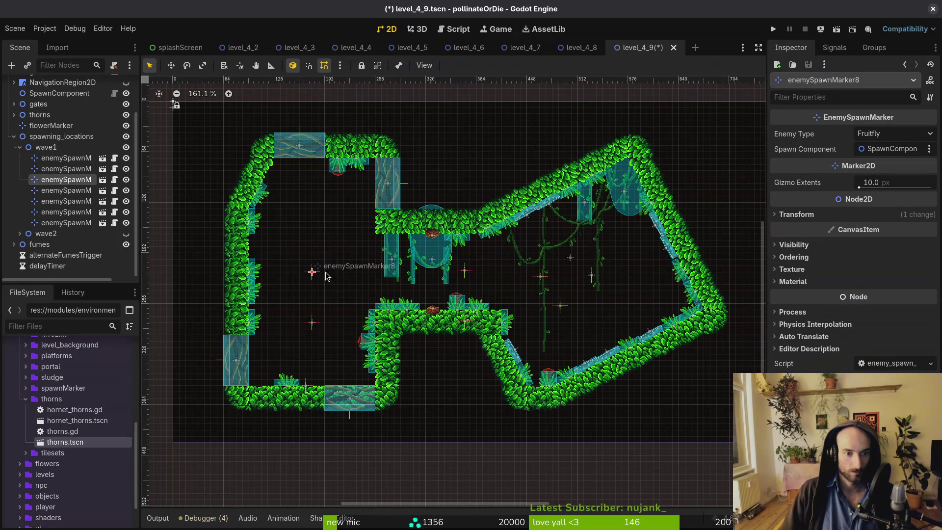
{"action": "mouse_move", "coordinate": [465, 271]}
{"action": "left_mouse_down"}
{"action": "mouse_move", "coordinate": [316, 231]}
{"action": "mouse_move", "coordinate": [312, 215]}
{"action": "left_mouse_up"}
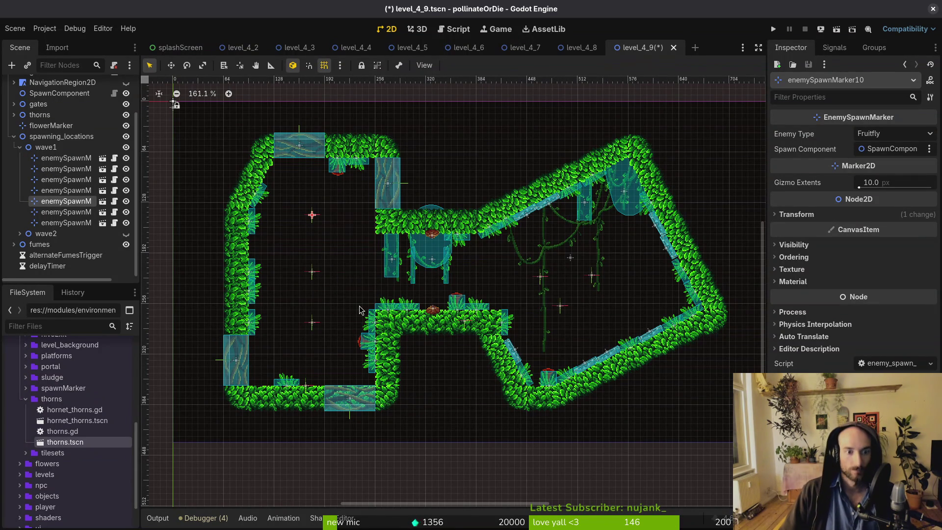
{"action": "left_click", "coordinate": [540, 276]}
{"action": "left_click_drag", "start_coordinate": [539, 276], "coordinate": [413, 278]}
{"action": "mouse_move", "coordinate": [559, 306]}
{"action": "left_mouse_down"}
{"action": "mouse_move", "coordinate": [440, 274]}
{"action": "mouse_move", "coordinate": [459, 279]}
{"action": "left_mouse_up"}
Set one marker's enemy type to Fly and enemySpawnMarker11's to Fruitfly.
{"action": "left_click", "coordinate": [893, 133]}
{"action": "left_click", "coordinate": [878, 150]}
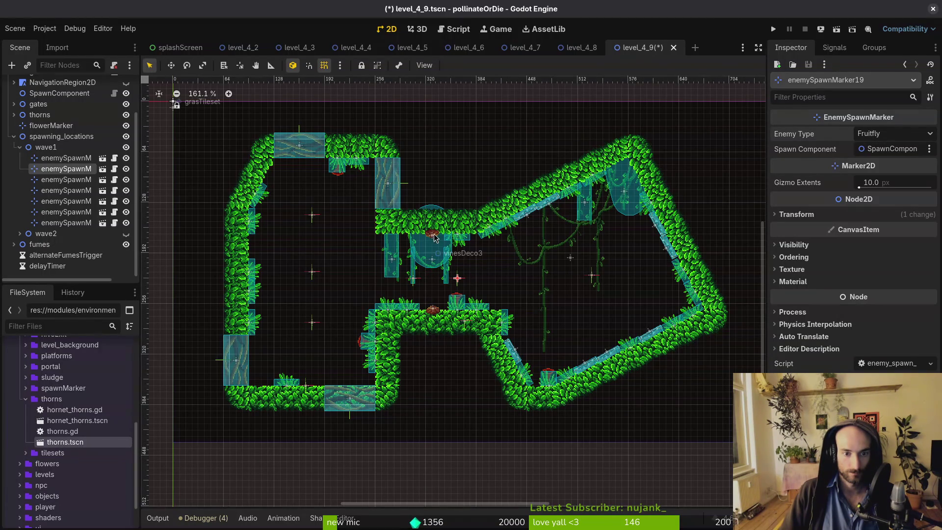
{"action": "left_click", "coordinate": [413, 278]}
{"action": "left_click", "coordinate": [902, 136]}
{"action": "left_click", "coordinate": [883, 149]}
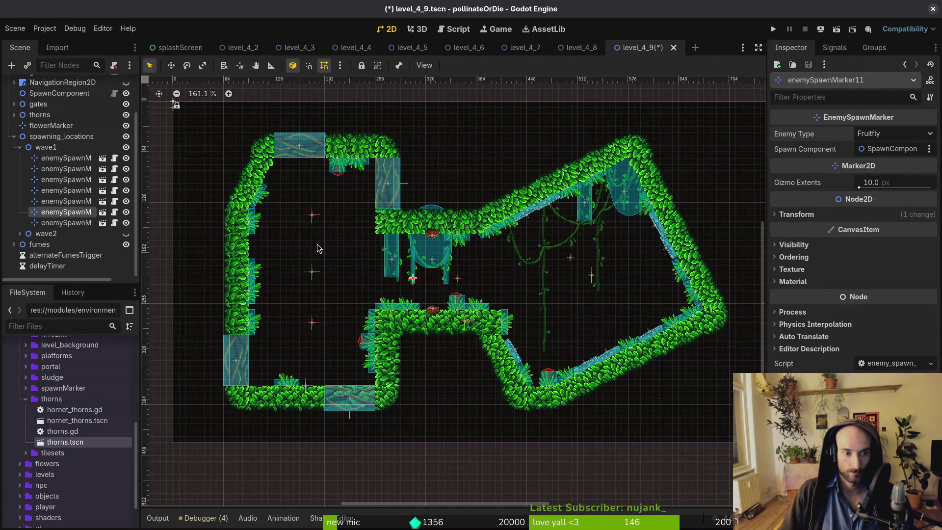
Lower enemySpawnMarker7 slightly and check two other spawn markers.
{"action": "left_click", "coordinate": [312, 322]}
{"action": "left_click_drag", "start_coordinate": [312, 322], "coordinate": [313, 329]}
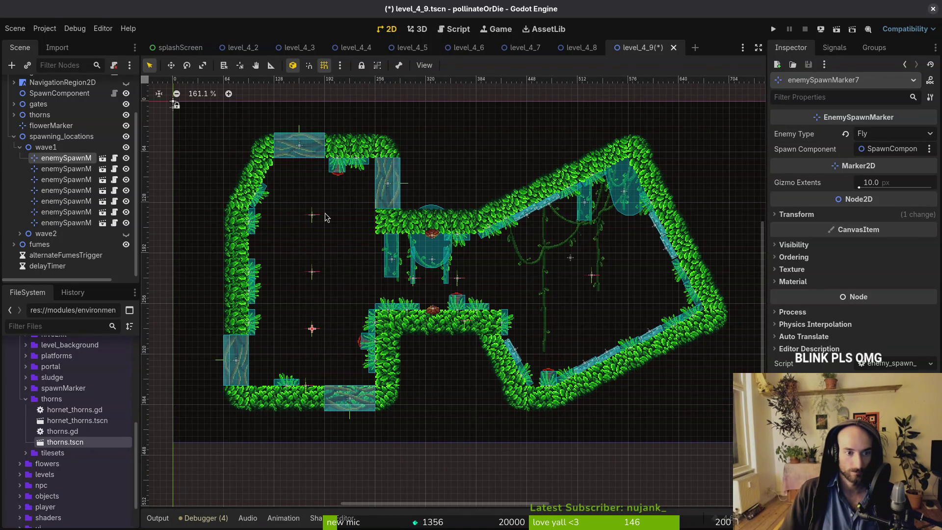
{"action": "left_click", "coordinate": [316, 219]}
{"action": "left_click", "coordinate": [317, 273]}
Save the scene and make enemySpawnMarker10 spawn a Fly.
{"action": "left_click", "coordinate": [322, 279]}
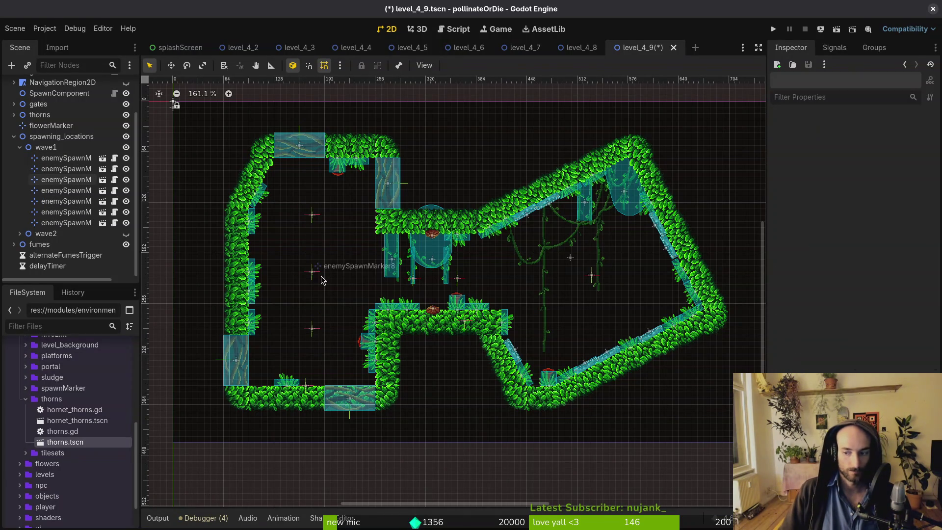
{"action": "key", "text": "ctrl+s"}
{"action": "left_click", "coordinate": [312, 215]}
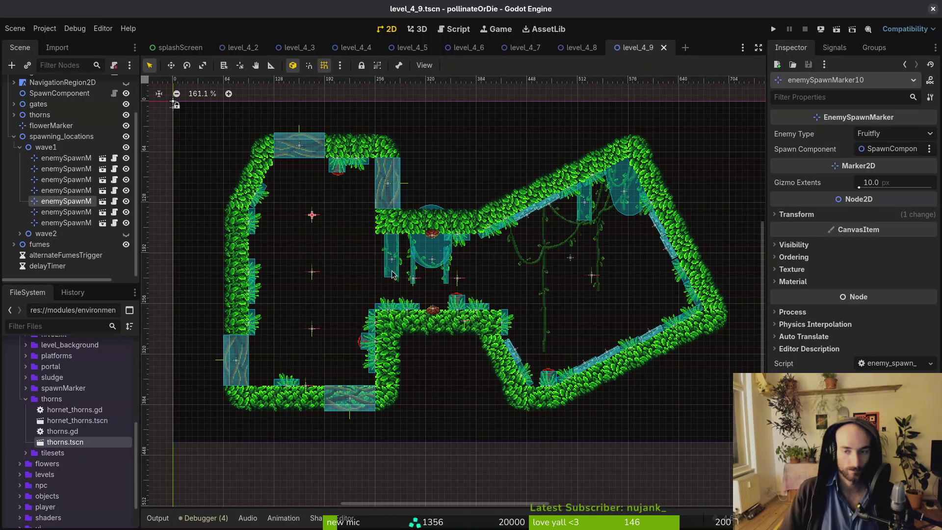
{"action": "left_click", "coordinate": [863, 134]}
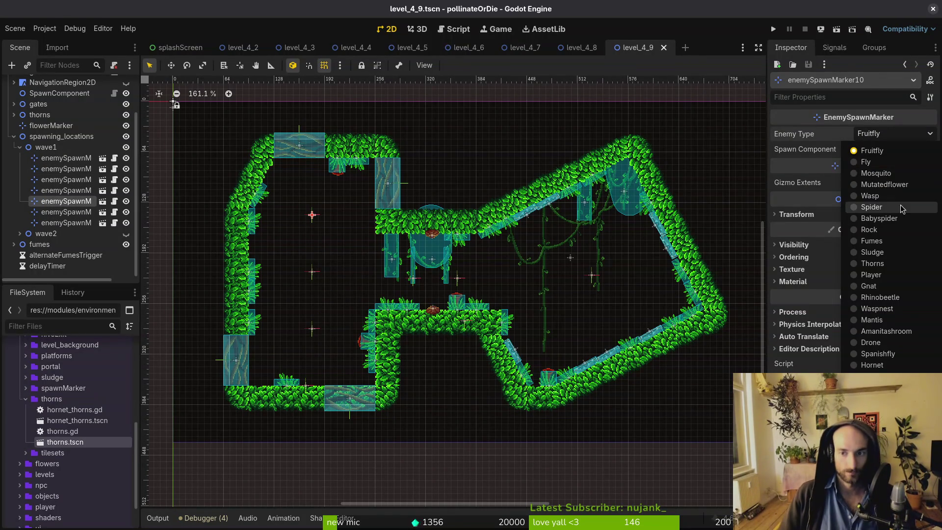
{"action": "left_click", "coordinate": [865, 161]}
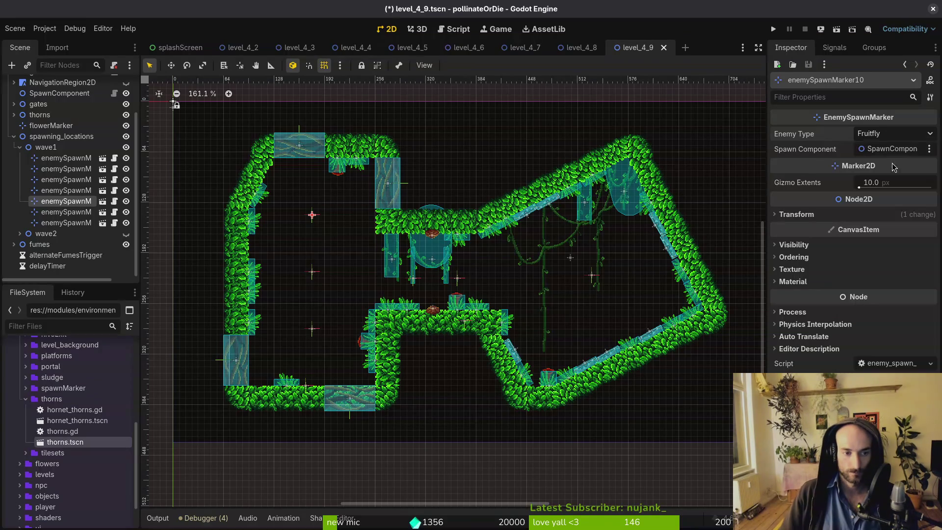
Keep enemySpawnMarker8 as Fruitfly and nudge markers 8 and 11 into place.
{"action": "left_click", "coordinate": [312, 332]}
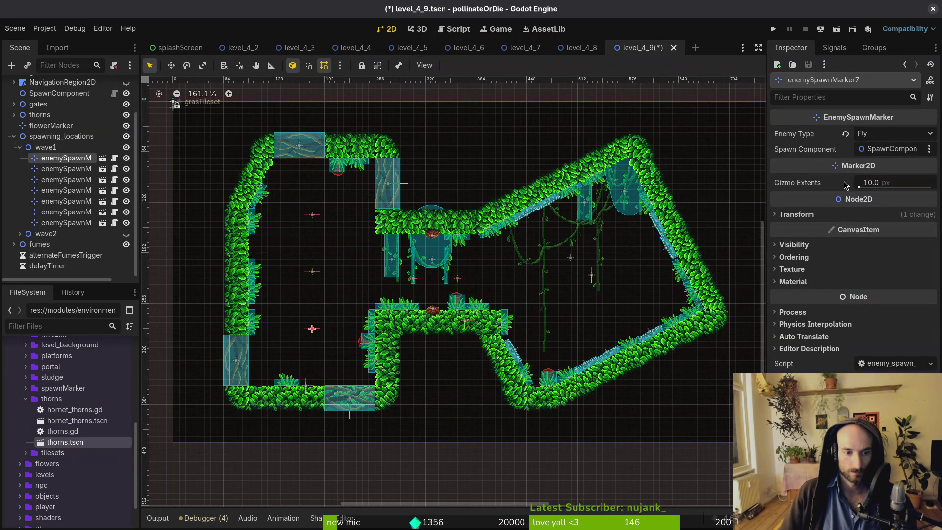
{"action": "left_click", "coordinate": [312, 273]}
{"action": "left_click", "coordinate": [893, 137]}
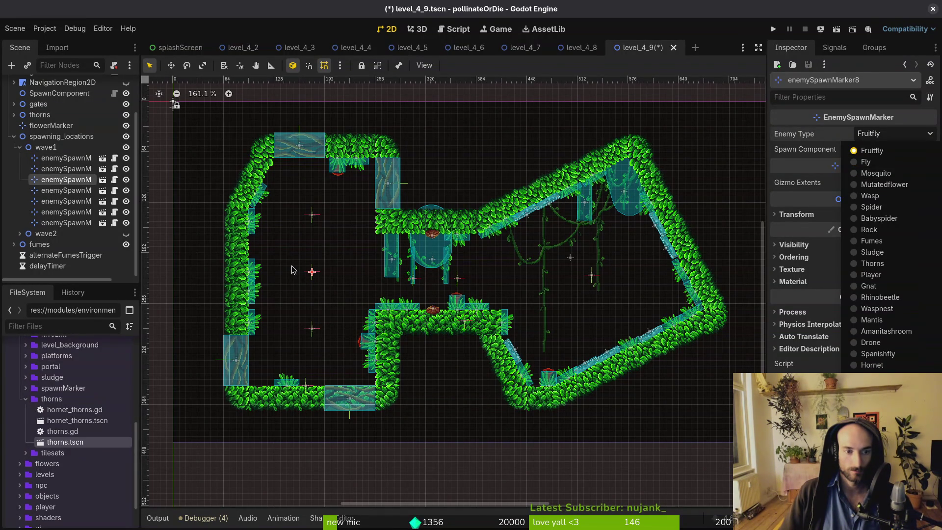
{"action": "left_click", "coordinate": [303, 277]}
{"action": "mouse_move", "coordinate": [312, 271]}
{"action": "left_mouse_down"}
{"action": "mouse_move", "coordinate": [342, 276]}
{"action": "mouse_move", "coordinate": [312, 278]}
{"action": "left_mouse_up"}
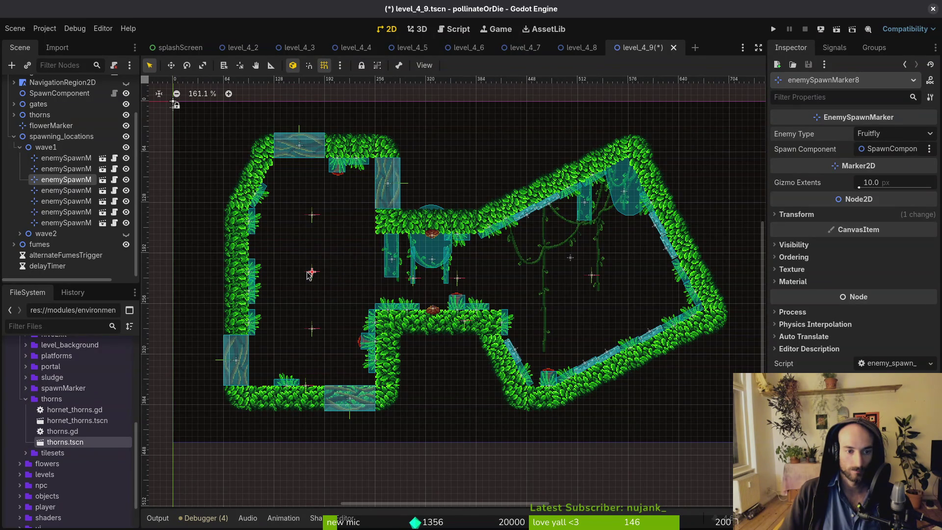
{"action": "mouse_move", "coordinate": [415, 283]}
{"action": "left_mouse_down"}
{"action": "mouse_move", "coordinate": [402, 284]}
{"action": "mouse_move", "coordinate": [468, 282]}
{"action": "left_mouse_up"}
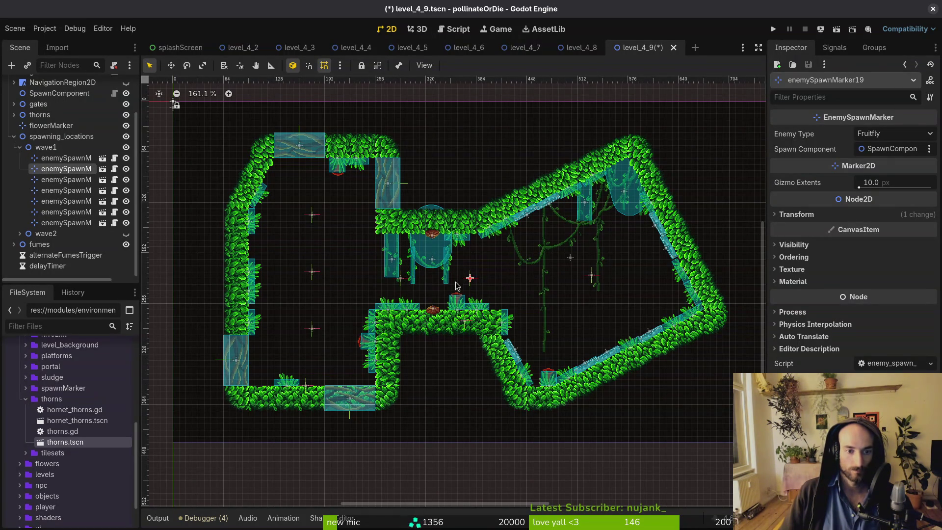
{"action": "left_click", "coordinate": [311, 272]}
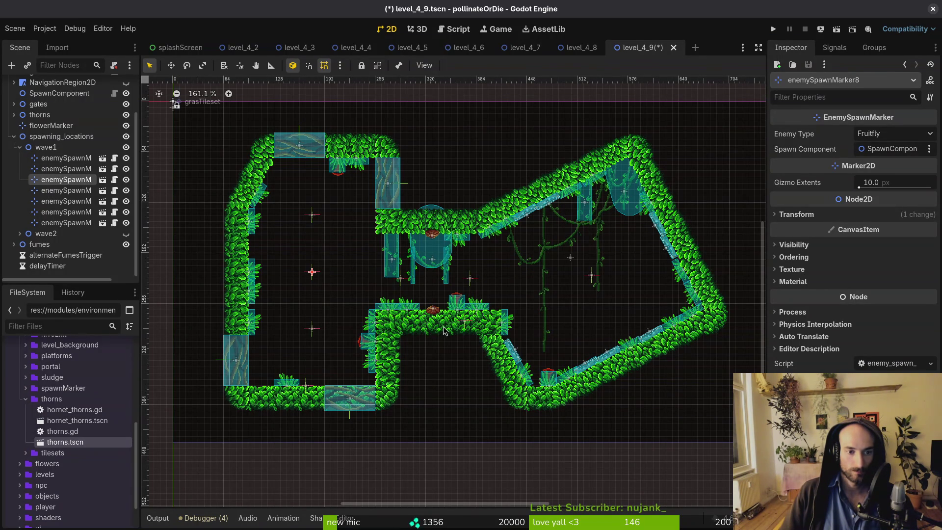
Make enemySpawnMarker9 spawn a Spanishfly, paste a copy into the vine area, and save.
{"action": "left_click_drag", "start_coordinate": [601, 281], "coordinate": [594, 277]}
{"action": "left_click", "coordinate": [895, 134]}
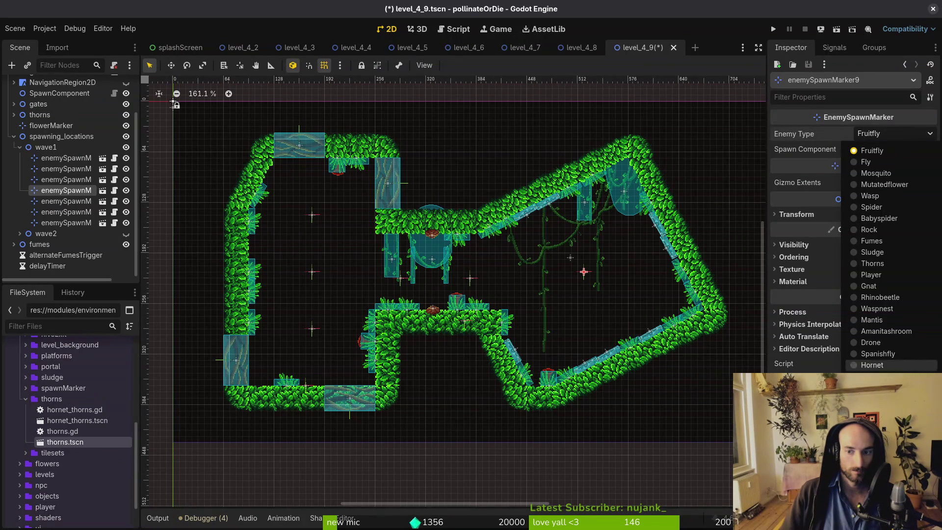
{"action": "left_click", "coordinate": [890, 354]}
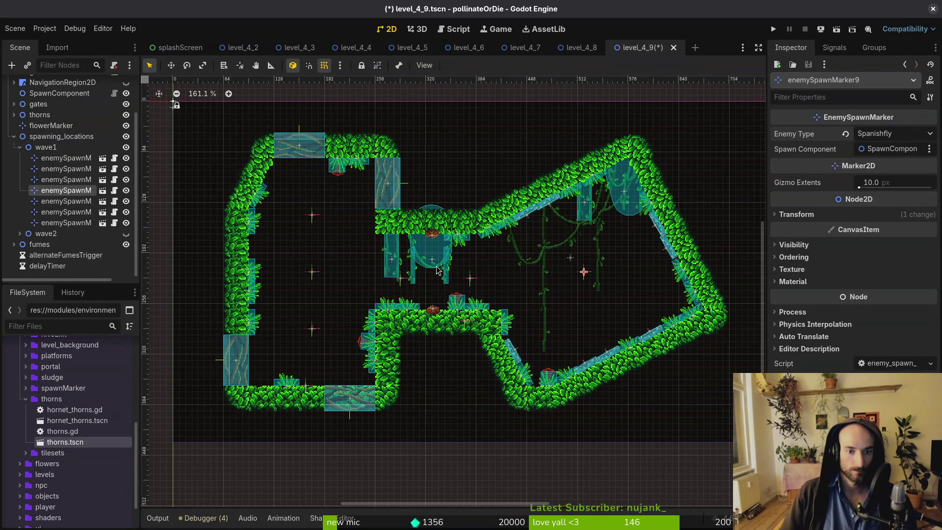
{"action": "key", "text": "ctrl+v"}
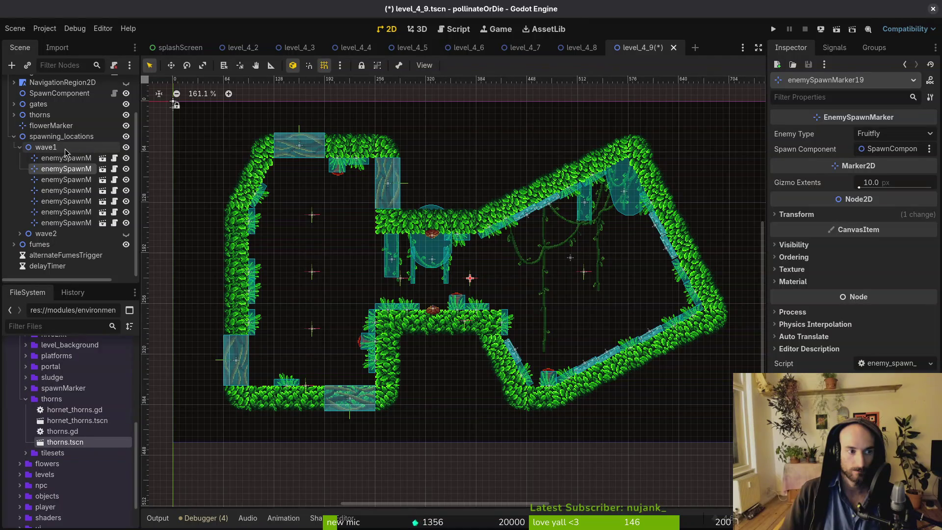
{"action": "left_click_drag", "start_coordinate": [473, 285], "coordinate": [576, 286]}
{"action": "key", "text": "ctrl+s"}
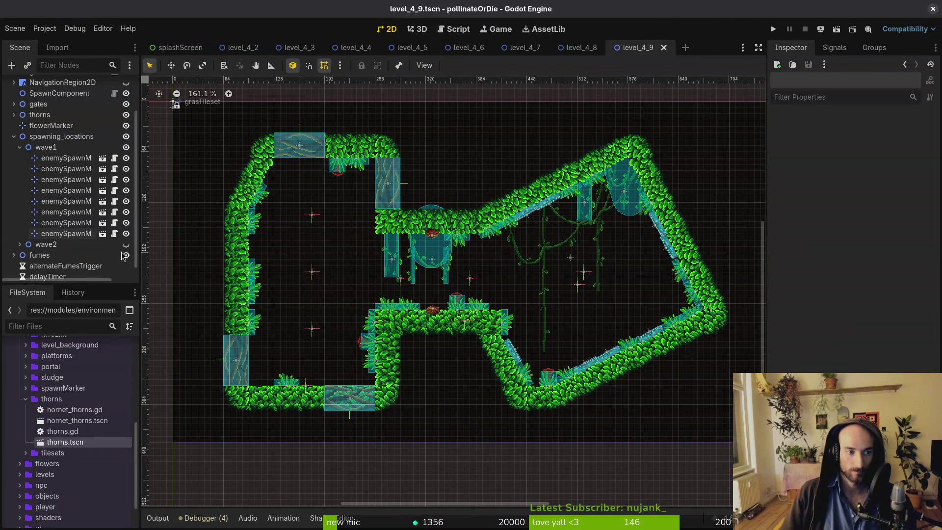
Delete enemySpawnMarker12, then hide and collapse the wave1 group.
{"action": "left_click", "coordinate": [79, 223]}
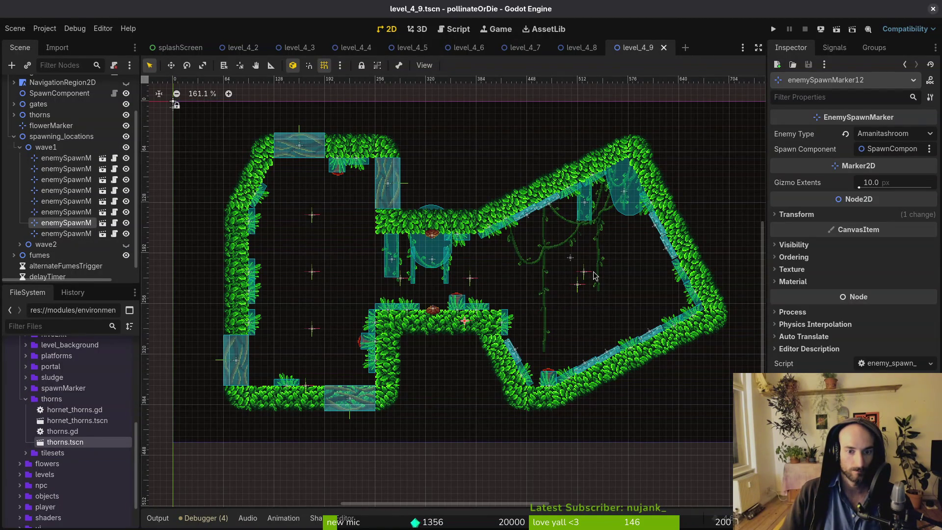
{"action": "left_click_drag", "start_coordinate": [484, 330], "coordinate": [608, 300]}
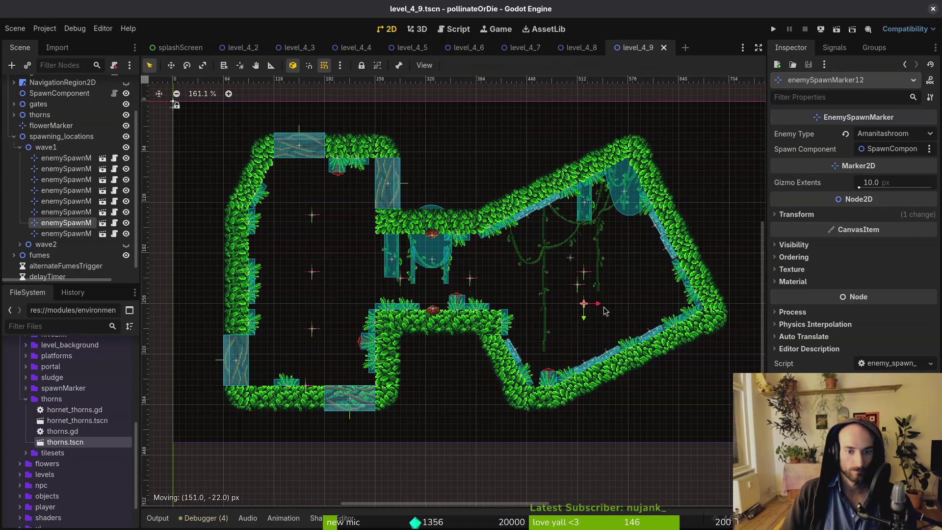
{"action": "key", "text": "Delete"}
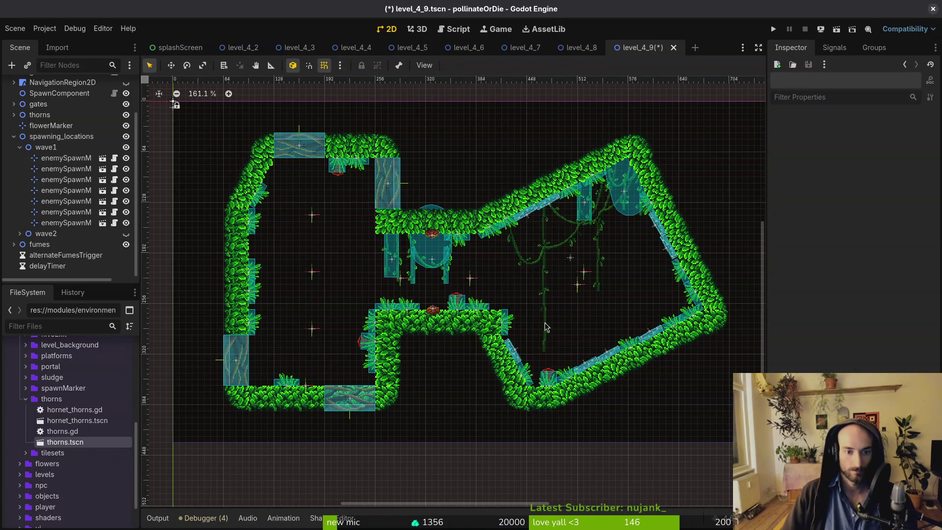
{"action": "left_click", "coordinate": [63, 158]}
{"action": "left_click", "coordinate": [61, 223], "text": "shift"}
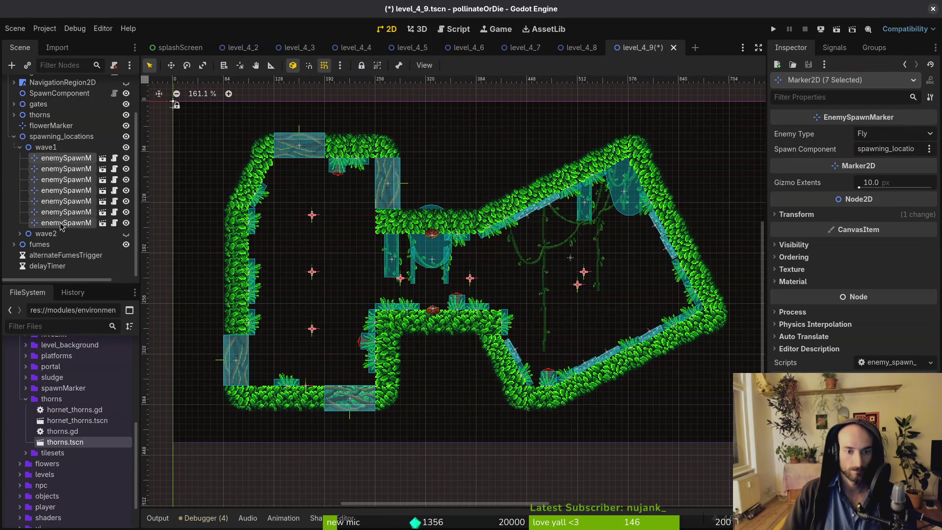
{"action": "left_click", "coordinate": [127, 148]}
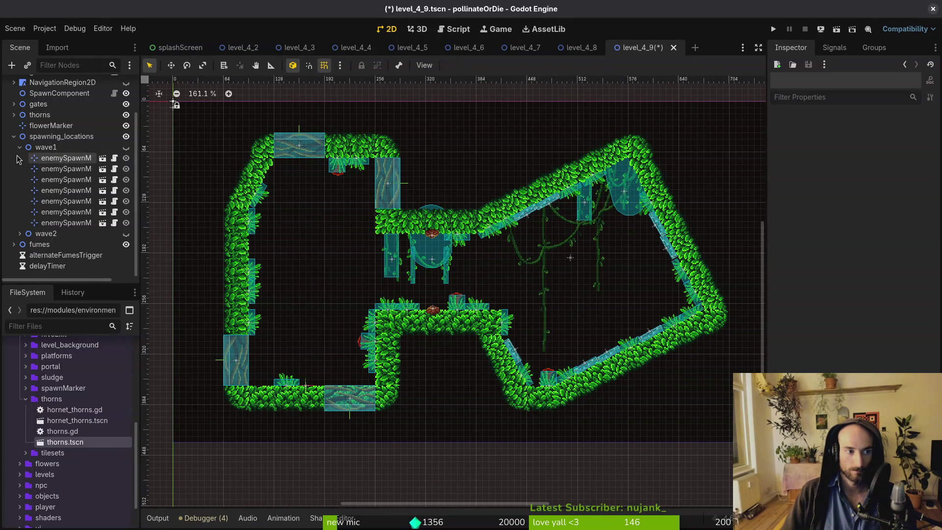
{"action": "left_click", "coordinate": [19, 147]}
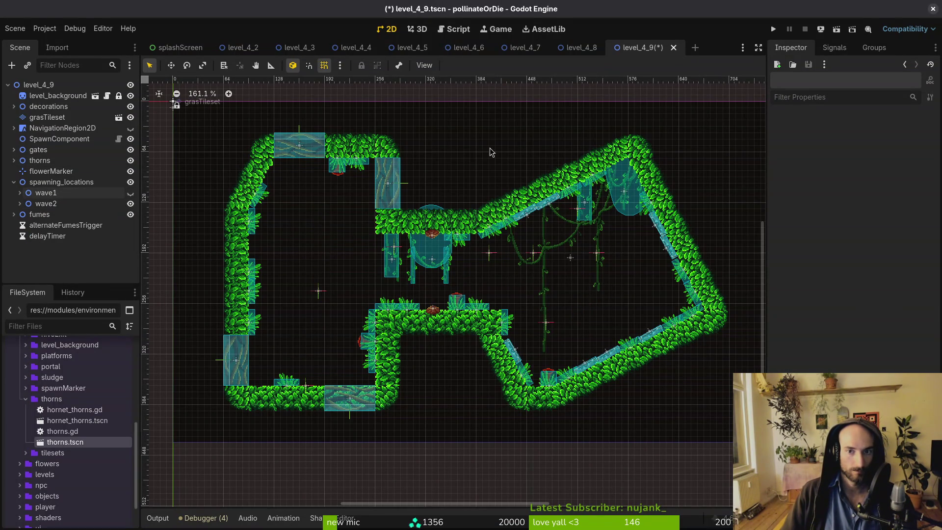
Collapse level_4_8's decorations group and save level_4_8.
{"action": "left_click", "coordinate": [581, 47]}
{"action": "scroll", "coordinate": [75, 185], "scroll_direction": "down", "scroll_amount": 3}
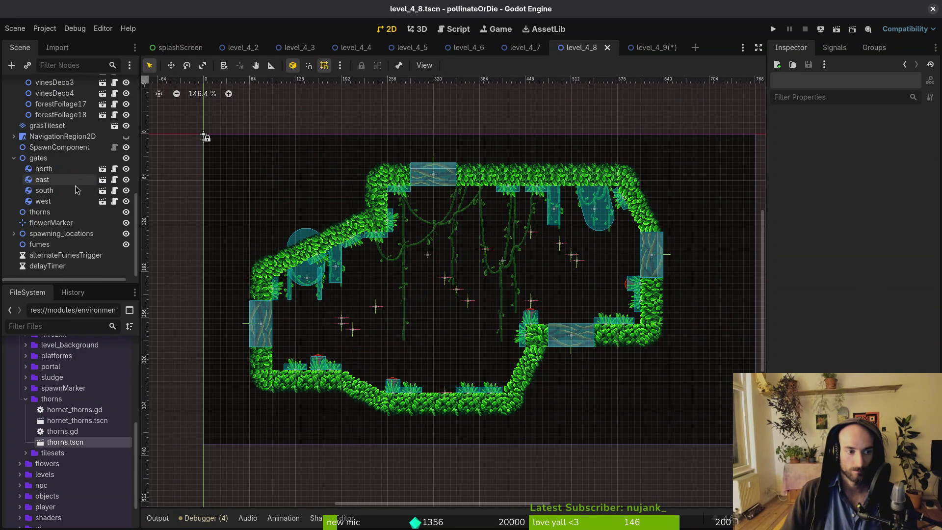
{"action": "scroll", "coordinate": [75, 185], "scroll_direction": "up", "scroll_amount": 10}
{"action": "left_click", "coordinate": [14, 108]}
{"action": "key", "text": "ctrl+s"}
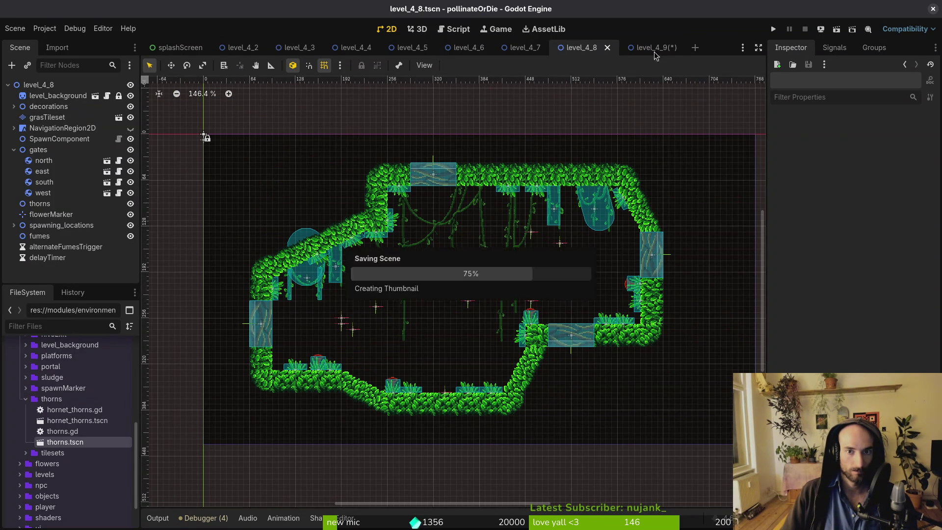
In level_4_9, select all seven wave2 markers and move them down-right together.
{"action": "left_click", "coordinate": [653, 47]}
{"action": "scroll", "coordinate": [70, 204], "scroll_direction": "down", "scroll_amount": 2}
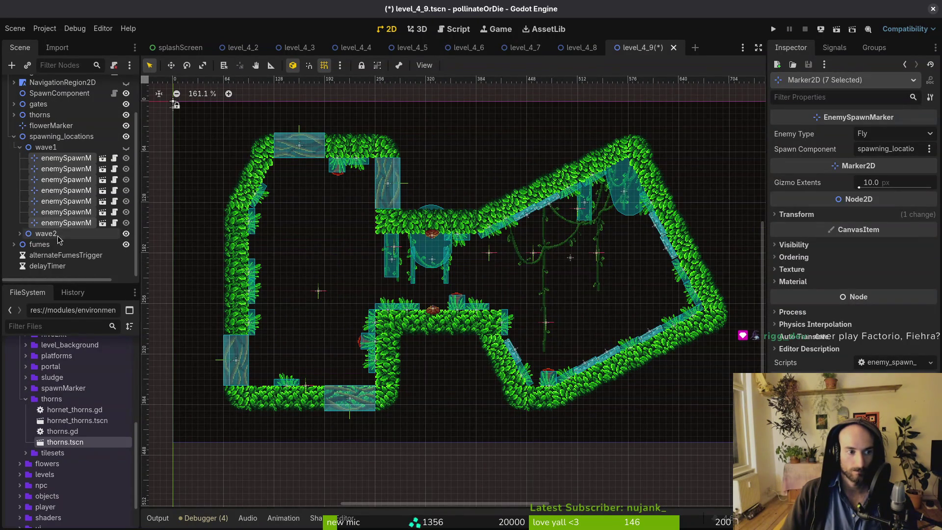
{"action": "left_click", "coordinate": [20, 233]}
{"action": "left_click", "coordinate": [66, 233]}
{"action": "left_click", "coordinate": [66, 169], "text": "shift"}
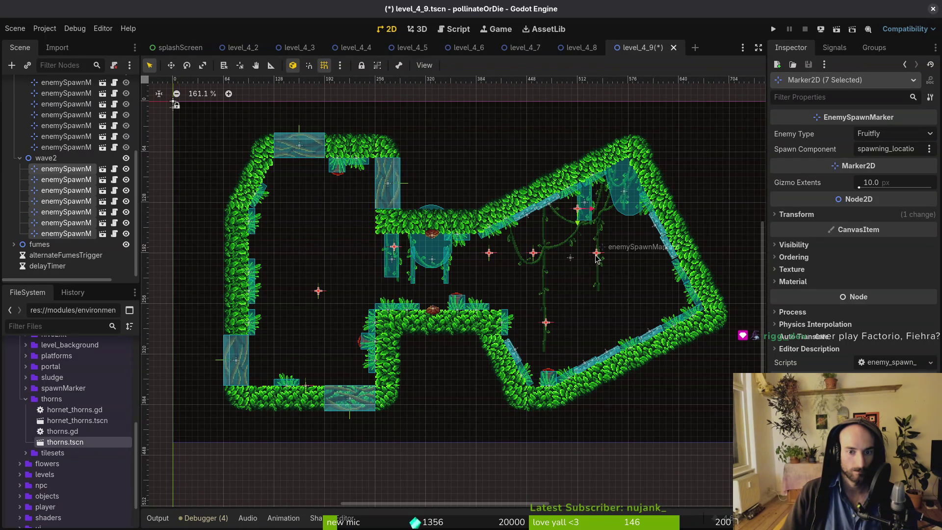
{"action": "mouse_move", "coordinate": [598, 258]}
{"action": "left_mouse_down"}
{"action": "mouse_move", "coordinate": [625, 272]}
{"action": "mouse_move", "coordinate": [624, 291]}
{"action": "left_mouse_up"}
{"action": "left_click", "coordinate": [613, 335]}
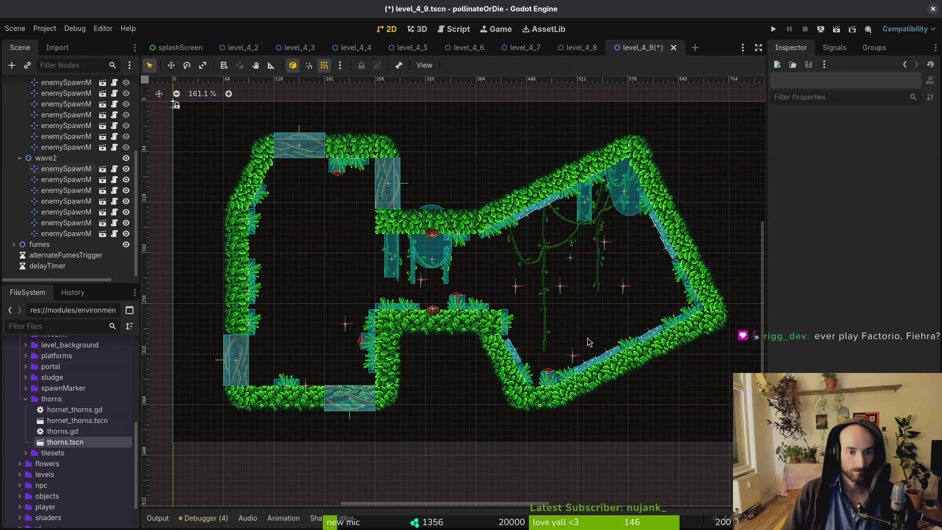
Move wave2's enemySpawnMarker7 upward and save level_4_9.
{"action": "scroll", "coordinate": [613, 335], "scroll_direction": "up", "scroll_amount": 3}
{"action": "left_click_drag", "start_coordinate": [568, 360], "coordinate": [563, 315]}
{"action": "left_click", "coordinate": [563, 316]}
{"action": "scroll", "coordinate": [563, 316], "scroll_direction": "down", "scroll_amount": 2}
{"action": "key", "text": "ctrl+s"}
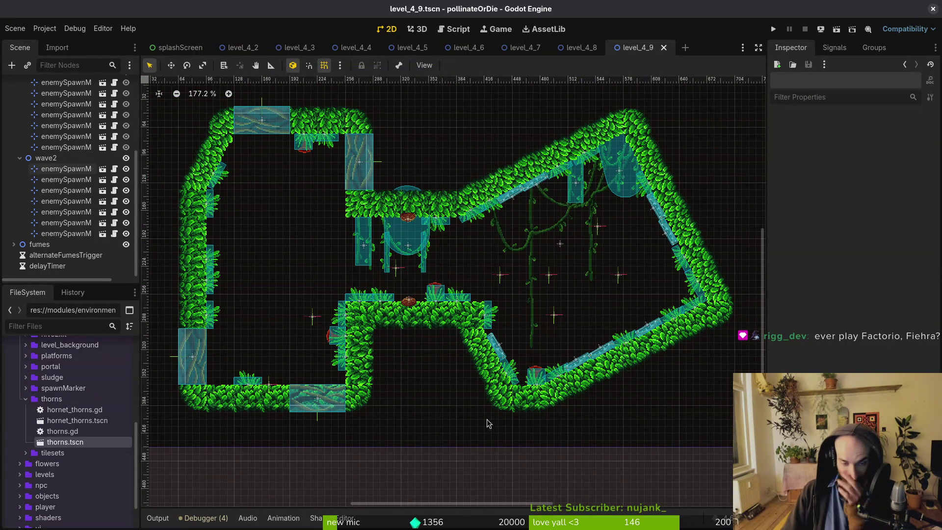
Reposition markers 10, 12 and 9, keeping enemySpawnMarker9 as Fly.
{"action": "scroll", "coordinate": [441, 285], "scroll_direction": "left", "scroll_amount": 2}
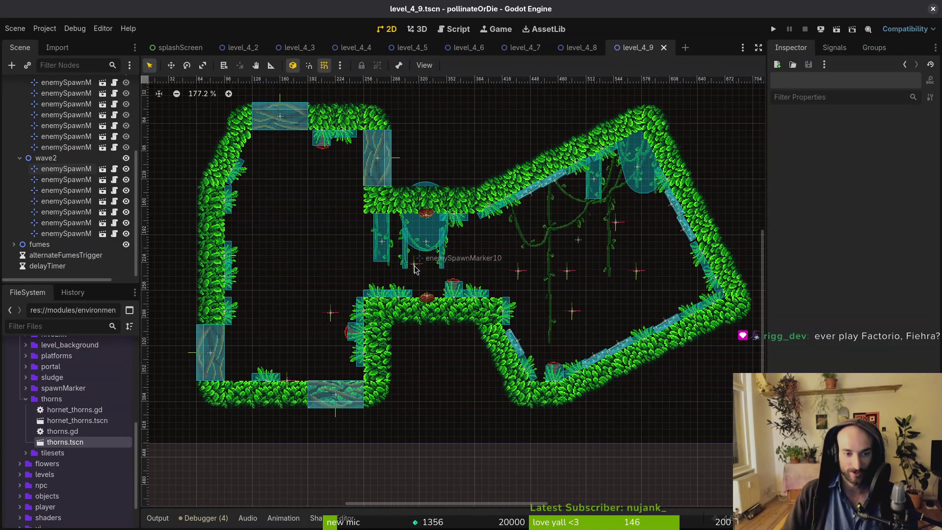
{"action": "mouse_move", "coordinate": [417, 269]}
{"action": "left_mouse_down"}
{"action": "mouse_move", "coordinate": [429, 270]}
{"action": "mouse_move", "coordinate": [372, 264]}
{"action": "left_mouse_up"}
{"action": "left_click_drag", "start_coordinate": [520, 277], "coordinate": [483, 264]}
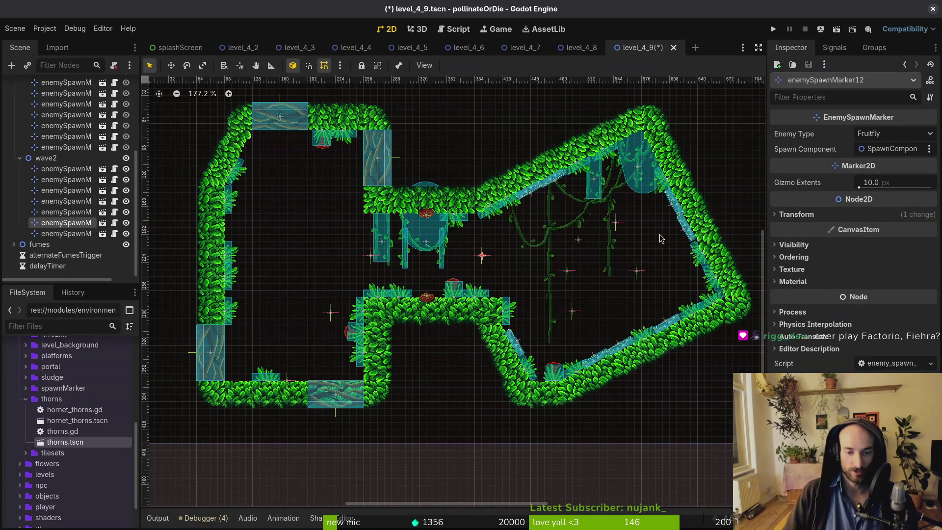
{"action": "left_click", "coordinate": [889, 134]}
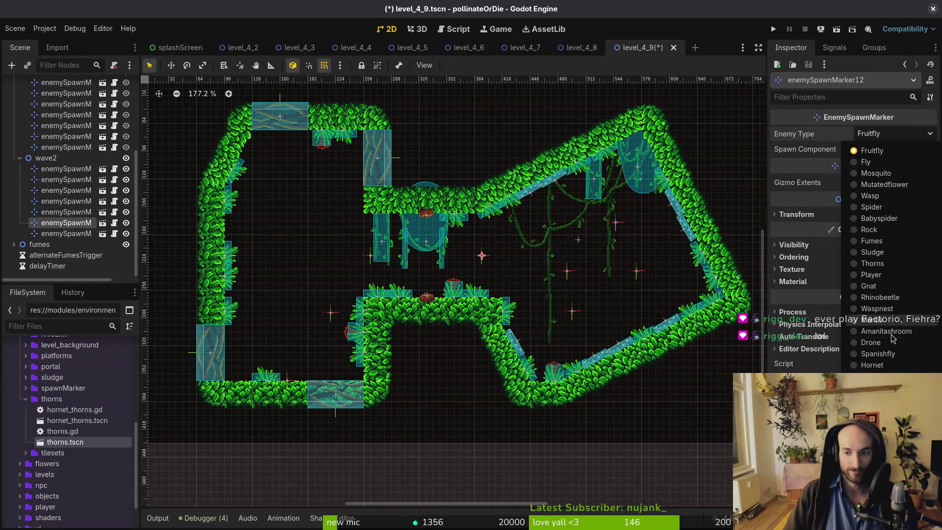
{"action": "left_click", "coordinate": [585, 280]}
{"action": "left_click_drag", "start_coordinate": [573, 271], "coordinate": [594, 258]}
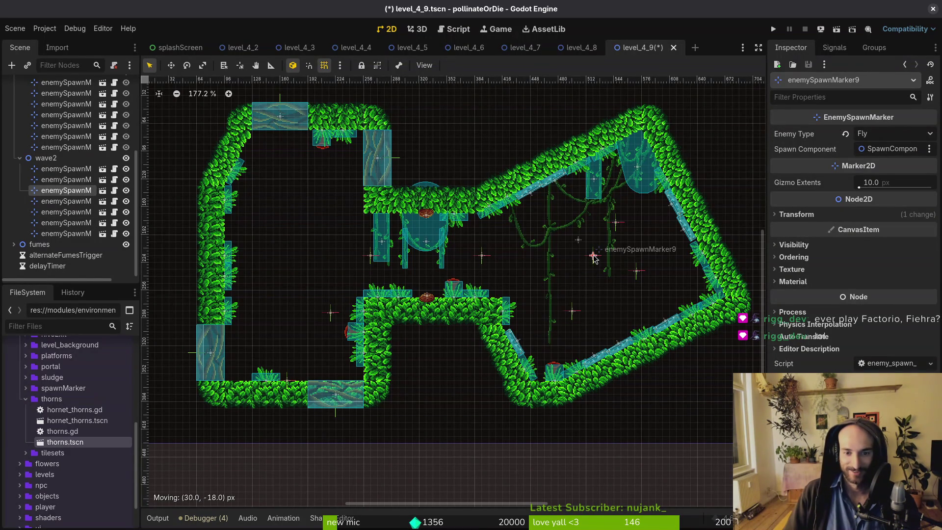
{"action": "left_click", "coordinate": [890, 135]}
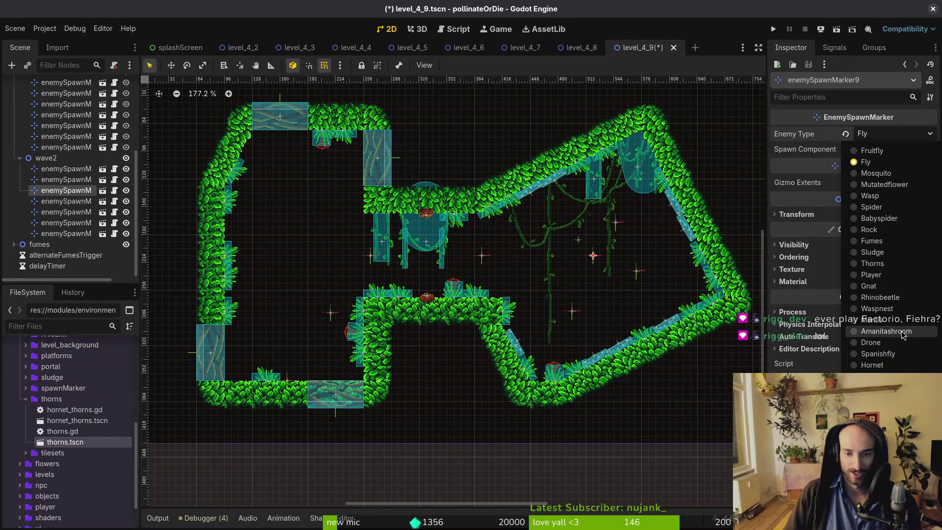
{"action": "left_click", "coordinate": [607, 293]}
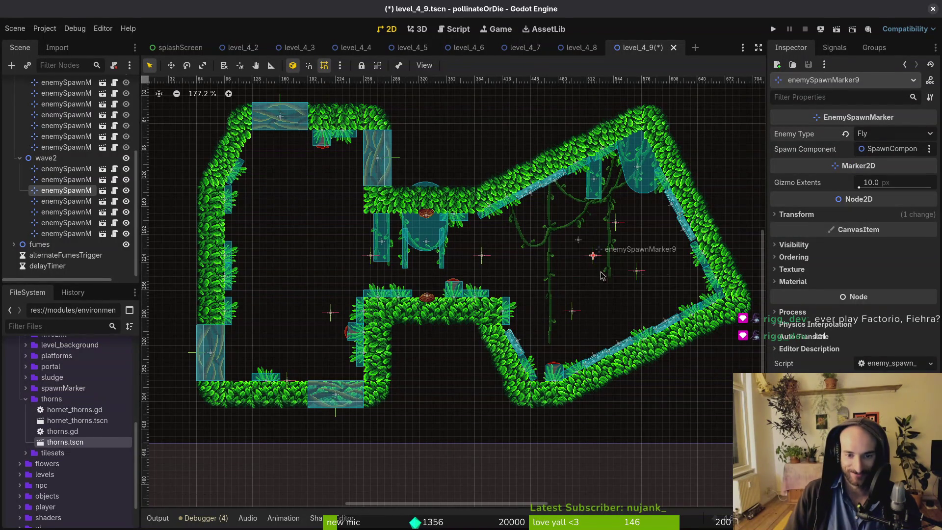
{"action": "left_click_drag", "start_coordinate": [606, 292], "coordinate": [641, 347]}
Nudge a spawn marker up-left and change its enemy type to Amanitashroom.
{"action": "scroll", "coordinate": [630, 315], "scroll_direction": "up", "scroll_amount": 5}
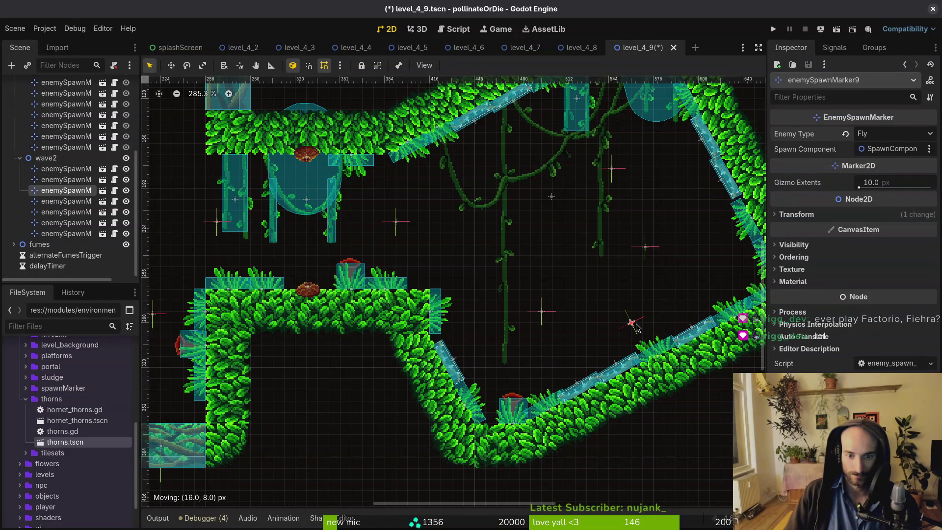
{"action": "left_click_drag", "start_coordinate": [635, 328], "coordinate": [626, 319]}
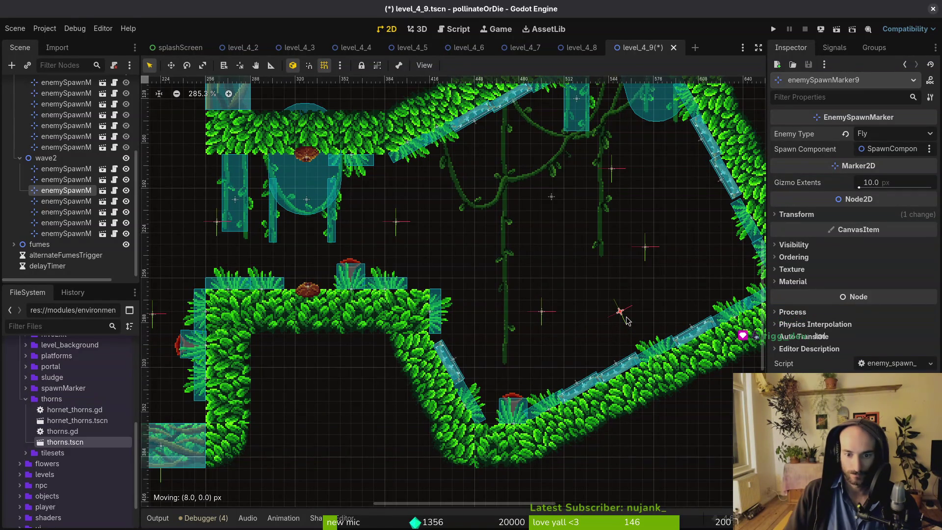
{"action": "scroll", "coordinate": [626, 320], "scroll_direction": "down", "scroll_amount": 3}
{"action": "left_click", "coordinate": [889, 134]}
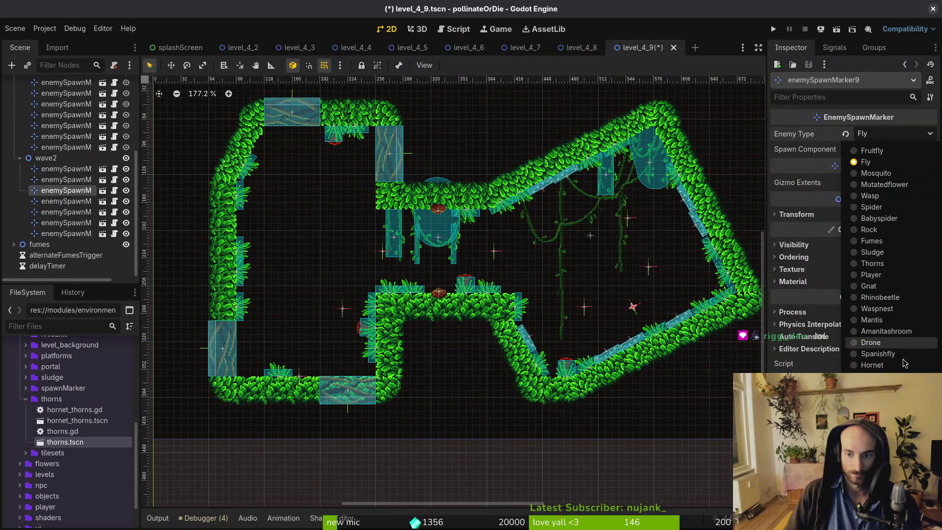
{"action": "left_click", "coordinate": [879, 376]}
Move markers 7 and 8 left and enemySpawnMarker13 up-right.
{"action": "left_click_drag", "start_coordinate": [587, 308], "coordinate": [571, 301]}
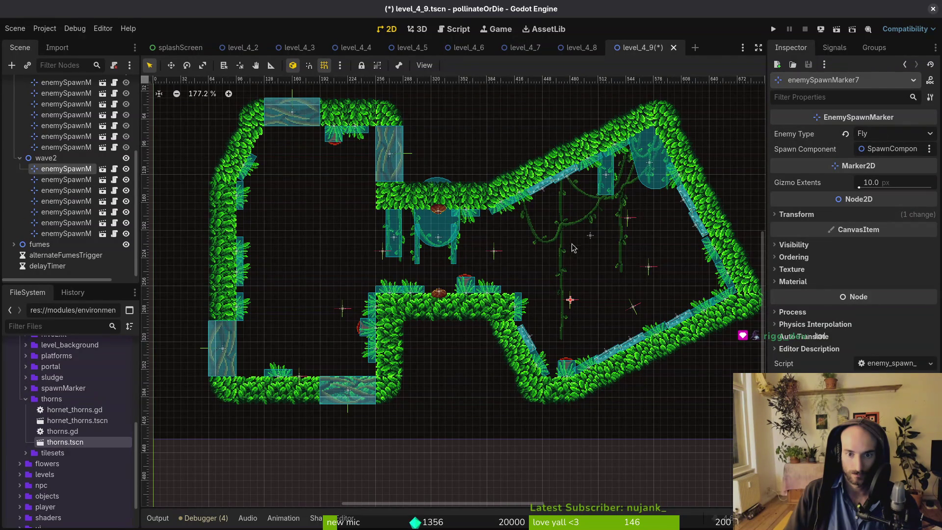
{"action": "left_click_drag", "start_coordinate": [634, 221], "coordinate": [605, 232]}
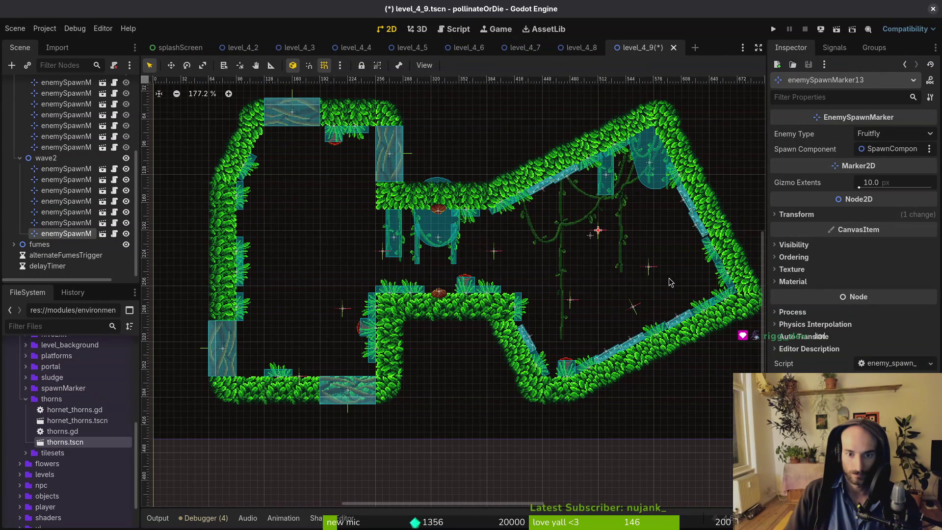
{"action": "left_click_drag", "start_coordinate": [651, 269], "coordinate": [668, 257]}
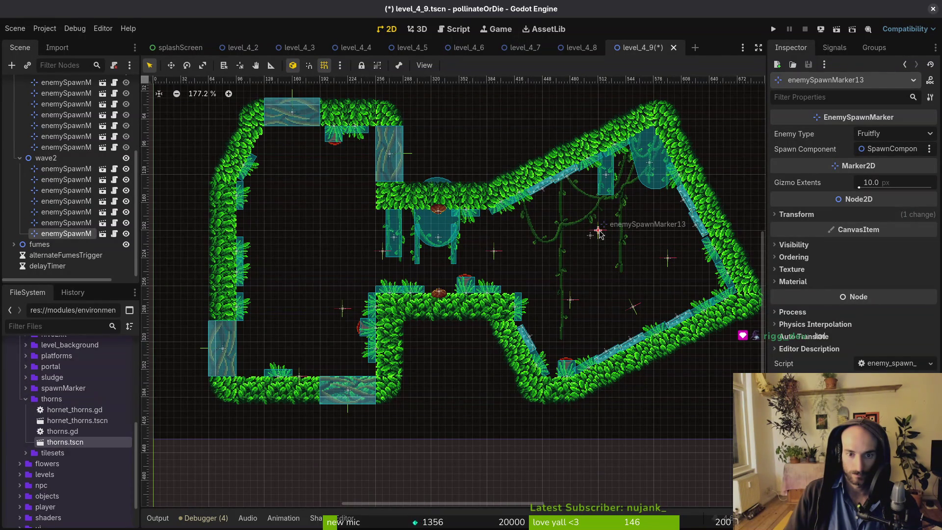
{"action": "left_click", "coordinate": [878, 134]}
{"action": "left_click", "coordinate": [874, 146]}
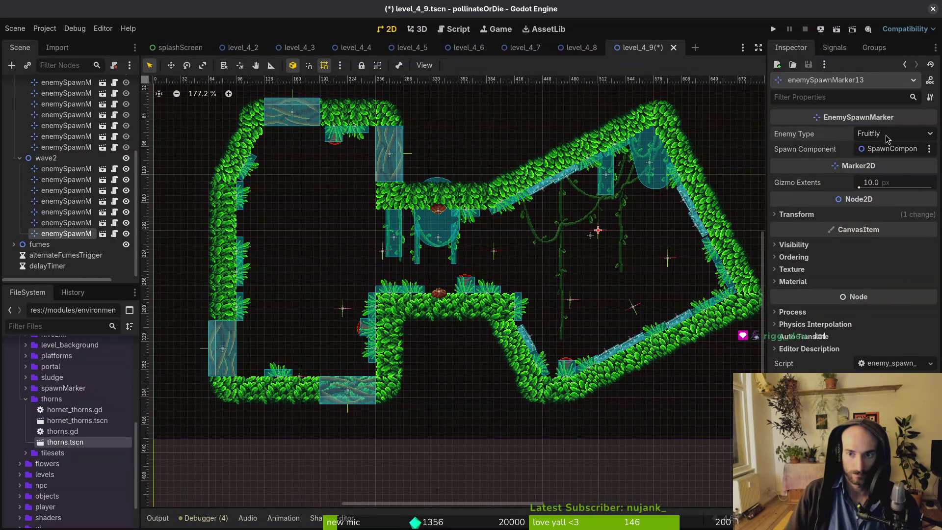
{"action": "left_click", "coordinate": [878, 133]}
{"action": "left_click", "coordinate": [873, 146]}
{"action": "left_click", "coordinate": [687, 268]}
Fine-tune markers 8, 7 and 13, and make enemySpawnMarker13 spawn Wasps.
{"action": "left_click_drag", "start_coordinate": [668, 259], "coordinate": [661, 245]}
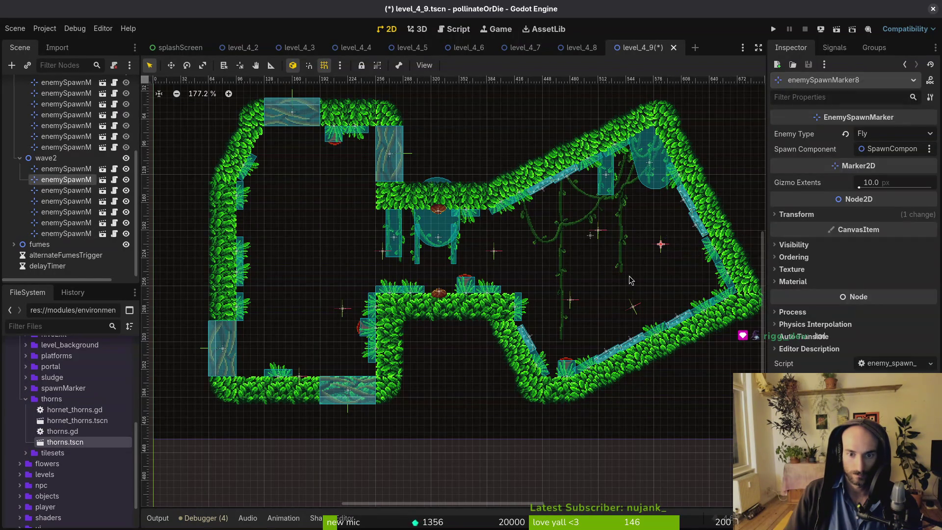
{"action": "left_click_drag", "start_coordinate": [573, 305], "coordinate": [568, 289]}
{"action": "left_click_drag", "start_coordinate": [598, 229], "coordinate": [592, 223]}
{"action": "left_click", "coordinate": [895, 133]}
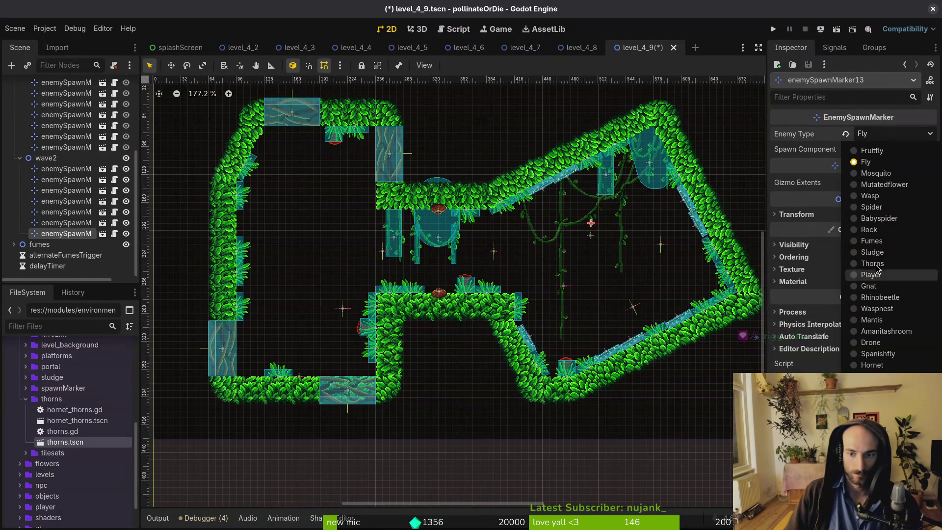
{"action": "left_click", "coordinate": [869, 195]}
{"action": "left_click", "coordinate": [563, 291]}
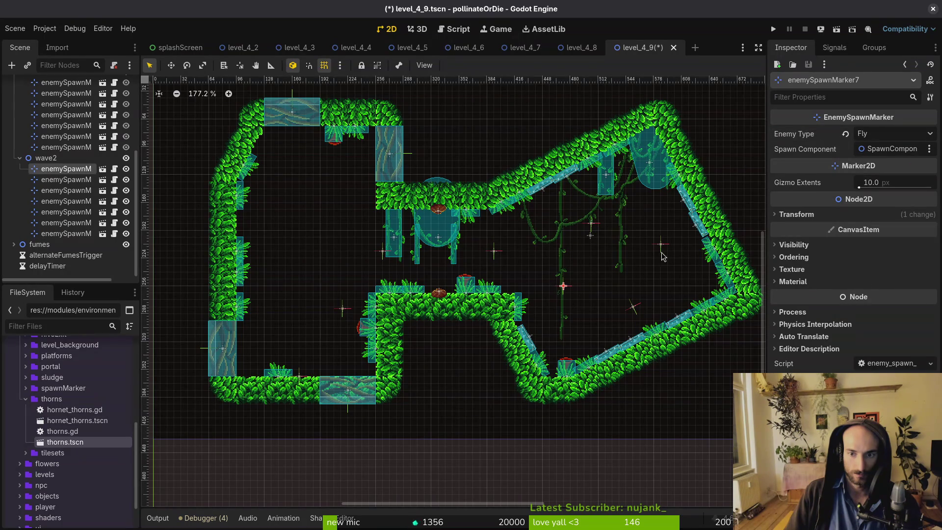
{"action": "left_click", "coordinate": [660, 244]}
{"action": "left_click", "coordinate": [494, 251]}
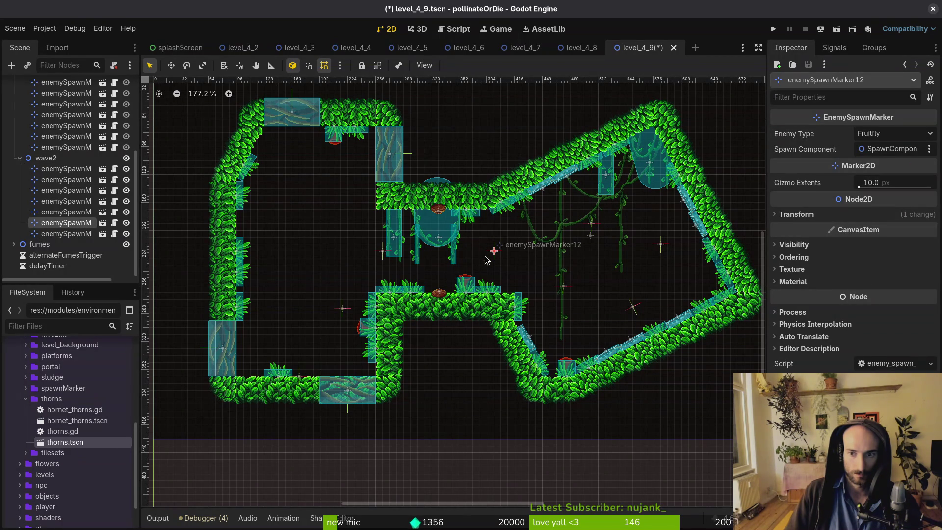
Move enemySpawnMarker11 up-left and set enemySpawnMarker12's enemy type to Fly.
{"action": "mouse_move", "coordinate": [342, 308]}
{"action": "left_mouse_down"}
{"action": "mouse_move", "coordinate": [313, 287]}
{"action": "mouse_move", "coordinate": [313, 255]}
{"action": "left_mouse_up"}
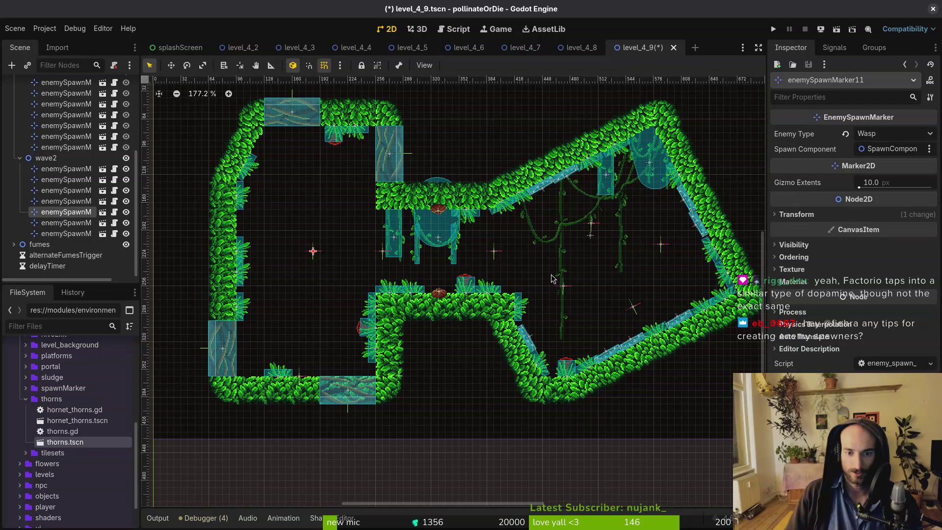
{"action": "left_click", "coordinate": [494, 252]}
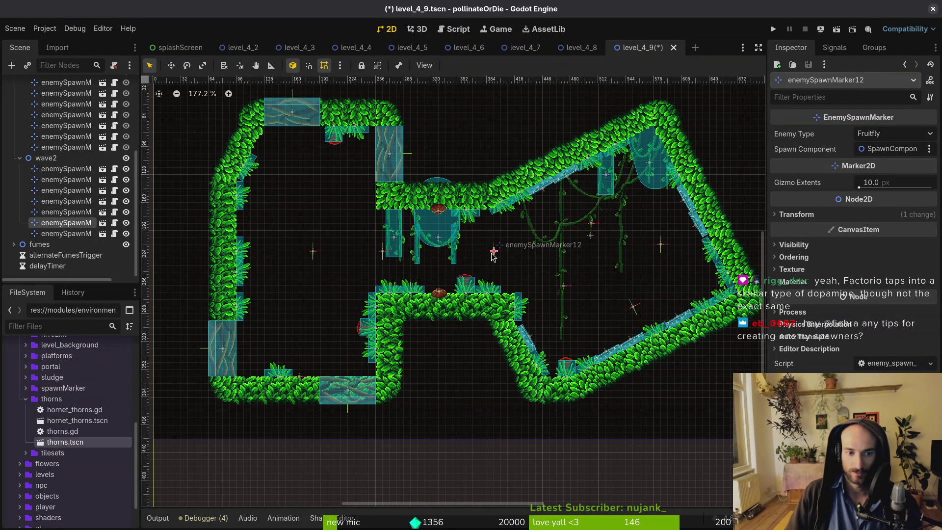
{"action": "left_click", "coordinate": [888, 138]}
{"action": "left_click", "coordinate": [897, 136]}
{"action": "left_click", "coordinate": [897, 137]}
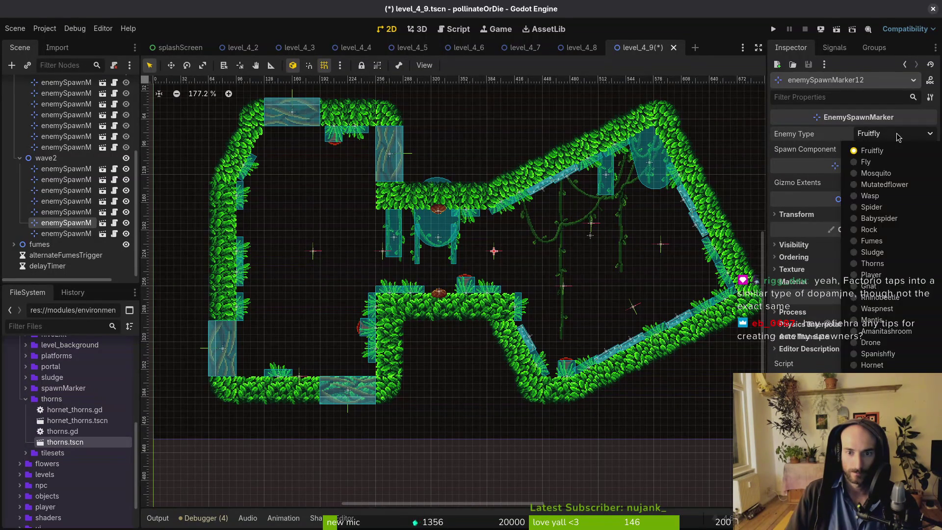
{"action": "left_click", "coordinate": [865, 162]}
Set enemySpawnMarker10 to Fruitfly and change enemySpawnMarker11 from Wasp to Mosquito.
{"action": "left_click", "coordinate": [382, 251]}
{"action": "left_click", "coordinate": [919, 137]}
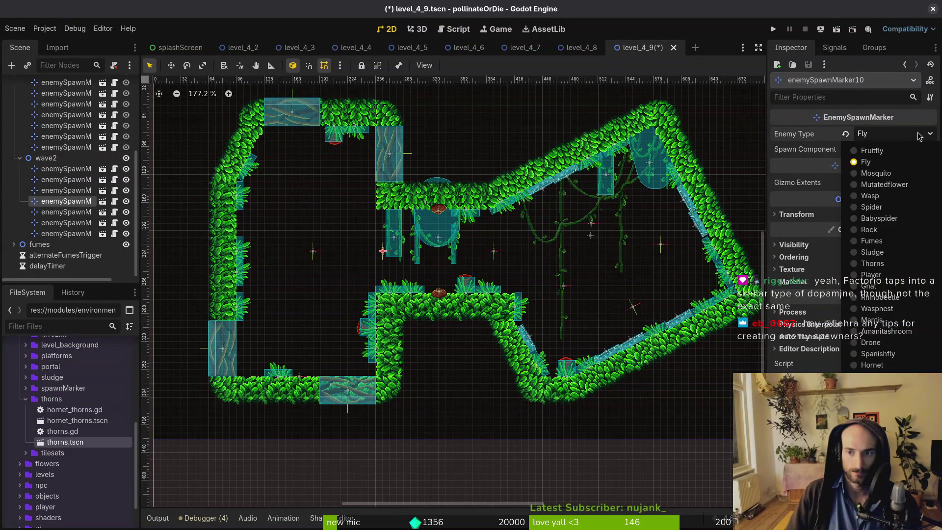
{"action": "left_click", "coordinate": [872, 151]}
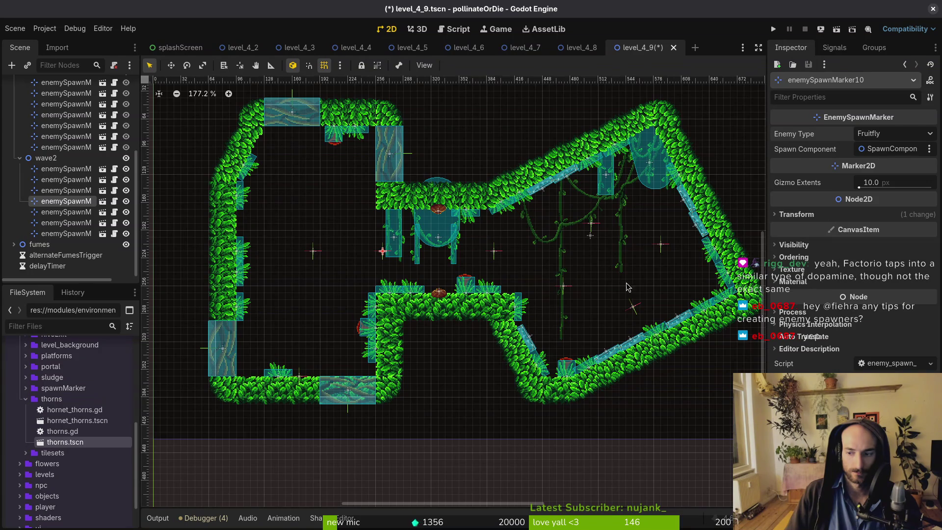
{"action": "left_click", "coordinate": [313, 252]}
{"action": "left_click", "coordinate": [897, 135]}
{"action": "left_click", "coordinate": [897, 135]}
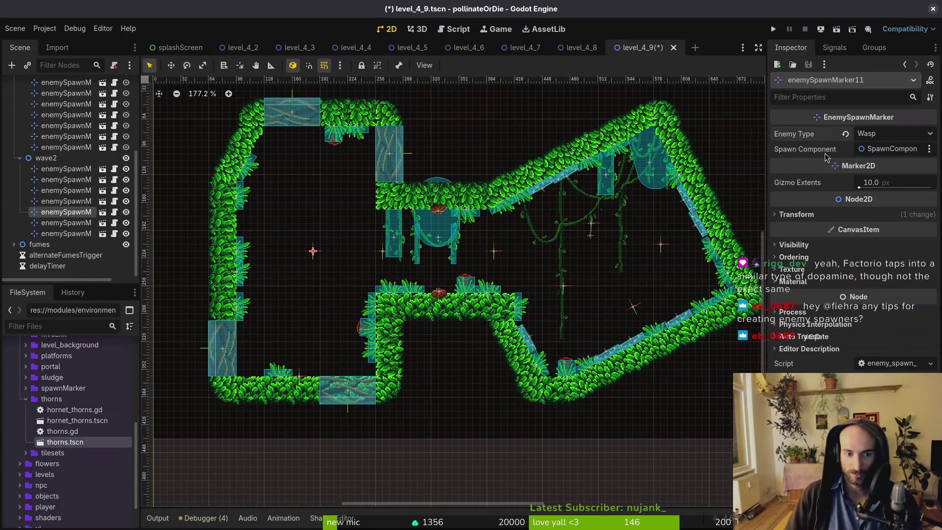
{"action": "left_click", "coordinate": [880, 137]}
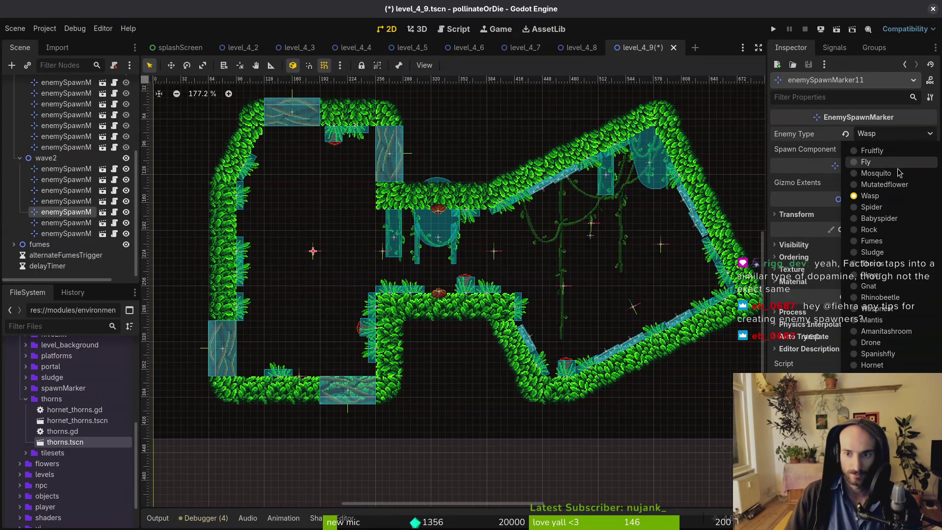
{"action": "left_click", "coordinate": [877, 173]}
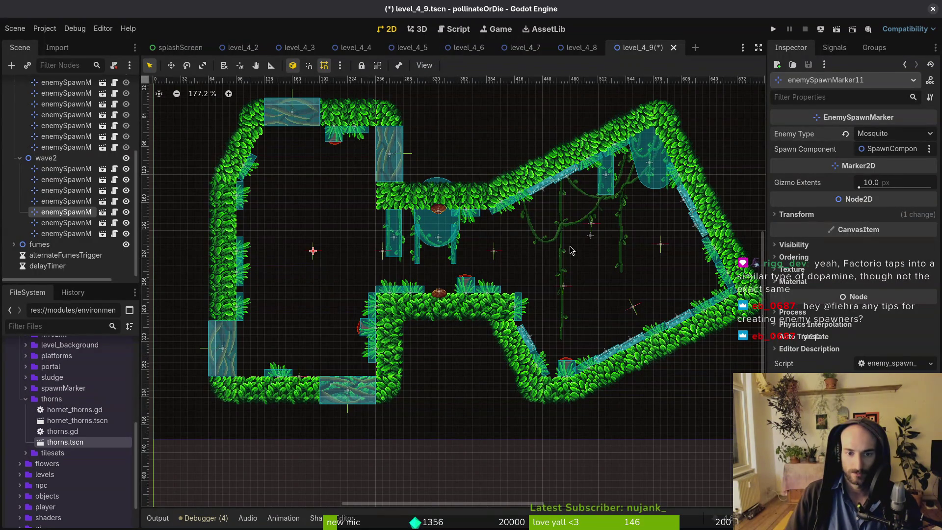
Swap the Wasp marker into the left room and the Mosquito marker into the vines area.
{"action": "left_click", "coordinate": [591, 224]}
{"action": "mouse_move", "coordinate": [592, 227]}
{"action": "left_mouse_down"}
{"action": "mouse_move", "coordinate": [579, 260]}
{"action": "mouse_move", "coordinate": [309, 229]}
{"action": "mouse_move", "coordinate": [316, 201]}
{"action": "mouse_move", "coordinate": [317, 211]}
{"action": "left_mouse_up"}
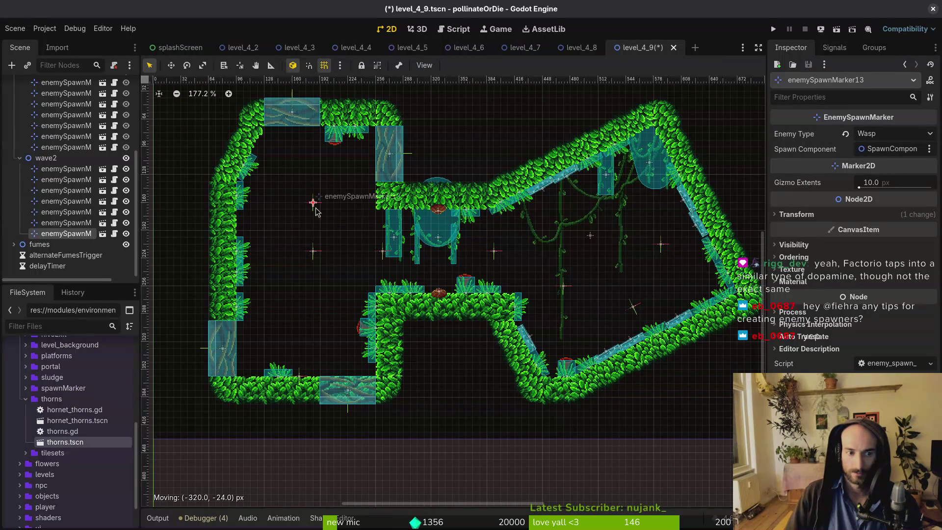
{"action": "mouse_move", "coordinate": [312, 251]}
{"action": "left_mouse_down"}
{"action": "mouse_move", "coordinate": [640, 240]}
{"action": "mouse_move", "coordinate": [589, 214]}
{"action": "mouse_move", "coordinate": [592, 224]}
{"action": "left_mouse_up"}
{"action": "left_click_drag", "start_coordinate": [300, 256], "coordinate": [307, 255]}
{"action": "left_click", "coordinate": [381, 252]}
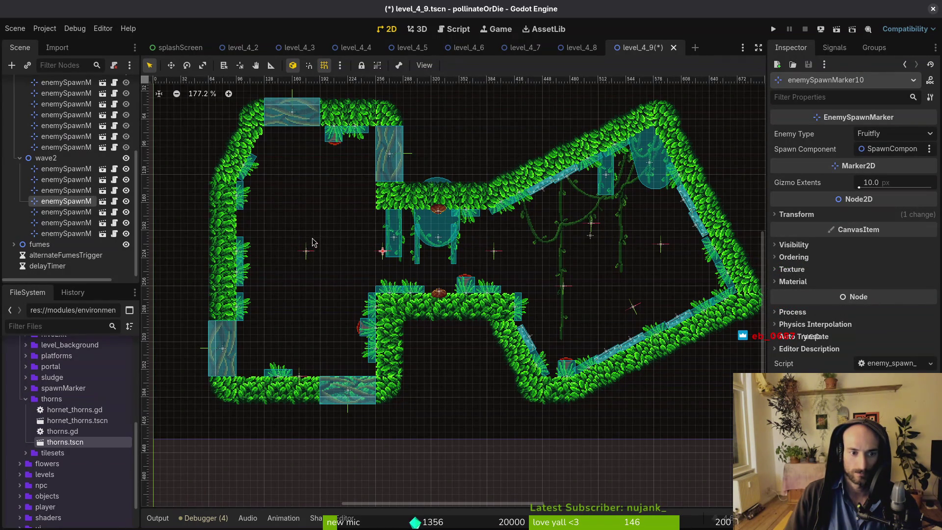
Duplicate the Fruitfly enemySpawnMarker10 twice, place the copies up-left and down-left, and save.
{"action": "left_click", "coordinate": [73, 166]}
{"action": "left_click", "coordinate": [382, 251]}
{"action": "key", "text": "ctrl+d"}
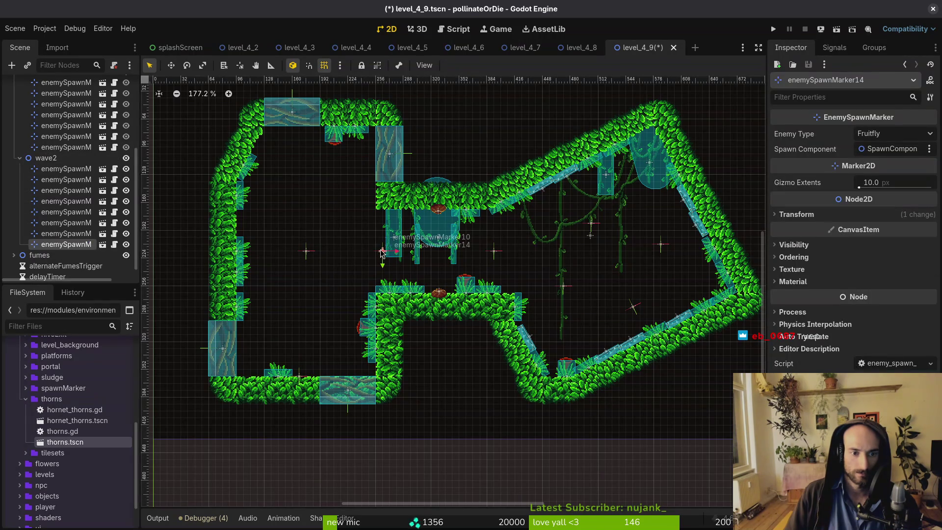
{"action": "left_click_drag", "start_coordinate": [382, 252], "coordinate": [318, 225]}
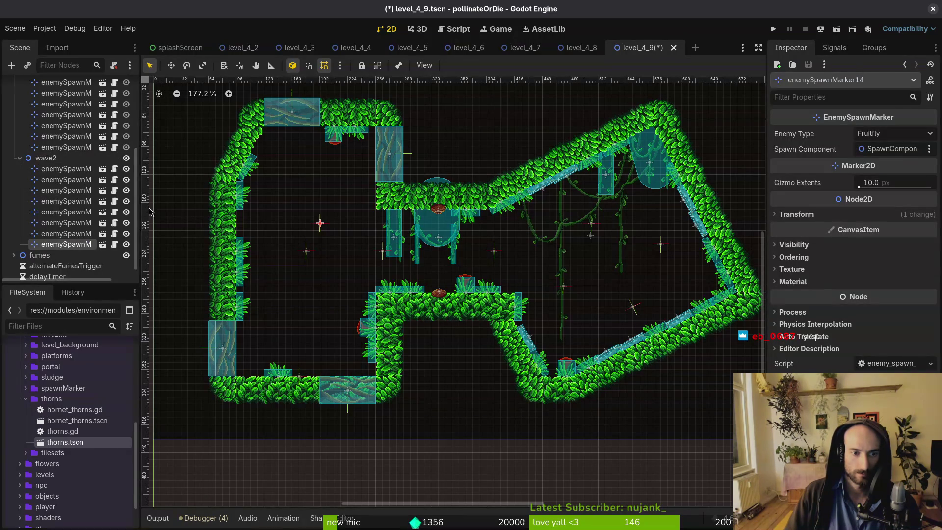
{"action": "left_click", "coordinate": [79, 160]}
{"action": "left_click", "coordinate": [371, 253]}
{"action": "key", "text": "ctrl+d"}
{"action": "mouse_move", "coordinate": [382, 251]}
{"action": "left_mouse_down"}
{"action": "mouse_move", "coordinate": [312, 282]}
{"action": "mouse_move", "coordinate": [321, 280]}
{"action": "left_mouse_up"}
{"action": "left_click", "coordinate": [470, 268]}
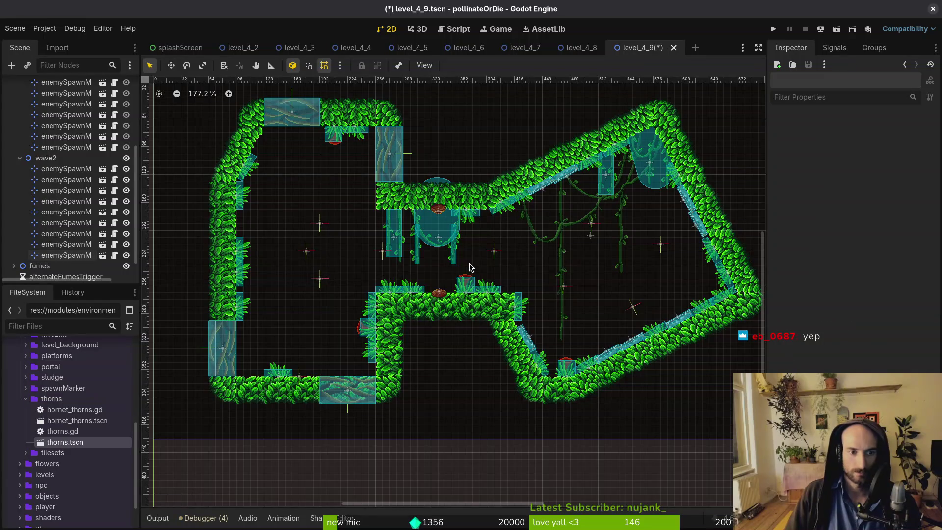
{"action": "key", "text": "ctrl+s"}
{"action": "scroll", "coordinate": [470, 267], "scroll_direction": "down", "scroll_amount": 3}
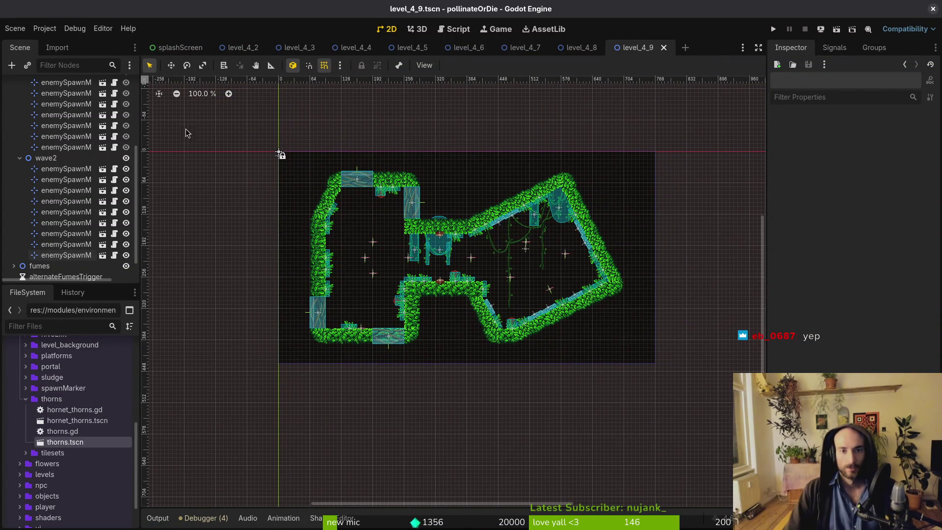
Collapse the wave1, wave2 and spawning_locations marker groups and select the level_4_9 root.
{"action": "scroll", "coordinate": [69, 197], "scroll_direction": "up", "scroll_amount": 4}
{"action": "left_click", "coordinate": [22, 172]}
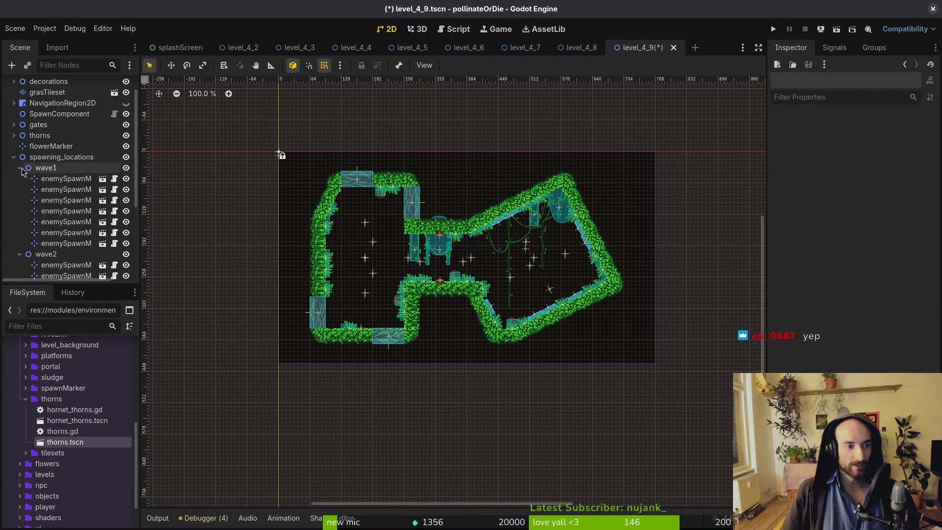
{"action": "left_click", "coordinate": [20, 168]}
{"action": "left_click", "coordinate": [20, 178]}
{"action": "left_click", "coordinate": [13, 182]}
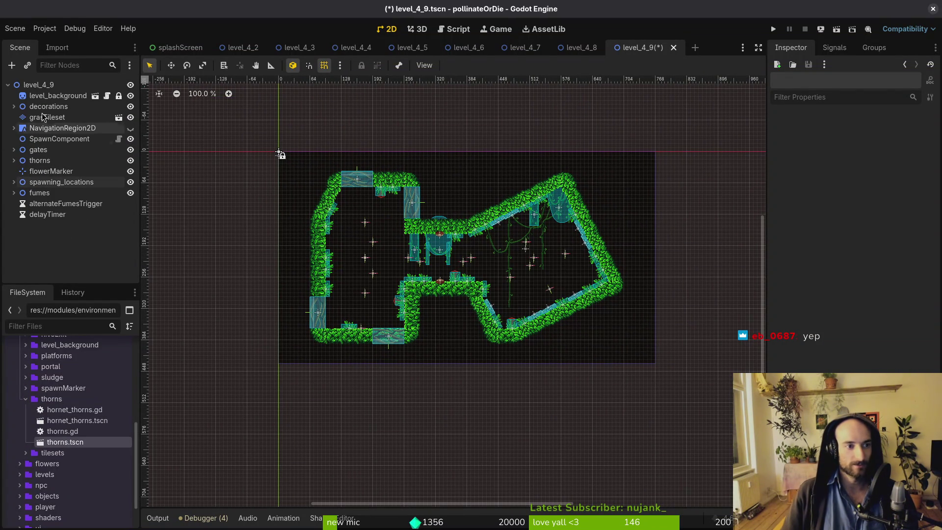
{"action": "left_click", "coordinate": [38, 85]}
Attach the existing res://modules/levels/level.gd script to the level_4_9 root and save the scene.
{"action": "right_click", "coordinate": [79, 84]}
{"action": "left_click", "coordinate": [129, 189]}
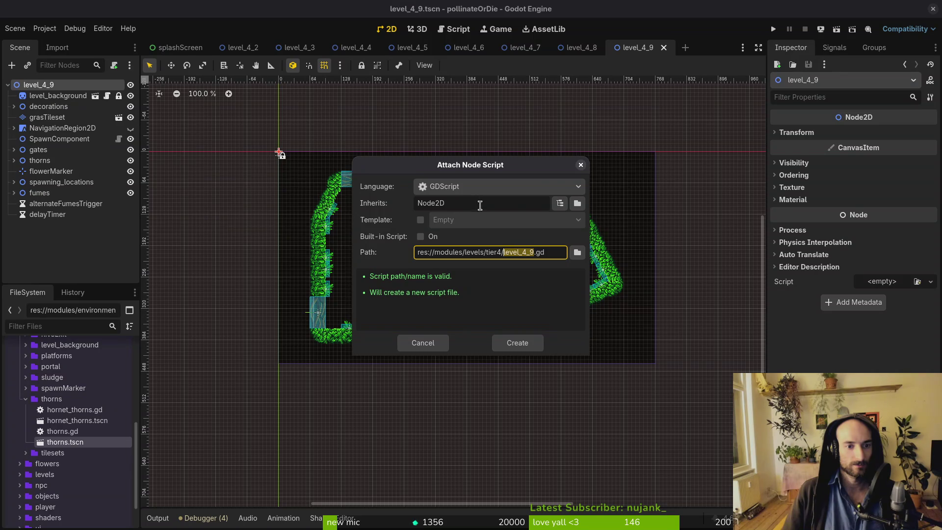
{"action": "key", "text": "Escape"}
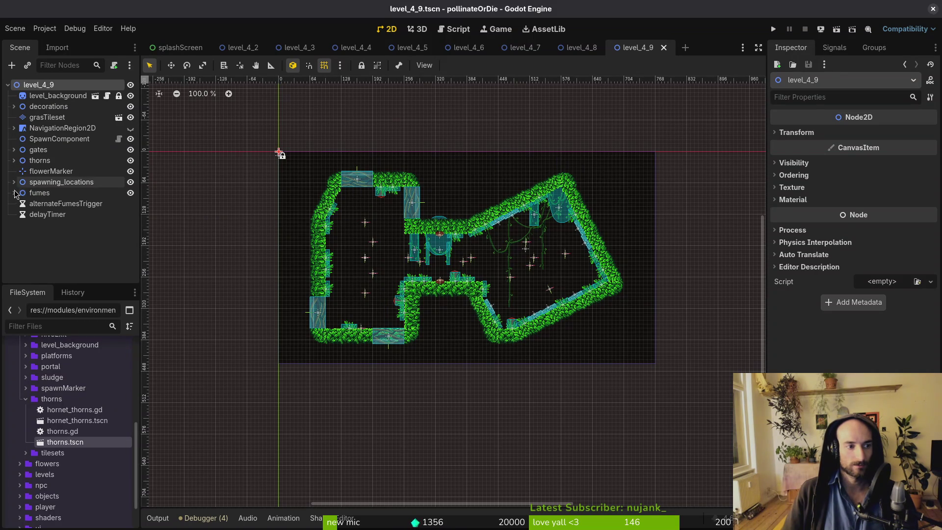
{"action": "key", "text": "f"}
{"action": "right_click", "coordinate": [129, 86]}
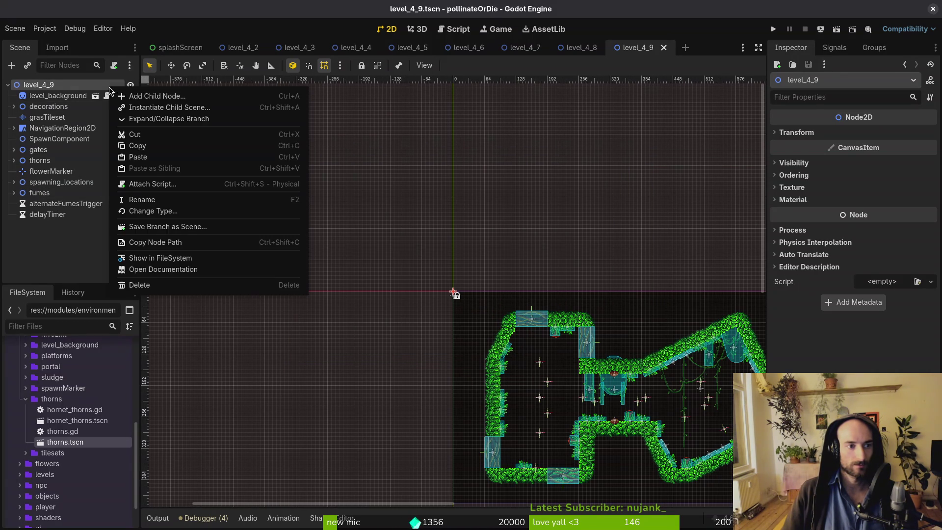
{"action": "left_click", "coordinate": [184, 189]}
{"action": "left_click", "coordinate": [582, 255]}
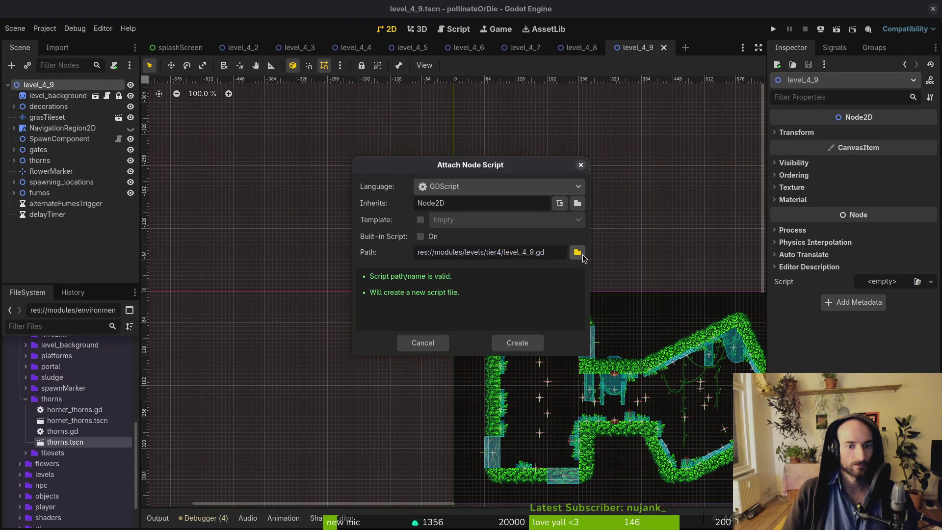
{"action": "left_click", "coordinate": [247, 104]}
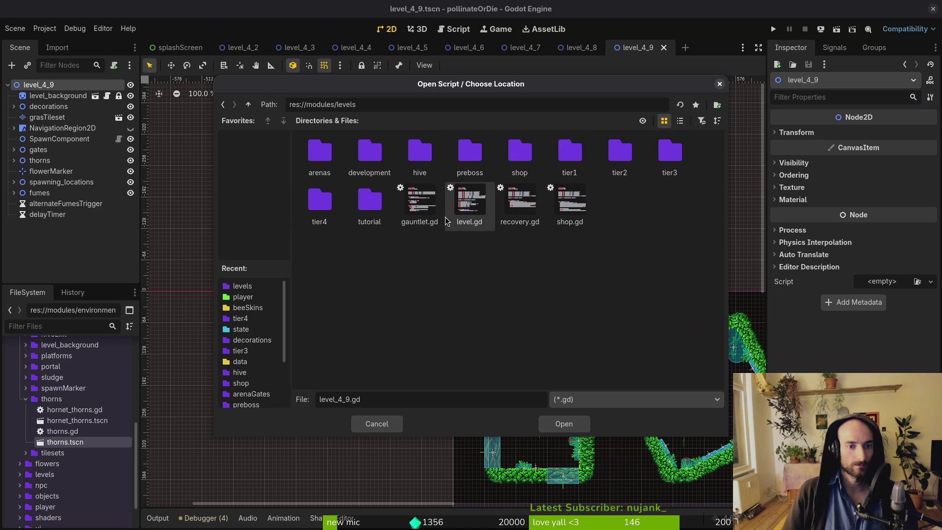
{"action": "left_click", "coordinate": [471, 203]}
{"action": "left_click", "coordinate": [564, 423]}
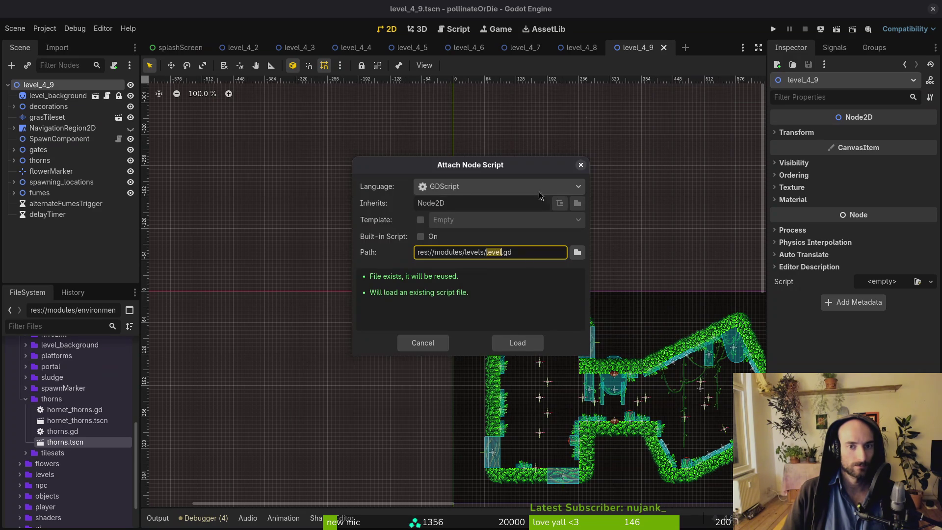
{"action": "left_click", "coordinate": [508, 343]}
{"action": "key", "text": "ctrl+s"}
{"action": "key", "text": "ctrl+shift+Tab"}
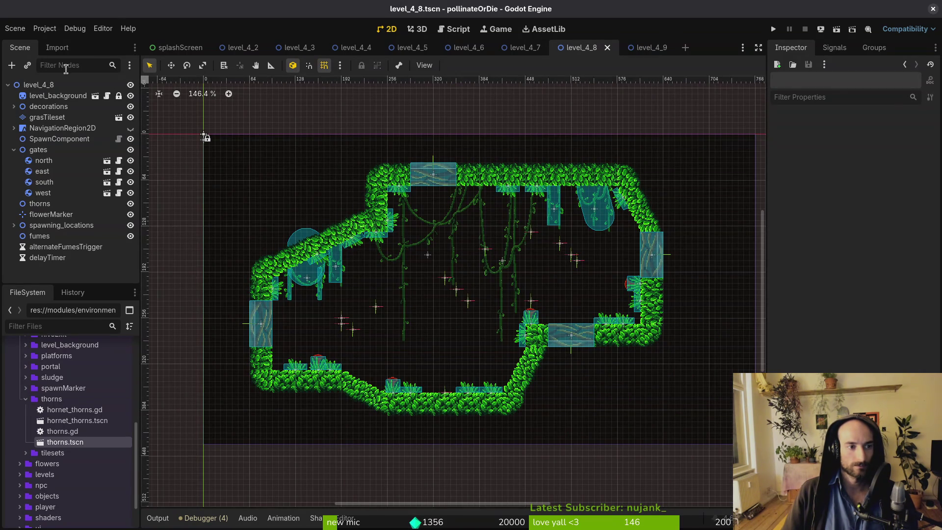
Attach the shared level.gd script to the level_4_8 root and save the scene.
{"action": "left_click", "coordinate": [66, 85]}
{"action": "right_click", "coordinate": [66, 85]}
{"action": "left_click", "coordinate": [108, 175]}
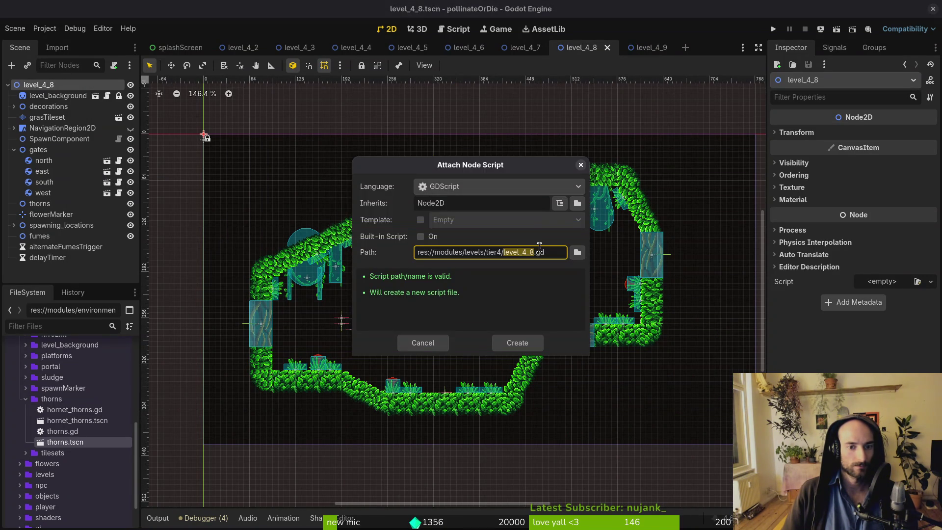
{"action": "left_click", "coordinate": [577, 252]}
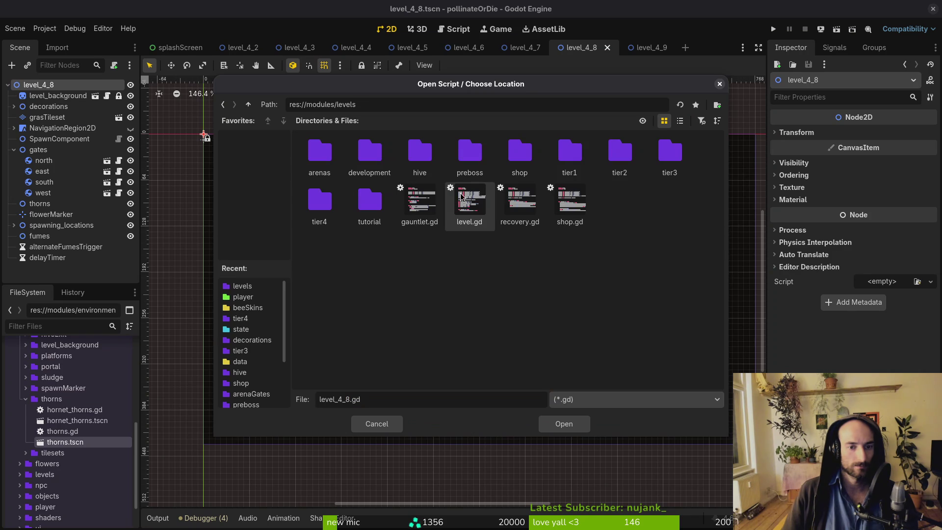
{"action": "left_click", "coordinate": [470, 206]}
{"action": "left_click", "coordinate": [564, 424]}
{"action": "type", "text": "s://modules/levels/s.gd"}
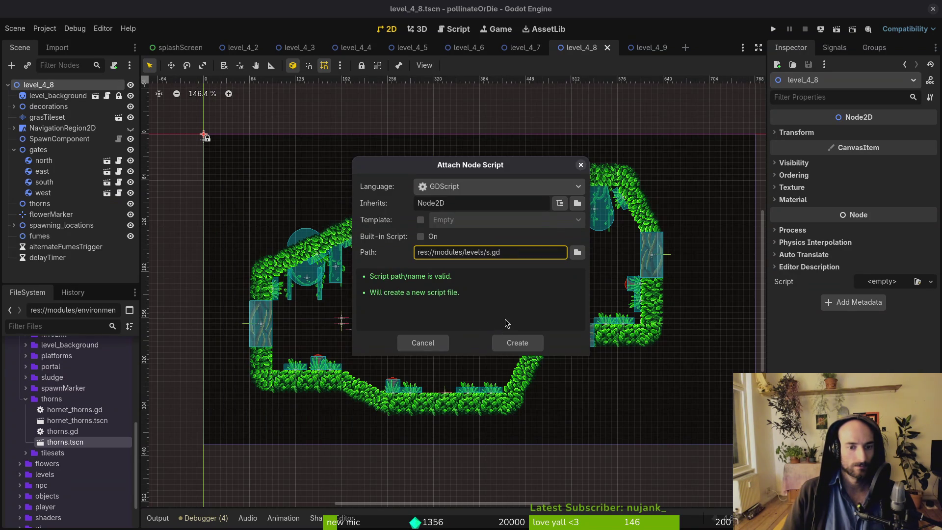
{"action": "left_click", "coordinate": [577, 253]}
{"action": "left_click", "coordinate": [468, 202]}
{"action": "left_click", "coordinate": [563, 424]}
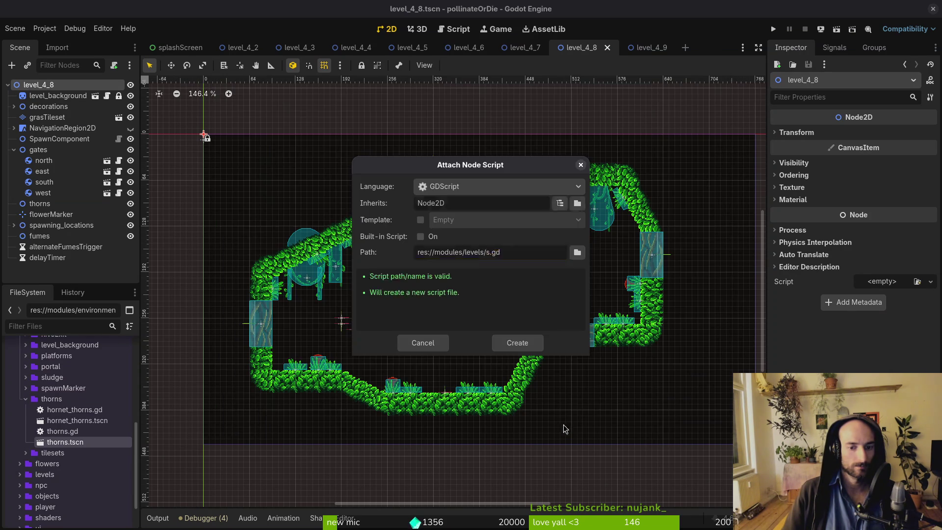
{"action": "key", "text": "Return"}
{"action": "key", "text": "ctrl+s"}
In the level_4_7 scene, attach level.gd to the root node.
{"action": "left_click", "coordinate": [525, 47]}
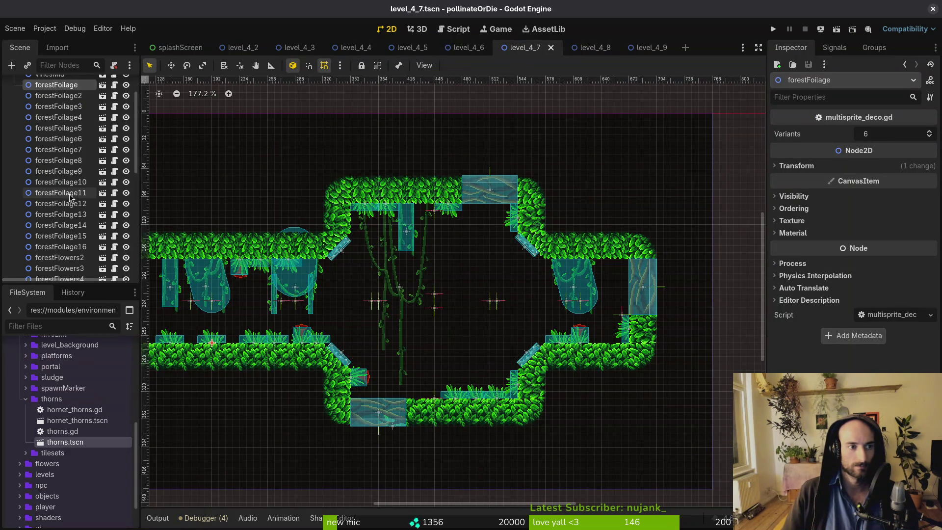
{"action": "scroll", "coordinate": [70, 198], "scroll_direction": "up", "scroll_amount": 5}
{"action": "left_click", "coordinate": [14, 106]}
{"action": "right_click", "coordinate": [55, 86]}
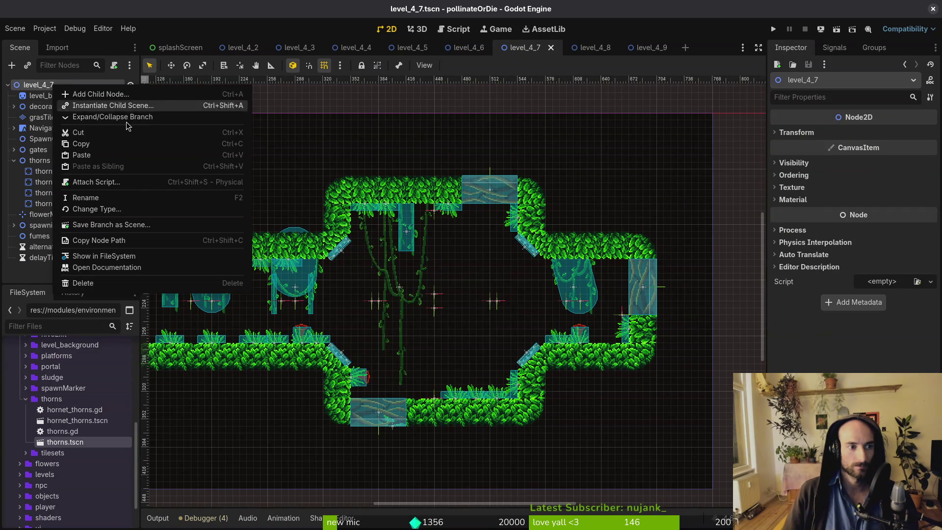
{"action": "left_click", "coordinate": [145, 182]}
{"action": "left_click", "coordinate": [577, 252]}
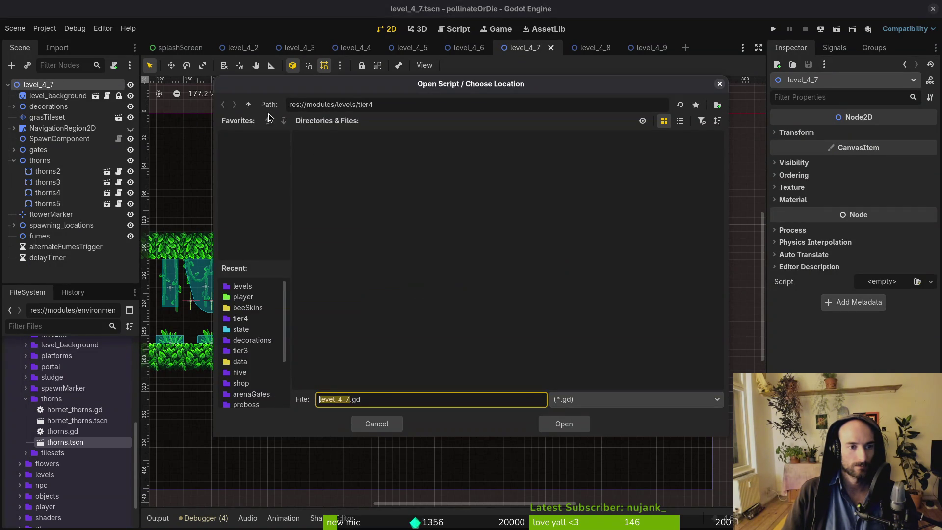
{"action": "left_click", "coordinate": [248, 104]}
{"action": "left_click", "coordinate": [469, 204]}
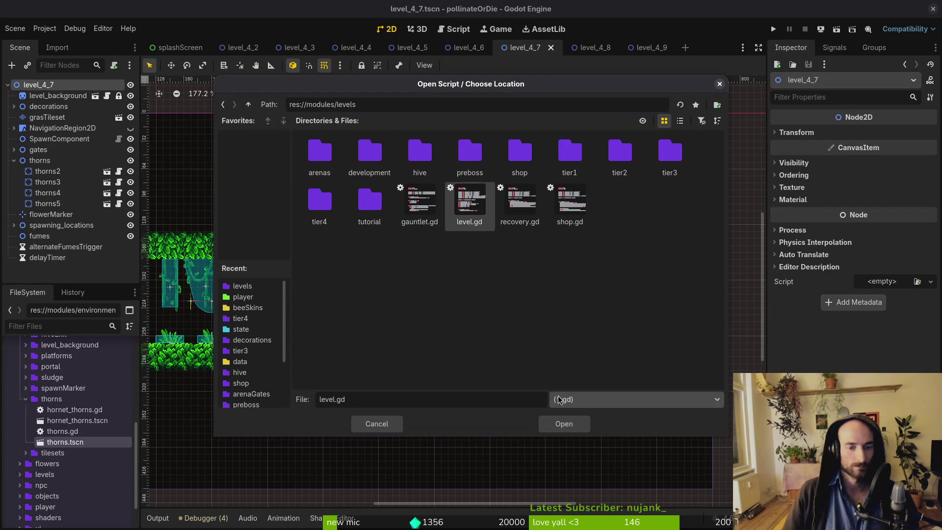
{"action": "left_click", "coordinate": [564, 424]}
{"action": "left_click", "coordinate": [510, 340]}
In the level_4_6 scene, attach level.gd to the root node and save.
{"action": "left_click", "coordinate": [469, 49]}
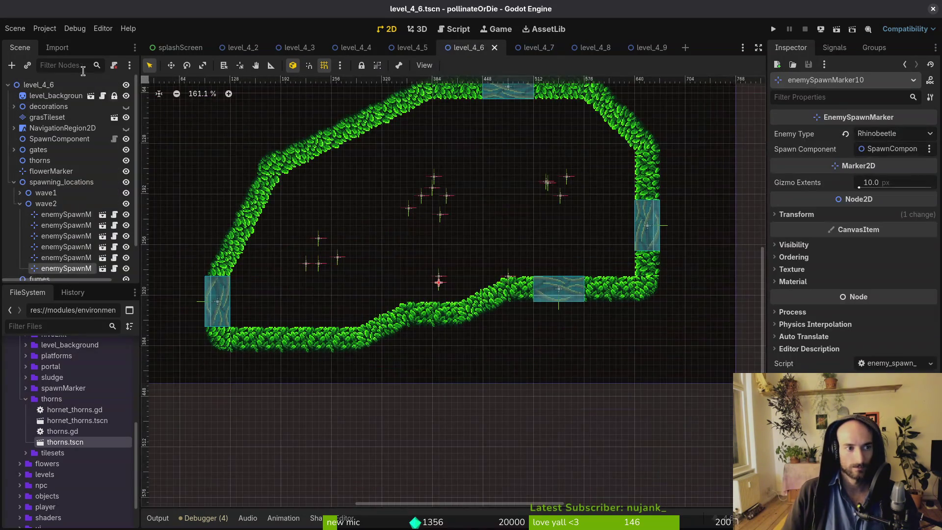
{"action": "left_click", "coordinate": [69, 85]}
{"action": "right_click", "coordinate": [69, 85]}
{"action": "left_click", "coordinate": [245, 184]}
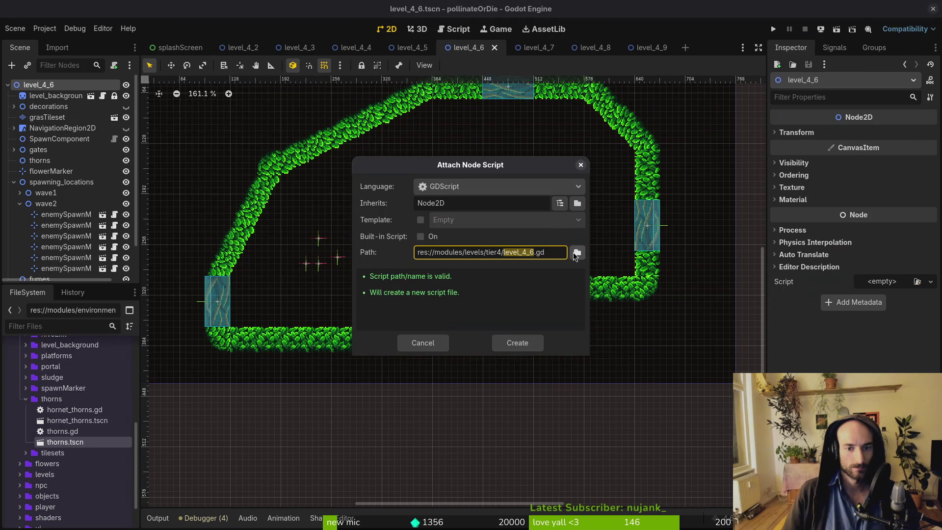
{"action": "left_click", "coordinate": [577, 252]}
{"action": "left_click", "coordinate": [248, 104]}
{"action": "left_click", "coordinate": [470, 206]}
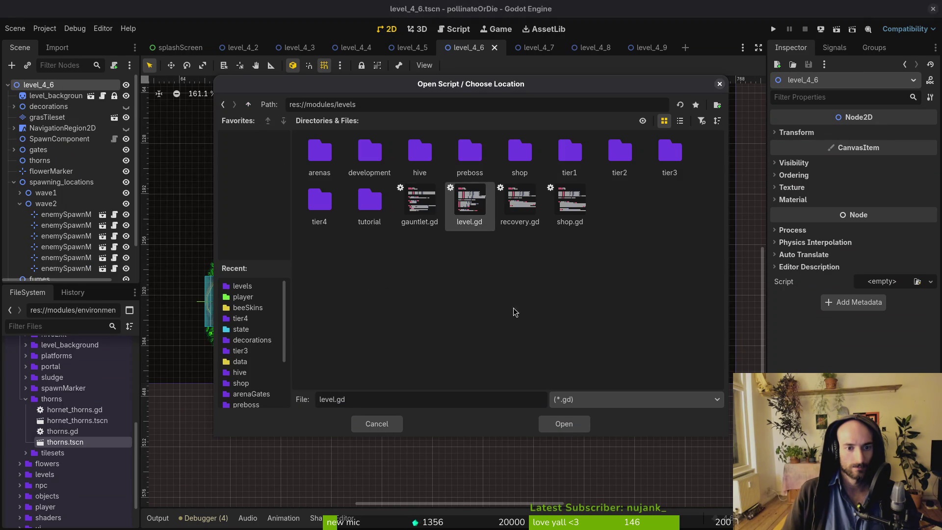
{"action": "left_click", "coordinate": [564, 423]}
{"action": "type", "text": "s://modules/levels/s.gd"}
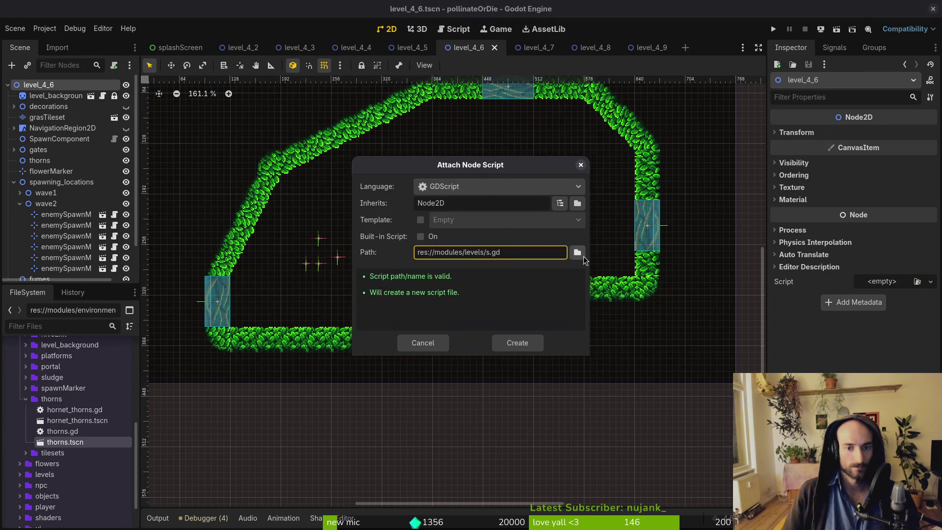
{"action": "left_click", "coordinate": [577, 252]}
{"action": "left_click", "coordinate": [471, 210]}
{"action": "left_click", "coordinate": [564, 423]}
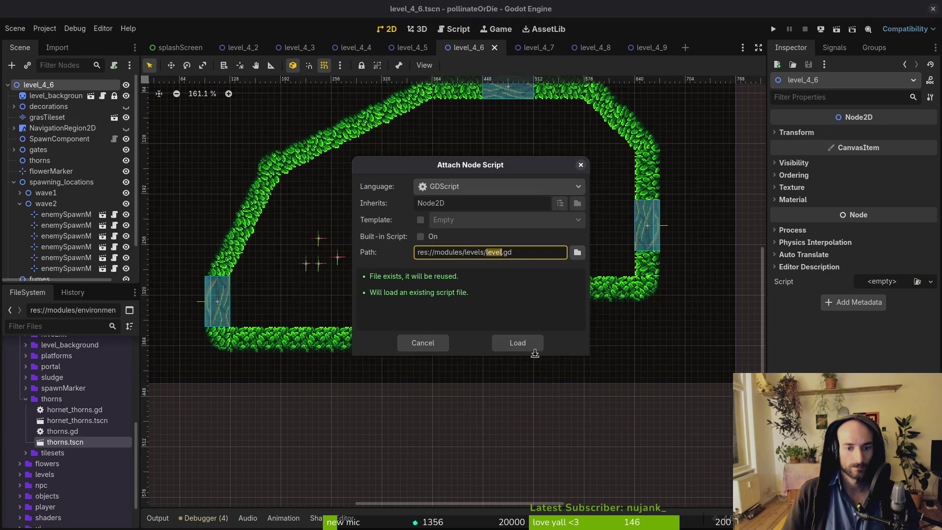
{"action": "left_click", "coordinate": [533, 347]}
{"action": "key", "text": "ctrl+s"}
In the level_4_5 scene, attach level.gd to the root node and save.
{"action": "left_click", "coordinate": [407, 47]}
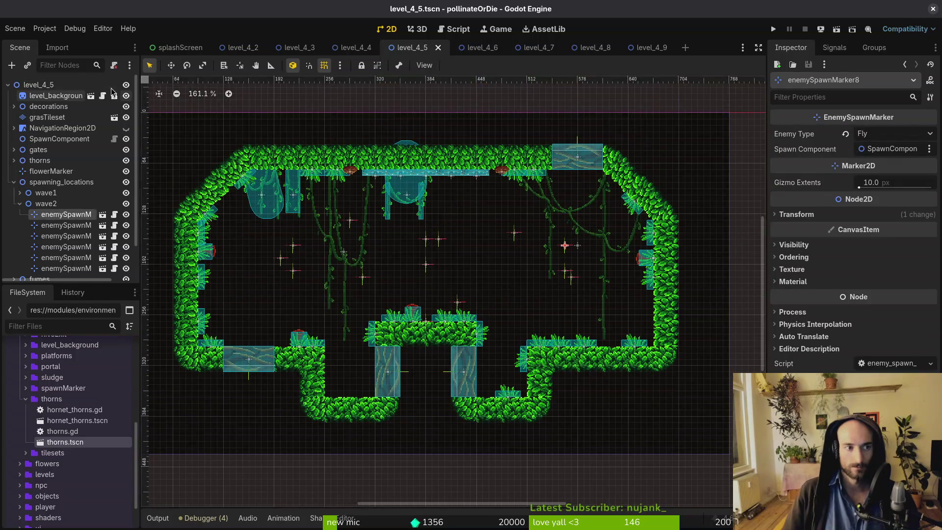
{"action": "right_click", "coordinate": [91, 85]}
{"action": "left_click", "coordinate": [118, 183]}
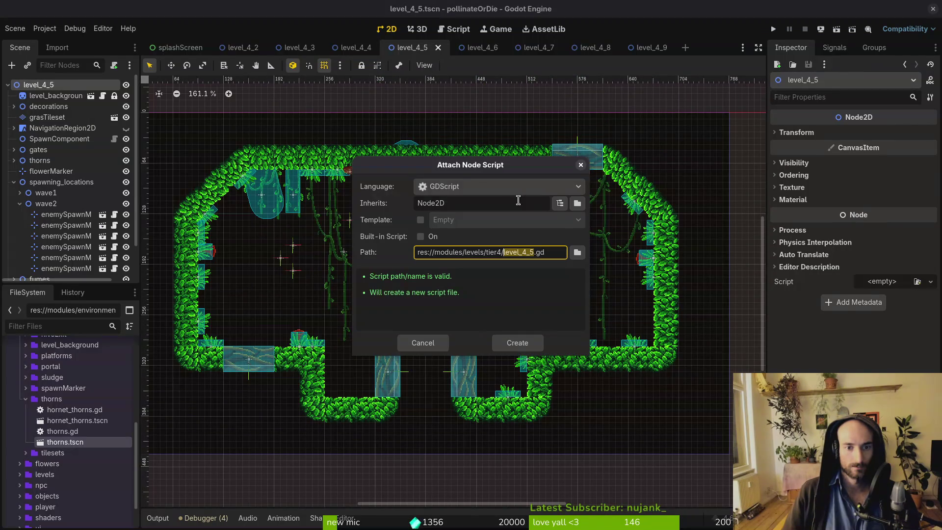
{"action": "left_click", "coordinate": [577, 253]}
{"action": "left_click", "coordinate": [249, 105]}
{"action": "left_click", "coordinate": [470, 211]}
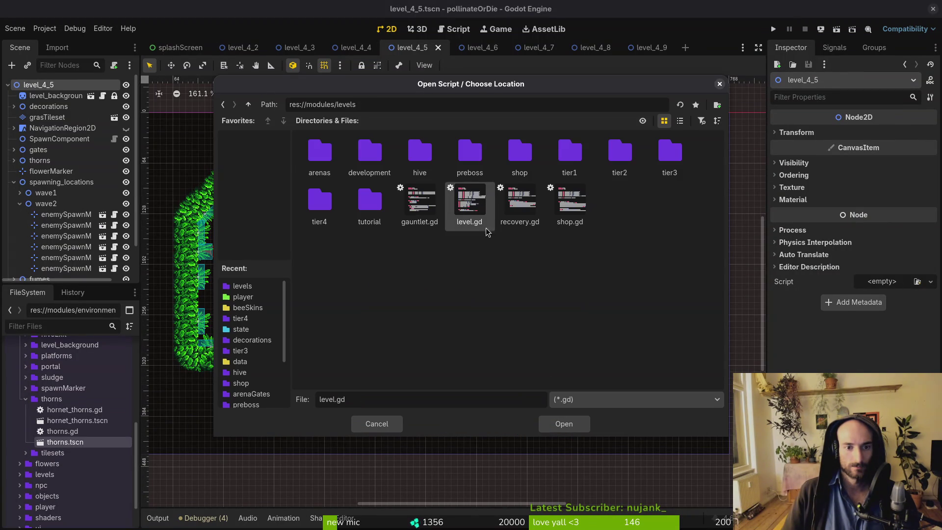
{"action": "left_click", "coordinate": [564, 424]}
{"action": "left_click", "coordinate": [515, 341]}
{"action": "key", "text": "ctrl+s"}
In the level_4_4 scene, attach level.gd to the root node and save.
{"action": "left_click", "coordinate": [358, 48]}
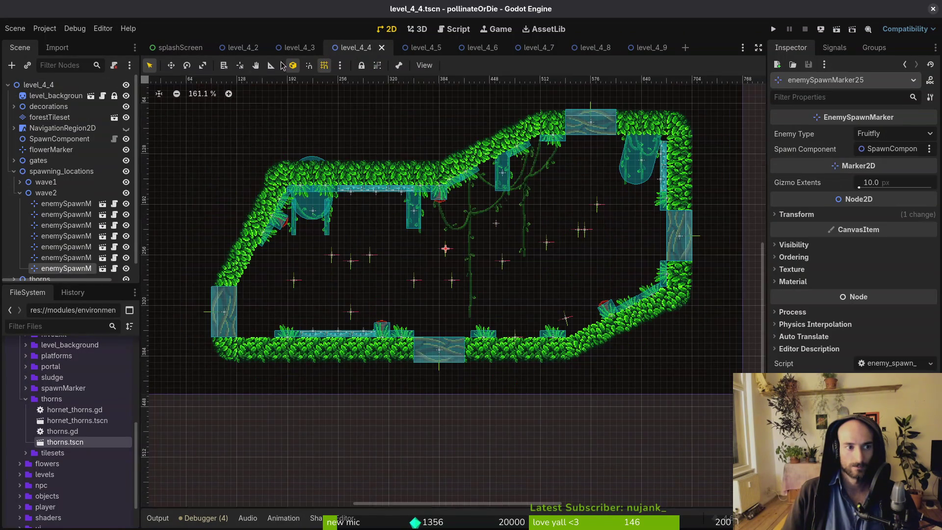
{"action": "right_click", "coordinate": [52, 84]}
{"action": "left_click", "coordinate": [118, 182]}
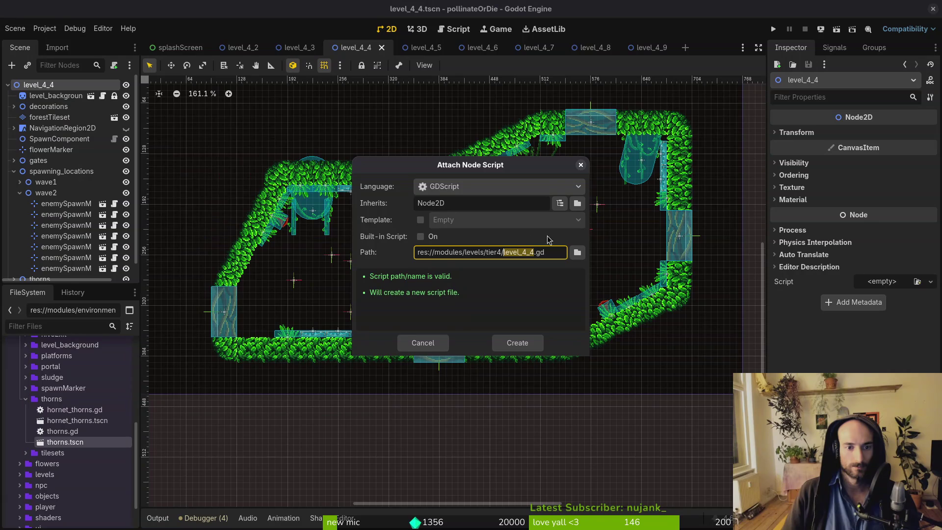
{"action": "left_click", "coordinate": [577, 252]}
{"action": "left_click", "coordinate": [249, 105]}
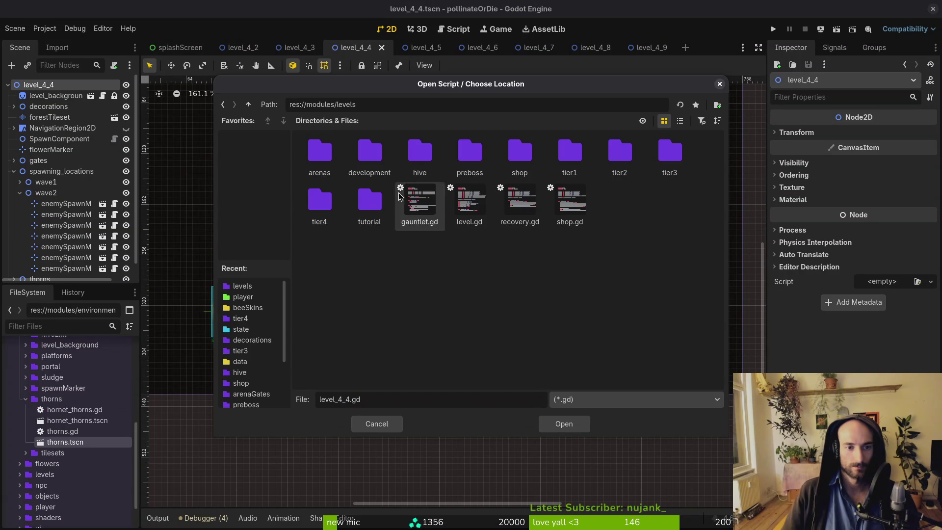
{"action": "left_click", "coordinate": [469, 201]}
{"action": "left_click", "coordinate": [564, 424]}
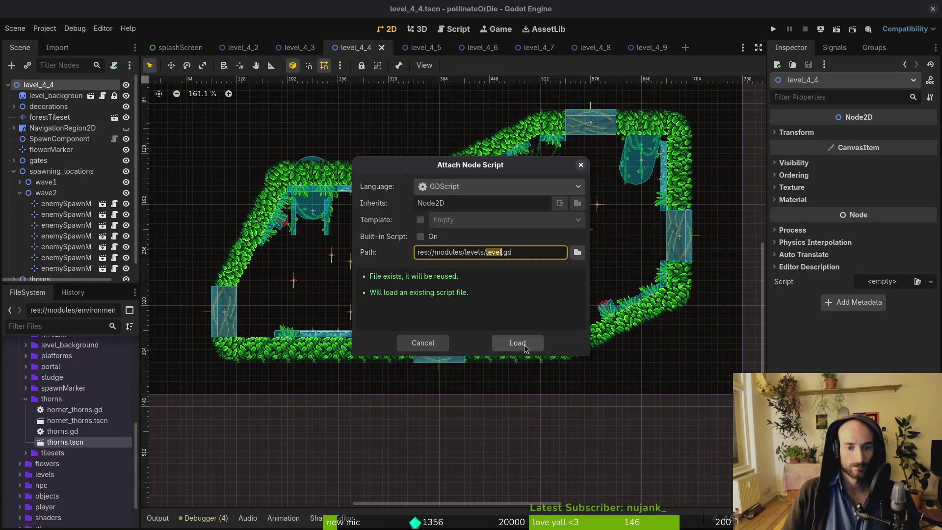
{"action": "left_click", "coordinate": [518, 346]}
{"action": "key", "text": "ctrl+s"}
{"action": "key", "text": "ctrl+shift+Tab"}
Collapse decorations, open enemy_spawn_marker.tscn via a 'spawn' quick search, and unmaximize the editor window.
{"action": "scroll", "coordinate": [116, 104], "scroll_direction": "up", "scroll_amount": 5}
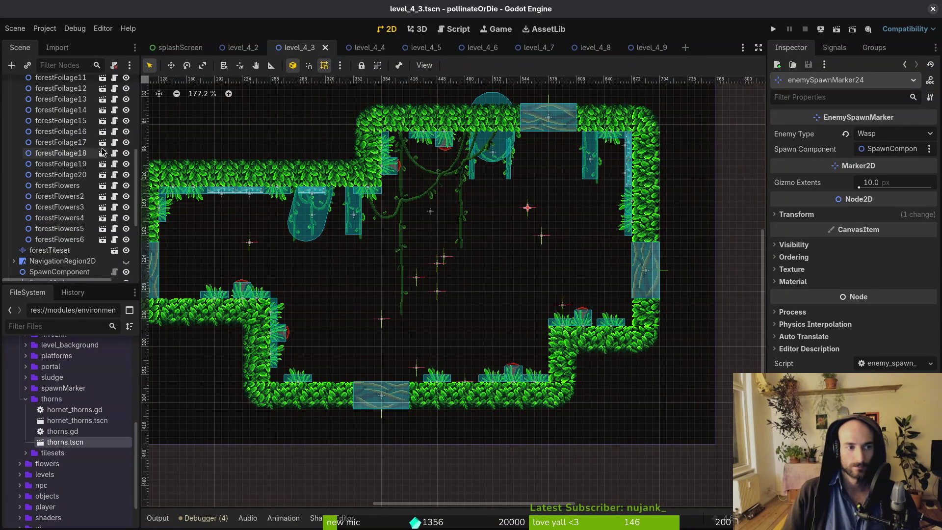
{"action": "left_click", "coordinate": [14, 106]}
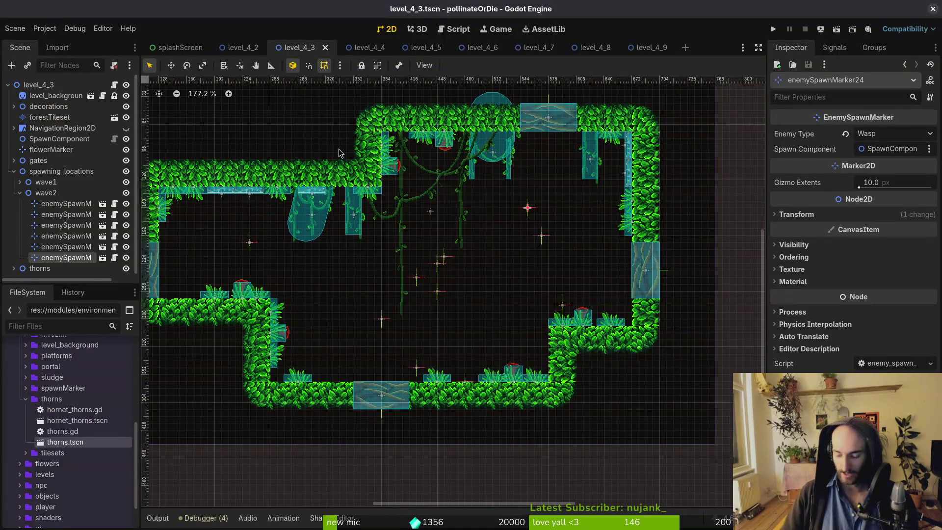
{"action": "key", "text": "shift+alt+o"}
{"action": "type", "text": "enemts"}
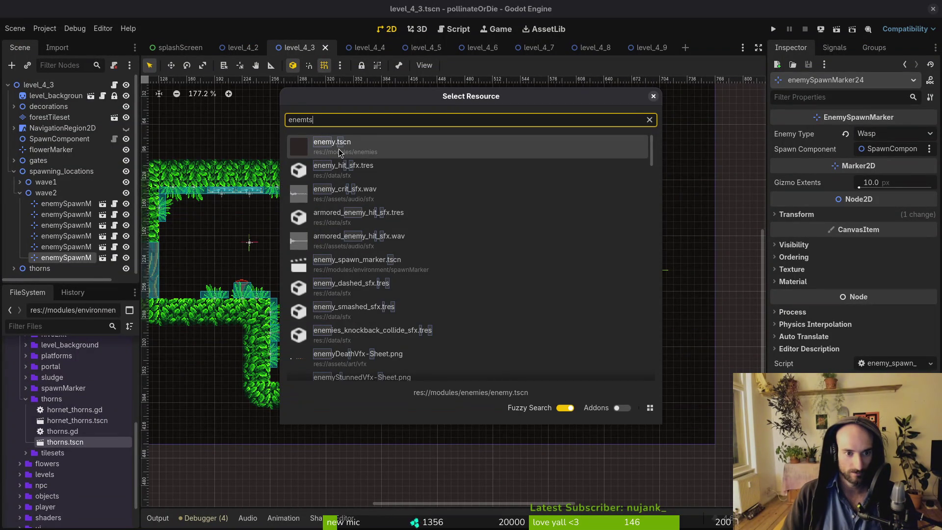
{"action": "key", "text": "BackSpace"}
{"action": "key", "text": "BackSpace"}
{"action": "key", "text": "BackSpace"}
{"action": "type", "text": "spawn"}
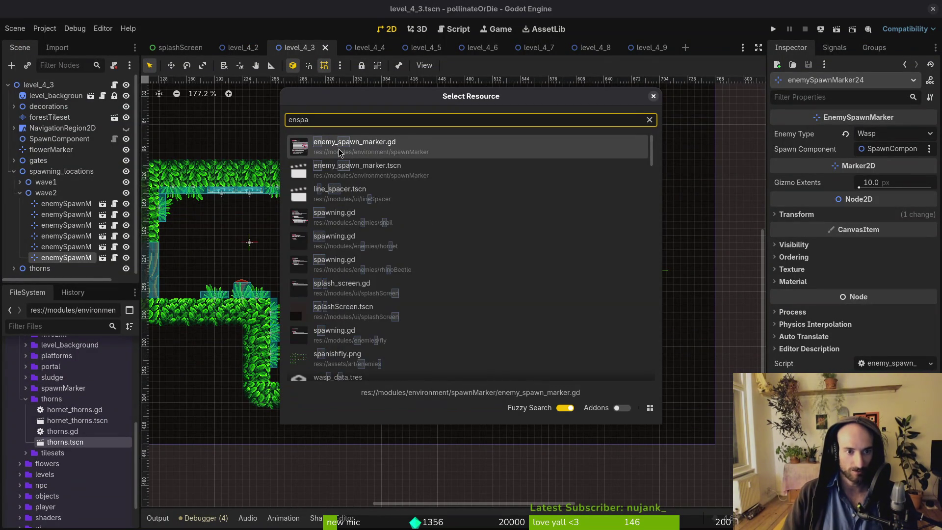
{"action": "key", "text": "Return"}
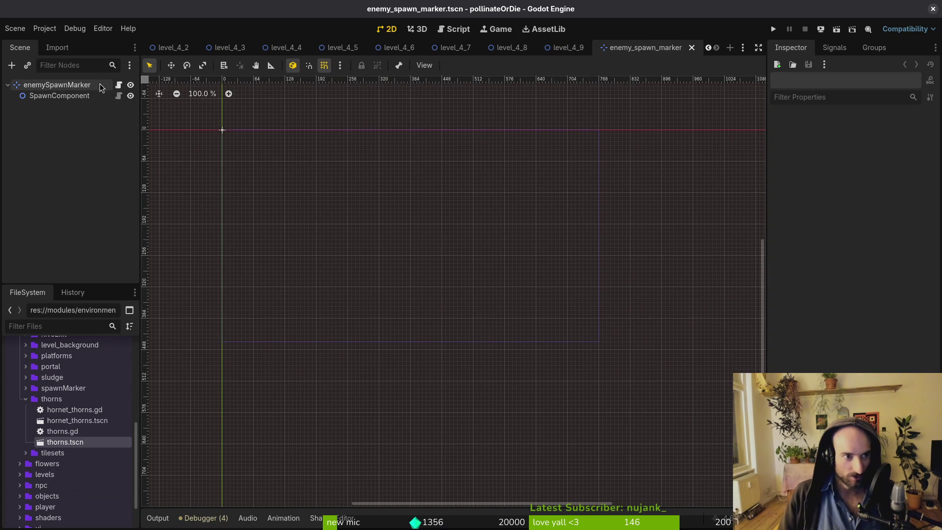
{"action": "key", "text": "super+Down"}
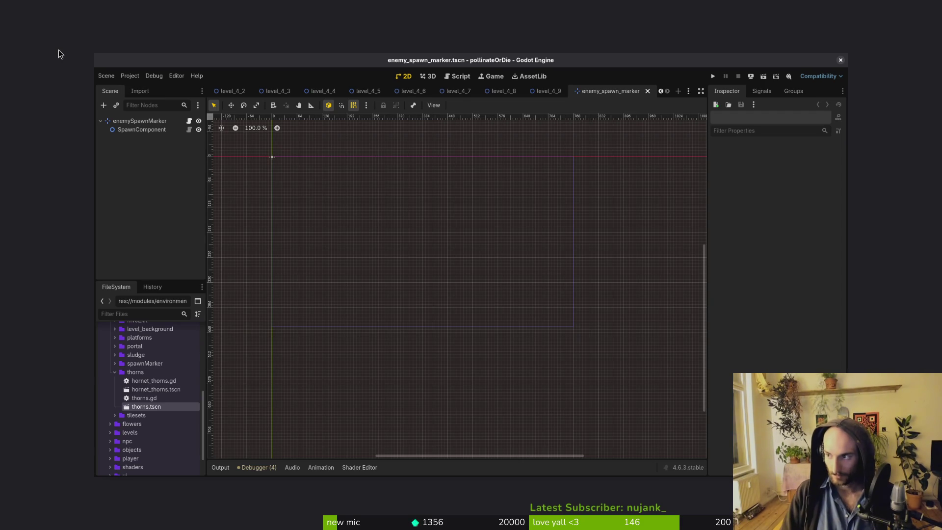
In a terminal, go to the pollinate-or-die project folder and launch Neovim there with 'fvim .'.
{"action": "key", "text": "ctrl+alt+t"}
{"action": "type", "text": "cd gamedev/"}
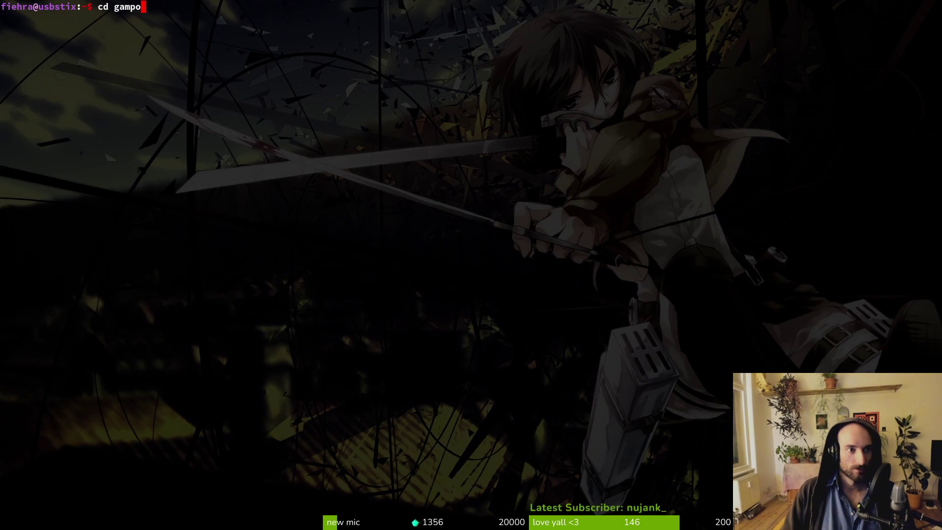
{"action": "type", "text": "po"}
{"action": "key", "text": "Tab"}
{"action": "key", "text": "Return"}
{"action": "type", "text": "f"}
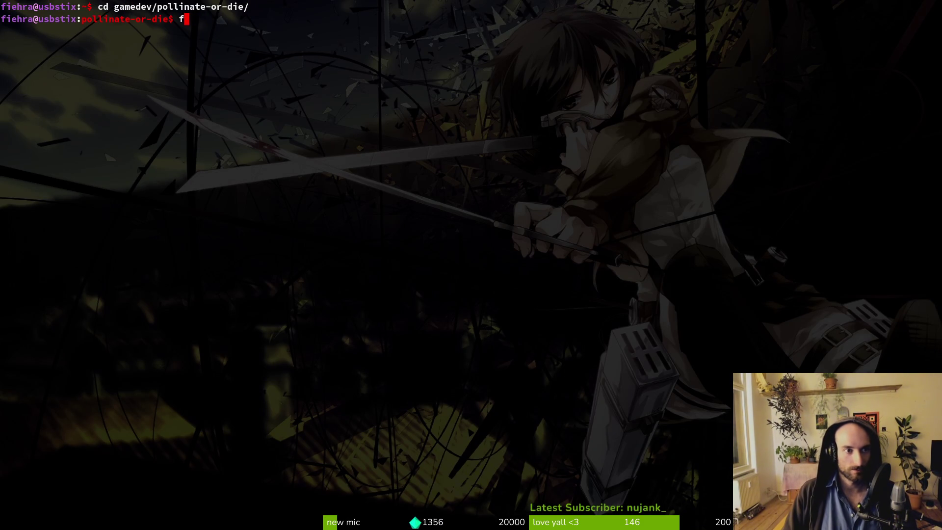
{"action": "type", "text": "vim ."}
{"action": "key", "text": "Return"}
Use the fuzzy finder to open enemy_spawn_marker.gd, then spawn_component.gd.
{"action": "key", "text": "space"}
{"action": "key", "text": "f"}
{"action": "key", "text": "f"}
{"action": "type", "text": "enemy_spawn_"}
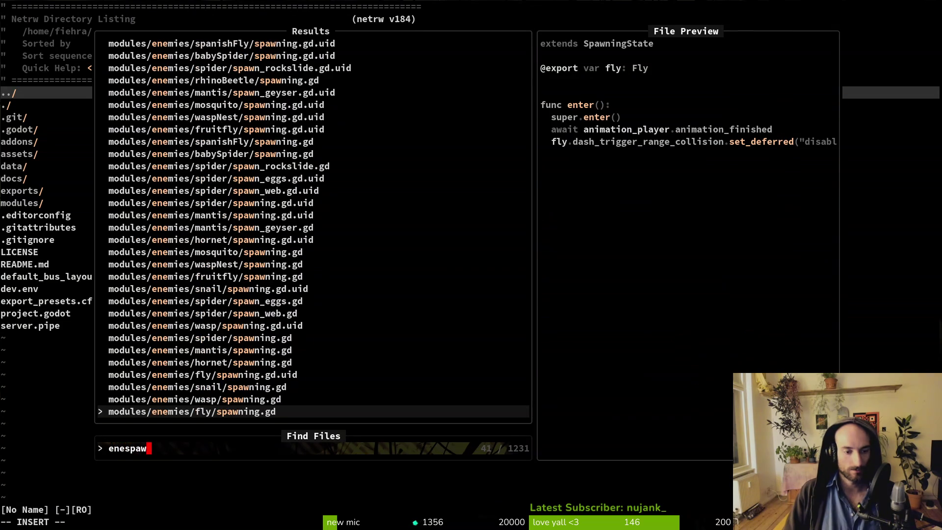
{"action": "type", "text": "mar"}
{"action": "key", "text": "Return"}
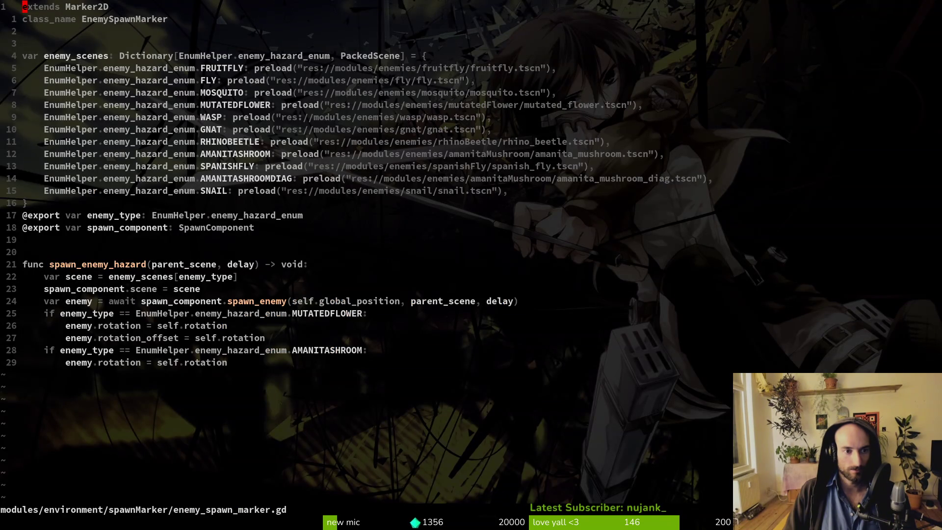
{"action": "key", "text": "space"}
{"action": "key", "text": "f"}
{"action": "key", "text": "f"}
{"action": "type", "text": "spawnco"}
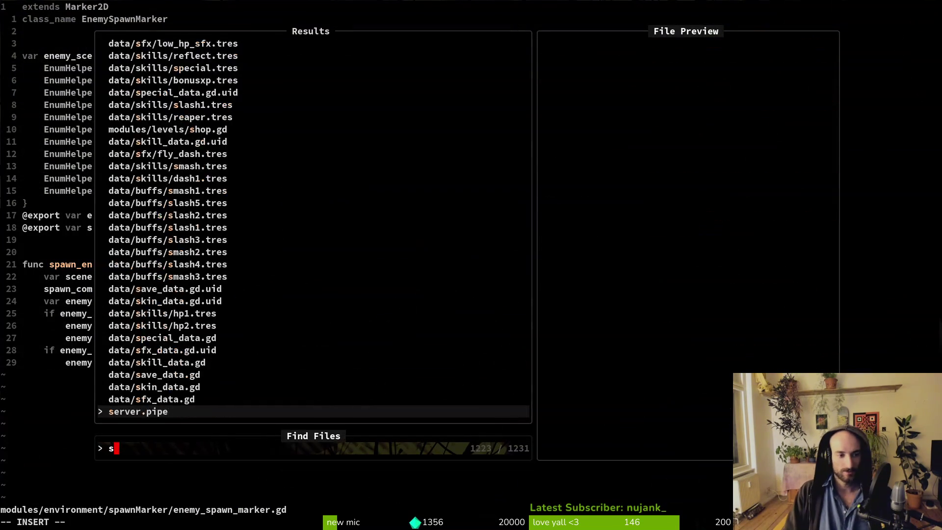
{"action": "key", "text": "Return"}
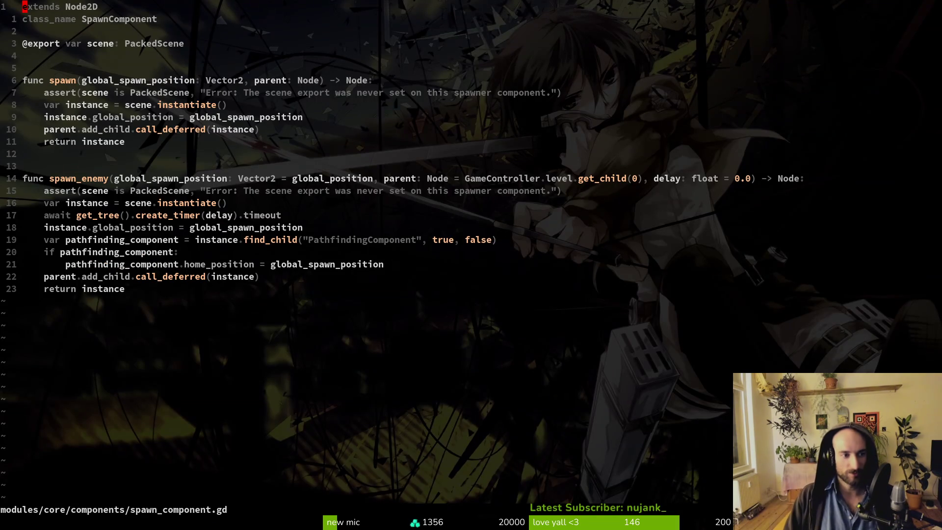
Read through the spawn_enemy function in spawn_component.gd, briefly line-selecting its body.
{"action": "key", "text": "7"}
{"action": "key", "text": "j"}
{"action": "key", "text": "k"}
{"action": "key", "text": "j"}
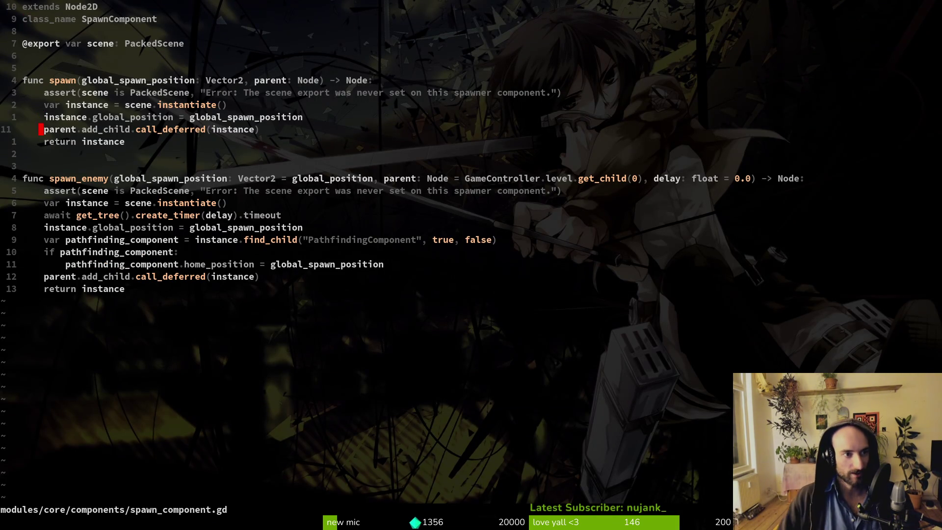
{"action": "key", "text": "1"}
{"action": "key", "text": "0"}
{"action": "key", "text": "j"}
{"action": "key", "text": "j"}
{"action": "key", "text": "k"}
{"action": "key", "text": "k"}
{"action": "key", "text": "j"}
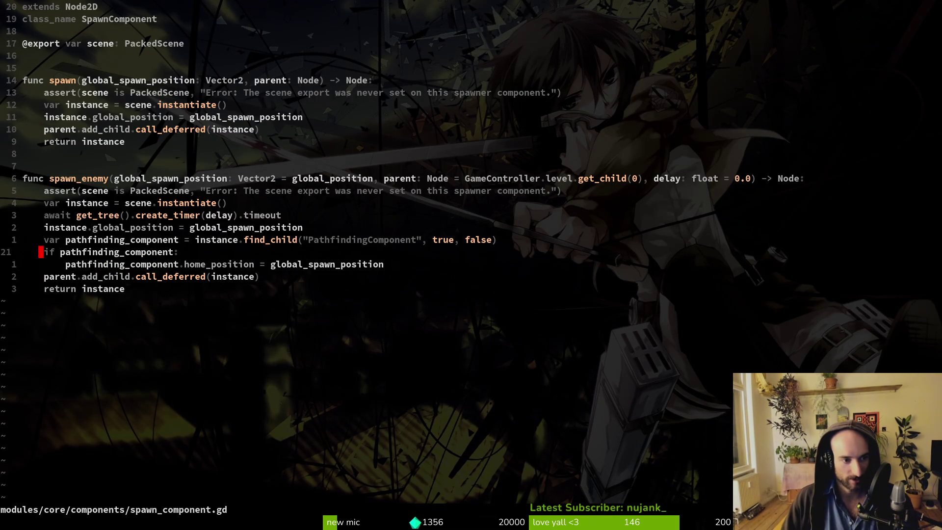
{"action": "key", "text": "7"}
{"action": "key", "text": "k"}
{"action": "key", "text": "j"}
{"action": "key", "text": "shift+v"}
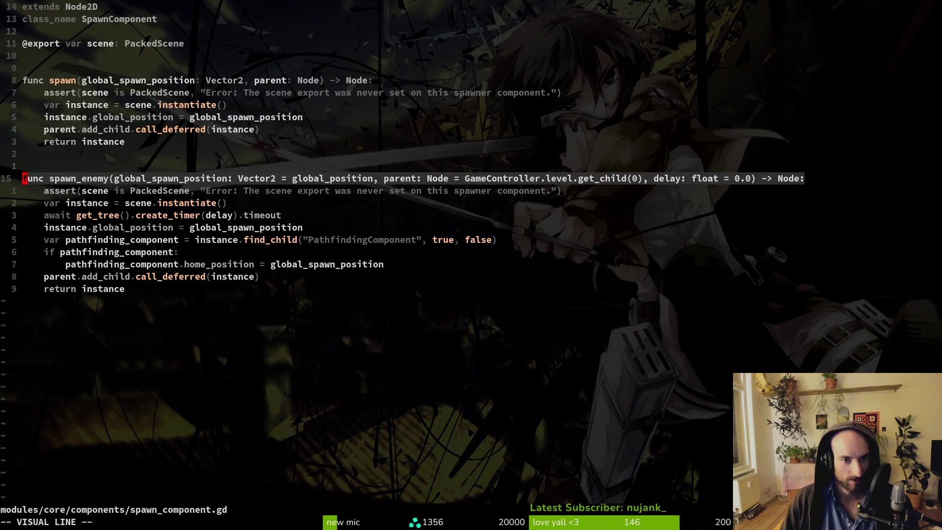
{"action": "key", "text": "j"}
{"action": "key", "text": "j"}
{"action": "key", "text": "j"}
{"action": "key", "text": "j"}
{"action": "key", "text": "j"}
{"action": "key", "text": "j"}
{"action": "key", "text": "j"}
{"action": "key", "text": "j"}
{"action": "key", "text": "j"}
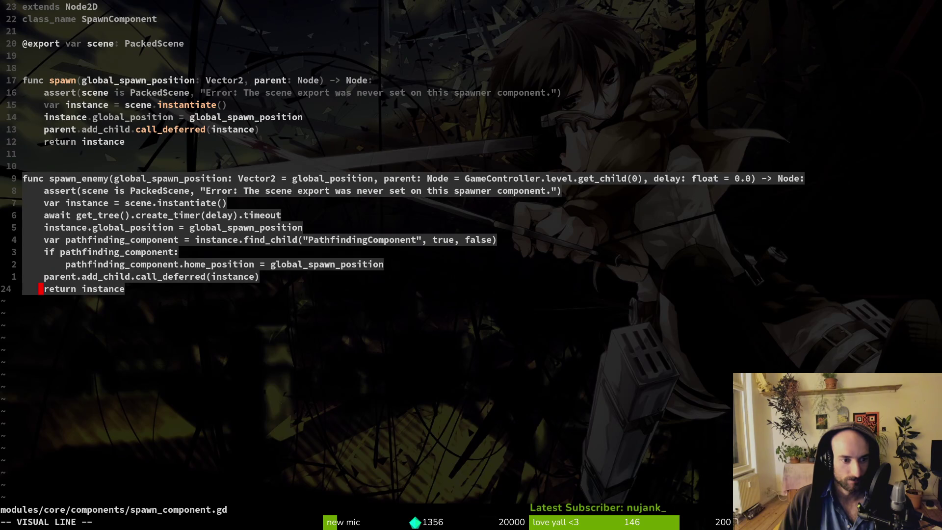
{"action": "key", "text": "Escape"}
{"action": "key", "text": "k"}
{"action": "key", "text": "ctrl+u"}
Jump back to enemy_spawn_marker.gd and browse its enemy list from FRUITFLY to GNAT.
{"action": "key", "text": "k"}
{"action": "key", "text": "k"}
{"action": "key", "text": "k"}
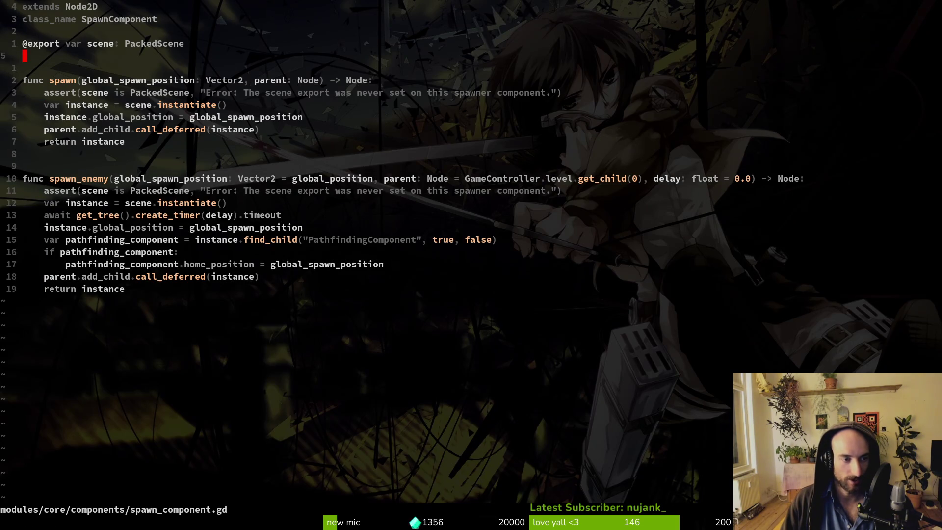
{"action": "key", "text": "ctrl+o"}
{"action": "key", "text": "j"}
{"action": "key", "text": "j"}
{"action": "key", "text": "j"}
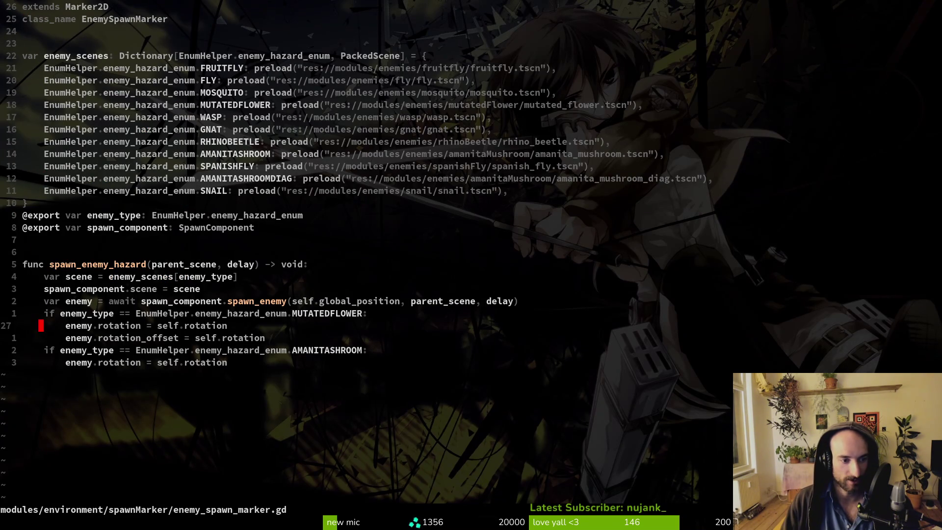
{"action": "key", "text": "k"}
{"action": "key", "text": "1"}
{"action": "key", "text": "2"}
{"action": "key", "text": "k"}
{"action": "key", "text": "7"}
{"action": "key", "text": "k"}
{"action": "key", "text": "k"}
{"action": "key", "text": "y"}
{"action": "key", "text": "y"}
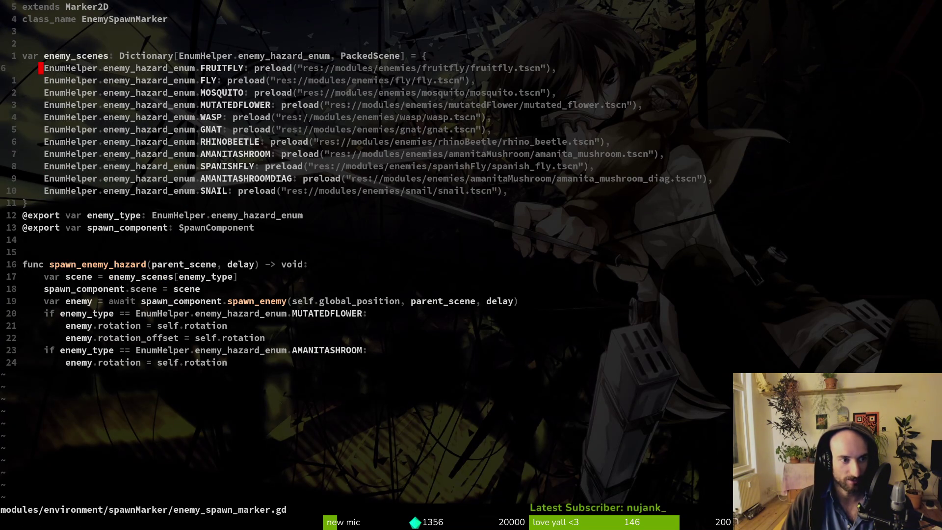
{"action": "key", "text": "j"}
{"action": "key", "text": "5"}
{"action": "key", "text": "j"}
{"action": "key", "text": "7"}
{"action": "key", "text": "j"}
Look over the spawn_enemy_hazard function's enemy await and rotation lines.
{"action": "key", "text": "y"}
{"action": "key", "text": "y"}
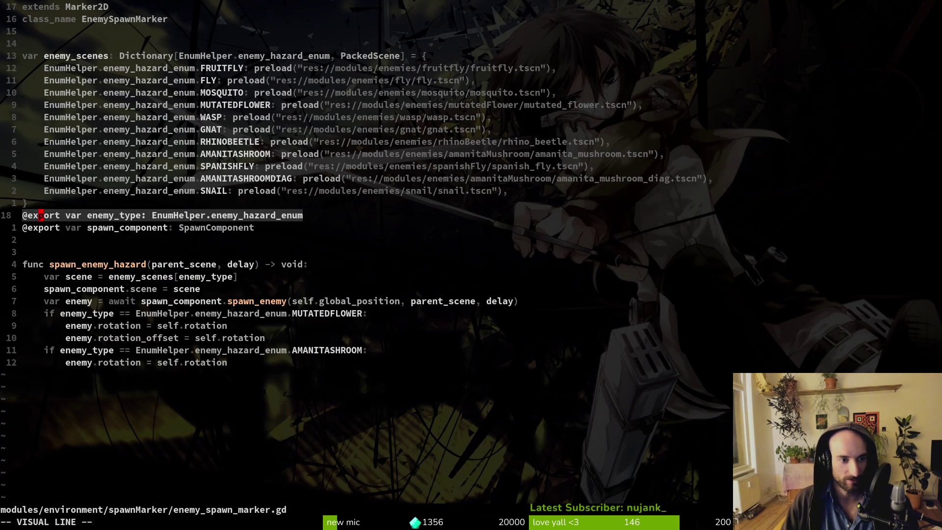
{"action": "key", "text": "k"}
{"action": "key", "text": "k"}
{"action": "key", "text": "k"}
{"action": "key", "text": "y"}
{"action": "key", "text": "y"}
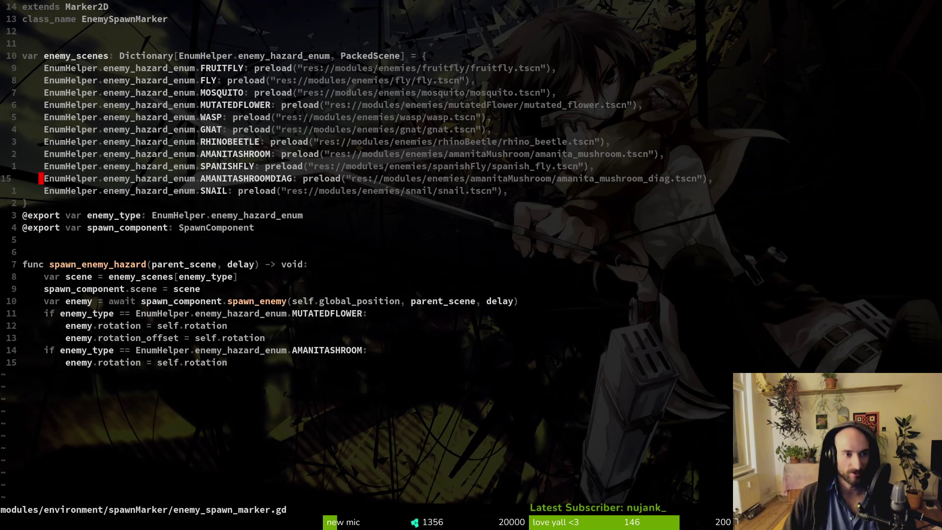
{"action": "key", "text": "9"}
{"action": "key", "text": "j"}
{"action": "key", "text": "3"}
{"action": "key", "text": "j"}
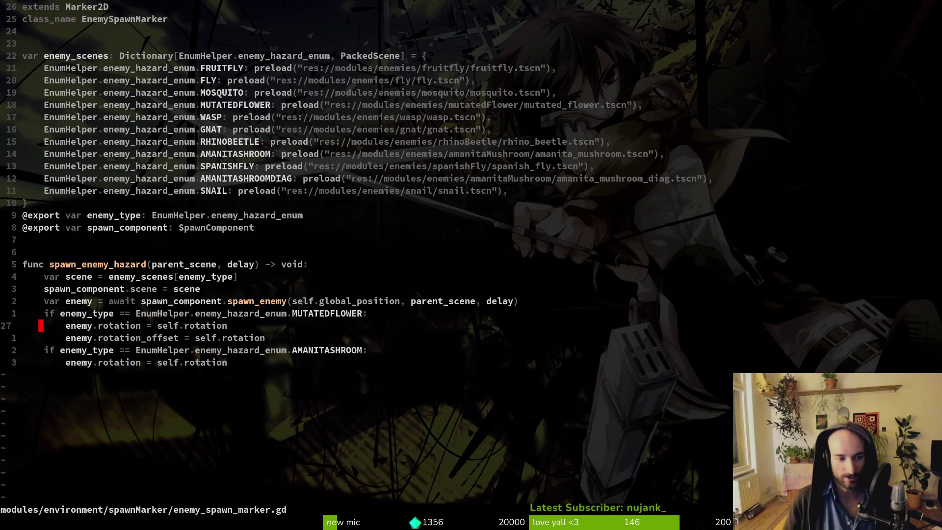
{"action": "key", "text": "k"}
{"action": "key", "text": "k"}
{"action": "key", "text": "shift+v"}
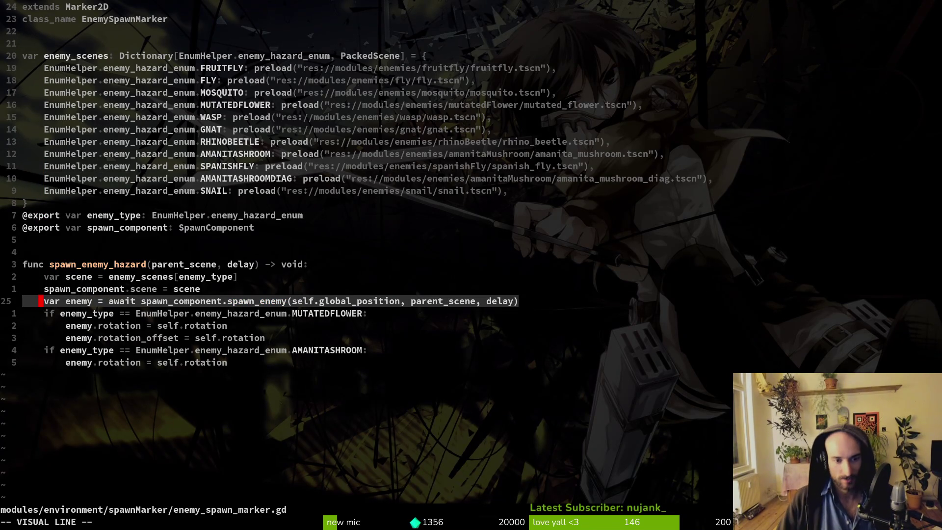
{"action": "key", "text": "y"}
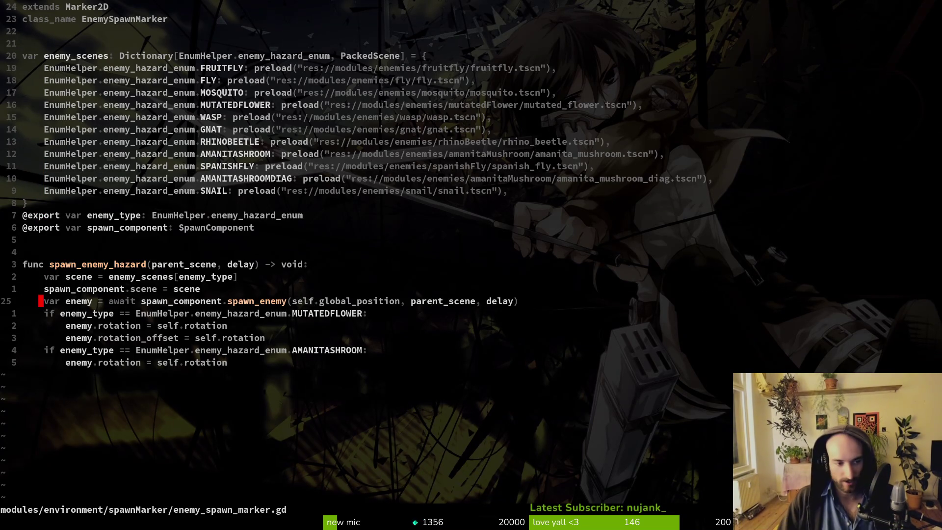
{"action": "key", "text": "k"}
{"action": "key", "text": "k"}
{"action": "key", "text": "k"}
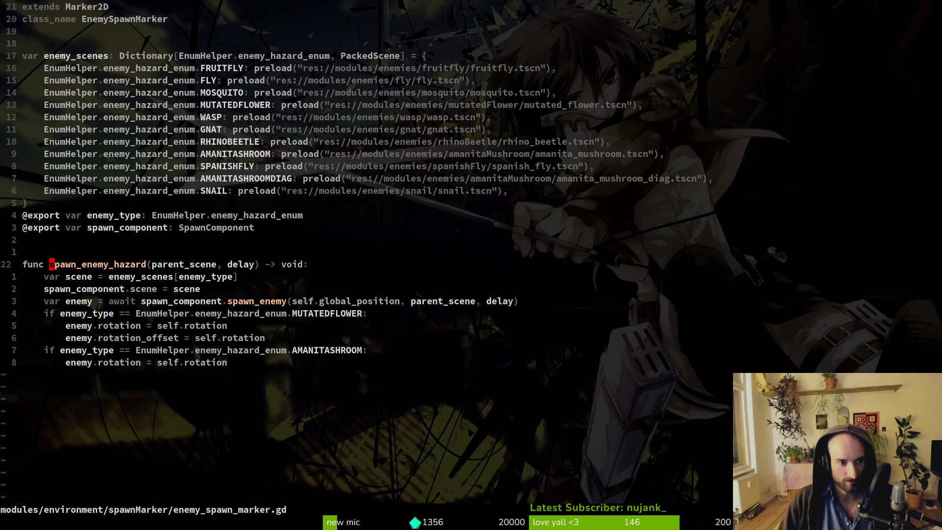
Grep spawn_enemy_hazard, open its call in level.manager.gd, then run the game from Godot with F5.
{"action": "key", "text": "space"}
{"action": "key", "text": "f"}
{"action": "key", "text": "w"}
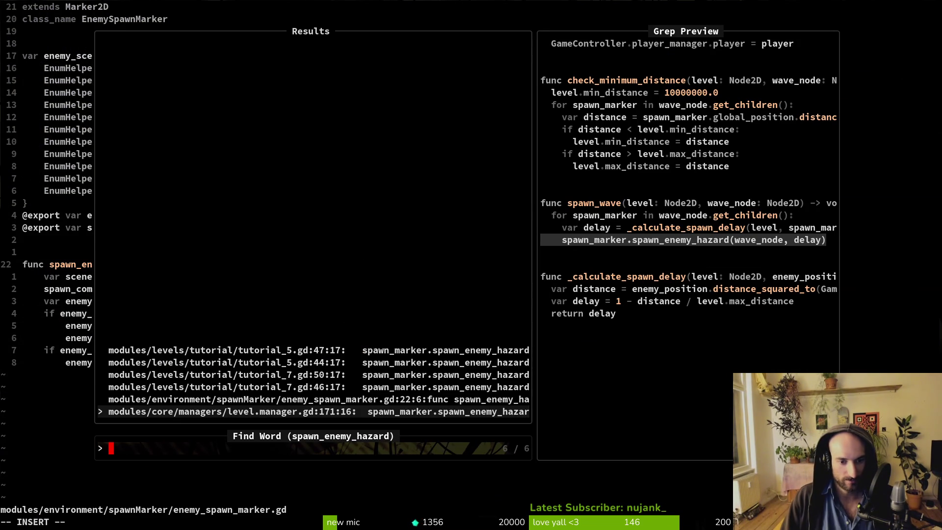
{"action": "key", "text": "Up"}
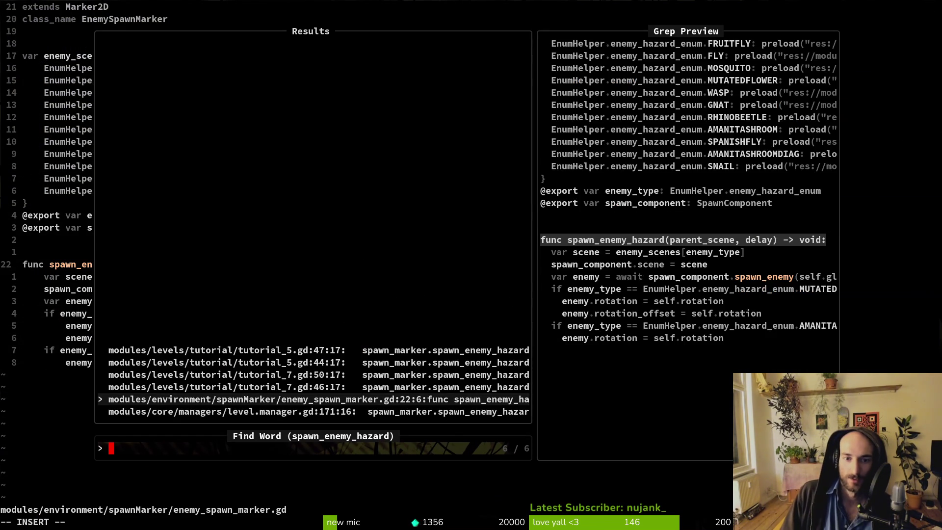
{"action": "key", "text": "Down"}
{"action": "key", "text": "Return"}
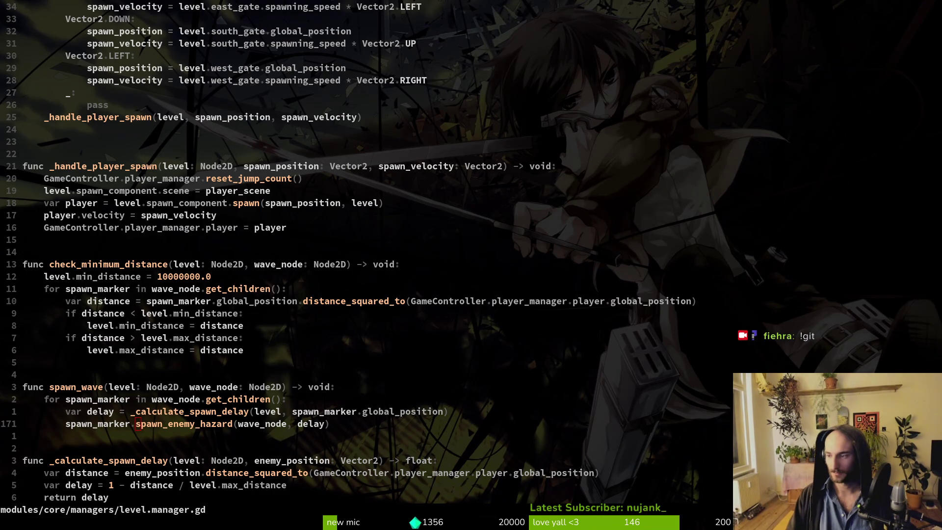
{"action": "key", "text": "alt+Tab"}
{"action": "key", "text": "F5"}
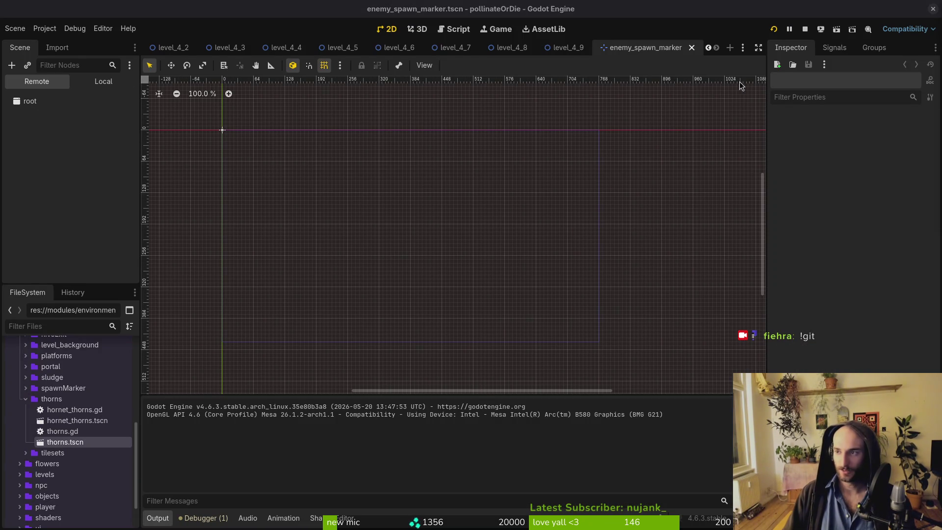
Maximize the game window, continue the saved game, and start level 4-2 from the debug level select.
{"action": "left_click_drag", "start_coordinate": [633, 115], "coordinate": [376, 105]}
{"action": "double_click", "coordinate": [376, 105]}
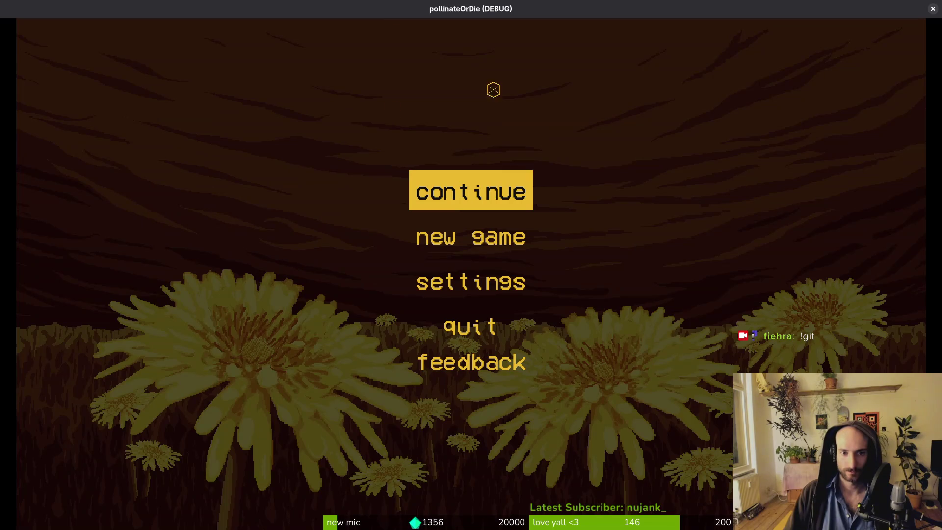
{"action": "key", "text": "Return"}
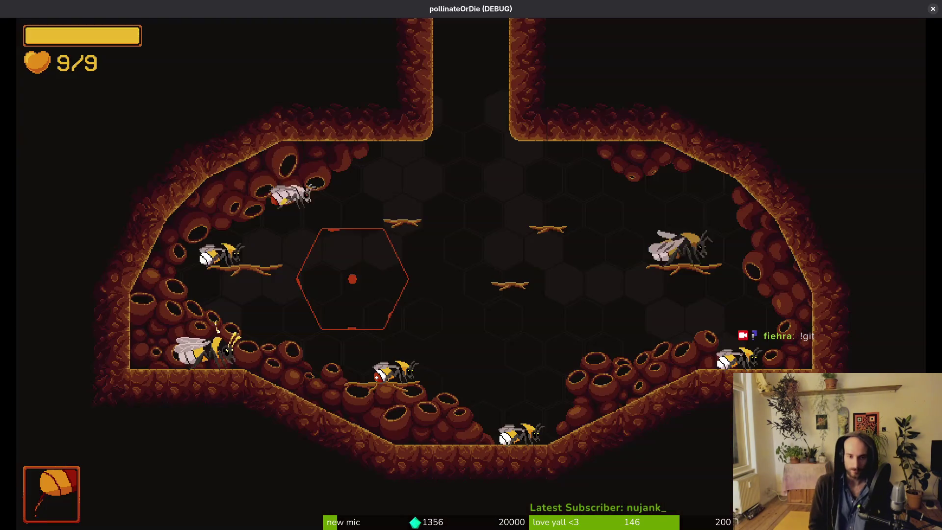
{"action": "key", "text": "F1"}
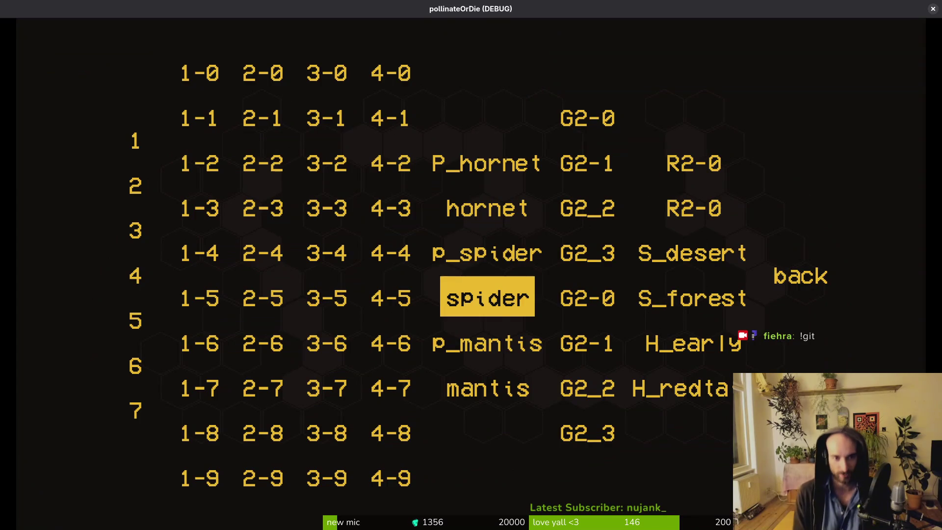
{"action": "key", "text": "Up"}
{"action": "key", "text": "Left"}
{"action": "key", "text": "Up"}
{"action": "key", "text": "Up"}
{"action": "key", "text": "Return"}
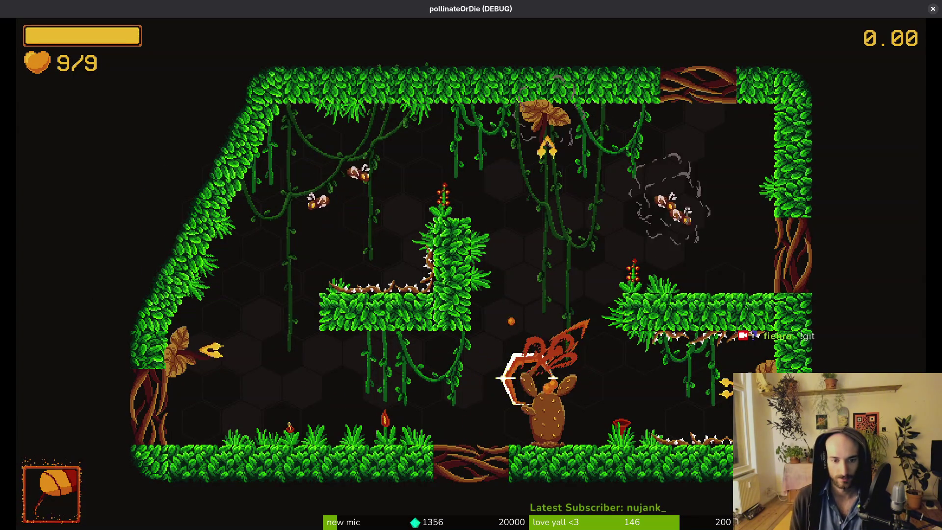
Fly the bee around briefly, pause the game, and return to the Godot editor.
{"action": "key", "text": "Up"}
{"action": "key", "text": "Right"}
{"action": "key", "text": "Down"}
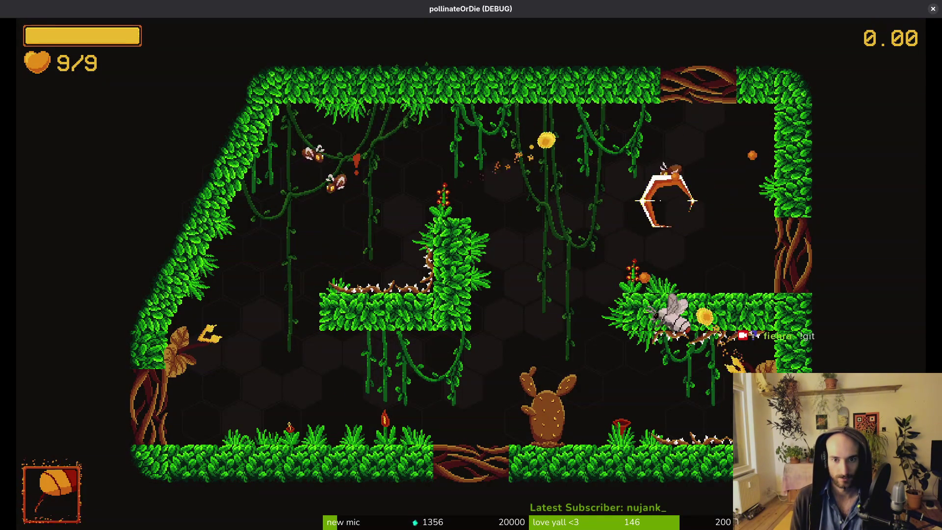
{"action": "key", "text": "Escape"}
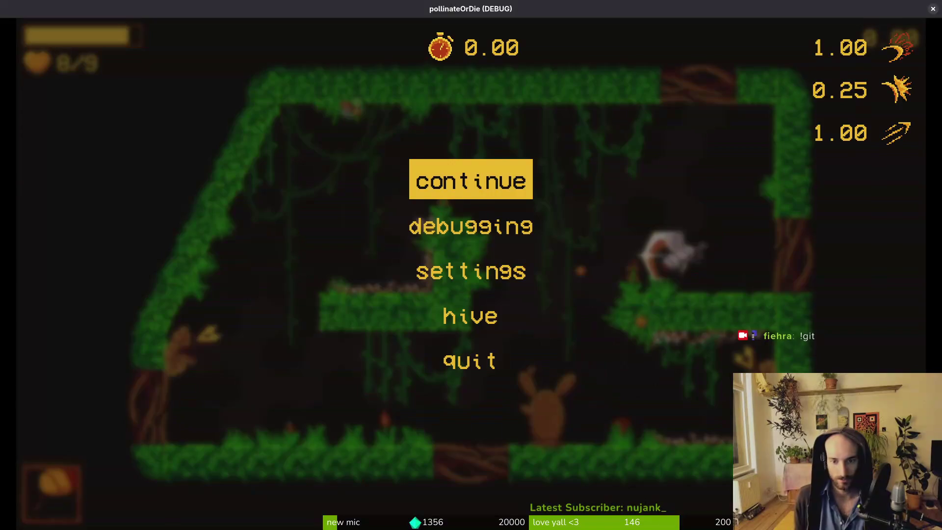
{"action": "key", "text": "alt+Tab"}
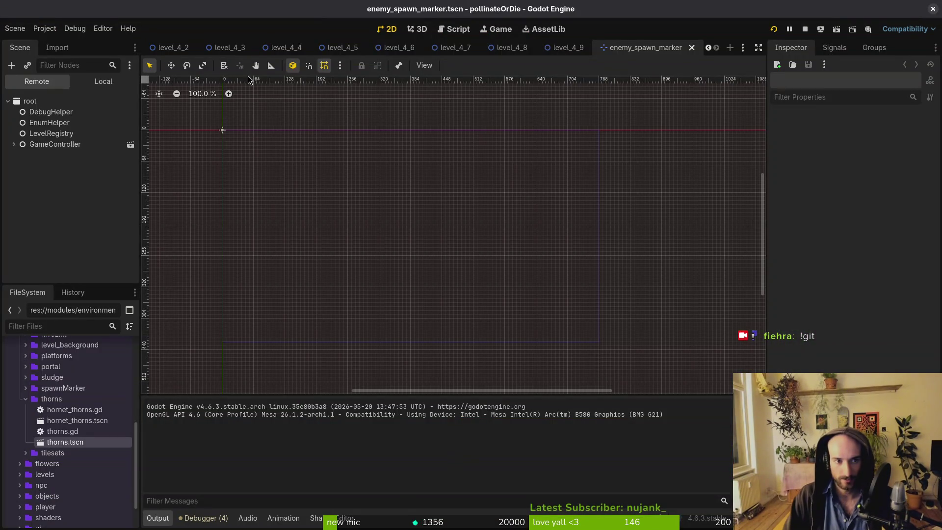
Open forestTilemapLayer.tscn from the tilesets folder, stop the game, and select the forestTileset node.
{"action": "scroll", "coordinate": [70, 426], "scroll_direction": "down", "scroll_amount": 3}
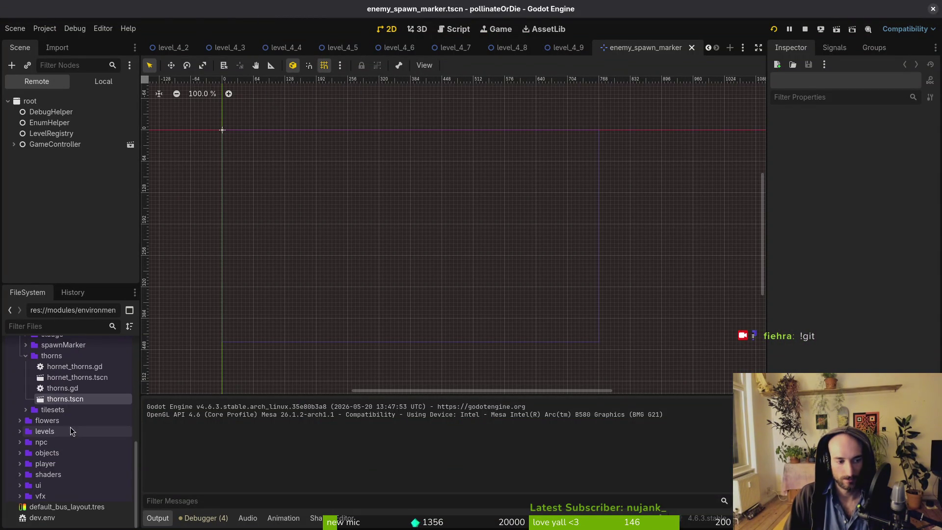
{"action": "scroll", "coordinate": [38, 443], "scroll_direction": "up", "scroll_amount": 5}
{"action": "scroll", "coordinate": [38, 443], "scroll_direction": "down", "scroll_amount": 4}
{"action": "left_click", "coordinate": [26, 432]}
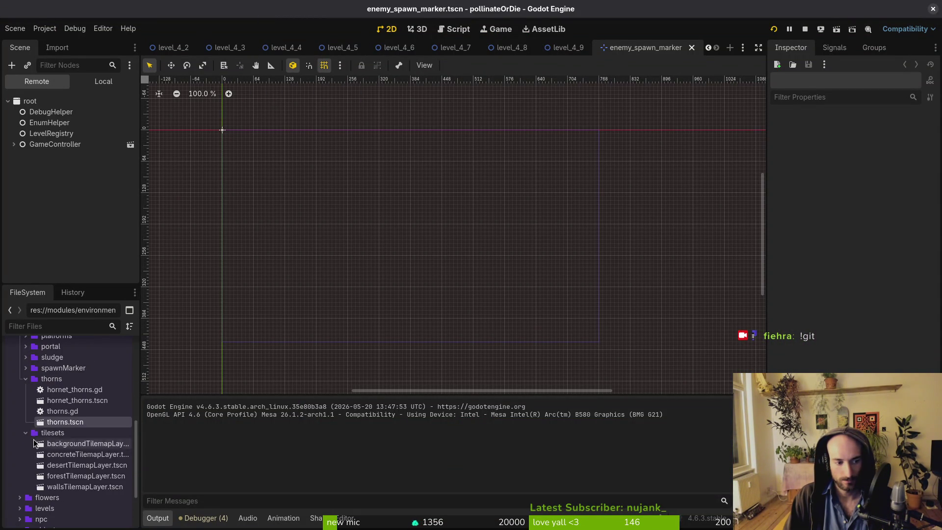
{"action": "left_click", "coordinate": [62, 477]}
{"action": "double_click", "coordinate": [62, 477]}
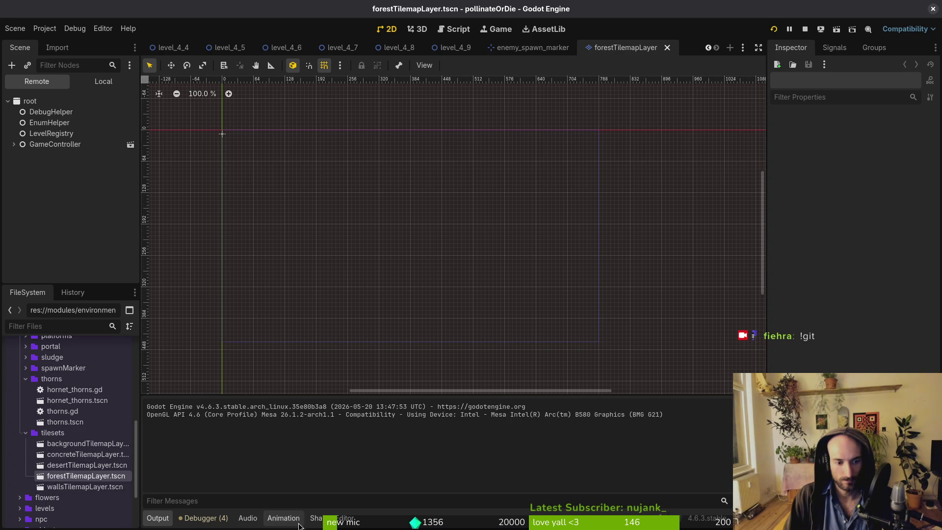
{"action": "left_click", "coordinate": [805, 29]}
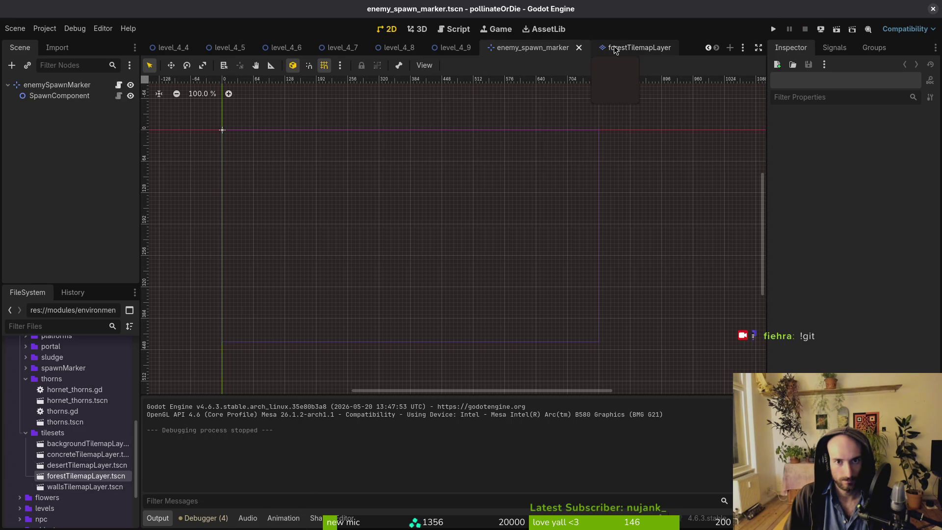
{"action": "left_click", "coordinate": [44, 86]}
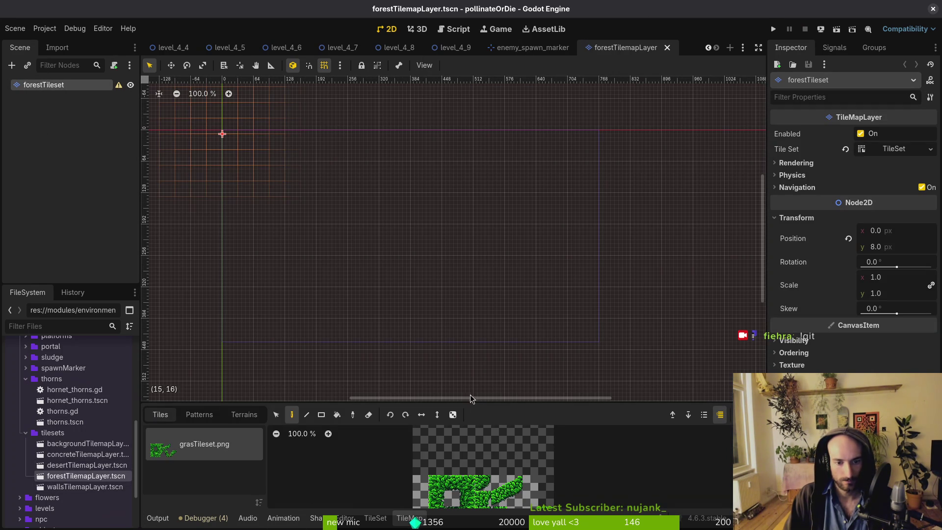
In the TileSet panel, paint Physics Layer 0 onto the bottom-row grass tiles and save the scene.
{"action": "left_click_drag", "start_coordinate": [469, 400], "coordinate": [454, 268]}
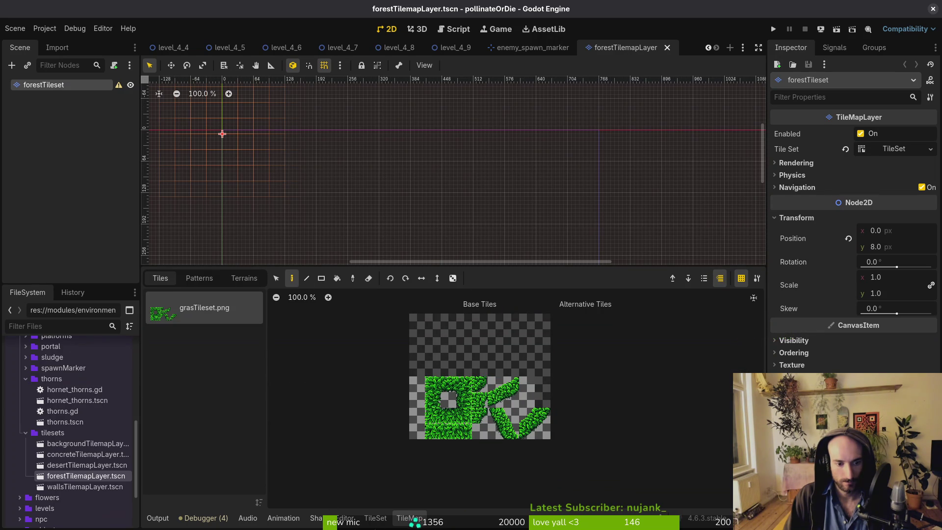
{"action": "left_click", "coordinate": [384, 519]}
{"action": "left_click_drag", "start_coordinate": [445, 415], "coordinate": [453, 284]}
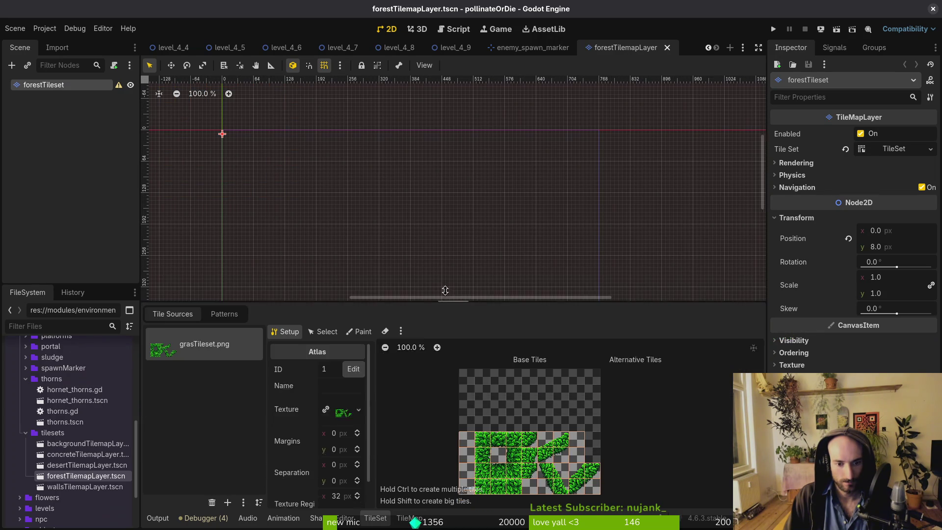
{"action": "left_click", "coordinate": [360, 314]}
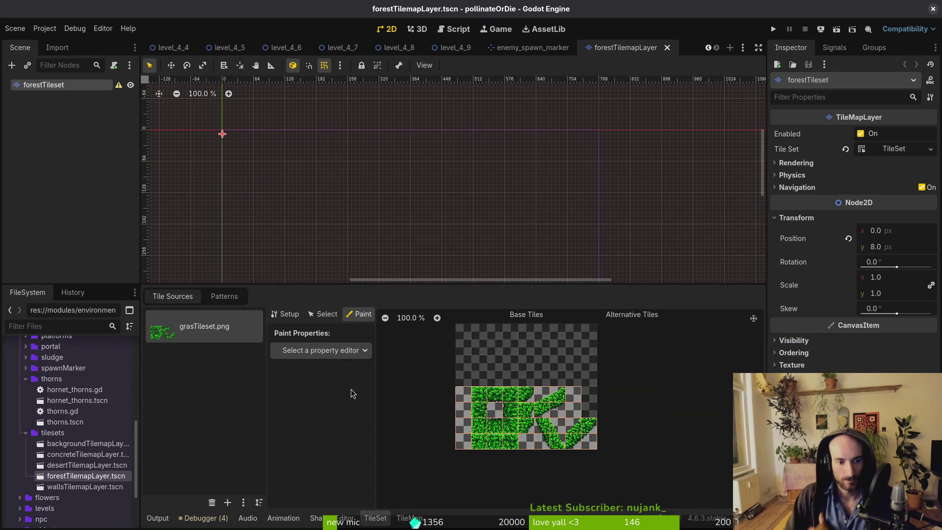
{"action": "left_click", "coordinate": [319, 351]}
{"action": "left_click", "coordinate": [330, 463]}
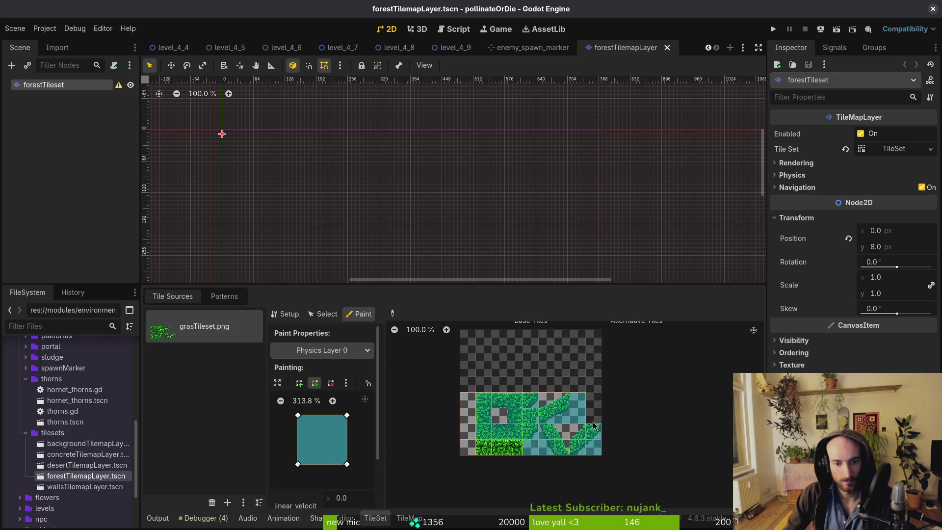
{"action": "left_click", "coordinate": [490, 453]}
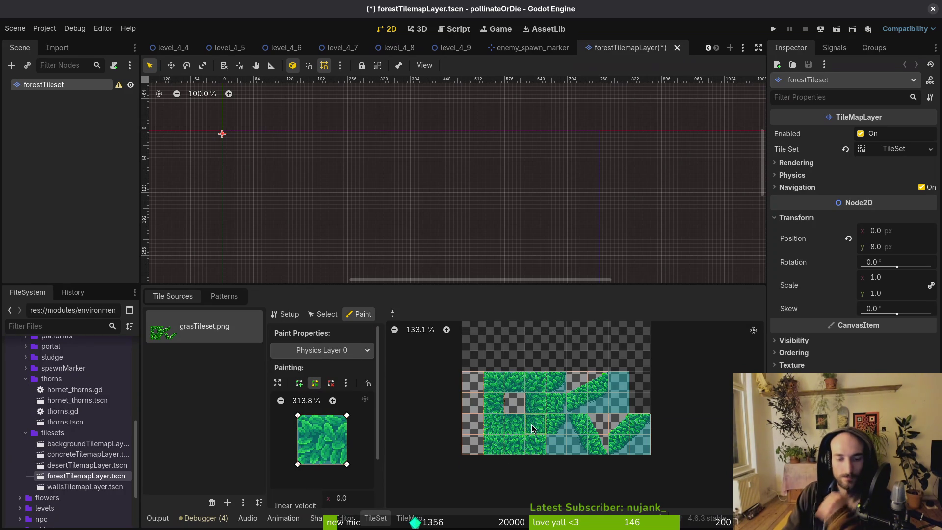
{"action": "scroll", "coordinate": [534, 425], "scroll_direction": "down", "scroll_amount": 1}
{"action": "scroll", "coordinate": [525, 427], "scroll_direction": "up", "scroll_amount": 4}
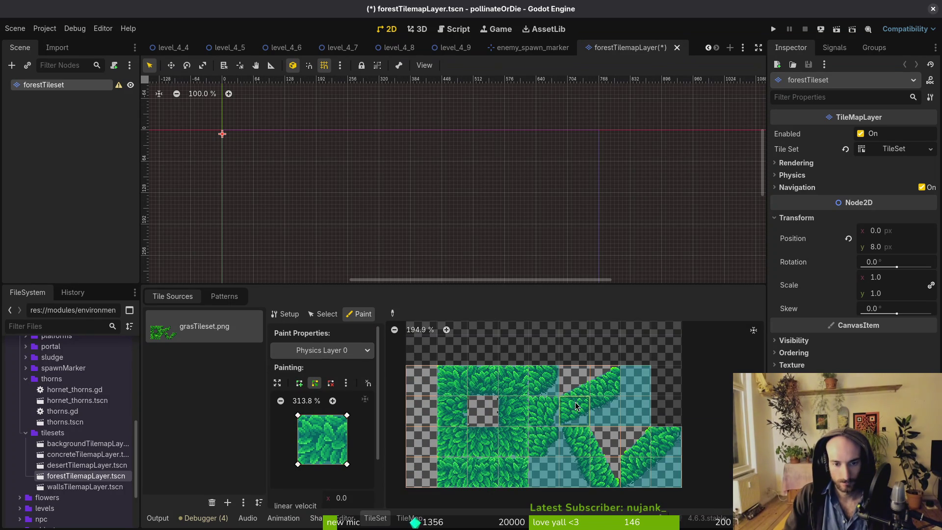
{"action": "scroll", "coordinate": [447, 411], "scroll_direction": "down", "scroll_amount": 4}
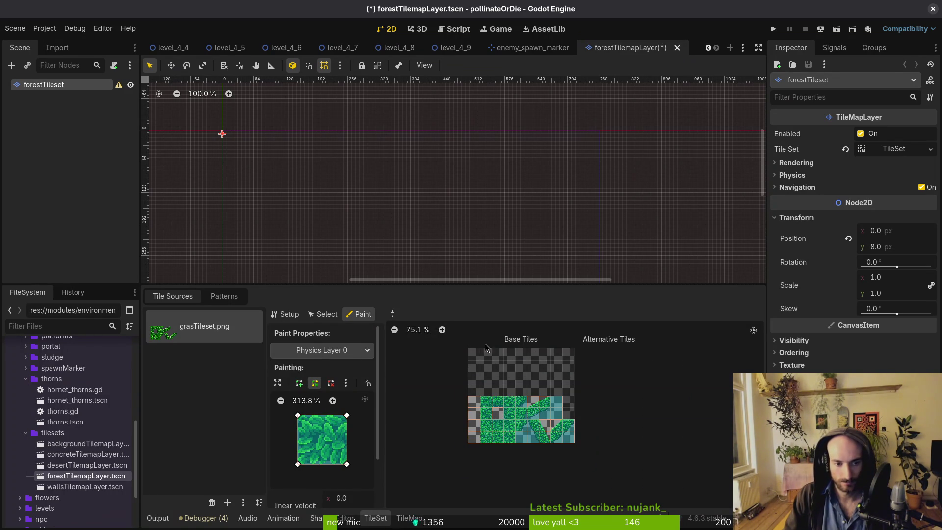
{"action": "key", "text": "ctrl+s"}
{"action": "left_click", "coordinate": [286, 314]}
Close the forest tilemap and enemy spawn marker scene tabs and pan the level_4_9 map into view.
{"action": "middle_click", "coordinate": [636, 50]}
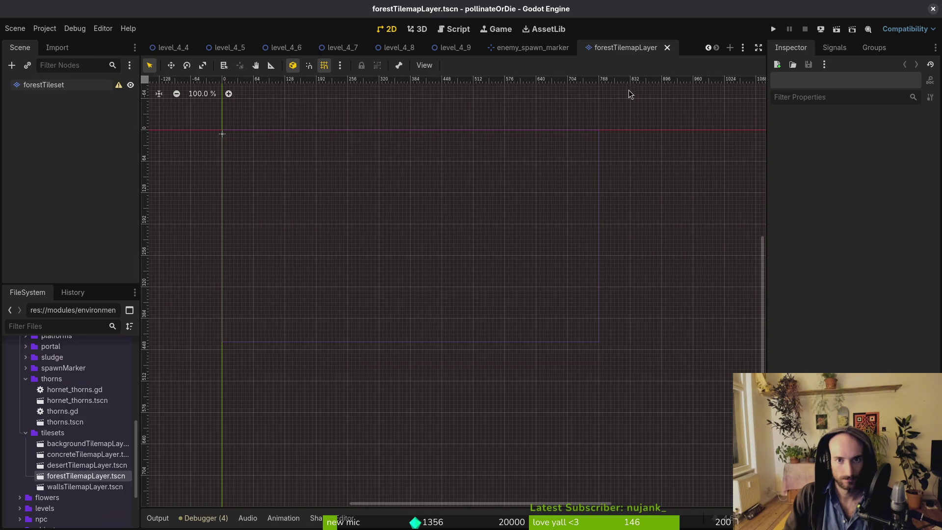
{"action": "middle_click", "coordinate": [655, 50]}
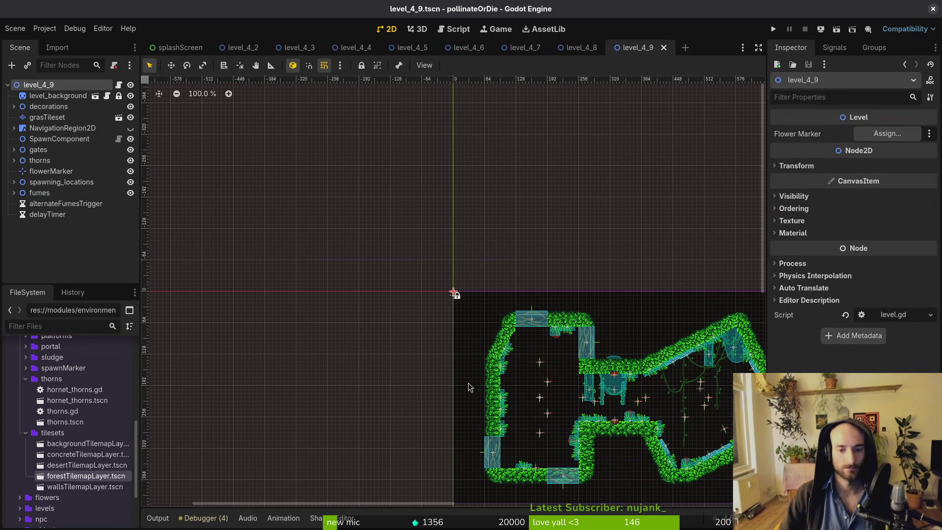
{"action": "left_click_drag", "start_coordinate": [544, 382], "coordinate": [440, 316]}
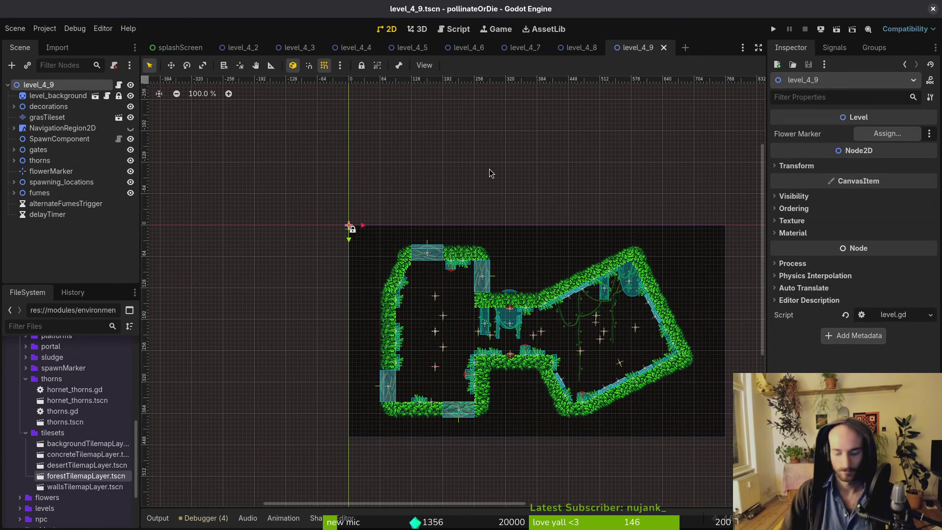
In Neovim, open hive.gd, undo its last edit, and write the file.
{"action": "key", "text": "alt+Tab"}
{"action": "key", "text": "ctrl+p"}
{"action": "type", "text": "hive"}
{"action": "key", "text": "Return"}
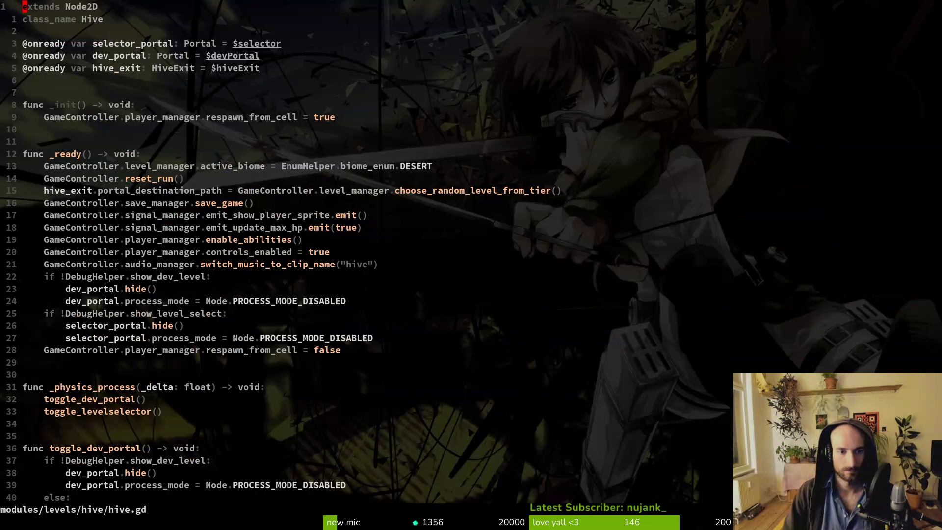
{"action": "type", "text": "u:write"}
{"action": "key", "text": "Return"}
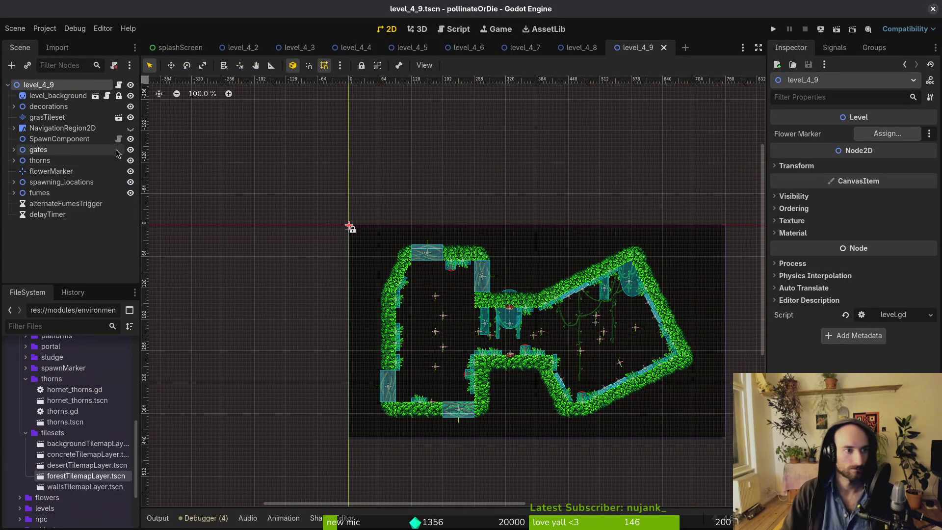
Expand and collapse the fumes node in Godot, then switch back to the terminal.
{"action": "left_click", "coordinate": [14, 193]}
{"action": "left_click", "coordinate": [13, 194]}
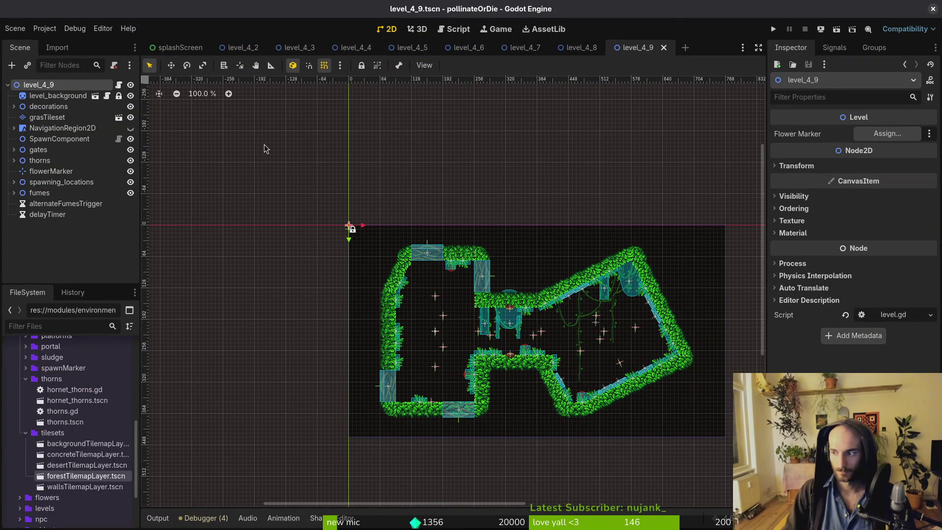
{"action": "key", "text": "alt+Tab"}
{"action": "key", "text": "Return"}
{"action": "key", "text": "Return"}
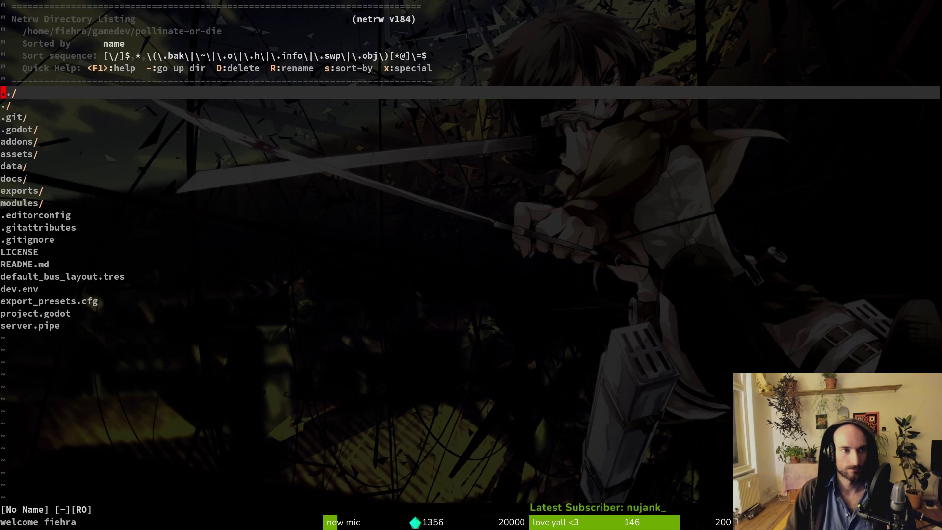
Open level_3_4.gd, yank all of its lines, write it, and switch to Godot.
{"action": "key", "text": "ctrl+p"}
{"action": "type", "text": "3_3"}
{"action": "key", "text": "BackSpace"}
{"action": "key", "text": "BackSpace"}
{"action": "type", "text": "4"}
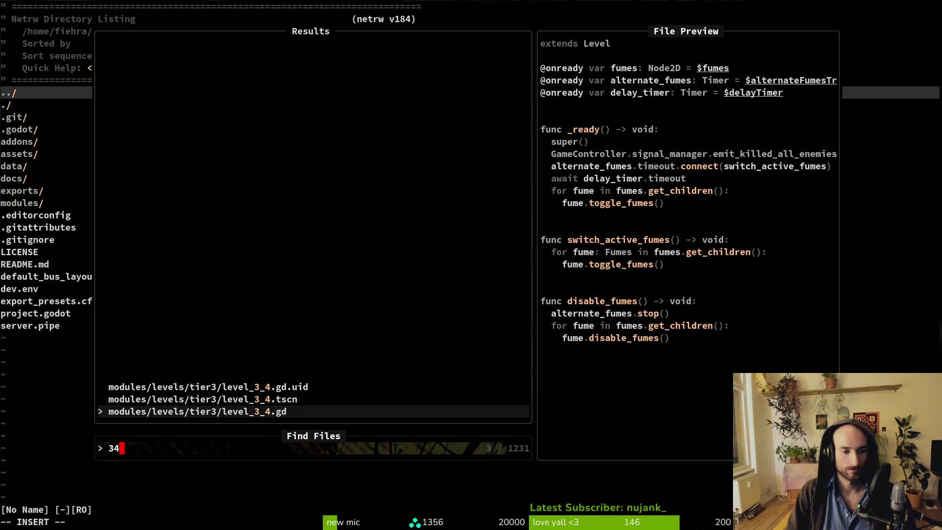
{"action": "key", "text": "Return"}
{"action": "type", "text": "VGy"}
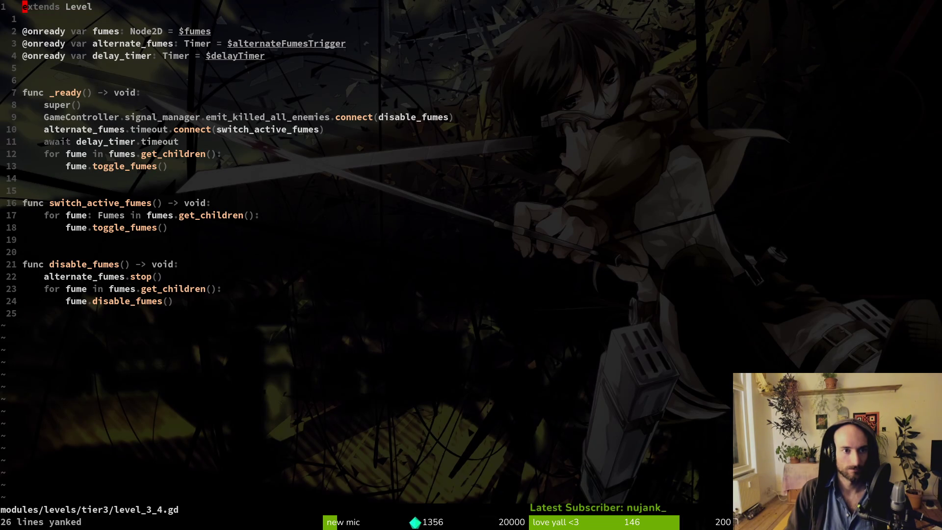
{"action": "type", "text": ":write"}
{"action": "key", "text": "Return"}
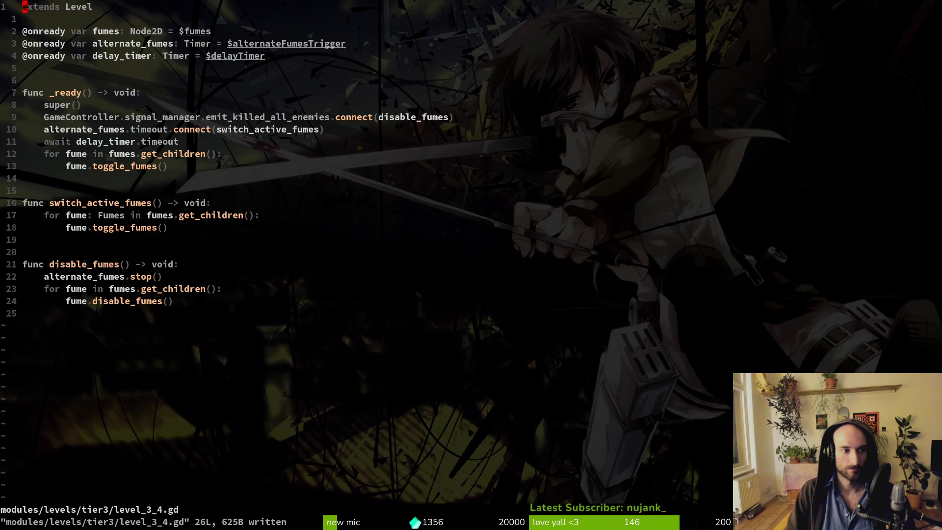
{"action": "key", "text": "alt+Tab"}
{"action": "key", "text": "alt+Tab"}
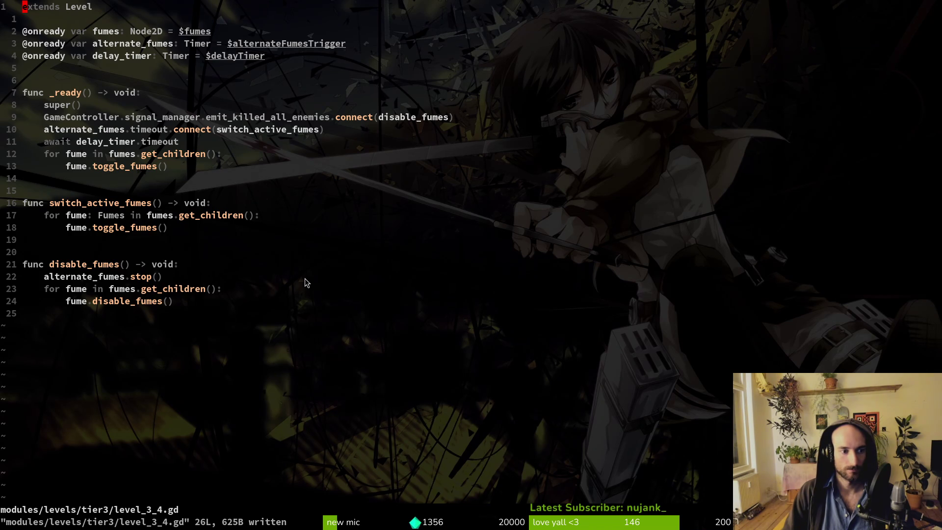
{"action": "key", "text": "alt+Tab"}
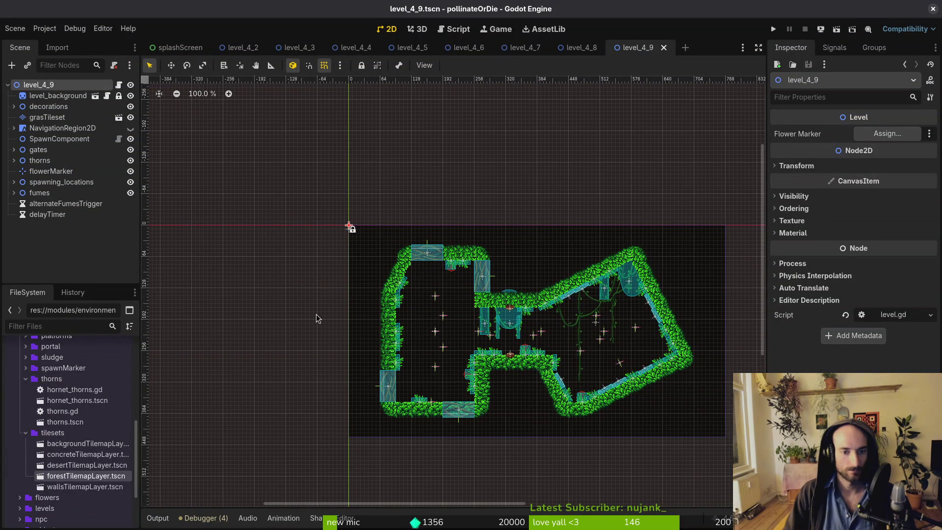
After glancing at level_4_8, extend the level_4_9 root's script as a new level_4_9.gd.
{"action": "left_click", "coordinate": [581, 54]}
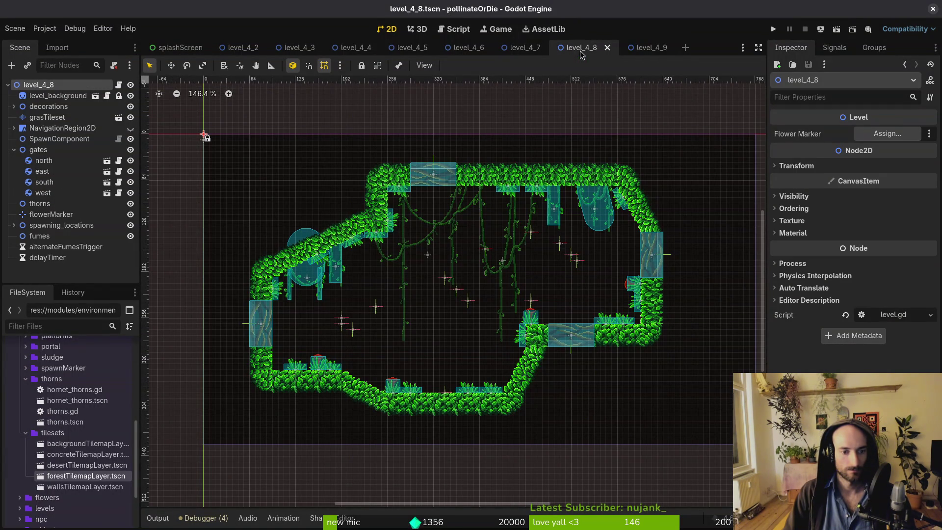
{"action": "key", "text": "ctrl+Tab"}
{"action": "right_click", "coordinate": [51, 86]}
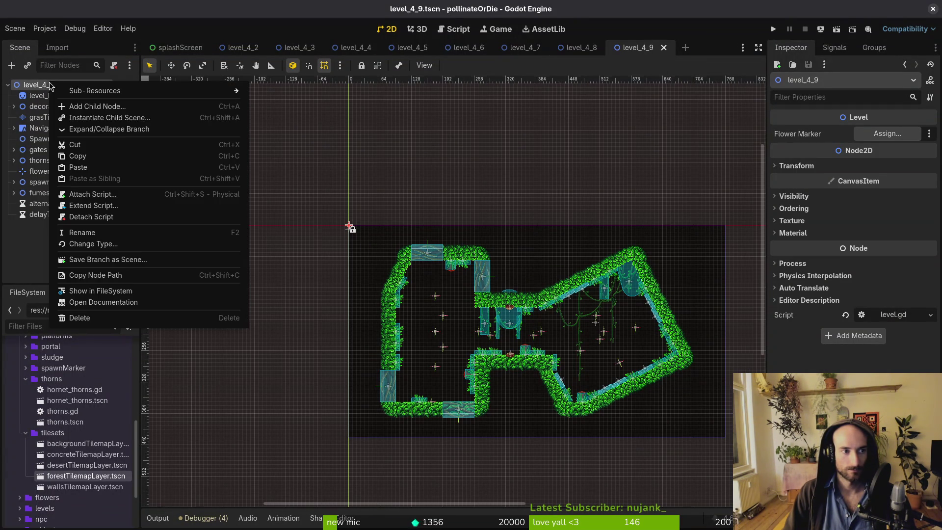
{"action": "left_click", "coordinate": [149, 211]}
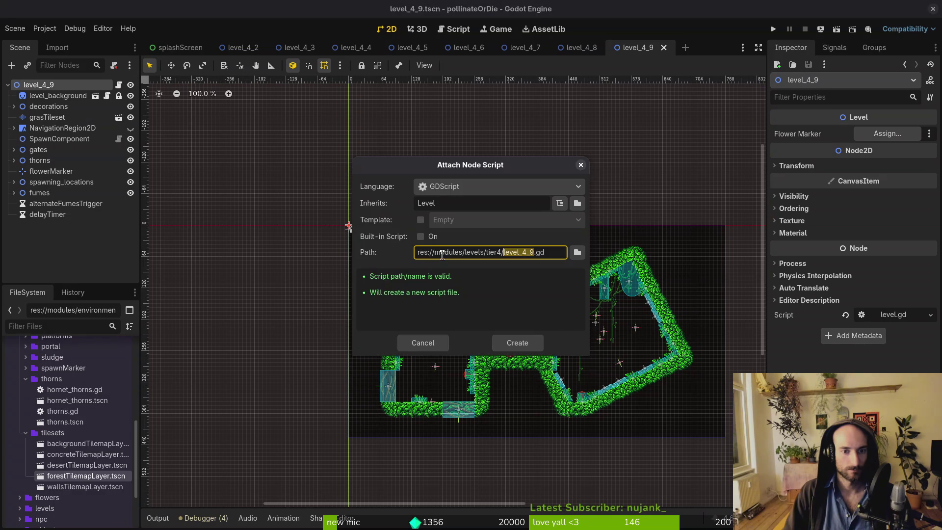
{"action": "left_click", "coordinate": [527, 347]}
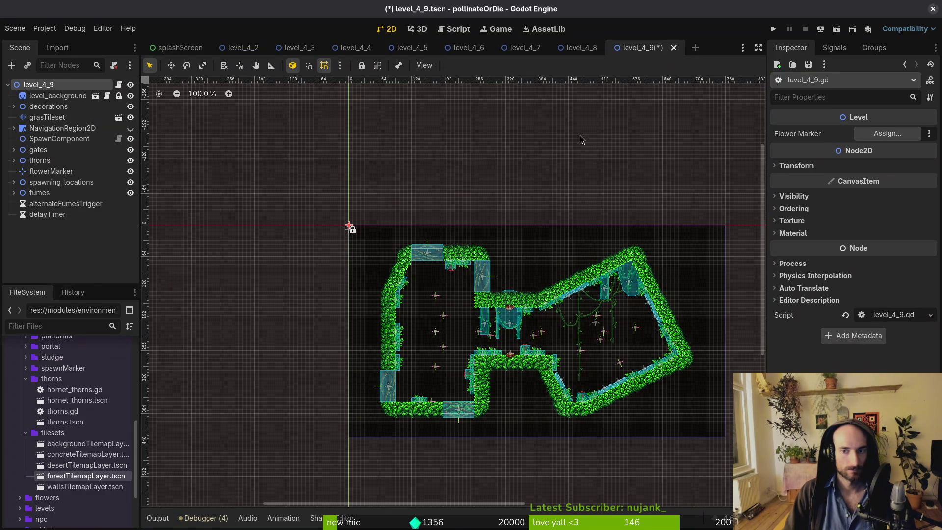
Switch to Neovim and start a project file search.
{"action": "key", "text": "alt+Tab"}
{"action": "key", "text": "space"}
{"action": "key", "text": "f"}
{"action": "key", "text": "f"}
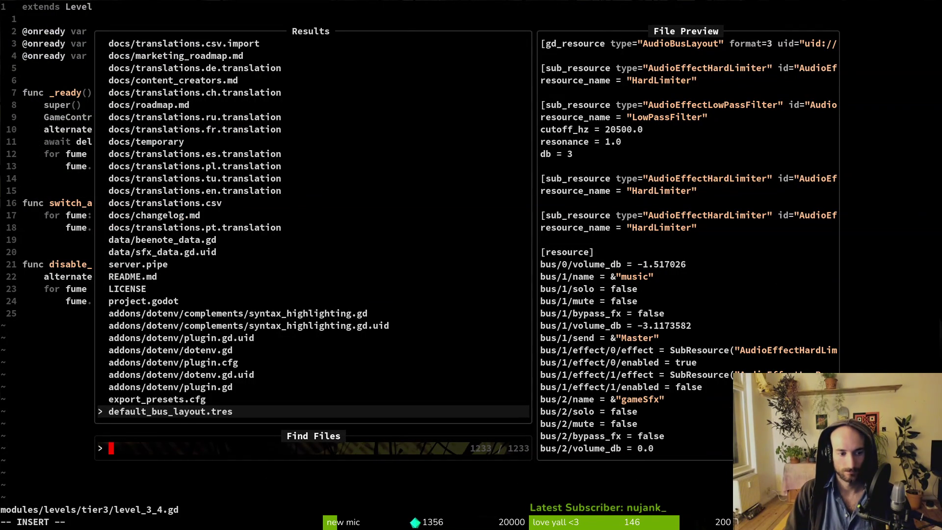
Open the level_4_9.gd script through the project file finder.
{"action": "type", "text": "3"}
{"action": "key", "text": "Escape"}
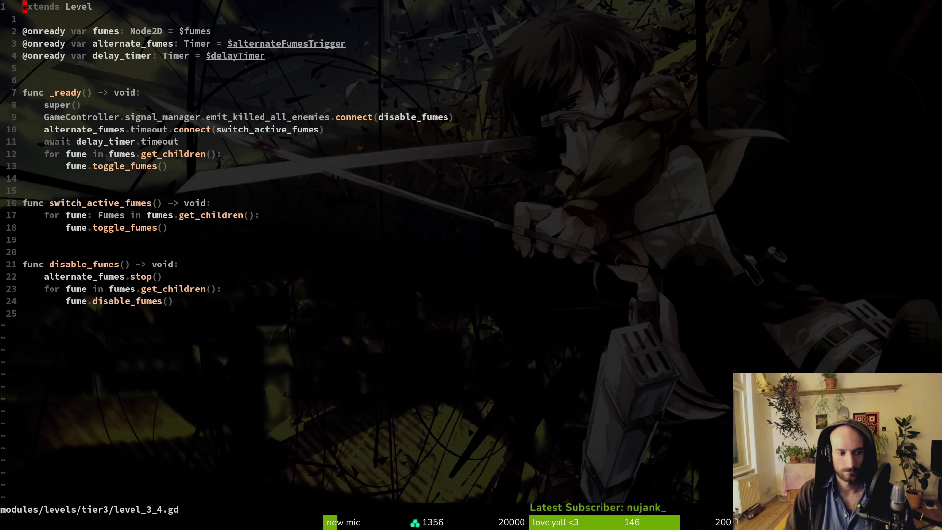
{"action": "key", "text": "space"}
{"action": "key", "text": "f"}
{"action": "key", "text": "f"}
{"action": "type", "text": "4_9"}
{"action": "key", "text": "Return"}
Paste the copied fumes code, delete the duplicate extends Level line, and save level_4_9.gd.
{"action": "key", "text": "p"}
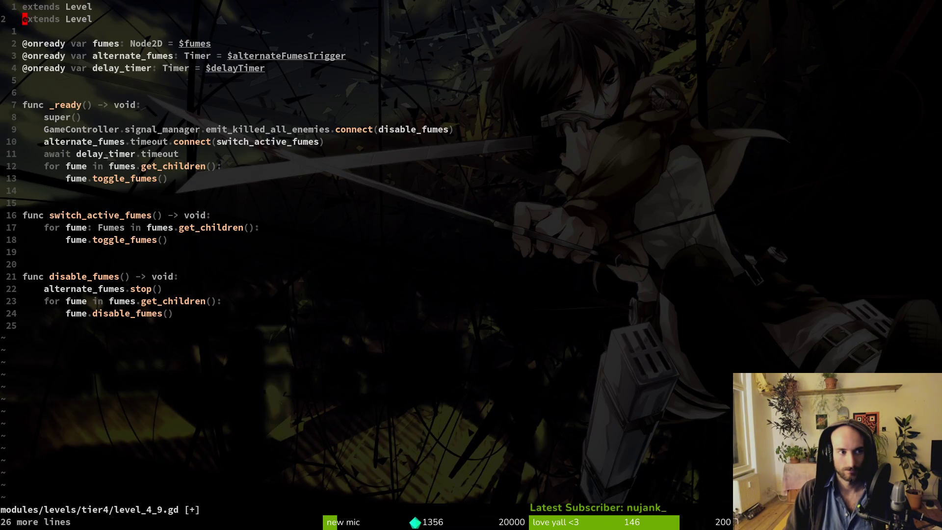
{"action": "key", "text": "j"}
{"action": "key", "text": "d"}
{"action": "key", "text": "d"}
{"action": "key", "text": "ctrl+s"}
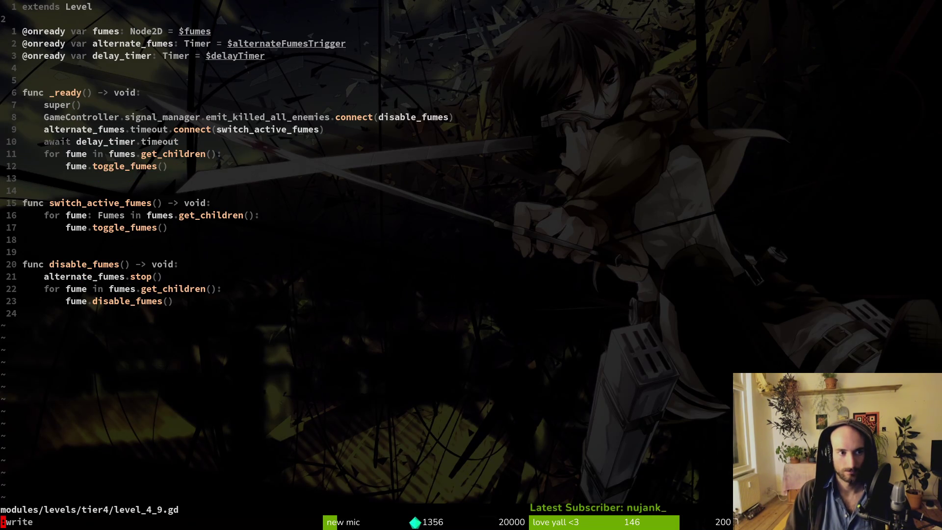
{"action": "key", "text": "alt+Tab"}
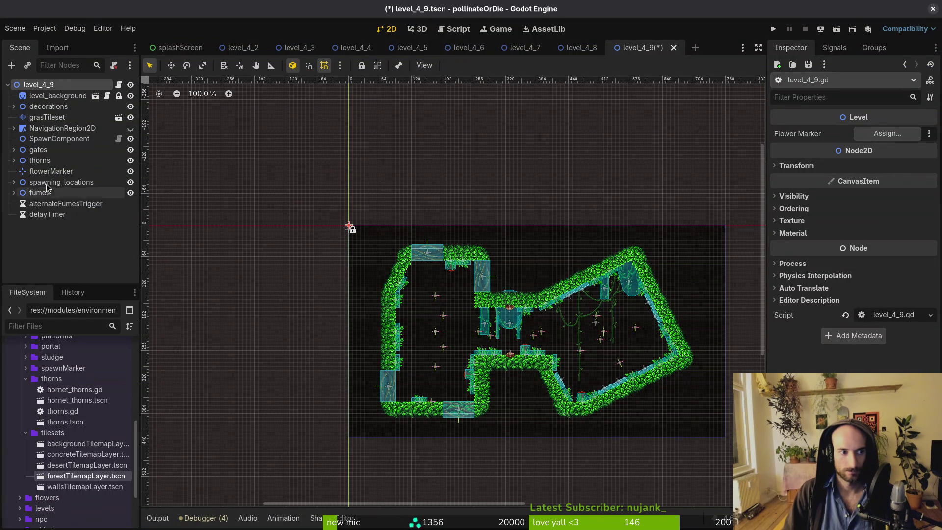
{"action": "key", "text": "alt+Tab"}
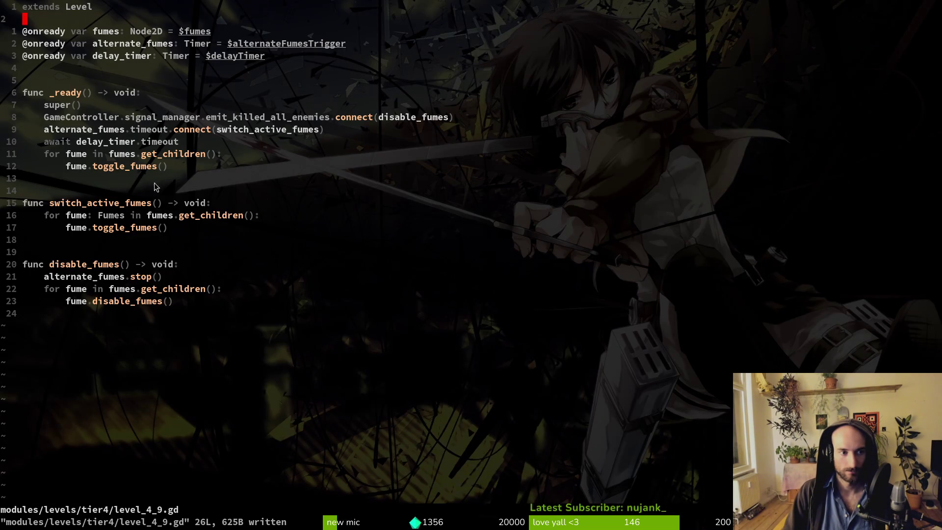
{"action": "key", "text": "ctrl+s"}
{"action": "key", "text": "alt+Tab"}
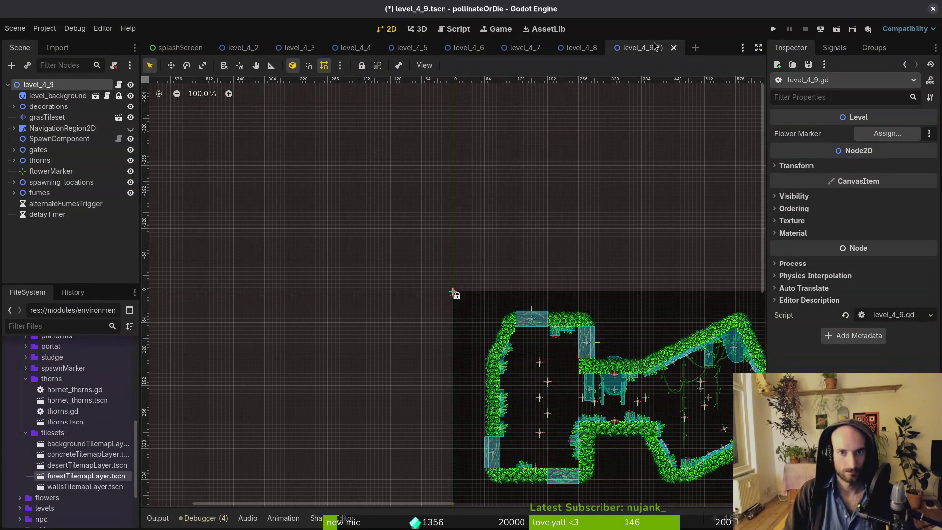
Close the level_4_9, level_4_8 and level_4_7 scene tabs.
{"action": "middle_click", "coordinate": [654, 45]}
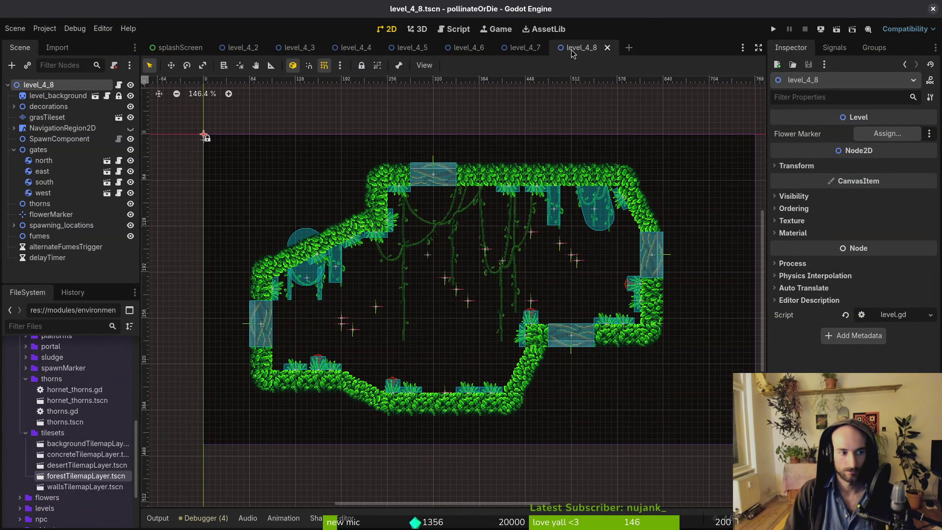
{"action": "middle_click", "coordinate": [586, 49]}
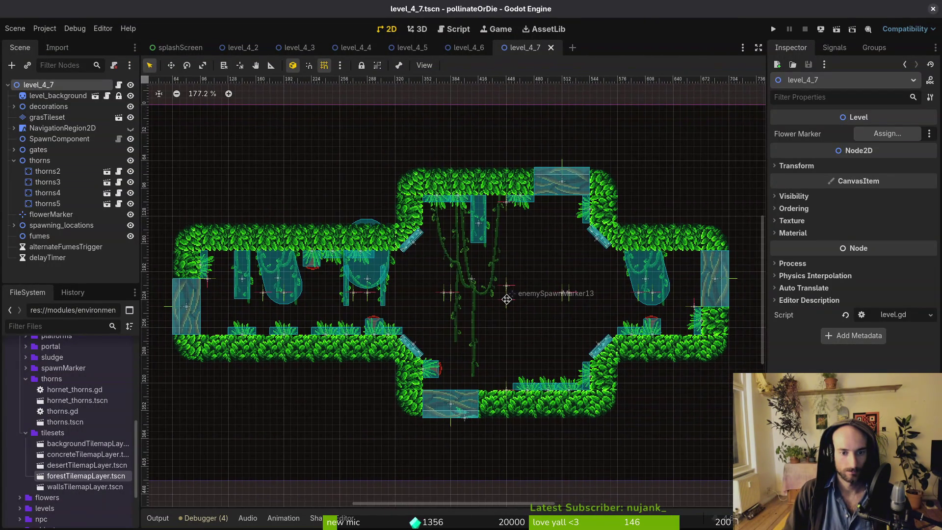
{"action": "left_click", "coordinate": [549, 48]}
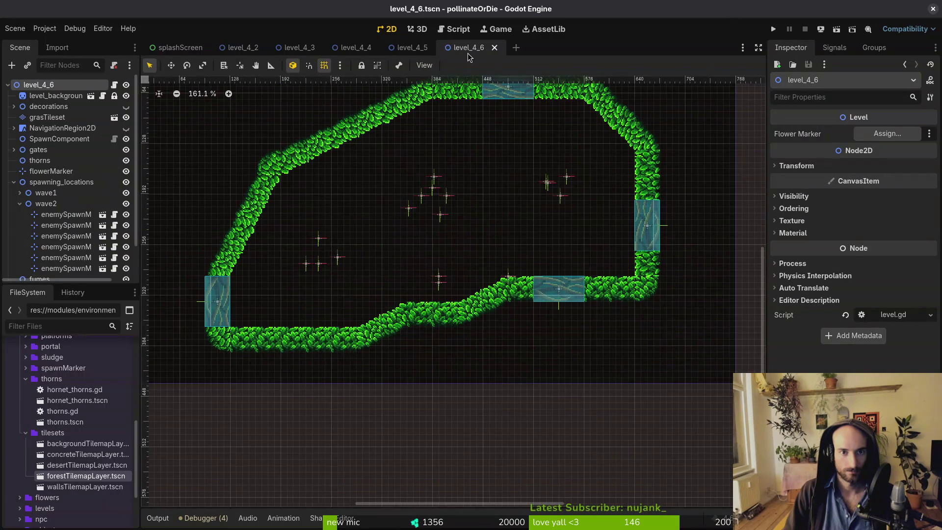
Make the decorations visible in level_4_6 and return to its scene tab.
{"action": "scroll", "coordinate": [459, 293], "scroll_direction": "up", "scroll_amount": 2}
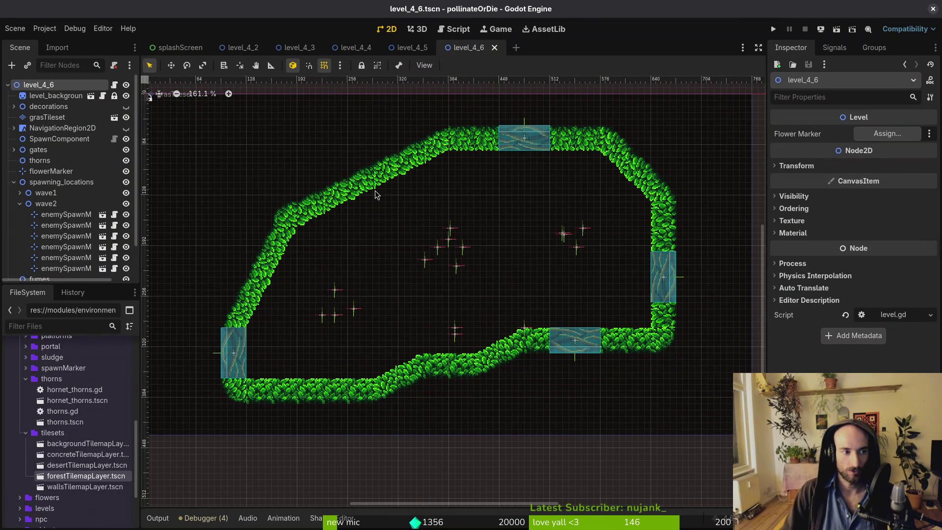
{"action": "left_click", "coordinate": [126, 106]}
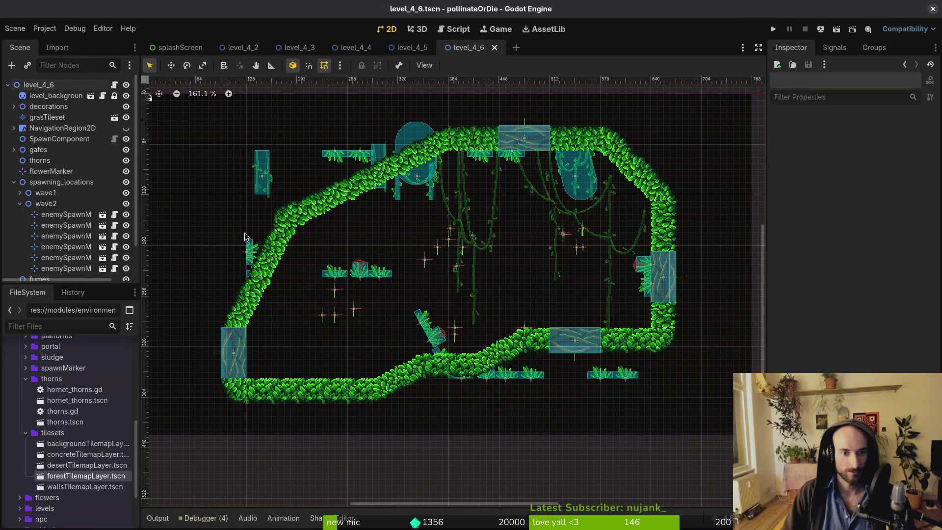
{"action": "left_click", "coordinate": [409, 48]}
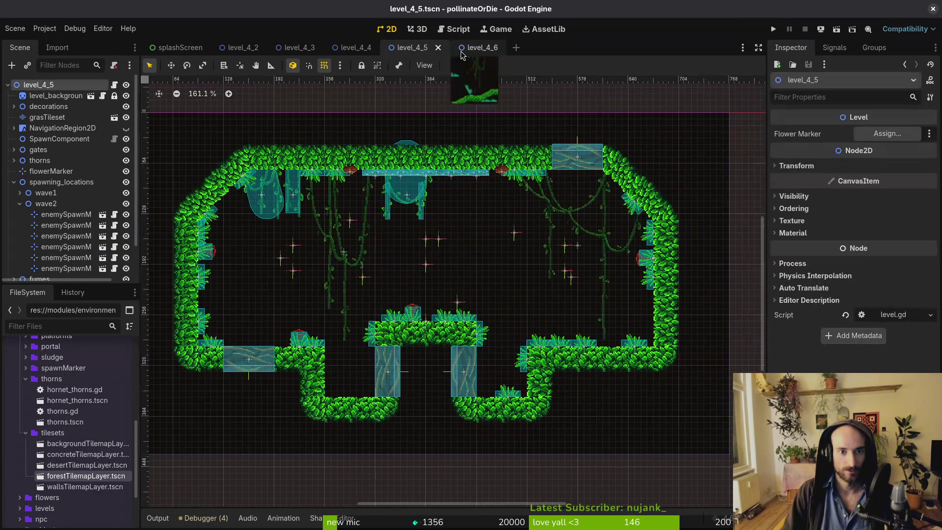
{"action": "left_click", "coordinate": [465, 49]}
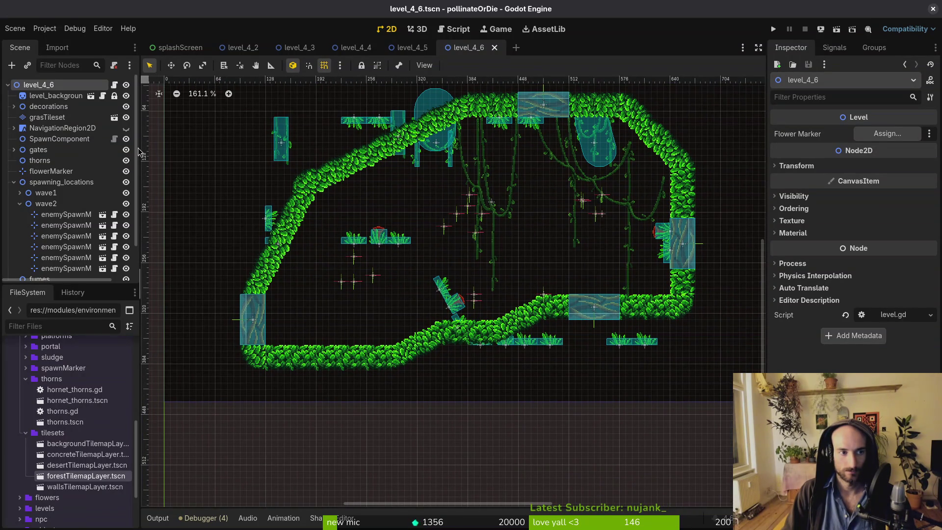
Hide the grass tiles and move forestFoliage15 up and to the left.
{"action": "left_click", "coordinate": [126, 118]}
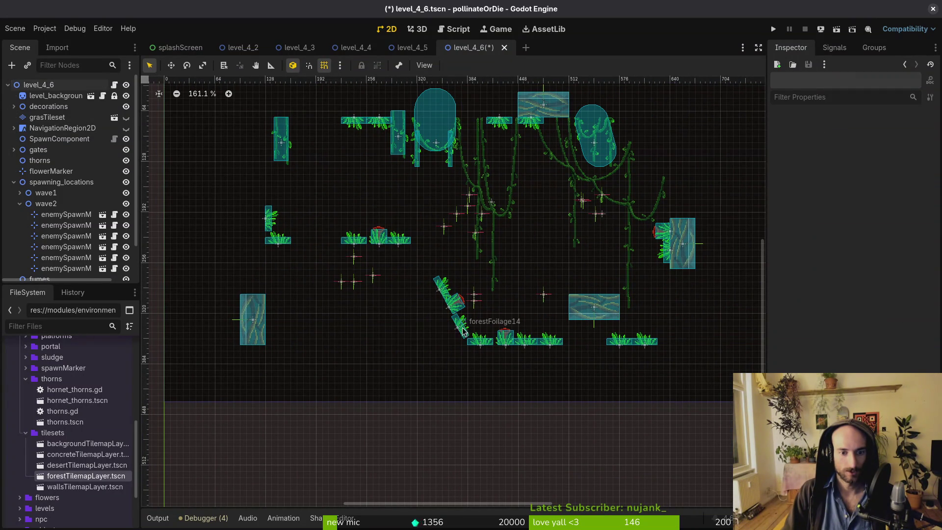
{"action": "left_click", "coordinate": [434, 324]}
{"action": "left_click_drag", "start_coordinate": [434, 324], "coordinate": [364, 281]}
{"action": "left_click", "coordinate": [308, 216]}
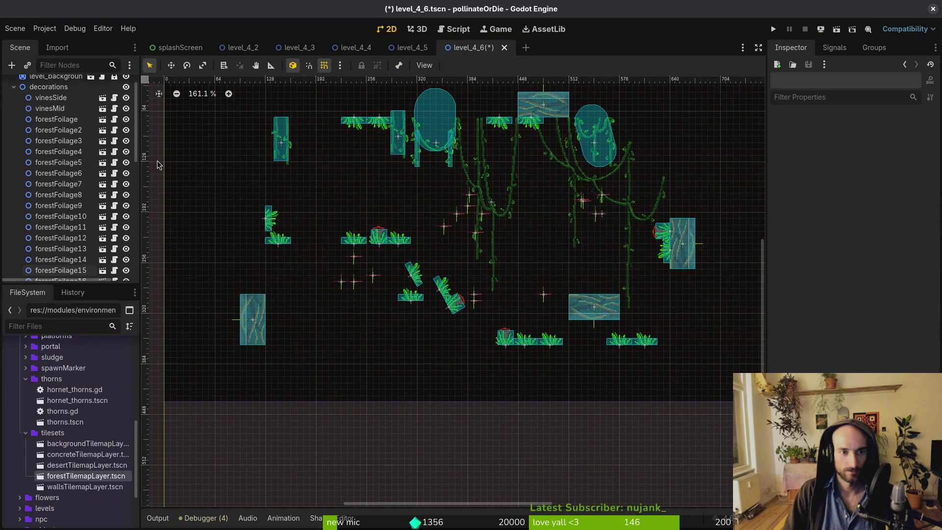
Collapse the scene tree and toggle the grass tiles to compare decoration placement.
{"action": "left_click", "coordinate": [13, 87]}
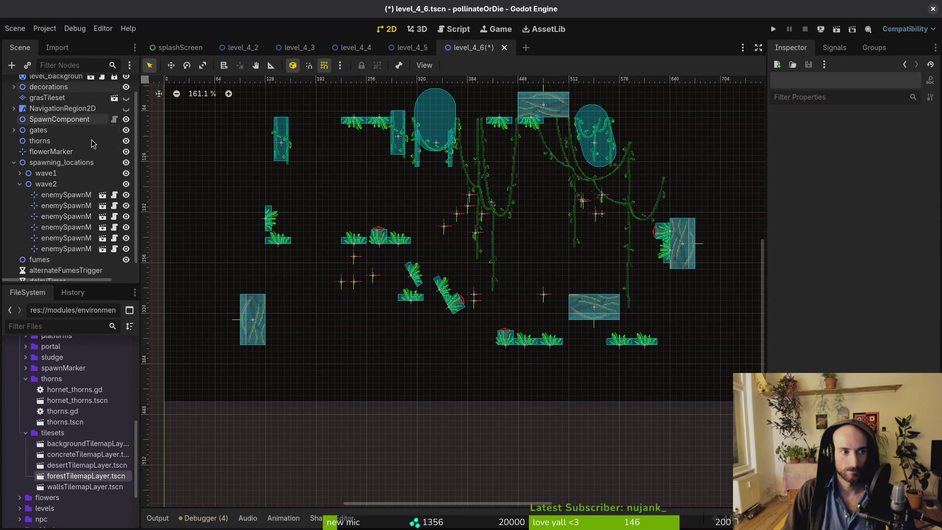
{"action": "left_click", "coordinate": [19, 193]}
{"action": "left_click", "coordinate": [13, 182]}
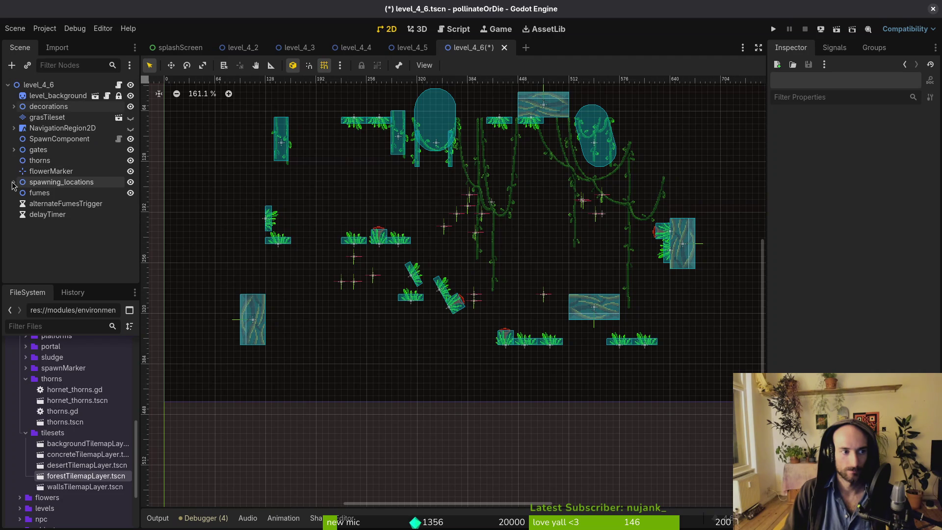
{"action": "left_click", "coordinate": [130, 120]}
{"action": "left_click", "coordinate": [131, 119]}
{"action": "left_click", "coordinate": [131, 119]}
{"action": "left_click", "coordinate": [130, 119]}
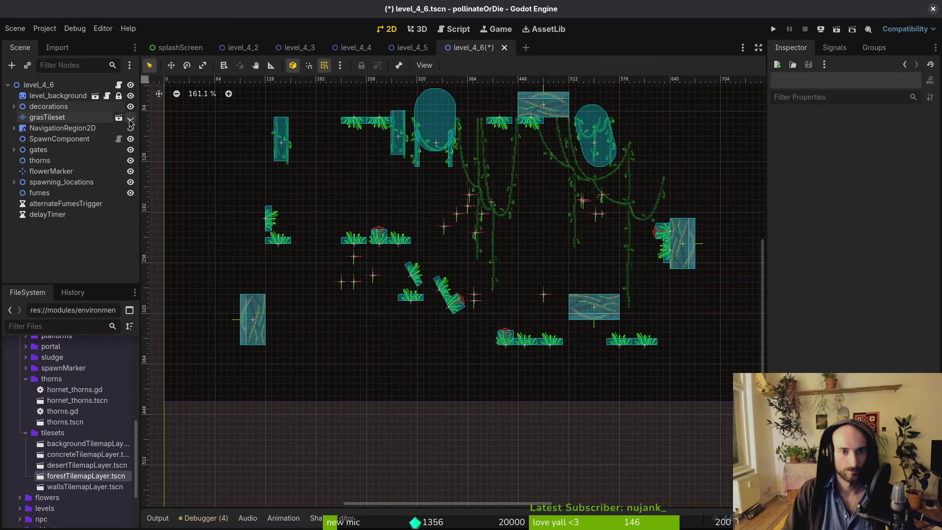
{"action": "left_click", "coordinate": [131, 119]}
{"action": "left_click", "coordinate": [130, 119]}
{"action": "left_click", "coordinate": [131, 119]}
{"action": "left_click", "coordinate": [130, 119]}
{"action": "left_click", "coordinate": [131, 119]}
{"action": "scroll", "coordinate": [217, 156], "scroll_direction": "up", "scroll_amount": 4}
Drop forestFoilage9 onto the ground and stand forestFlowers2 upright on the floor.
{"action": "right_click", "coordinate": [316, 276], "text": "alt"}
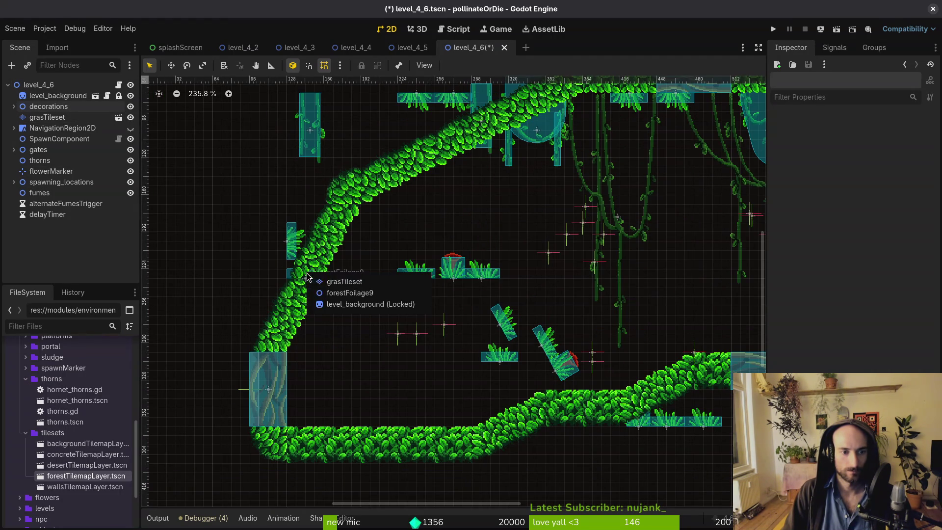
{"action": "left_click", "coordinate": [344, 294]}
{"action": "mouse_move", "coordinate": [304, 279]}
{"action": "left_mouse_down"}
{"action": "mouse_move", "coordinate": [376, 327]}
{"action": "mouse_move", "coordinate": [339, 423]}
{"action": "mouse_move", "coordinate": [363, 428]}
{"action": "mouse_move", "coordinate": [252, 365]}
{"action": "left_mouse_up"}
{"action": "left_click", "coordinate": [370, 334]}
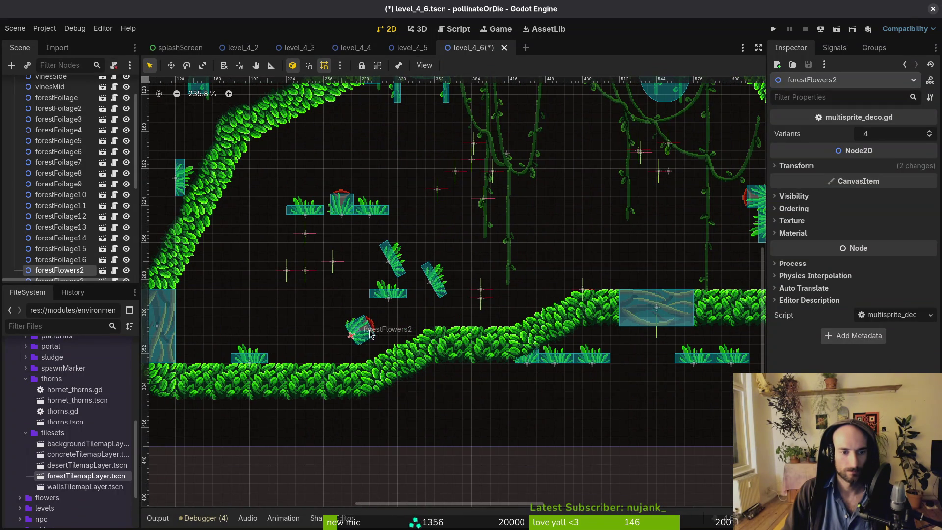
{"action": "mouse_move", "coordinate": [371, 334]}
{"action": "left_mouse_down"}
{"action": "mouse_move", "coordinate": [362, 301]}
{"action": "mouse_move", "coordinate": [513, 316]}
{"action": "left_mouse_up"}
{"action": "mouse_move", "coordinate": [335, 206]}
{"action": "left_mouse_down"}
{"action": "mouse_move", "coordinate": [279, 355]}
{"action": "mouse_move", "coordinate": [270, 354]}
{"action": "left_mouse_up"}
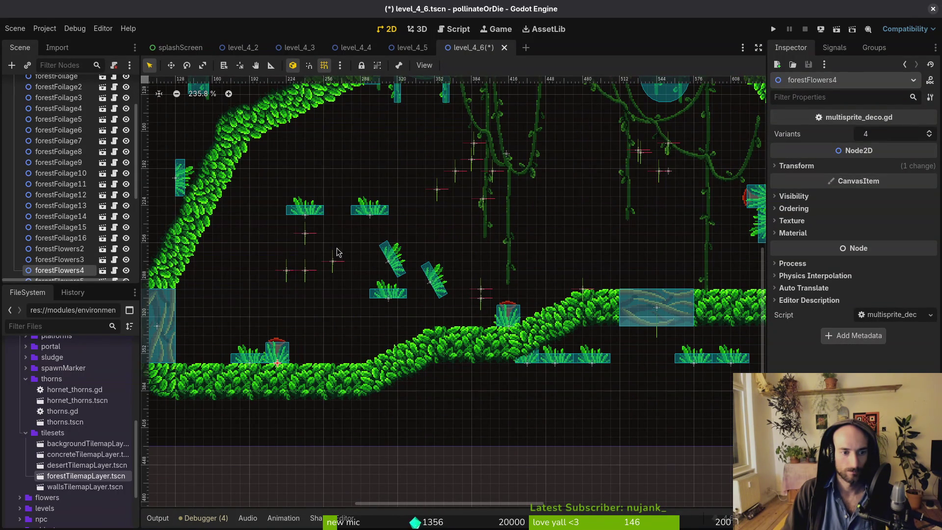
Move forestFoilage15 down onto the ground and forestFoliage14 down onto the slope.
{"action": "mouse_move", "coordinate": [317, 214]}
{"action": "left_mouse_down"}
{"action": "mouse_move", "coordinate": [329, 362]}
{"action": "mouse_move", "coordinate": [360, 361]}
{"action": "mouse_move", "coordinate": [344, 366]}
{"action": "mouse_move", "coordinate": [353, 366]}
{"action": "left_mouse_up"}
{"action": "left_click", "coordinate": [393, 258]}
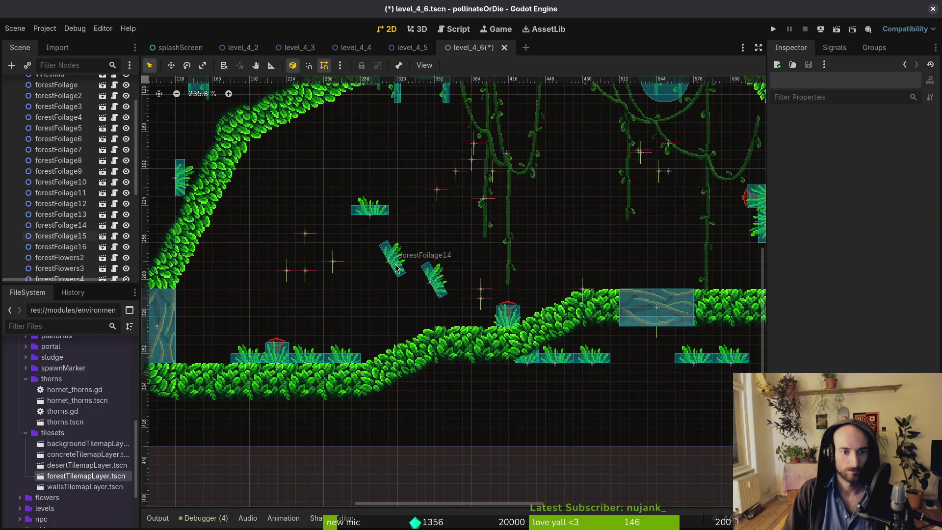
{"action": "mouse_move", "coordinate": [392, 258]}
{"action": "left_mouse_down"}
{"action": "mouse_move", "coordinate": [435, 333]}
{"action": "mouse_move", "coordinate": [428, 326]}
{"action": "mouse_move", "coordinate": [481, 327]}
{"action": "left_mouse_up"}
{"action": "scroll", "coordinate": [567, 348], "scroll_direction": "up", "scroll_amount": 4}
Pick forestFlowers3 from the overlapping objects and move it up and to the left.
{"action": "left_click", "coordinate": [535, 291]}
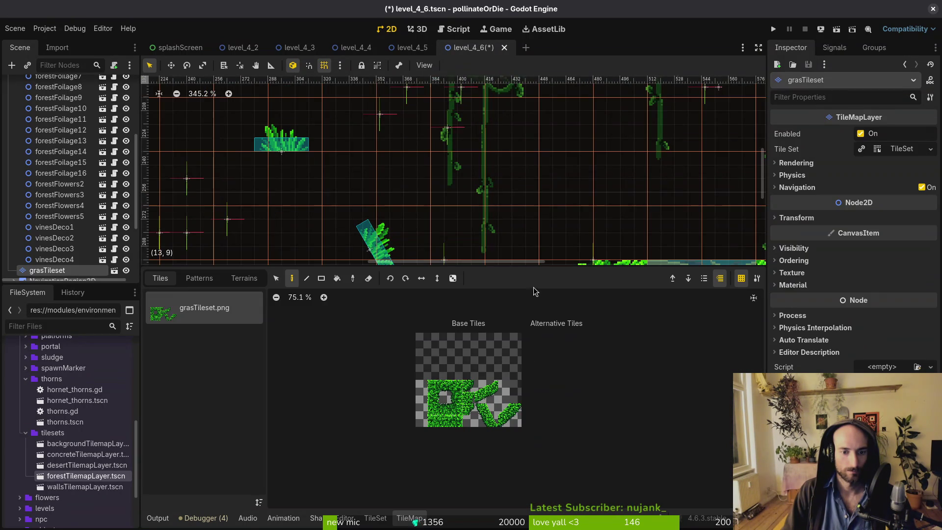
{"action": "middle_click", "coordinate": [475, 47]}
{"action": "key", "text": "Escape"}
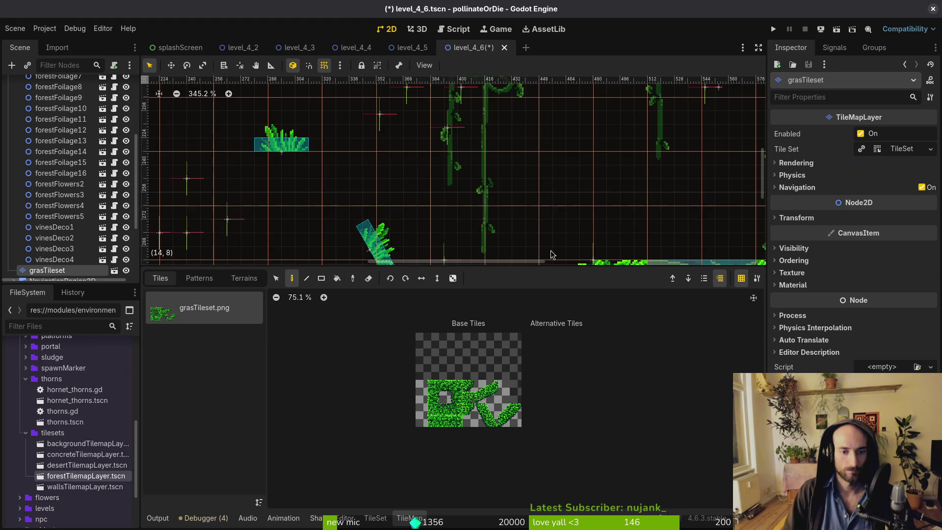
{"action": "left_click", "coordinate": [439, 203]}
{"action": "right_click", "coordinate": [520, 364], "text": "alt"}
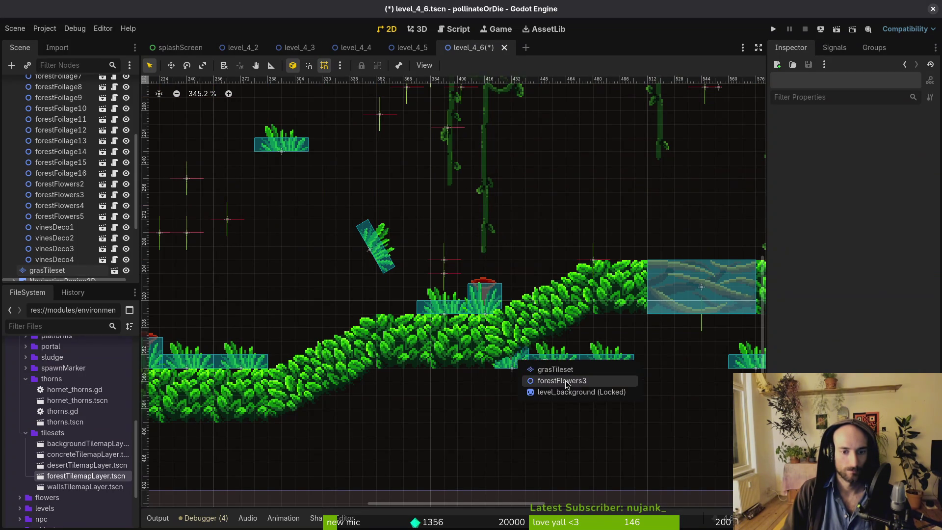
{"action": "left_click", "coordinate": [545, 381]}
{"action": "mouse_move", "coordinate": [511, 369]}
{"action": "left_mouse_down"}
{"action": "mouse_move", "coordinate": [544, 268]}
{"action": "mouse_move", "coordinate": [328, 294]}
{"action": "left_mouse_up"}
Raise forestFlowers5, forestFoliage16, 12 and 7 onto ledges and wall, and forestFoliage11 onto the slope.
{"action": "scroll", "coordinate": [321, 302], "scroll_direction": "down", "scroll_amount": 8}
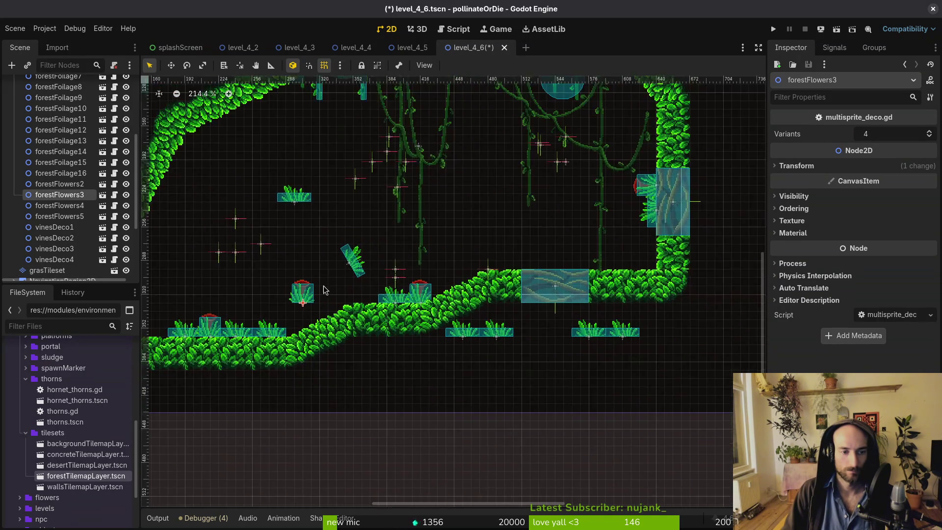
{"action": "scroll", "coordinate": [316, 309], "scroll_direction": "up", "scroll_amount": 3}
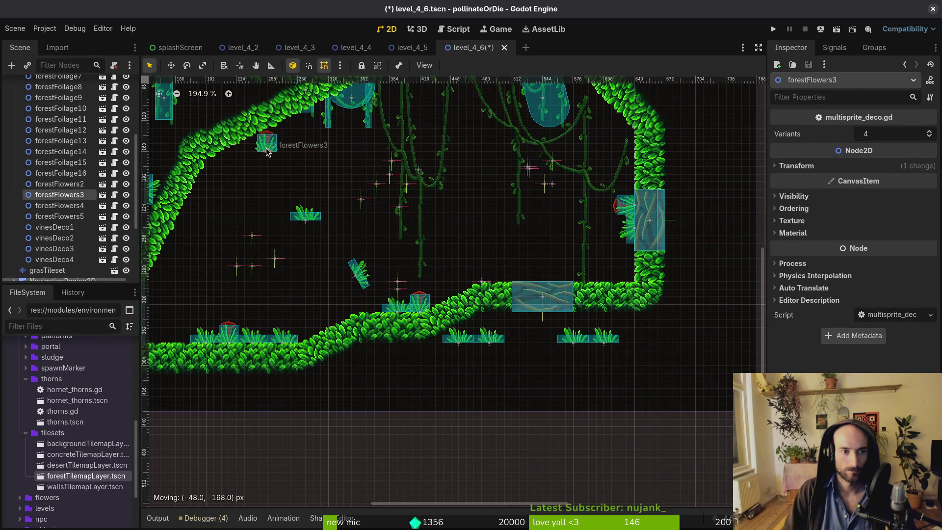
{"action": "scroll", "coordinate": [709, 159], "scroll_direction": "up", "scroll_amount": 2}
{"action": "mouse_move", "coordinate": [605, 215]}
{"action": "left_mouse_down"}
{"action": "mouse_move", "coordinate": [610, 139]}
{"action": "mouse_move", "coordinate": [610, 148]}
{"action": "left_mouse_up"}
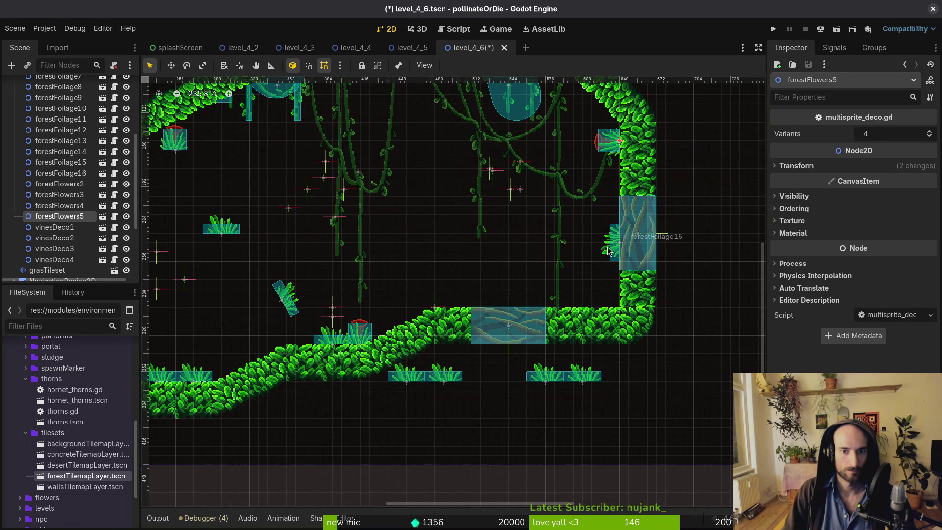
{"action": "left_click_drag", "start_coordinate": [610, 243], "coordinate": [613, 173]}
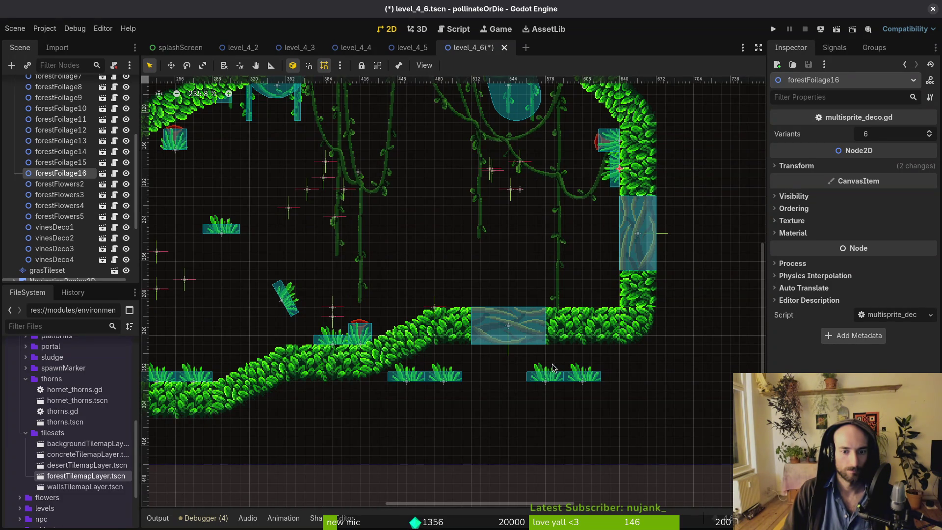
{"action": "left_click_drag", "start_coordinate": [576, 375], "coordinate": [576, 302]}
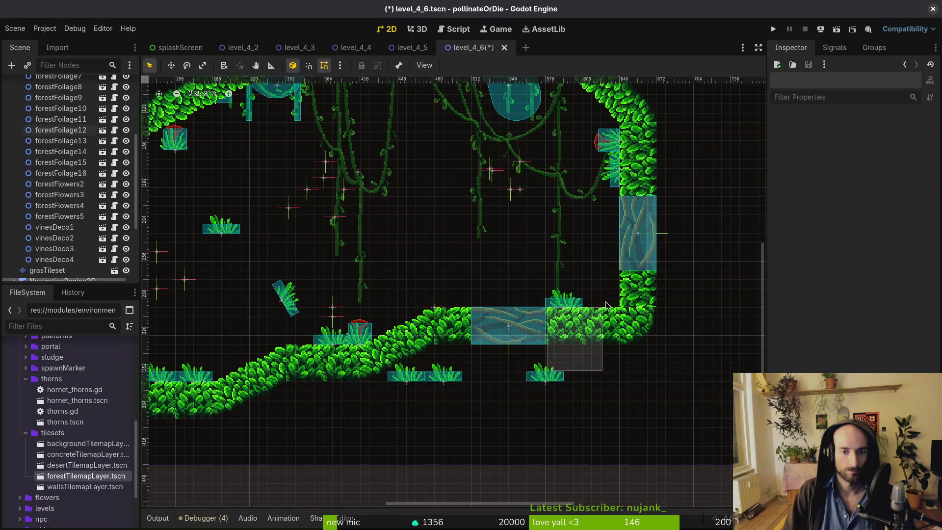
{"action": "left_click_drag", "start_coordinate": [551, 377], "coordinate": [458, 312]}
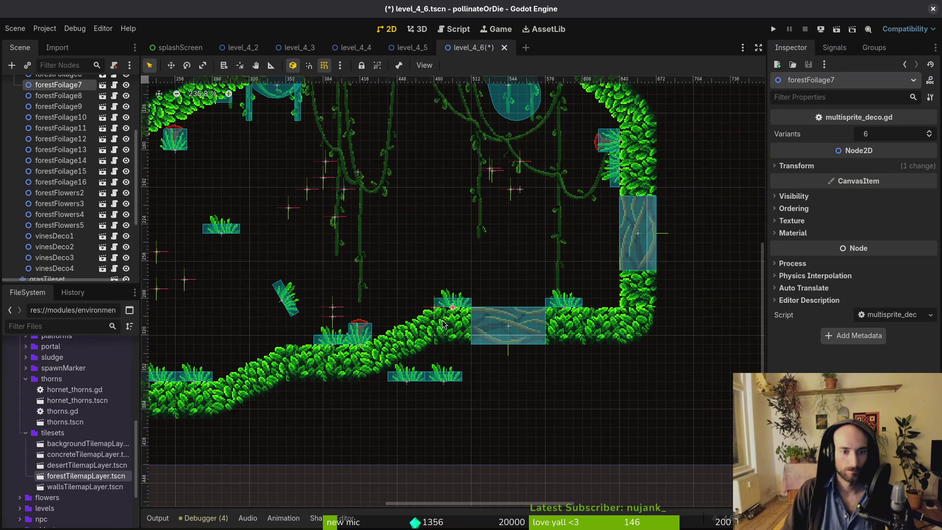
{"action": "mouse_move", "coordinate": [451, 371]}
{"action": "left_mouse_down"}
{"action": "mouse_move", "coordinate": [398, 308]}
{"action": "mouse_move", "coordinate": [378, 322]}
{"action": "left_mouse_up"}
Level forestFoliage13 and settle it down onto the slope.
{"action": "scroll", "coordinate": [400, 329], "scroll_direction": "up", "scroll_amount": 3}
{"action": "left_click", "coordinate": [362, 284]}
{"action": "left_click_drag", "start_coordinate": [362, 285], "coordinate": [490, 248]}
{"action": "mouse_move", "coordinate": [423, 245]}
{"action": "left_mouse_down"}
{"action": "mouse_move", "coordinate": [437, 319]}
{"action": "mouse_move", "coordinate": [438, 309]}
{"action": "mouse_move", "coordinate": [421, 304]}
{"action": "left_mouse_up"}
{"action": "left_click_drag", "start_coordinate": [427, 264], "coordinate": [455, 313]}
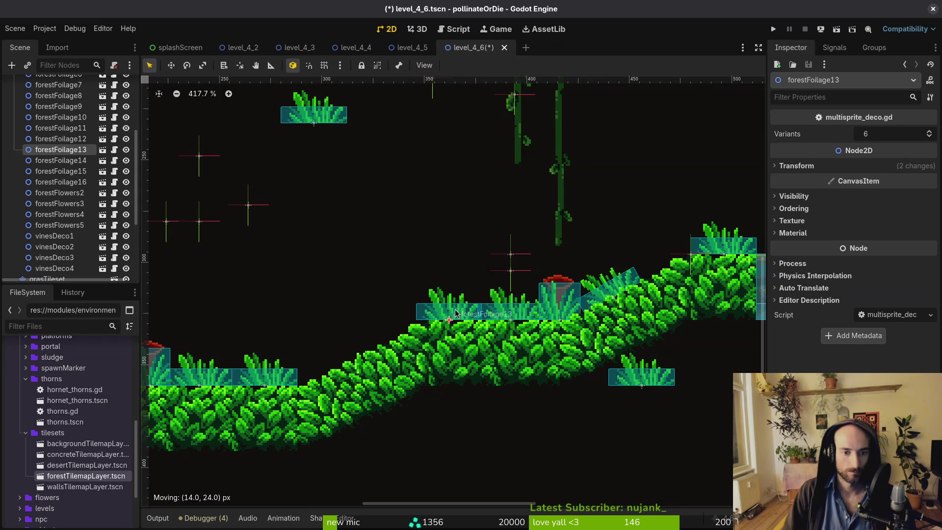
Pick forestFoliage4 from the overlapping objects and move it up toward the upper wall.
{"action": "scroll", "coordinate": [474, 314], "scroll_direction": "down", "scroll_amount": 6}
{"action": "left_click", "coordinate": [545, 329]}
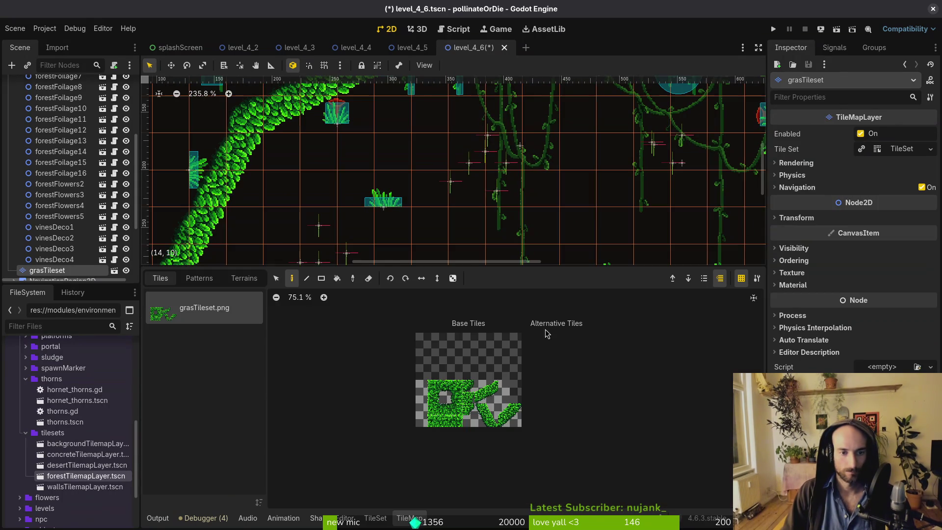
{"action": "left_click", "coordinate": [469, 253]}
{"action": "left_click", "coordinate": [482, 282]}
{"action": "left_click", "coordinate": [483, 282]}
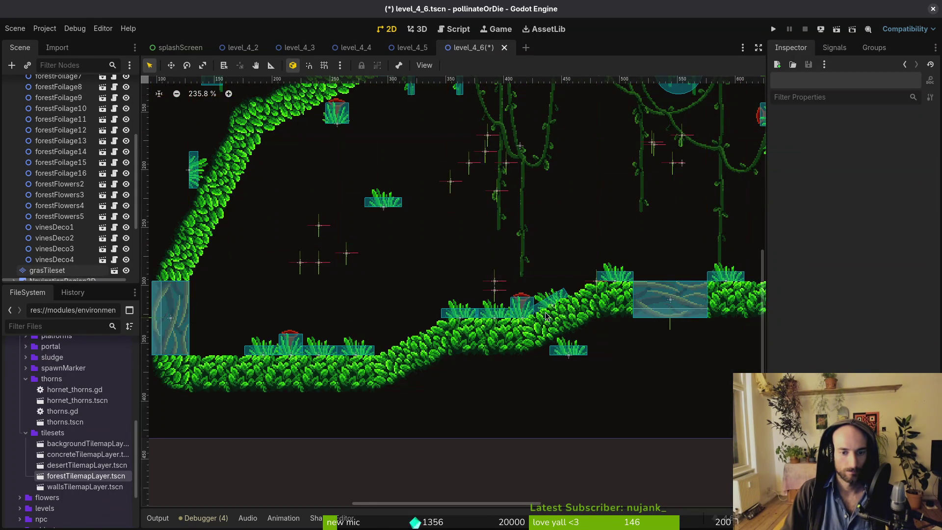
{"action": "right_click", "coordinate": [482, 282], "text": "alt"}
{"action": "left_click", "coordinate": [520, 303]}
{"action": "mouse_move", "coordinate": [501, 288]}
{"action": "left_mouse_down"}
{"action": "mouse_move", "coordinate": [357, 169]}
{"action": "mouse_move", "coordinate": [395, 167]}
{"action": "mouse_move", "coordinate": [439, 265]}
{"action": "mouse_move", "coordinate": [448, 234]}
{"action": "mouse_move", "coordinate": [306, 272]}
{"action": "mouse_move", "coordinate": [295, 267]}
{"action": "left_mouse_up"}
{"action": "scroll", "coordinate": [444, 234], "scroll_direction": "down", "scroll_amount": 4}
{"action": "scroll", "coordinate": [444, 234], "scroll_direction": "up", "scroll_amount": 4}
{"action": "scroll", "coordinate": [575, 256], "scroll_direction": "right", "scroll_amount": 2}
{"action": "scroll", "coordinate": [575, 256], "scroll_direction": "down", "scroll_amount": 1}
Reset vinesSide to rotation 0° and vertical scale 1, then reposition it.
{"action": "left_click", "coordinate": [638, 229]}
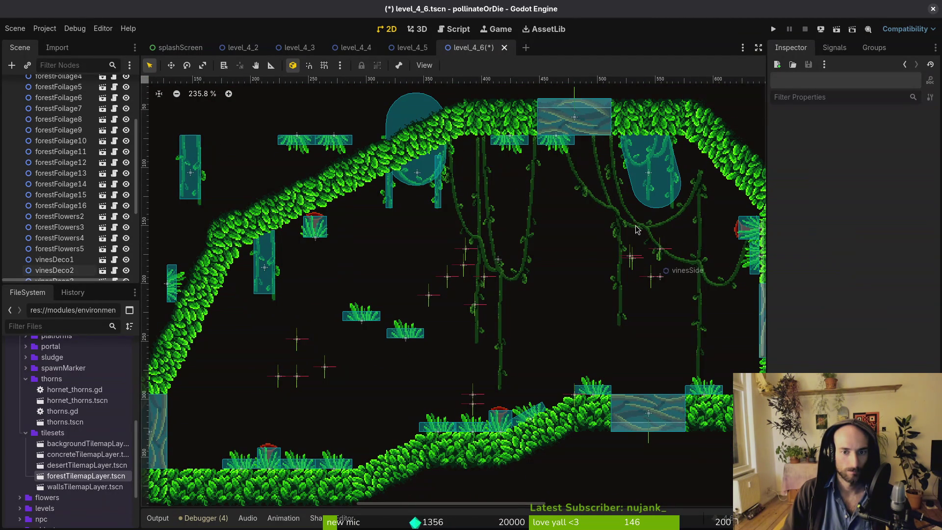
{"action": "left_click", "coordinate": [705, 280]}
{"action": "left_click", "coordinate": [809, 166]}
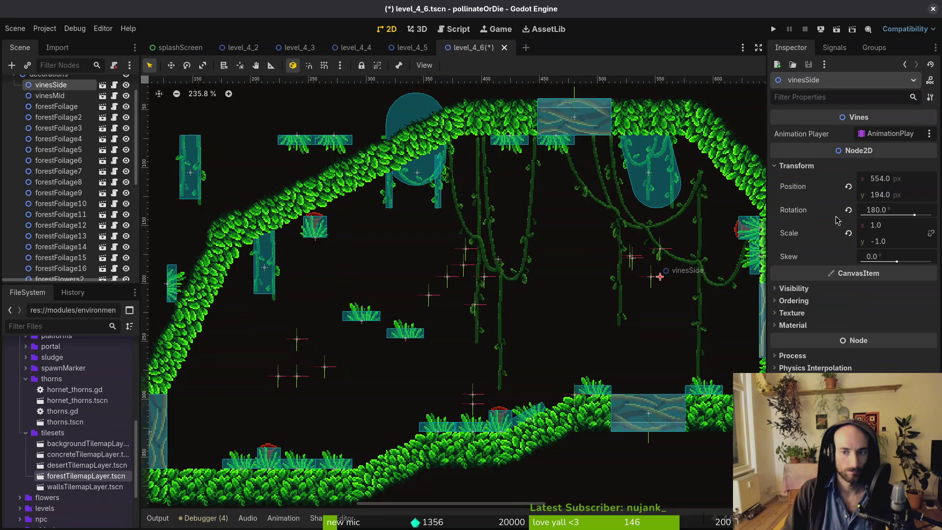
{"action": "left_click", "coordinate": [848, 210]}
{"action": "left_click", "coordinate": [849, 233]}
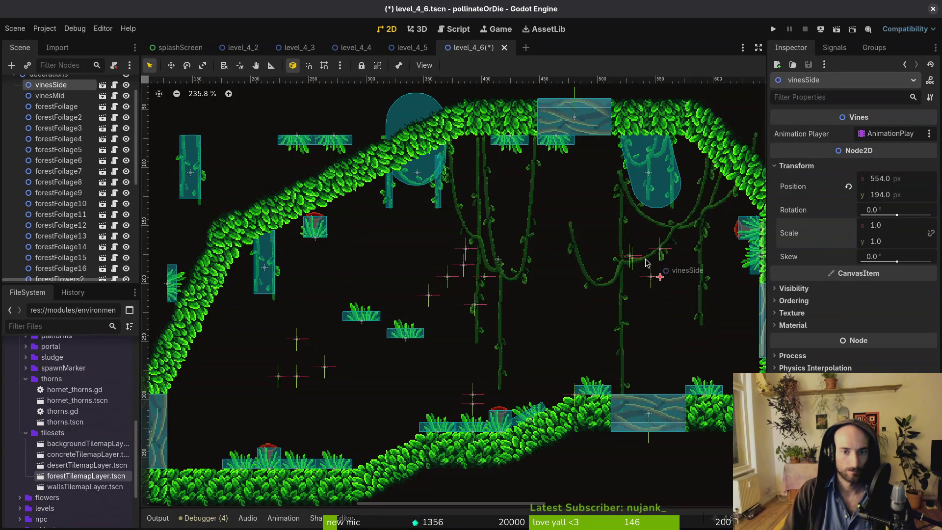
{"action": "mouse_move", "coordinate": [658, 241]}
{"action": "left_mouse_down"}
{"action": "mouse_move", "coordinate": [310, 303]}
{"action": "mouse_move", "coordinate": [426, 226]}
{"action": "mouse_move", "coordinate": [417, 214]}
{"action": "left_mouse_up"}
Shift vinesMid right, rotate forestFoliage4 180°, and hang forestFlowers3 upside down from the upper foliage.
{"action": "mouse_move", "coordinate": [499, 261]}
{"action": "left_mouse_down"}
{"action": "mouse_move", "coordinate": [662, 263]}
{"action": "mouse_move", "coordinate": [666, 251]}
{"action": "left_mouse_up"}
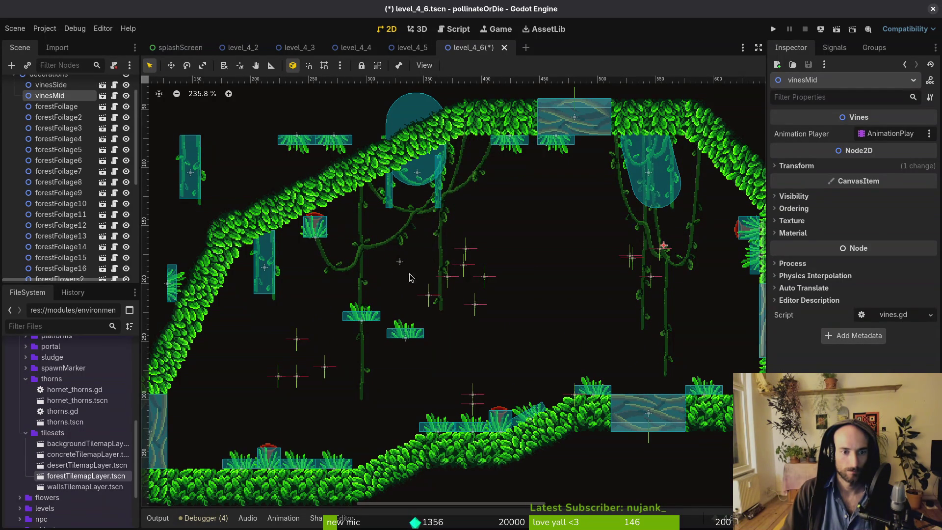
{"action": "scroll", "coordinate": [411, 278], "scroll_direction": "up", "scroll_amount": 1}
{"action": "mouse_move", "coordinate": [412, 338]}
{"action": "left_mouse_down"}
{"action": "mouse_move", "coordinate": [294, 326]}
{"action": "mouse_move", "coordinate": [299, 282]}
{"action": "mouse_move", "coordinate": [254, 256]}
{"action": "mouse_move", "coordinate": [289, 242]}
{"action": "left_mouse_up"}
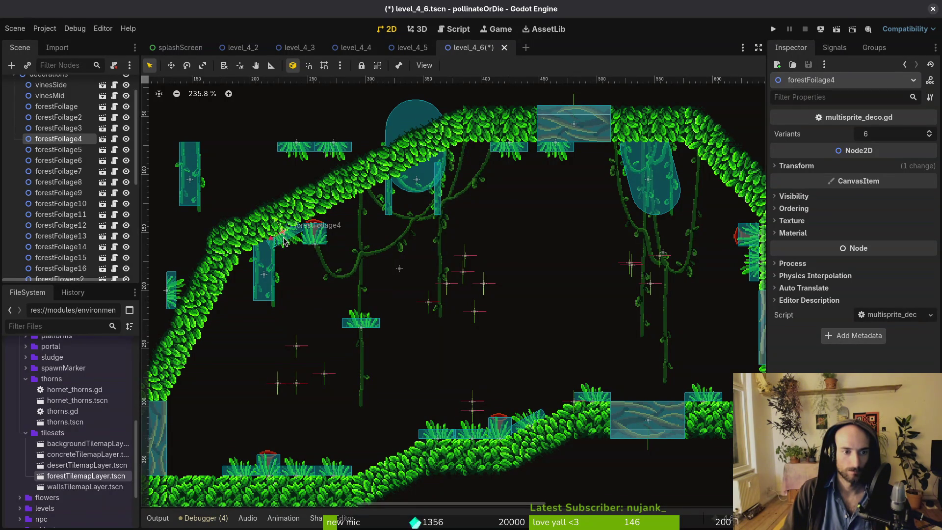
{"action": "mouse_move", "coordinate": [317, 239]}
{"action": "left_mouse_down"}
{"action": "mouse_move", "coordinate": [498, 221]}
{"action": "mouse_move", "coordinate": [464, 196]}
{"action": "mouse_move", "coordinate": [476, 269]}
{"action": "left_mouse_up"}
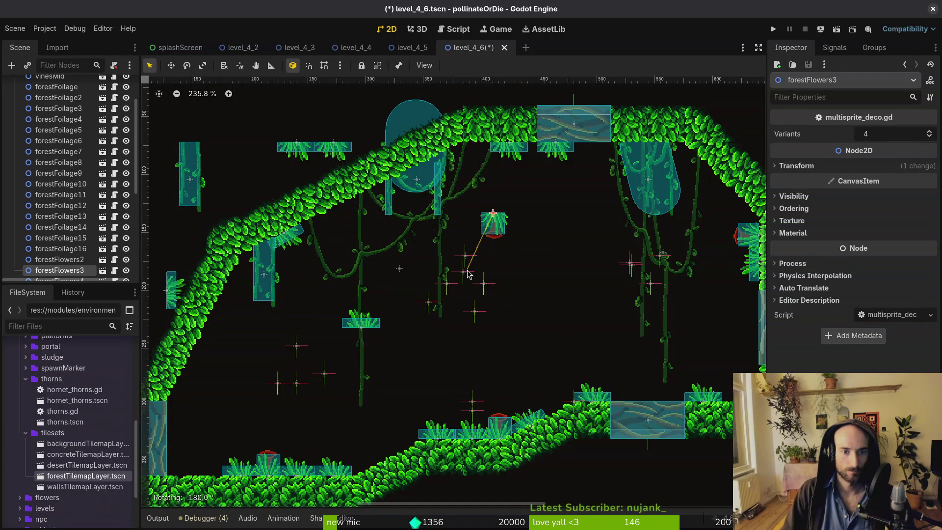
{"action": "left_click_drag", "start_coordinate": [497, 238], "coordinate": [479, 157]}
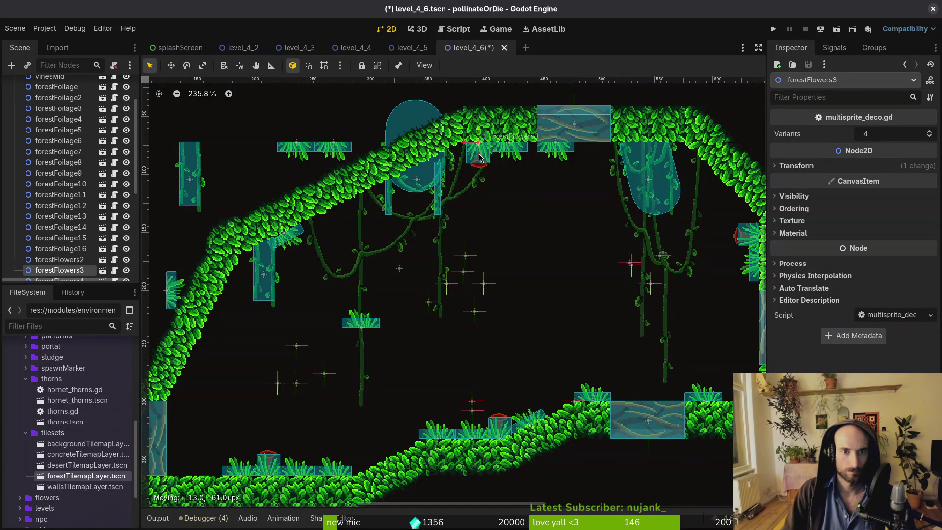
{"action": "scroll", "coordinate": [514, 294], "scroll_direction": "down", "scroll_amount": 5}
Delete vinesDeco1 from level_4_6.
{"action": "left_click_drag", "start_coordinate": [578, 201], "coordinate": [483, 278]}
{"action": "scroll", "coordinate": [604, 248], "scroll_direction": "up", "scroll_amount": 5}
{"action": "left_click_drag", "start_coordinate": [604, 249], "coordinate": [282, 321]}
{"action": "key", "text": "Delete"}
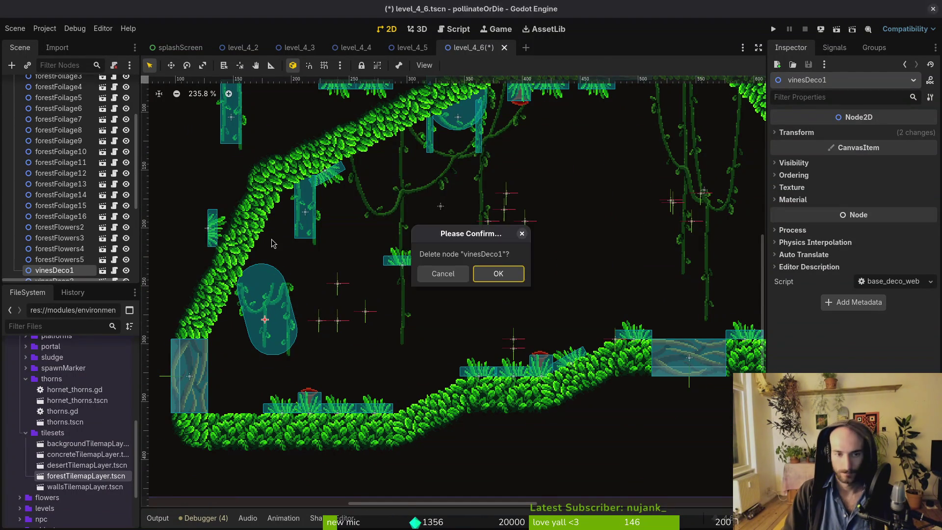
{"action": "key", "text": "Return"}
Move vinesDeco3 into the canopy and vinesDeco4 onto the upper slope.
{"action": "scroll", "coordinate": [212, 119], "scroll_direction": "up", "scroll_amount": 5}
{"action": "mouse_move", "coordinate": [440, 226]}
{"action": "left_mouse_down"}
{"action": "mouse_move", "coordinate": [621, 308]}
{"action": "mouse_move", "coordinate": [622, 282]}
{"action": "mouse_move", "coordinate": [686, 224]}
{"action": "left_mouse_up"}
{"action": "mouse_move", "coordinate": [206, 219]}
{"action": "left_mouse_down"}
{"action": "mouse_move", "coordinate": [535, 275]}
{"action": "mouse_move", "coordinate": [440, 244]}
{"action": "left_mouse_up"}
{"action": "scroll", "coordinate": [707, 239], "scroll_direction": "down", "scroll_amount": 1}
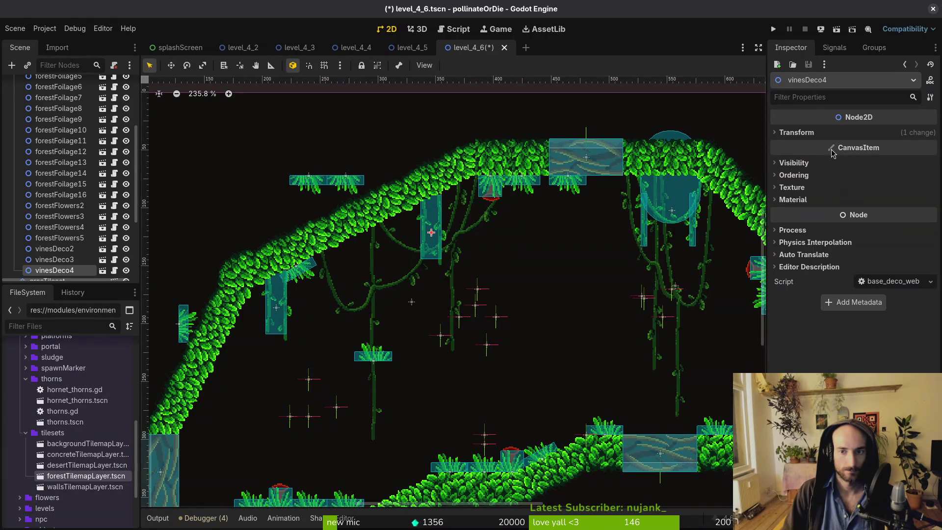
Mirror vinesDeco4 horizontally by setting its Scale x to -1.0.
{"action": "left_click", "coordinate": [832, 133]}
{"action": "left_click", "coordinate": [902, 191]}
{"action": "key", "text": "Home"}
{"action": "type", "text": "-"}
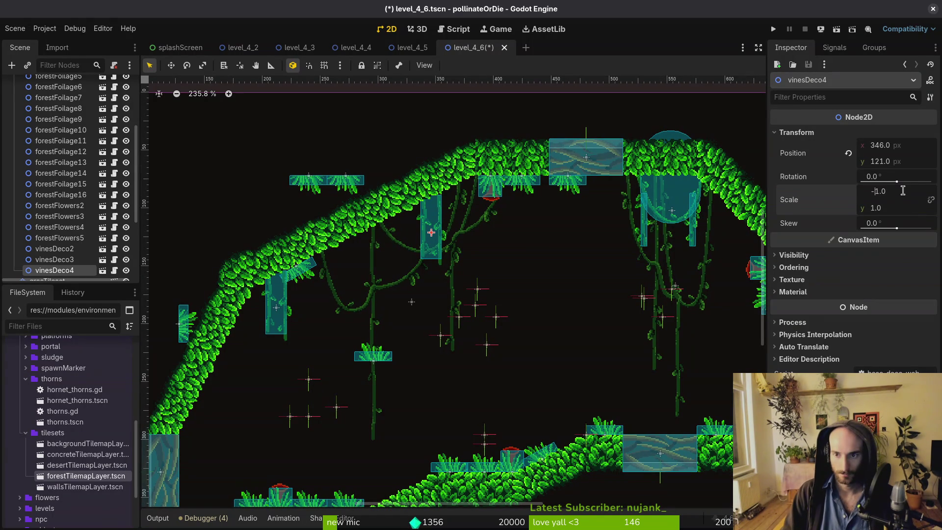
{"action": "key", "text": "Return"}
Fit vinesDeco4 up-left onto the upper slope and save level_4_6.
{"action": "left_click_drag", "start_coordinate": [516, 266], "coordinate": [540, 276]}
{"action": "mouse_move", "coordinate": [467, 238]}
{"action": "left_mouse_down"}
{"action": "mouse_move", "coordinate": [455, 226]}
{"action": "mouse_move", "coordinate": [442, 243]}
{"action": "left_mouse_up"}
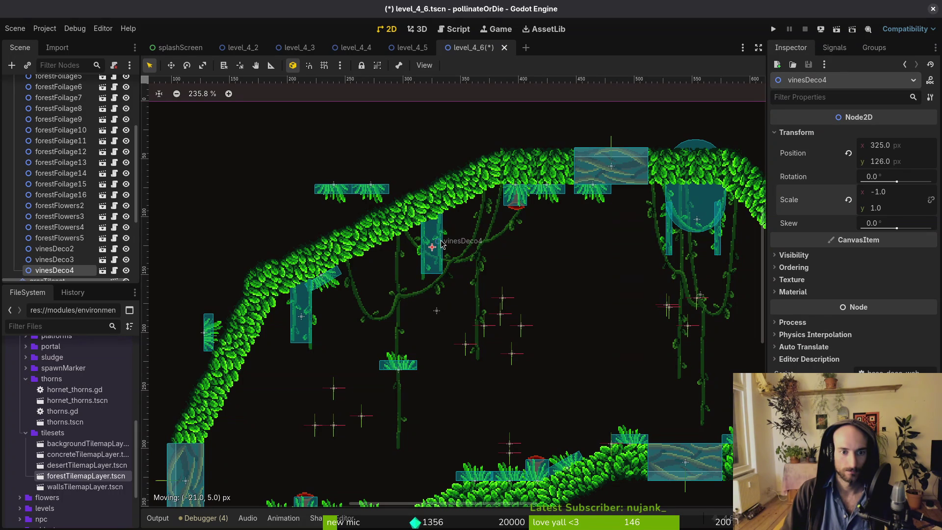
{"action": "key", "text": "ctrl+s"}
{"action": "left_click", "coordinate": [465, 275]}
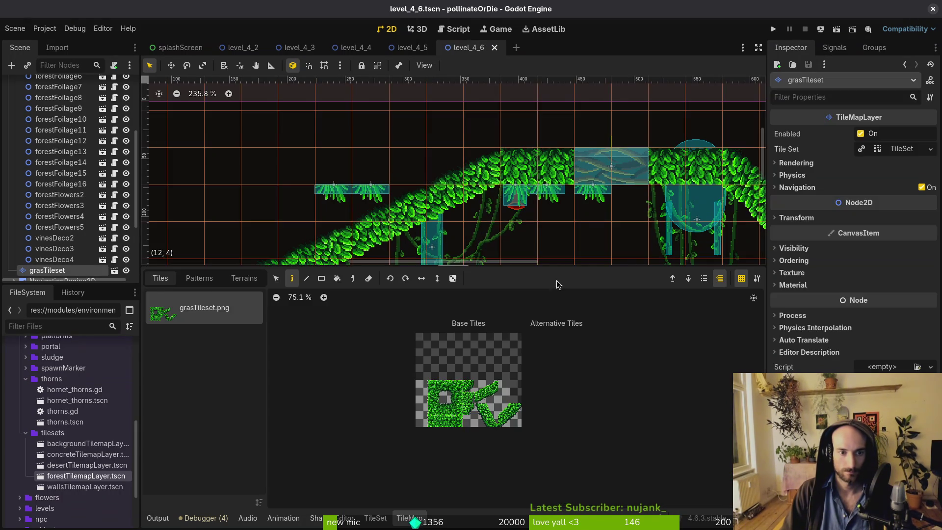
Pick forestFoliage3 from the overlapping objects and move it onto the upper slope.
{"action": "left_click", "coordinate": [343, 174]}
{"action": "scroll", "coordinate": [343, 174], "scroll_direction": "down", "scroll_amount": 4}
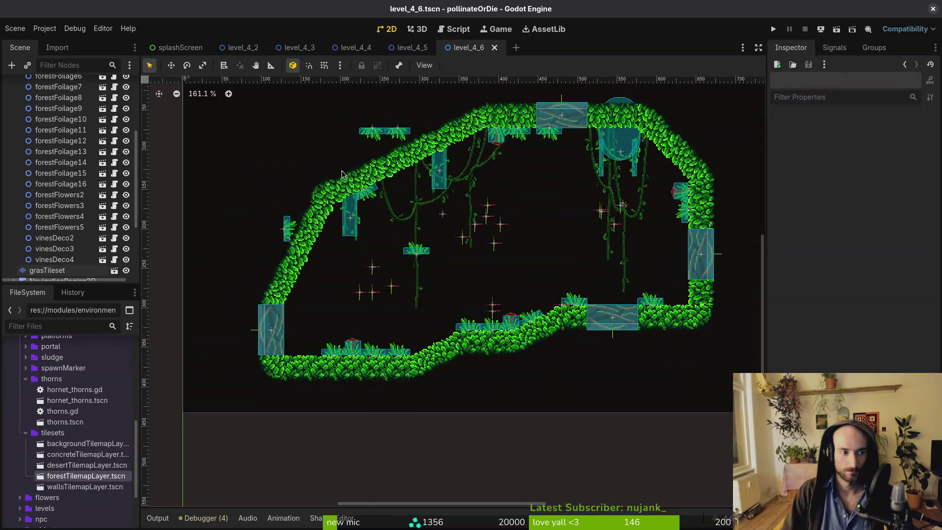
{"action": "left_click", "coordinate": [391, 134]}
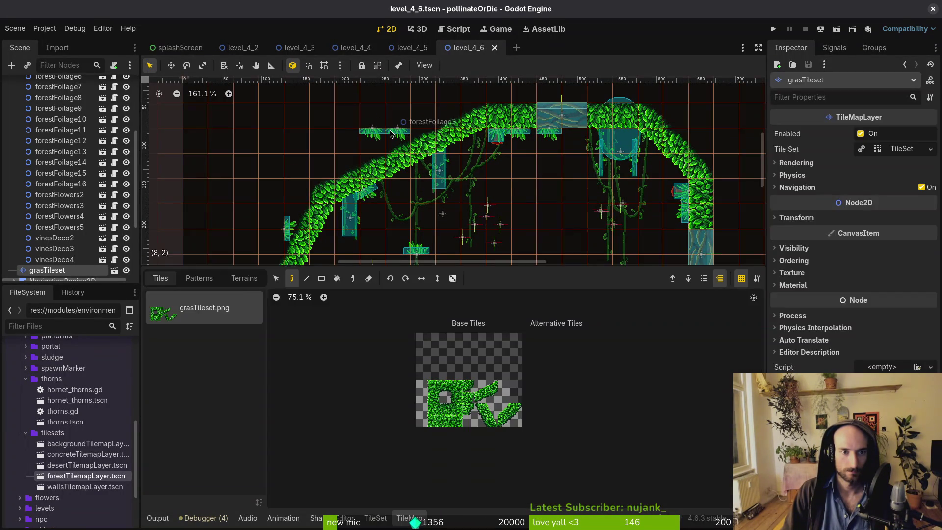
{"action": "right_click", "coordinate": [391, 134], "text": "alt"}
{"action": "left_click", "coordinate": [401, 150]}
{"action": "mouse_move", "coordinate": [400, 134]}
{"action": "left_mouse_down"}
{"action": "mouse_move", "coordinate": [446, 248]}
{"action": "mouse_move", "coordinate": [483, 298]}
{"action": "mouse_move", "coordinate": [483, 172]}
{"action": "mouse_move", "coordinate": [470, 147]}
{"action": "mouse_move", "coordinate": [478, 147]}
{"action": "mouse_move", "coordinate": [481, 167]}
{"action": "mouse_move", "coordinate": [482, 150]}
{"action": "mouse_move", "coordinate": [440, 169]}
{"action": "mouse_move", "coordinate": [444, 154]}
{"action": "mouse_move", "coordinate": [412, 142]}
{"action": "mouse_move", "coordinate": [456, 268]}
{"action": "mouse_move", "coordinate": [487, 252]}
{"action": "mouse_move", "coordinate": [493, 235]}
{"action": "left_mouse_up"}
{"action": "scroll", "coordinate": [479, 147], "scroll_direction": "up", "scroll_amount": 5}
Reselect forestFoliage3 from the overlapping objects and nudge it left against the tiles.
{"action": "left_click", "coordinate": [450, 167]}
{"action": "left_click", "coordinate": [451, 168]}
{"action": "right_click", "coordinate": [450, 168], "text": "alt"}
{"action": "left_click", "coordinate": [491, 183]}
{"action": "scroll", "coordinate": [443, 155], "scroll_direction": "down", "scroll_amount": 2}
{"action": "scroll", "coordinate": [493, 235], "scroll_direction": "down", "scroll_amount": 3}
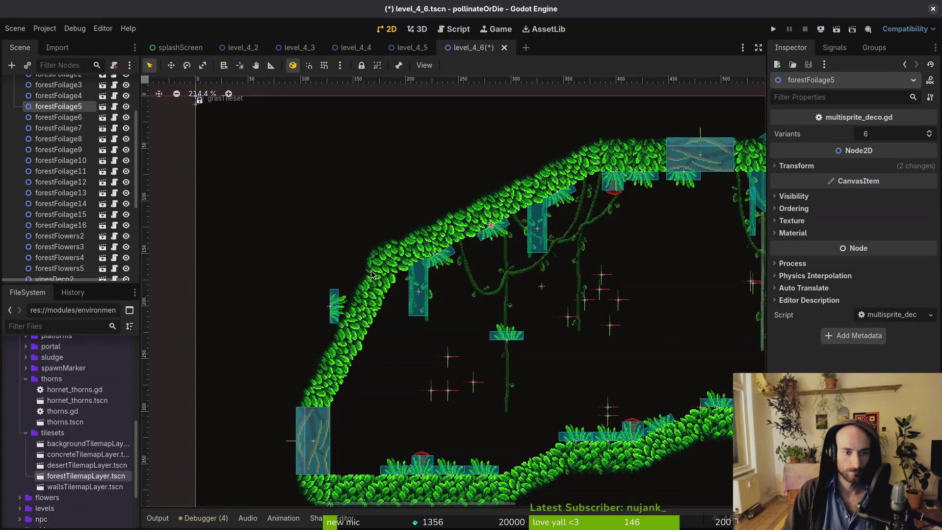
Move forestFoliage10 down onto the left wall of level_4_6.
{"action": "left_click", "coordinate": [385, 297]}
{"action": "key", "text": "Escape"}
{"action": "scroll", "coordinate": [420, 208], "scroll_direction": "up", "scroll_amount": 2}
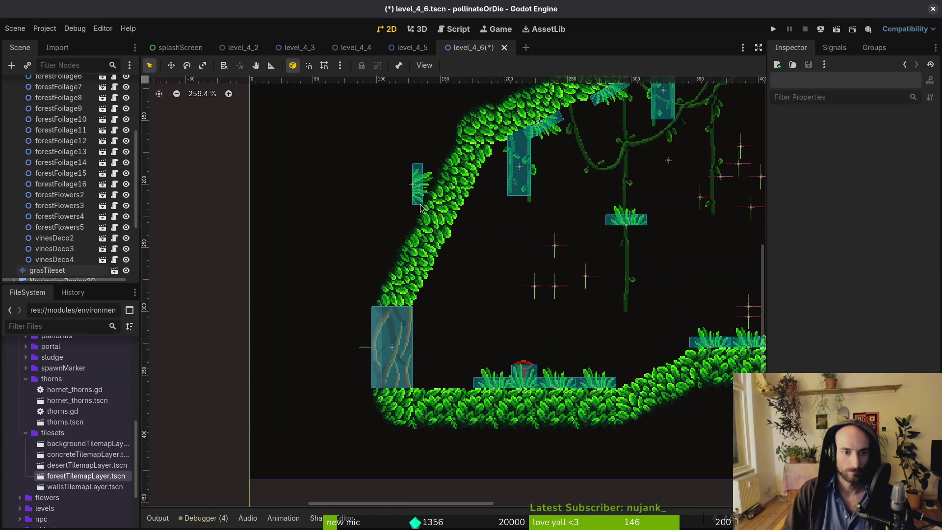
{"action": "right_click", "coordinate": [420, 176], "text": "alt"}
{"action": "left_click", "coordinate": [444, 197]}
{"action": "mouse_move", "coordinate": [415, 188]}
{"action": "left_mouse_down"}
{"action": "mouse_move", "coordinate": [462, 279]}
{"action": "mouse_move", "coordinate": [453, 302]}
{"action": "mouse_move", "coordinate": [462, 287]}
{"action": "mouse_move", "coordinate": [410, 293]}
{"action": "left_mouse_up"}
Shift forestFoliage2 left to fit the left slope and save the scene.
{"action": "scroll", "coordinate": [462, 287], "scroll_direction": "up", "scroll_amount": 6}
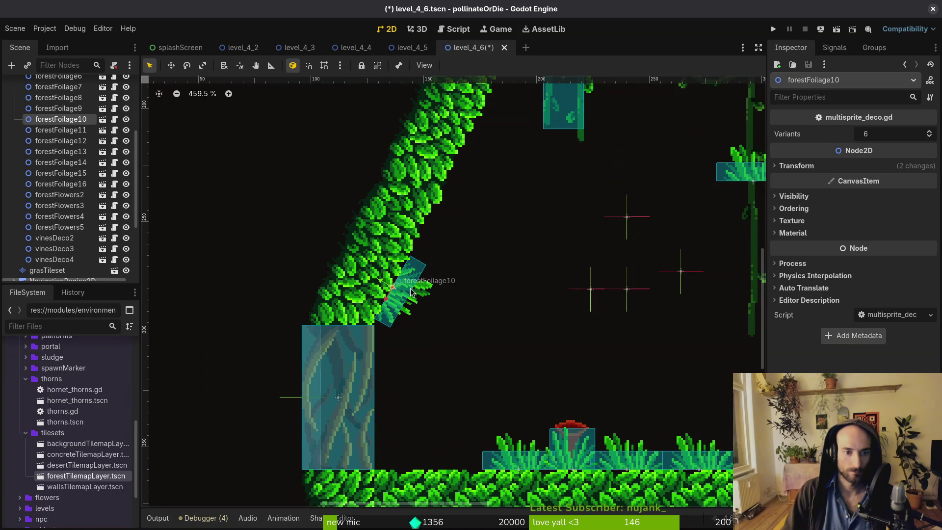
{"action": "scroll", "coordinate": [411, 292], "scroll_direction": "down", "scroll_amount": 5}
{"action": "scroll", "coordinate": [551, 244], "scroll_direction": "up", "scroll_amount": 2}
{"action": "mouse_move", "coordinate": [550, 245]}
{"action": "left_mouse_down"}
{"action": "mouse_move", "coordinate": [411, 273]}
{"action": "mouse_move", "coordinate": [417, 302]}
{"action": "mouse_move", "coordinate": [361, 271]}
{"action": "left_mouse_up"}
{"action": "scroll", "coordinate": [418, 295], "scroll_direction": "up", "scroll_amount": 6}
{"action": "scroll", "coordinate": [399, 280], "scroll_direction": "down", "scroll_amount": 6}
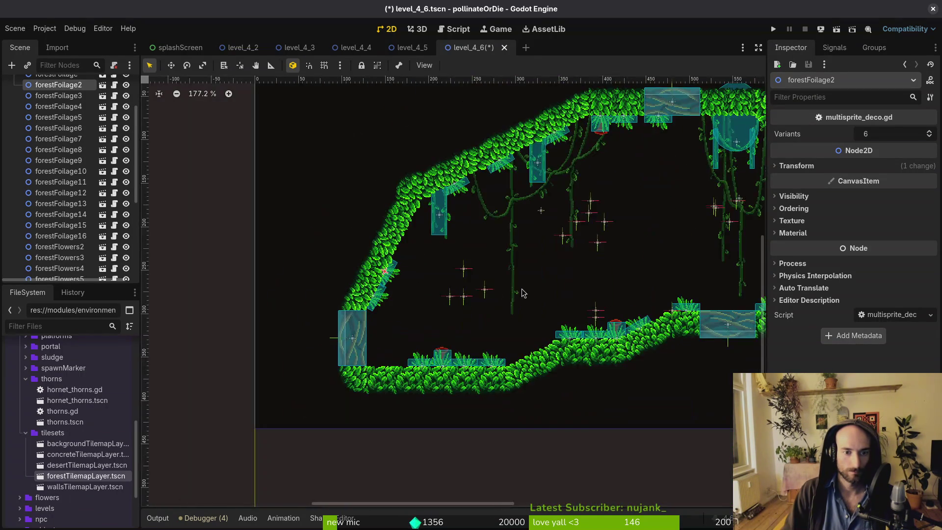
{"action": "left_click", "coordinate": [452, 329]}
{"action": "key", "text": "ctrl+s"}
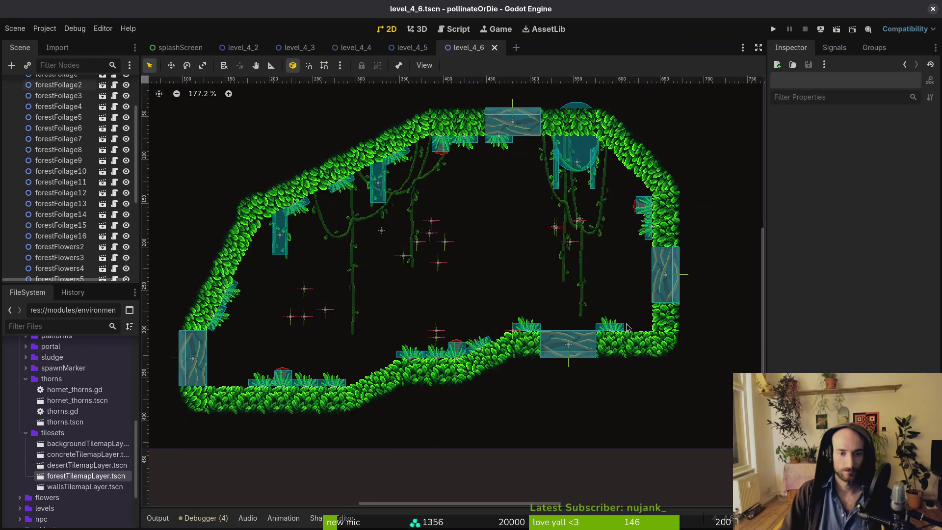
Duplicate the lower-right foliage clump onto the ledge beside the lower block, then save.
{"action": "left_click", "coordinate": [610, 329]}
{"action": "scroll", "coordinate": [64, 196], "scroll_direction": "up", "scroll_amount": 3}
{"action": "key", "text": "ctrl+d"}
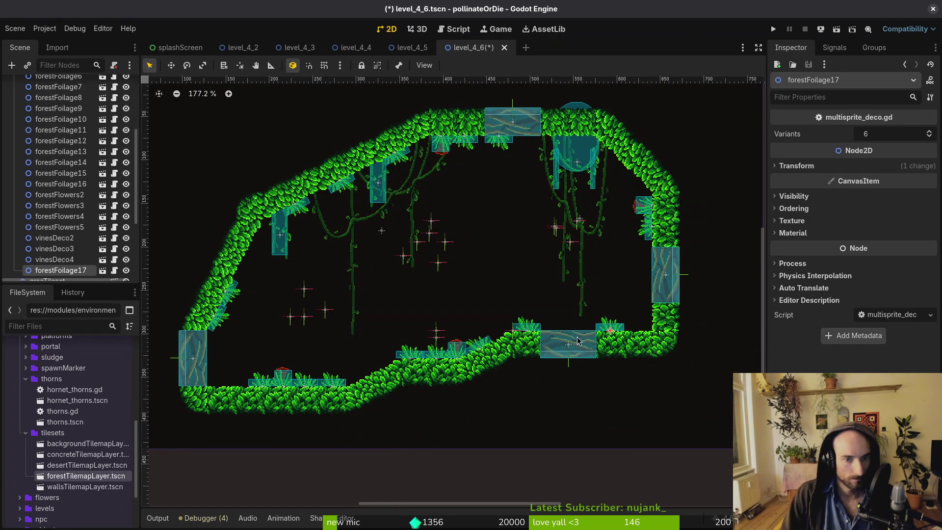
{"action": "mouse_move", "coordinate": [619, 328]}
{"action": "left_mouse_down"}
{"action": "mouse_move", "coordinate": [635, 328]}
{"action": "mouse_move", "coordinate": [630, 335]}
{"action": "left_mouse_up"}
{"action": "scroll", "coordinate": [643, 330], "scroll_direction": "up", "scroll_amount": 8}
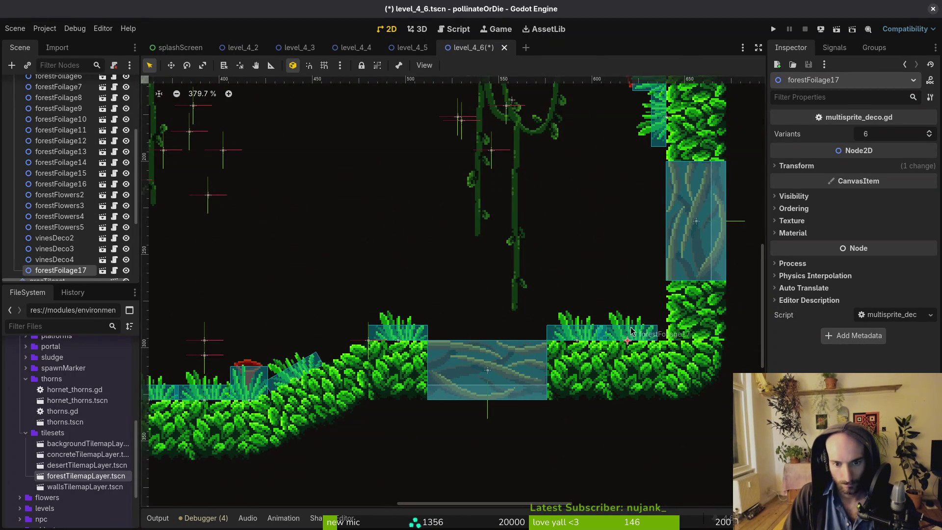
{"action": "scroll", "coordinate": [631, 332], "scroll_direction": "down", "scroll_amount": 10}
{"action": "key", "text": "ctrl+s"}
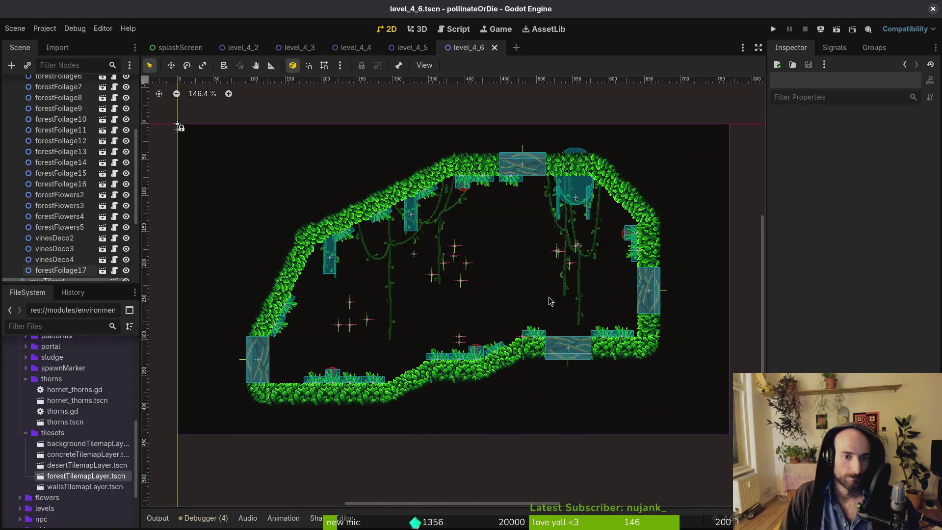
Move forestFoliage8 further to the right.
{"action": "scroll", "coordinate": [512, 185], "scroll_direction": "up", "scroll_amount": 2}
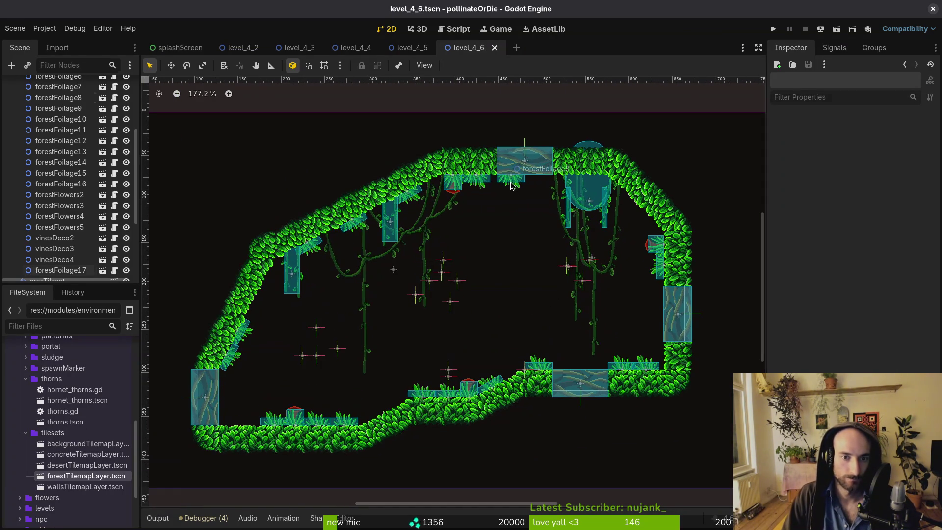
{"action": "mouse_move", "coordinate": [511, 184]}
{"action": "left_mouse_down"}
{"action": "mouse_move", "coordinate": [483, 184]}
{"action": "mouse_move", "coordinate": [591, 185]}
{"action": "left_mouse_up"}
{"action": "scroll", "coordinate": [596, 184], "scroll_direction": "up", "scroll_amount": 4}
{"action": "scroll", "coordinate": [579, 219], "scroll_direction": "down", "scroll_amount": 3}
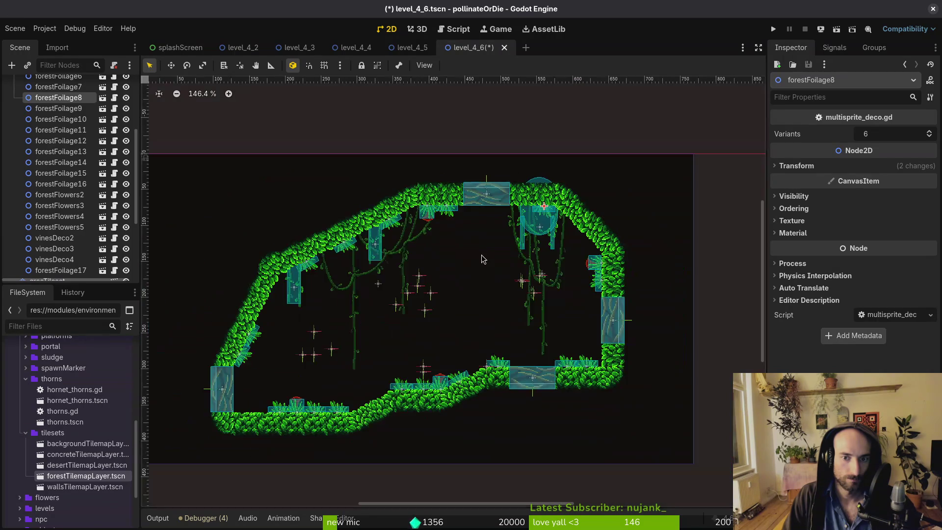
{"action": "scroll", "coordinate": [481, 257], "scroll_direction": "up", "scroll_amount": 2}
Duplicate forestFoliage16 and place the copy up and to the left.
{"action": "left_click", "coordinate": [606, 291]}
{"action": "key", "text": "ctrl+d"}
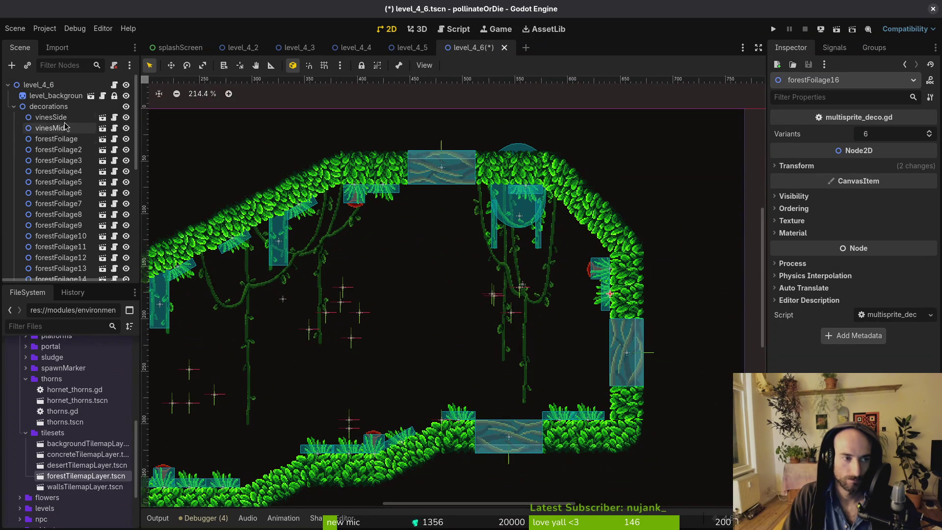
{"action": "scroll", "coordinate": [606, 294], "scroll_direction": "up", "scroll_amount": 2}
{"action": "mouse_move", "coordinate": [605, 298]}
{"action": "left_mouse_down"}
{"action": "mouse_move", "coordinate": [533, 205]}
{"action": "mouse_move", "coordinate": [520, 216]}
{"action": "mouse_move", "coordinate": [551, 230]}
{"action": "mouse_move", "coordinate": [593, 232]}
{"action": "mouse_move", "coordinate": [590, 225]}
{"action": "left_mouse_up"}
{"action": "left_click", "coordinate": [533, 254]}
{"action": "scroll", "coordinate": [532, 254], "scroll_direction": "down", "scroll_amount": 3}
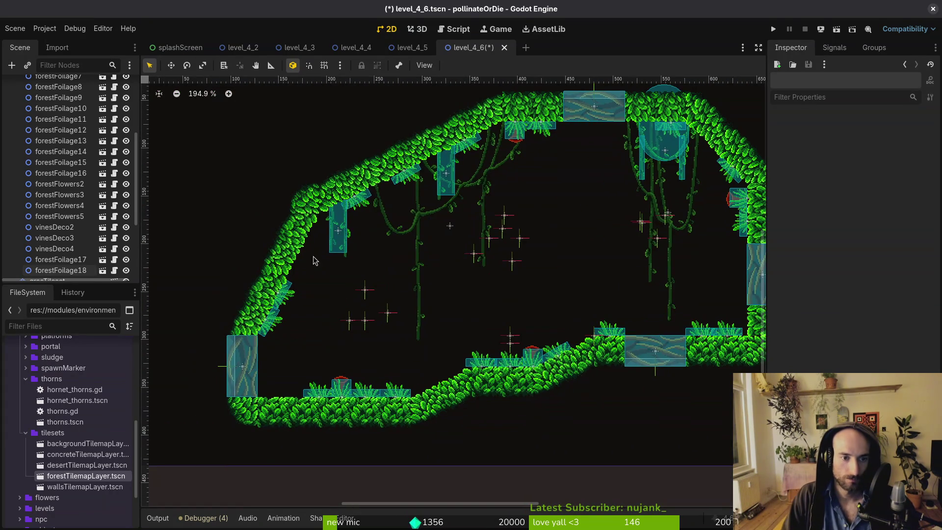
{"action": "scroll", "coordinate": [315, 263], "scroll_direction": "up", "scroll_amount": 4}
Duplicate forestFoliage2 up the left foliage slope and save the scene.
{"action": "left_click", "coordinate": [449, 302]}
{"action": "left_click", "coordinate": [520, 243]}
{"action": "scroll", "coordinate": [520, 243], "scroll_direction": "down", "scroll_amount": 3}
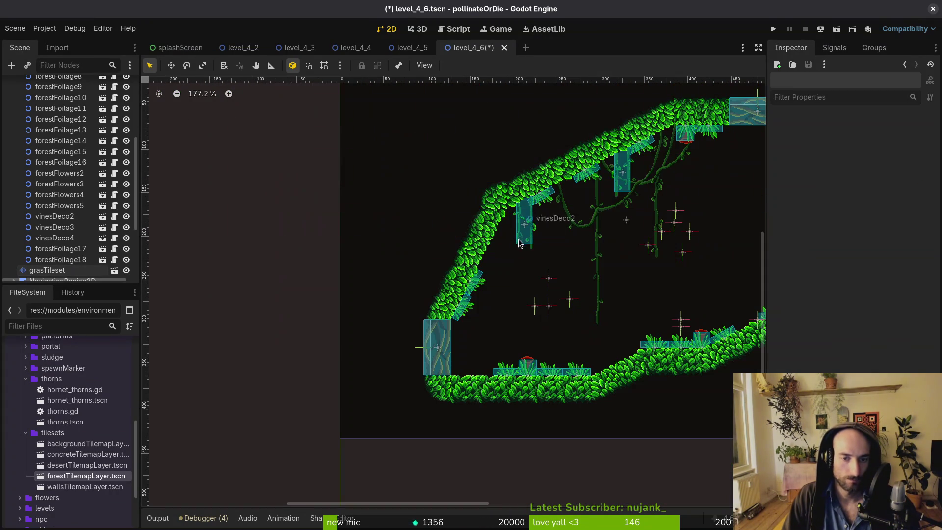
{"action": "right_click", "coordinate": [475, 281], "text": "alt"}
{"action": "left_click", "coordinate": [503, 298]}
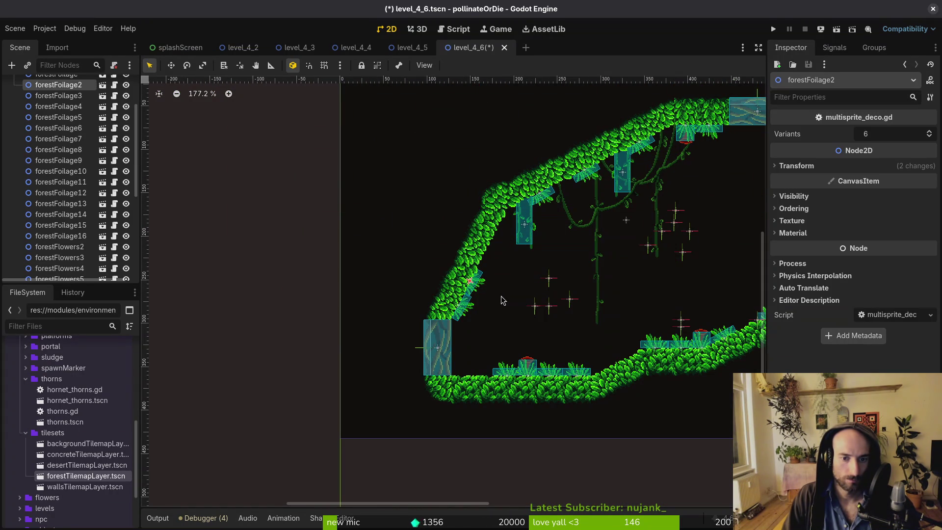
{"action": "key", "text": "ctrl+d"}
{"action": "scroll", "coordinate": [486, 264], "scroll_direction": "up", "scroll_amount": 4}
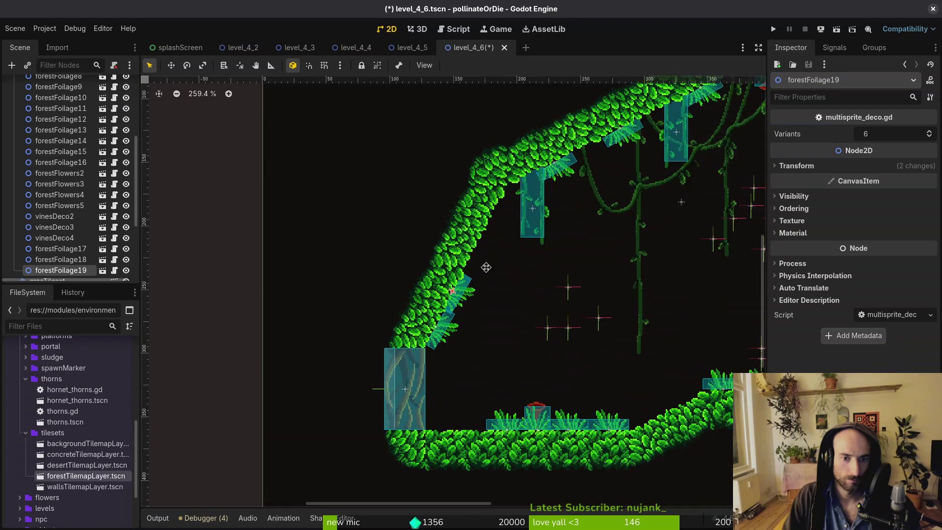
{"action": "left_click_drag", "start_coordinate": [386, 307], "coordinate": [434, 217]}
{"action": "key", "text": "ctrl+s"}
{"action": "scroll", "coordinate": [515, 238], "scroll_direction": "down", "scroll_amount": 6}
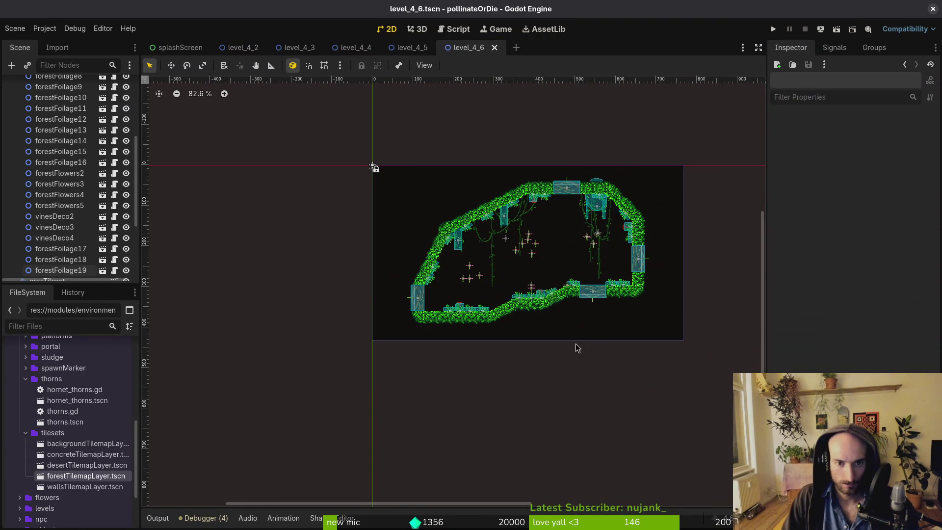
Duplicate forestFoliage13 onto the lower slope tilted -15°, save, and collapse the decorations group.
{"action": "scroll", "coordinate": [530, 265], "scroll_direction": "right", "scroll_amount": 2}
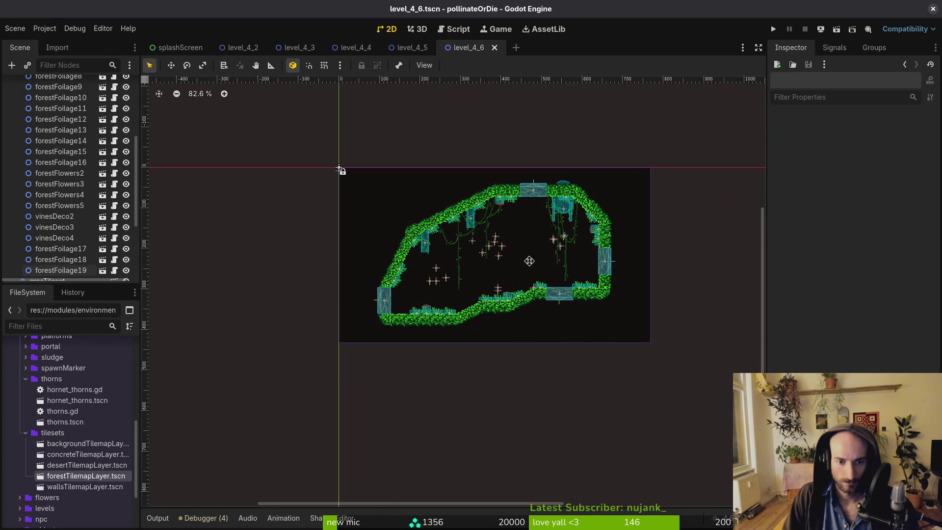
{"action": "scroll", "coordinate": [487, 290], "scroll_direction": "up", "scroll_amount": 4}
{"action": "left_click", "coordinate": [493, 297]}
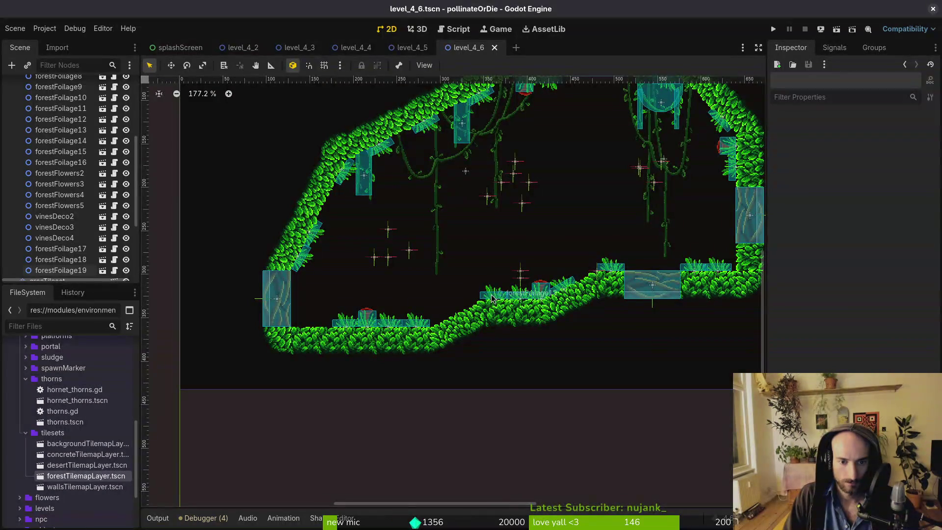
{"action": "key", "text": "ctrl+d"}
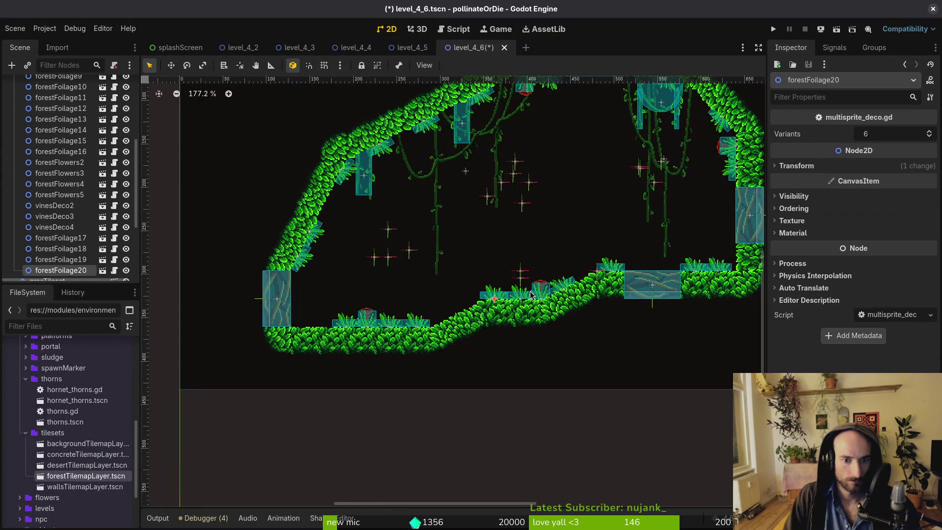
{"action": "mouse_move", "coordinate": [495, 295]}
{"action": "left_mouse_down"}
{"action": "mouse_move", "coordinate": [450, 303]}
{"action": "mouse_move", "coordinate": [471, 296]}
{"action": "mouse_move", "coordinate": [466, 286]}
{"action": "mouse_move", "coordinate": [520, 315]}
{"action": "left_mouse_up"}
{"action": "scroll", "coordinate": [451, 304], "scroll_direction": "up", "scroll_amount": 3}
{"action": "scroll", "coordinate": [452, 304], "scroll_direction": "up", "scroll_amount": 3}
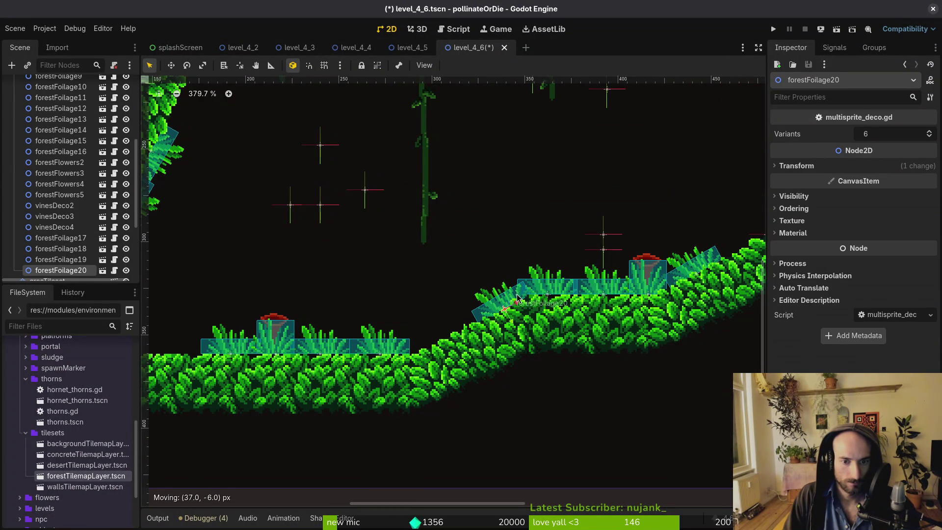
{"action": "left_click", "coordinate": [512, 231]}
{"action": "scroll", "coordinate": [512, 228], "scroll_direction": "down", "scroll_amount": 5}
{"action": "scroll", "coordinate": [511, 227], "scroll_direction": "down", "scroll_amount": 3}
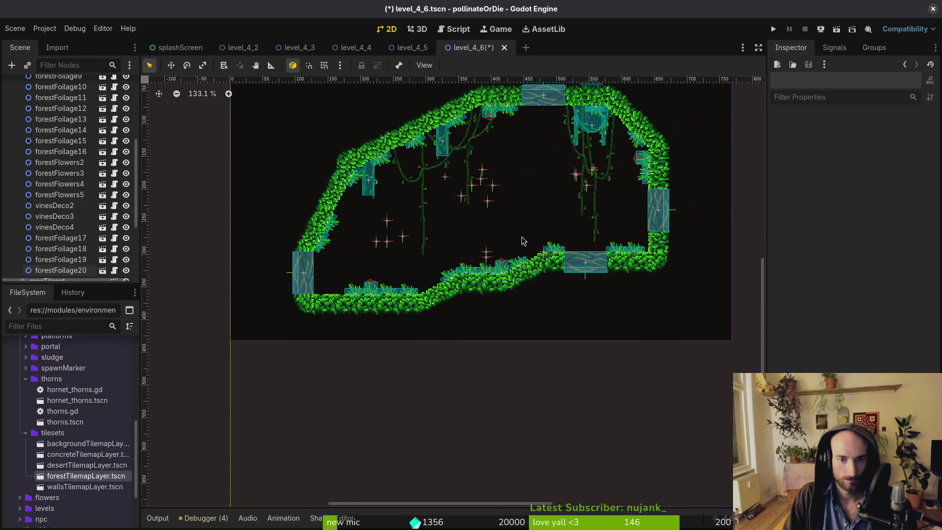
{"action": "key", "text": "ctrl+s"}
{"action": "scroll", "coordinate": [98, 141], "scroll_direction": "up", "scroll_amount": 5}
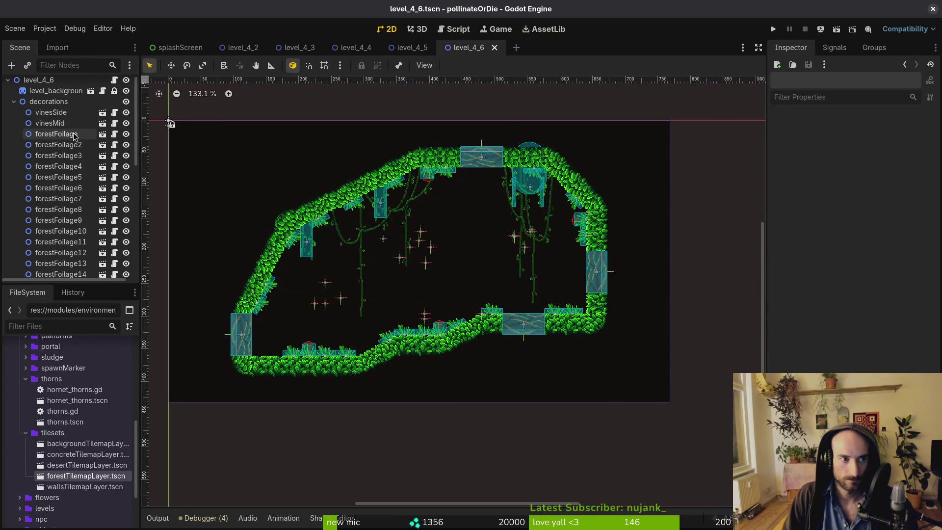
{"action": "left_click", "coordinate": [14, 107]}
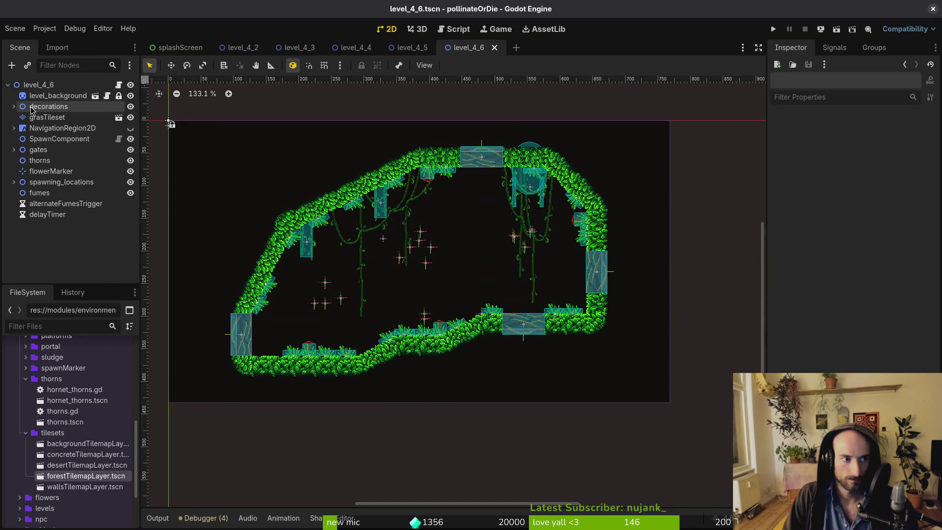
Close level_4_6, extend level_4_5's root script into a new level_4_5.gd, and save.
{"action": "left_click", "coordinate": [494, 48]}
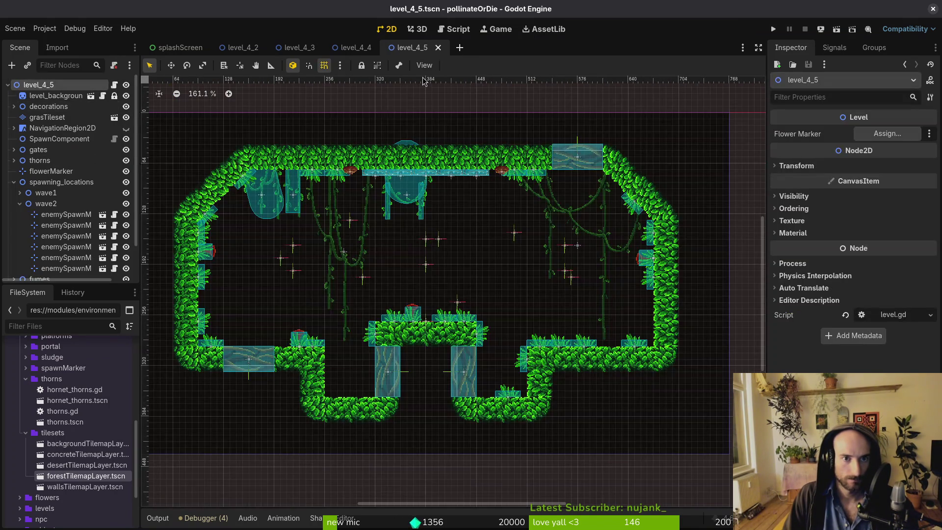
{"action": "left_click", "coordinate": [13, 182]}
{"action": "right_click", "coordinate": [58, 92]}
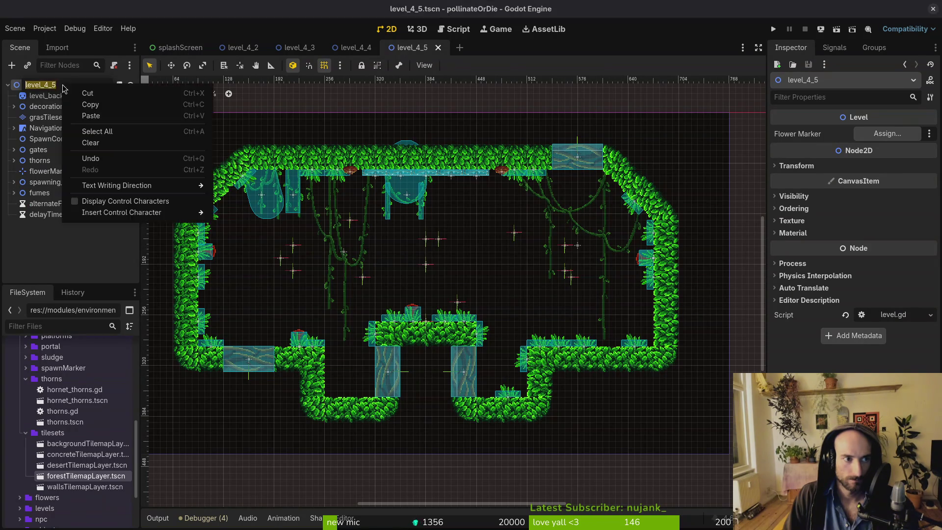
{"action": "key", "text": "Escape"}
{"action": "right_click", "coordinate": [58, 89]}
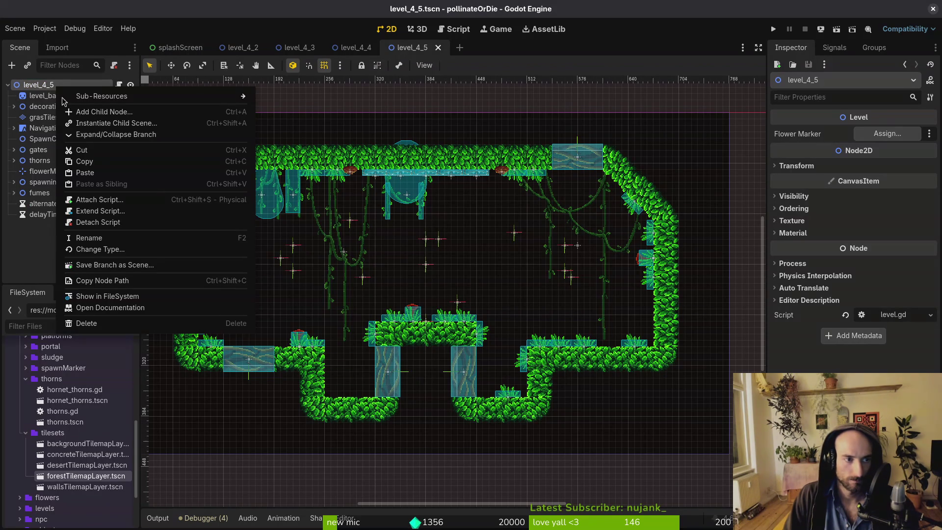
{"action": "left_click", "coordinate": [136, 211]}
{"action": "left_click", "coordinate": [527, 332]}
{"action": "key", "text": "ctrl+s"}
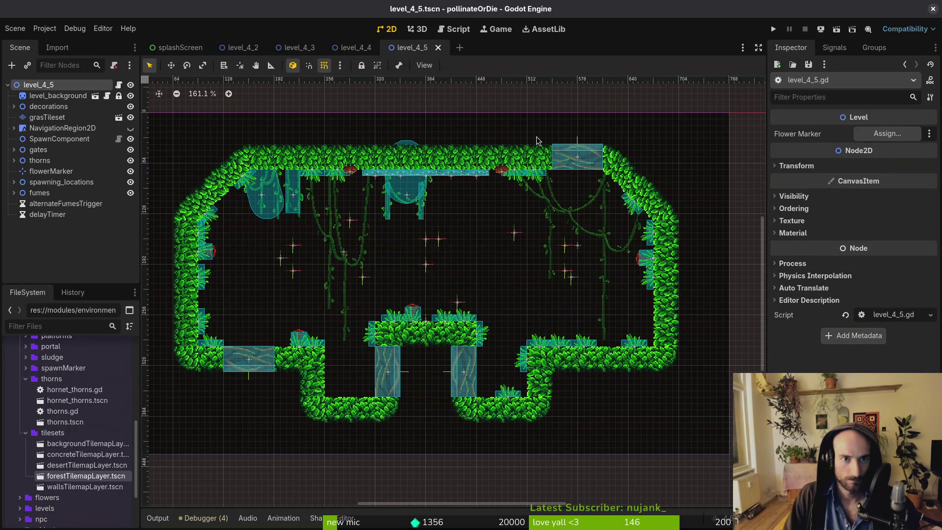
In Neovim, copy the entire level_4_9.gd script.
{"action": "key", "text": "alt+Tab"}
{"action": "key", "text": "space"}
{"action": "key", "text": "f"}
{"action": "key", "text": "f"}
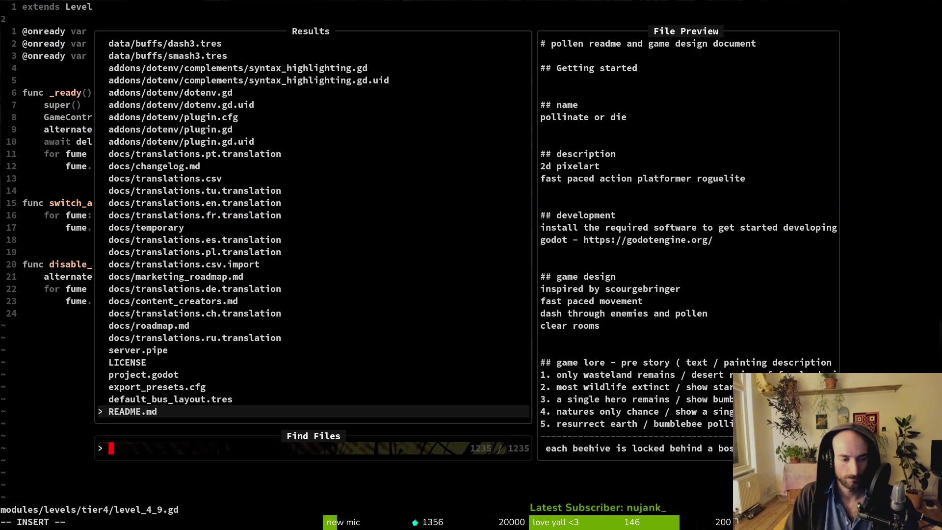
{"action": "key", "text": "Escape"}
{"action": "key", "text": "y"}
{"action": "key", "text": "shift+g"}
{"action": "type", "text": ":w"}
{"action": "key", "text": "Return"}
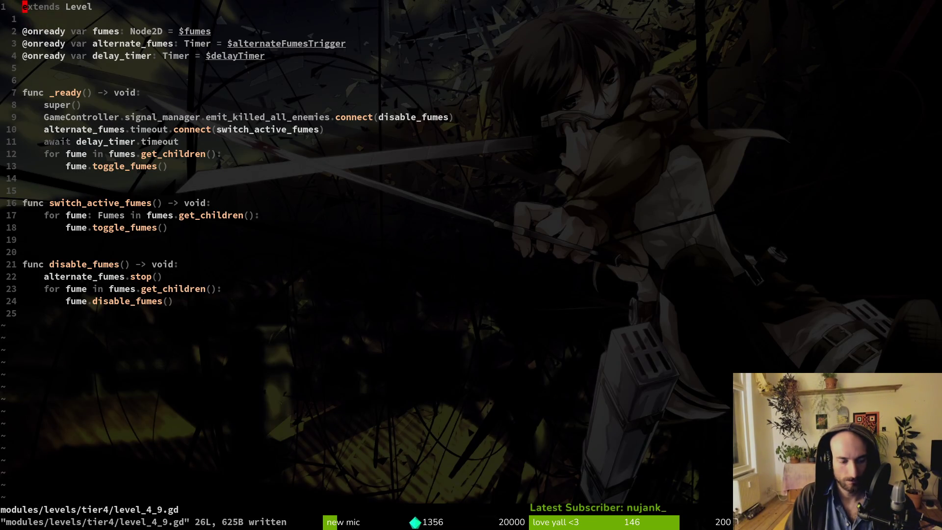
Paste it into level_4_5.gd, remove the duplicate extends line, and save.
{"action": "key", "text": "space"}
{"action": "key", "text": "f"}
{"action": "key", "text": "f"}
{"action": "type", "text": "45"}
{"action": "key", "text": "Return"}
{"action": "key", "text": "p"}
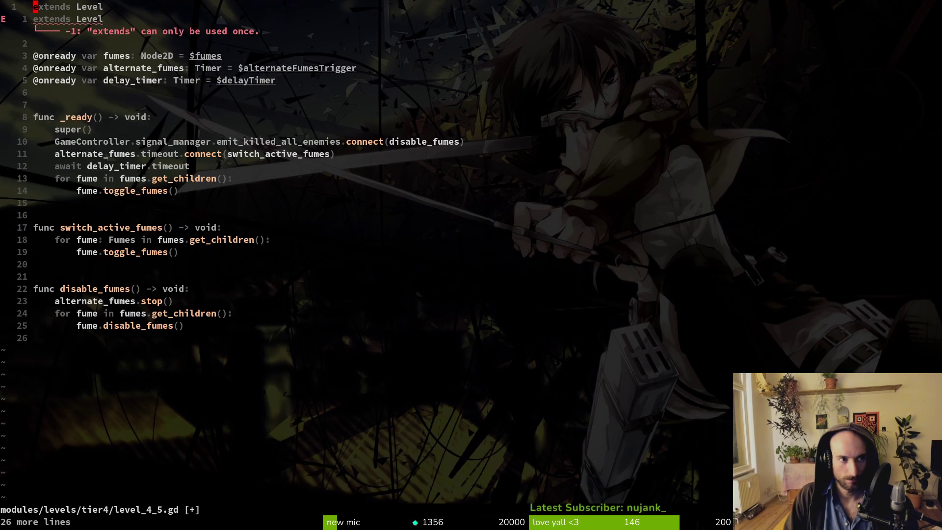
{"action": "key", "text": "d"}
{"action": "key", "text": "d"}
{"action": "type", "text": ":w"}
{"action": "key", "text": "Return"}
{"action": "key", "text": "alt+Tab"}
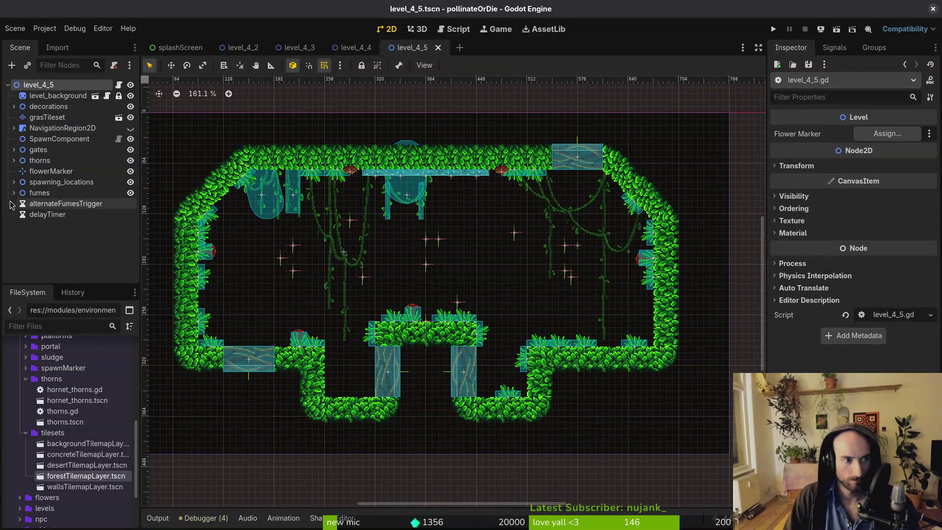
{"action": "left_click", "coordinate": [13, 192]}
{"action": "left_click", "coordinate": [14, 193]}
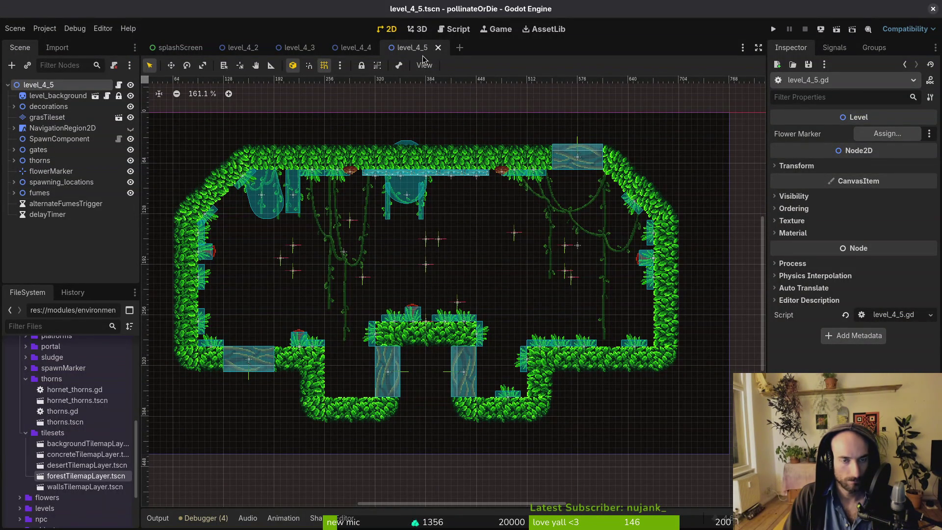
{"action": "key", "text": "ctrl+s"}
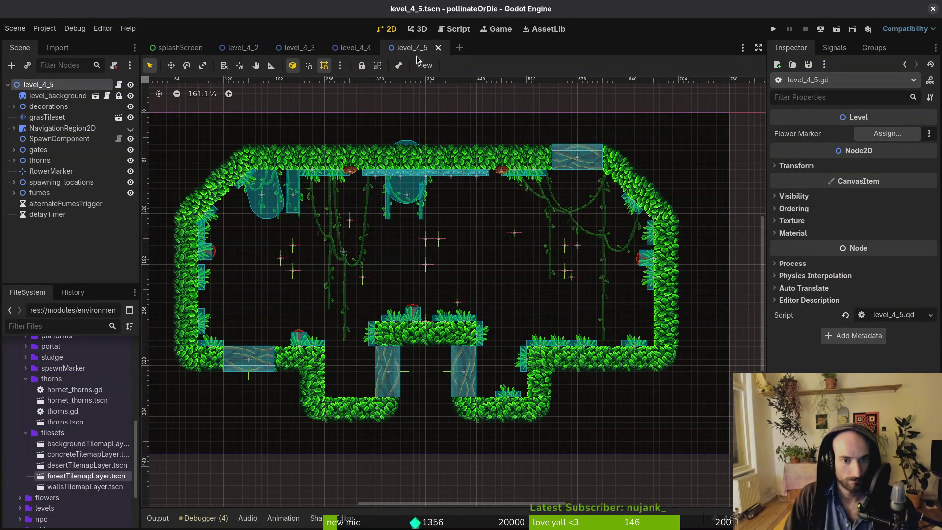
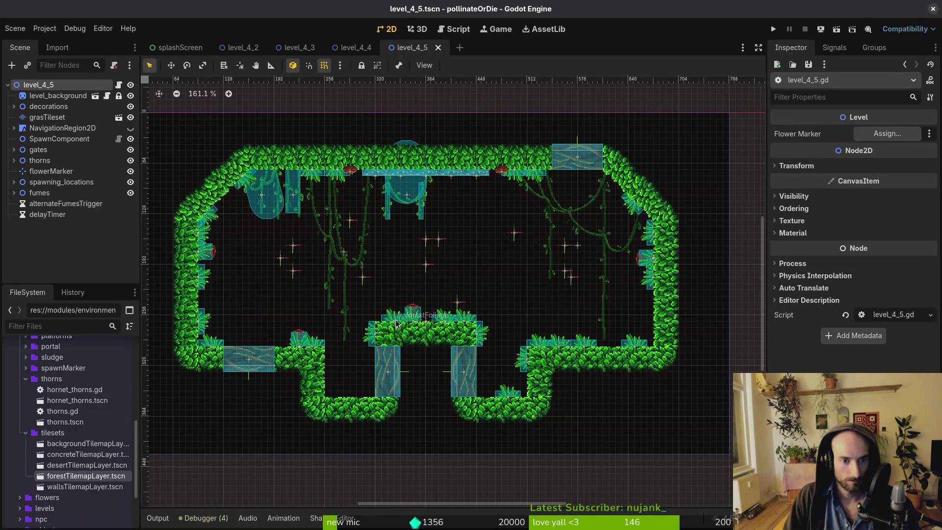
Duplicate the fumes and fumes2 emitters in level_4_5.
{"action": "scroll", "coordinate": [386, 310], "scroll_direction": "up", "scroll_amount": 4}
{"action": "scroll", "coordinate": [387, 310], "scroll_direction": "down", "scroll_amount": 3}
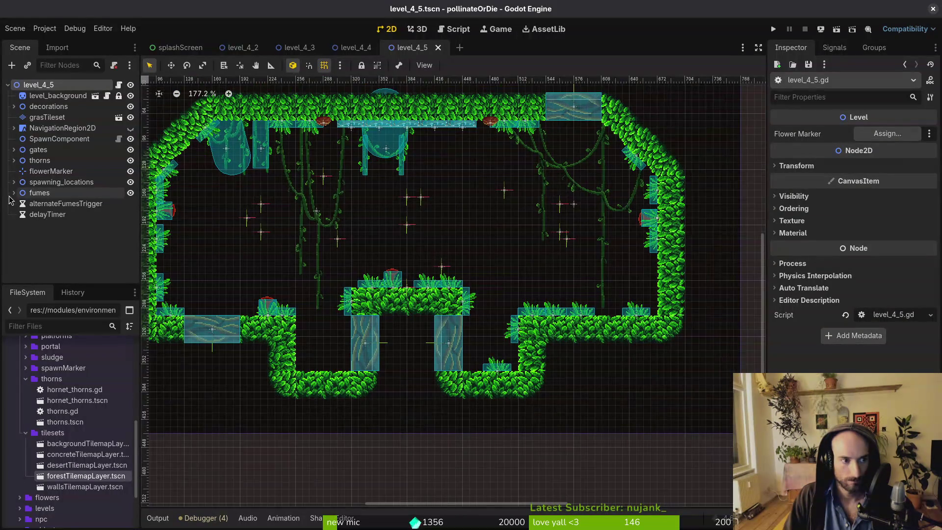
{"action": "left_click", "coordinate": [14, 193]}
{"action": "left_click", "coordinate": [45, 205]}
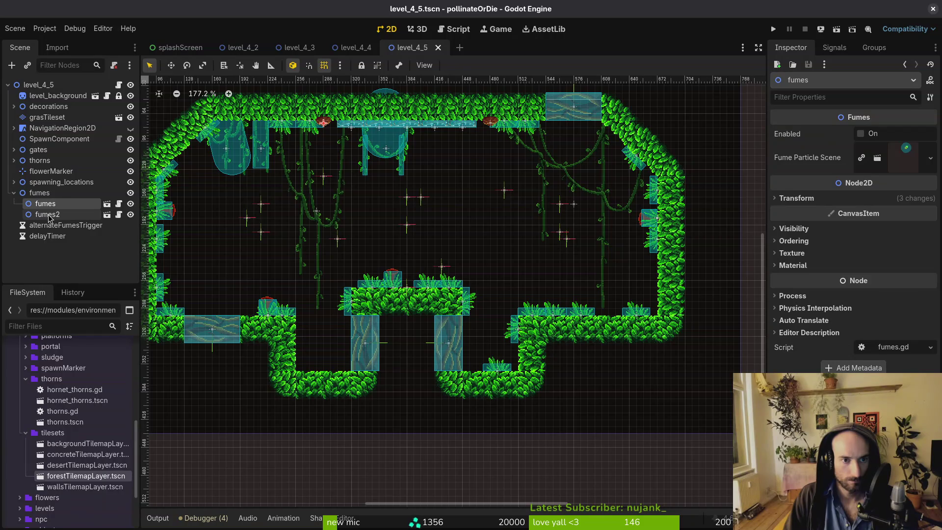
{"action": "left_click", "coordinate": [49, 215]}
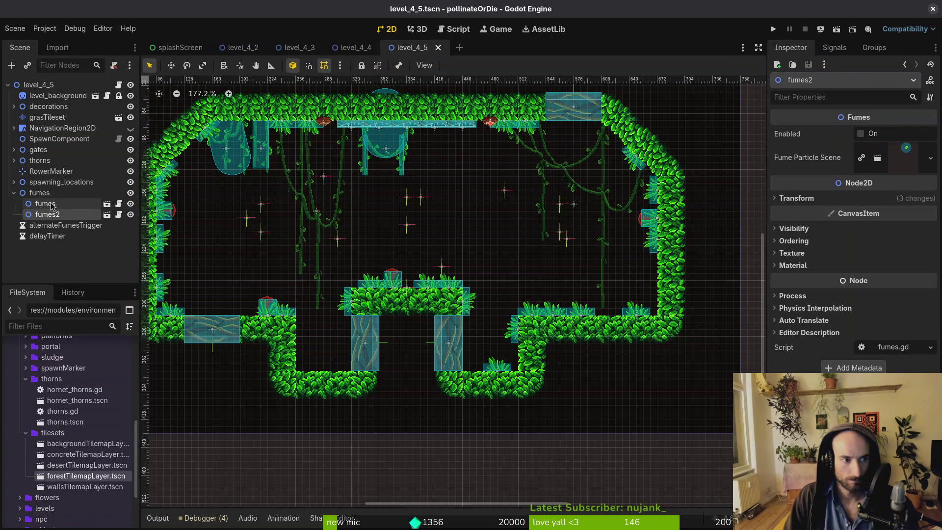
{"action": "left_click", "coordinate": [45, 204], "text": "shift"}
{"action": "key", "text": "ctrl+d"}
Move the duplicate fumes4 down onto the central lower platform.
{"action": "mouse_move", "coordinate": [490, 152]}
{"action": "left_mouse_down"}
{"action": "mouse_move", "coordinate": [475, 269]}
{"action": "mouse_move", "coordinate": [480, 260]}
{"action": "left_mouse_up"}
{"action": "scroll", "coordinate": [475, 269], "scroll_direction": "up", "scroll_amount": 3}
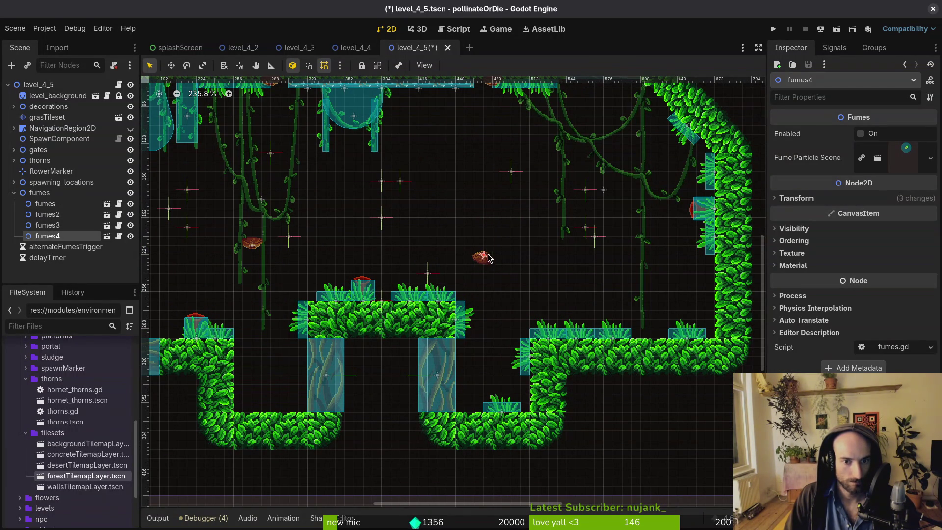
{"action": "scroll", "coordinate": [488, 257], "scroll_direction": "up", "scroll_amount": 3}
{"action": "mouse_move", "coordinate": [485, 255]}
{"action": "left_mouse_down"}
{"action": "mouse_move", "coordinate": [454, 292]}
{"action": "mouse_move", "coordinate": [452, 340]}
{"action": "left_mouse_up"}
{"action": "scroll", "coordinate": [448, 311], "scroll_direction": "down", "scroll_amount": 4}
{"action": "scroll", "coordinate": [448, 311], "scroll_direction": "up", "scroll_amount": 5}
{"action": "scroll", "coordinate": [447, 300], "scroll_direction": "down", "scroll_amount": 2}
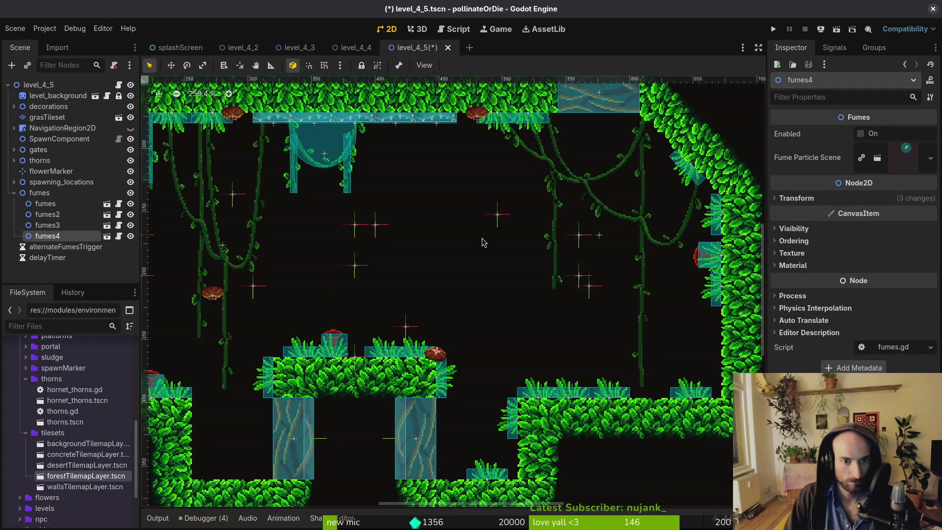
{"action": "left_click_drag", "start_coordinate": [440, 256], "coordinate": [499, 242]}
Rotate fumes3 sideways and place it on the platform's left edge.
{"action": "left_click_drag", "start_coordinate": [282, 282], "coordinate": [315, 310]}
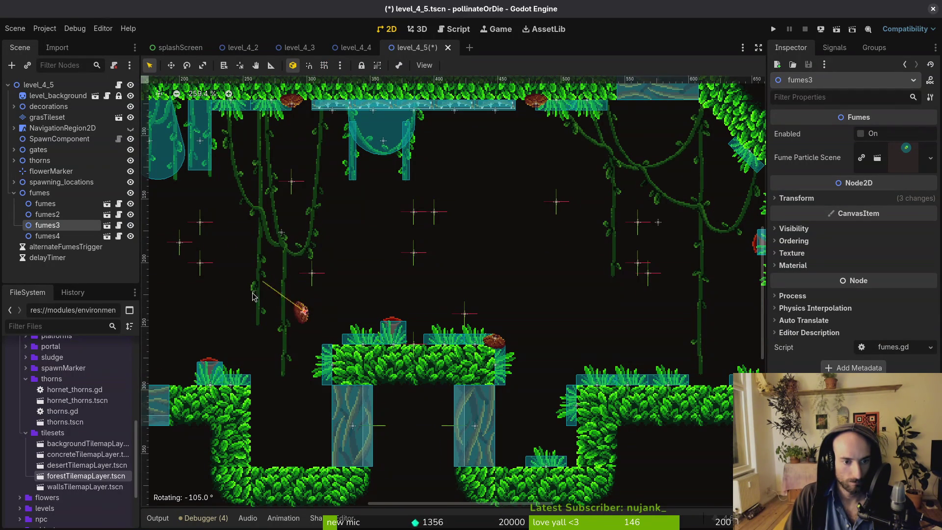
{"action": "left_click_drag", "start_coordinate": [265, 357], "coordinate": [265, 357]}
{"action": "scroll", "coordinate": [314, 328], "scroll_direction": "up", "scroll_amount": 2}
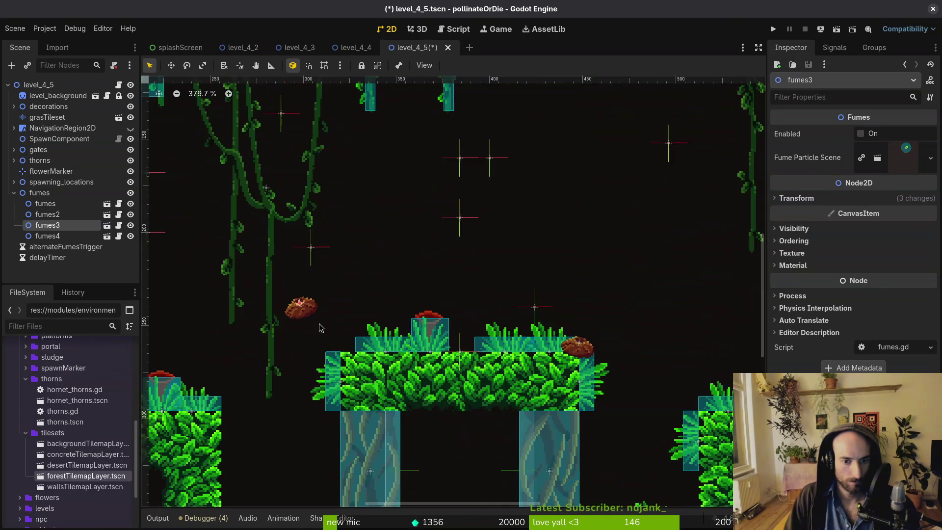
{"action": "left_click_drag", "start_coordinate": [305, 312], "coordinate": [343, 354]}
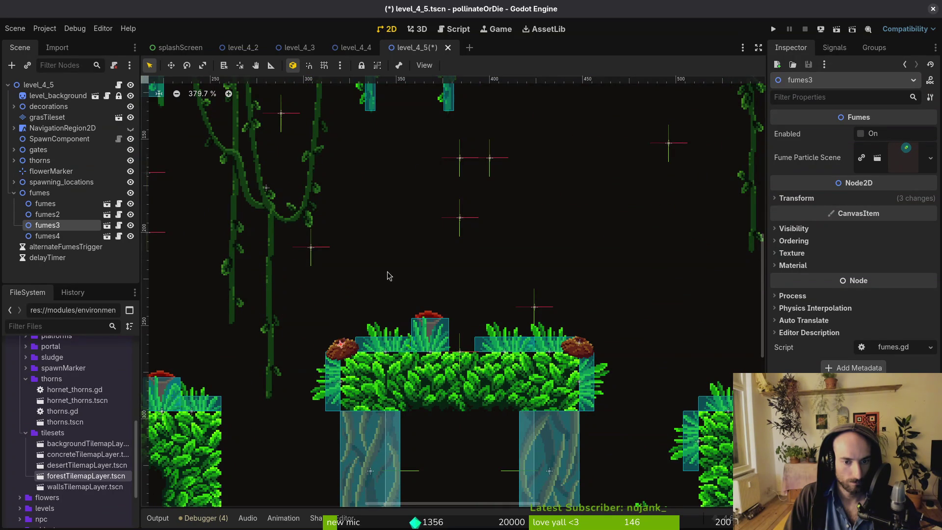
{"action": "scroll", "coordinate": [387, 276], "scroll_direction": "down", "scroll_amount": 5}
{"action": "left_click", "coordinate": [375, 263]}
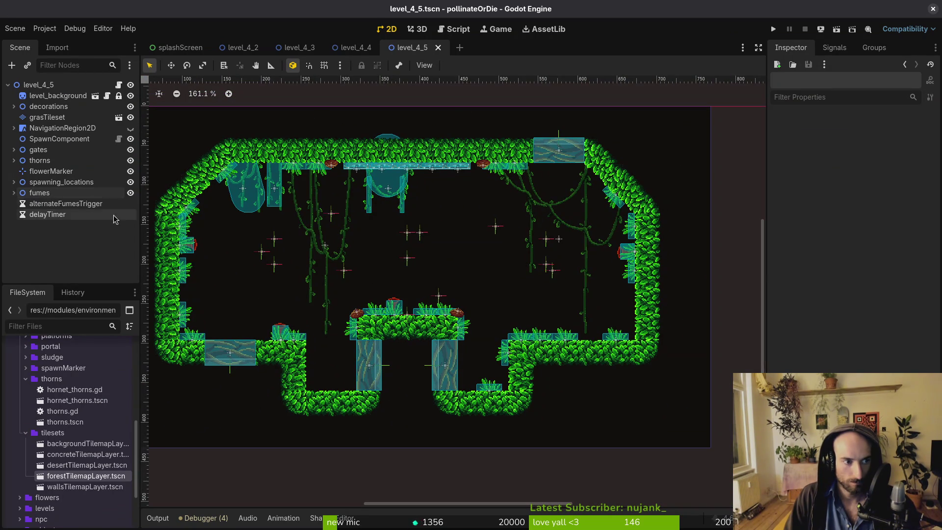
{"action": "key", "text": "alt+Tab"}
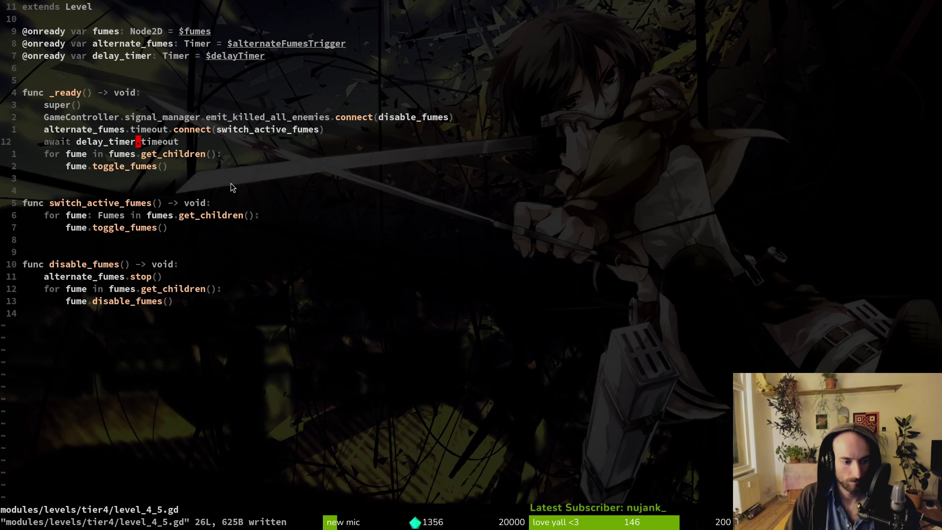
{"action": "key", "text": "alt+Tab"}
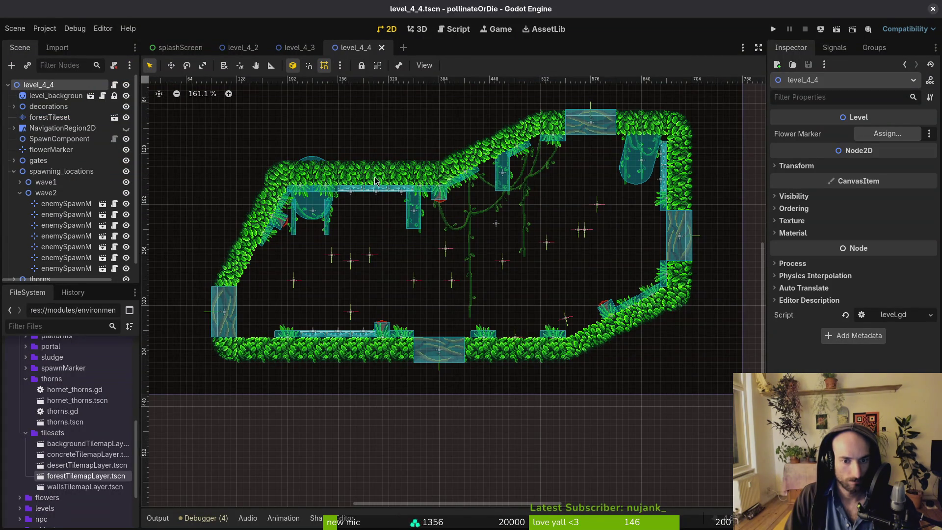
Drop four thorns.tscn platforms, thorns2 through thorns5, into level_4_6.
{"action": "scroll", "coordinate": [35, 193], "scroll_direction": "down", "scroll_amount": 1}
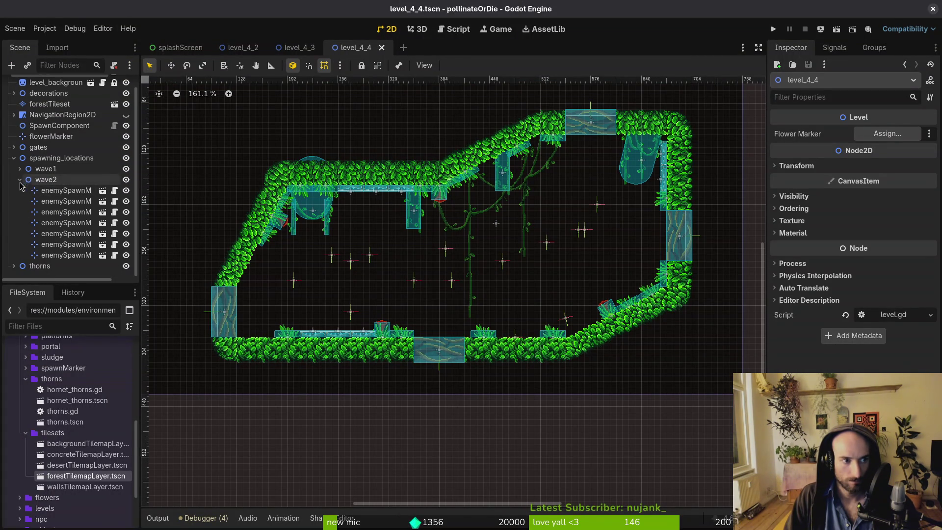
{"action": "left_click", "coordinate": [20, 181]}
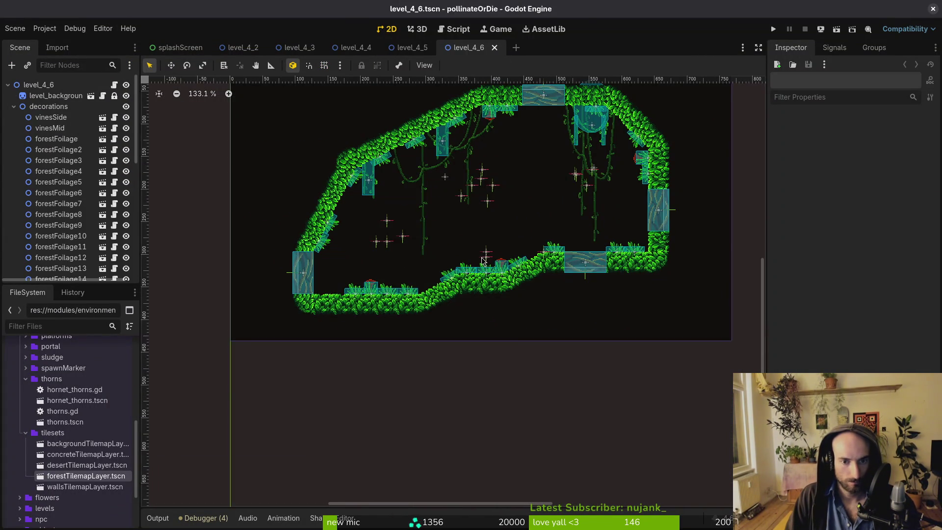
{"action": "mouse_move", "coordinate": [65, 422]}
{"action": "left_mouse_down"}
{"action": "mouse_move", "coordinate": [62, 429]}
{"action": "mouse_move", "coordinate": [193, 358]}
{"action": "left_mouse_up"}
{"action": "left_click_drag", "start_coordinate": [314, 229], "coordinate": [314, 229]}
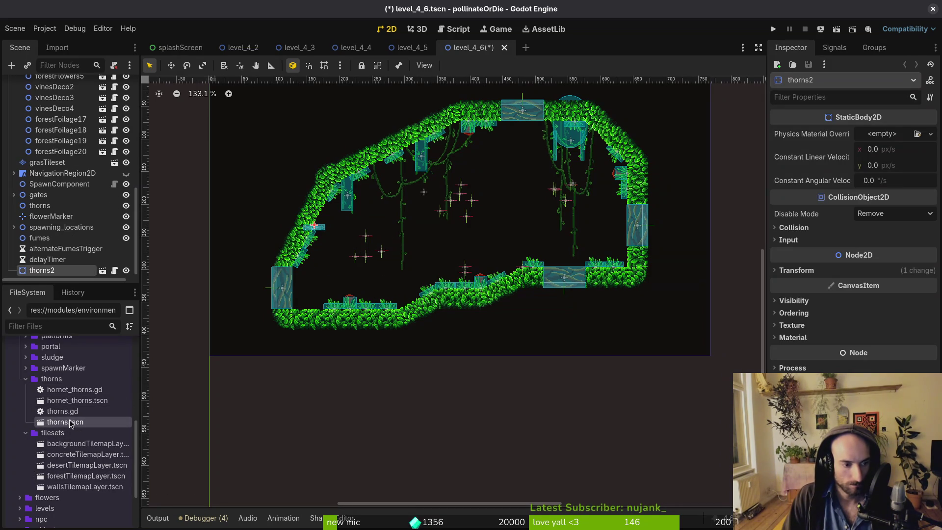
{"action": "mouse_move", "coordinate": [71, 423]}
{"action": "left_mouse_down"}
{"action": "mouse_move", "coordinate": [343, 270]}
{"action": "mouse_move", "coordinate": [331, 242]}
{"action": "left_mouse_up"}
{"action": "left_click_drag", "start_coordinate": [88, 429], "coordinate": [416, 257]}
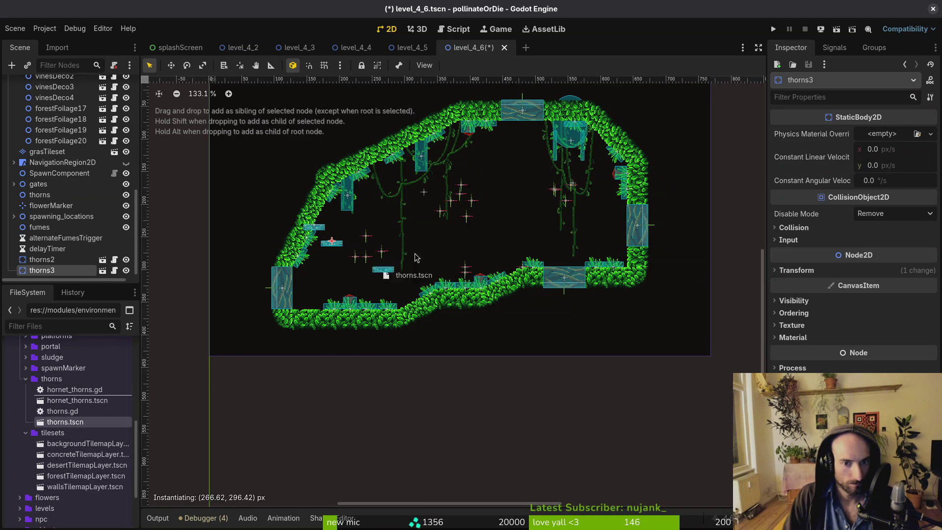
{"action": "left_click_drag", "start_coordinate": [500, 208], "coordinate": [499, 206]}
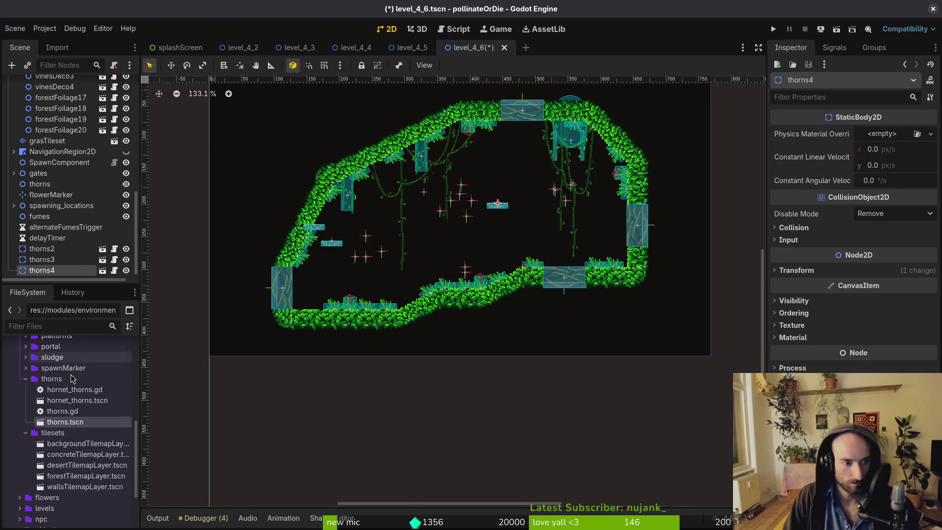
{"action": "left_click_drag", "start_coordinate": [65, 422], "coordinate": [502, 191]}
Parent thorns2–thorns5 under the thorns node and collapse the group.
{"action": "scroll", "coordinate": [344, 236], "scroll_direction": "up", "scroll_amount": 8}
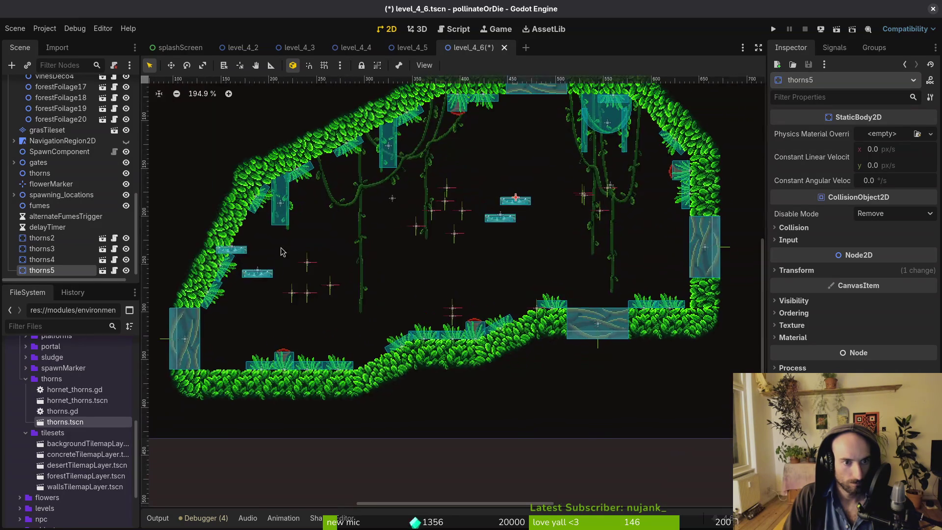
{"action": "left_click", "coordinate": [42, 238], "text": "shift"}
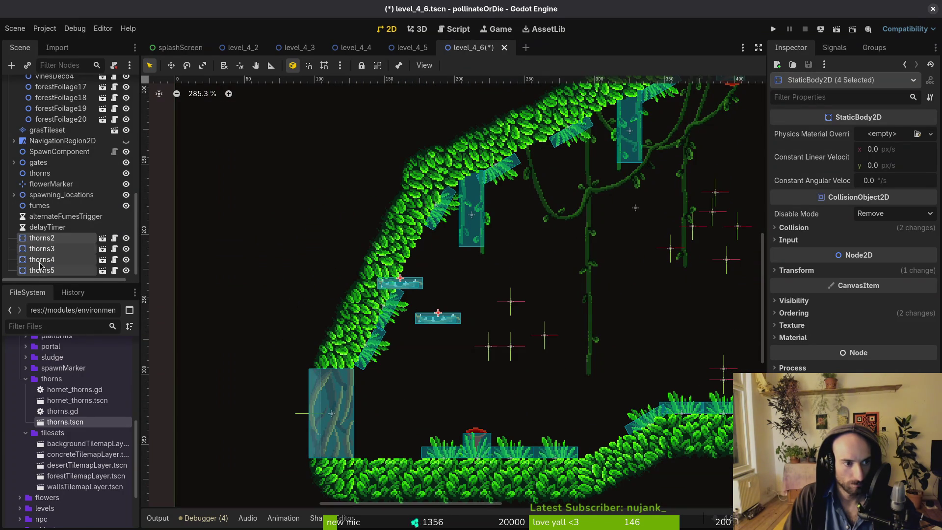
{"action": "left_click_drag", "start_coordinate": [58, 176], "coordinate": [56, 175]}
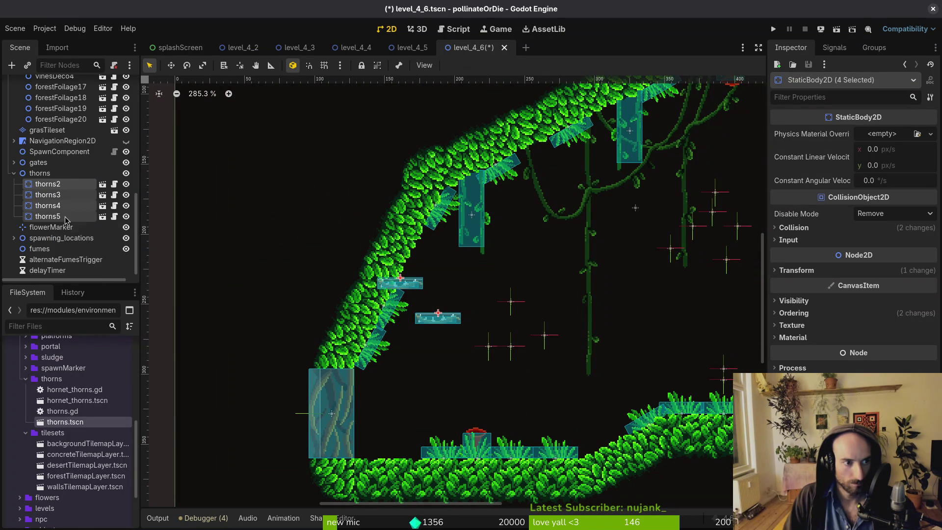
{"action": "left_click", "coordinate": [14, 173]}
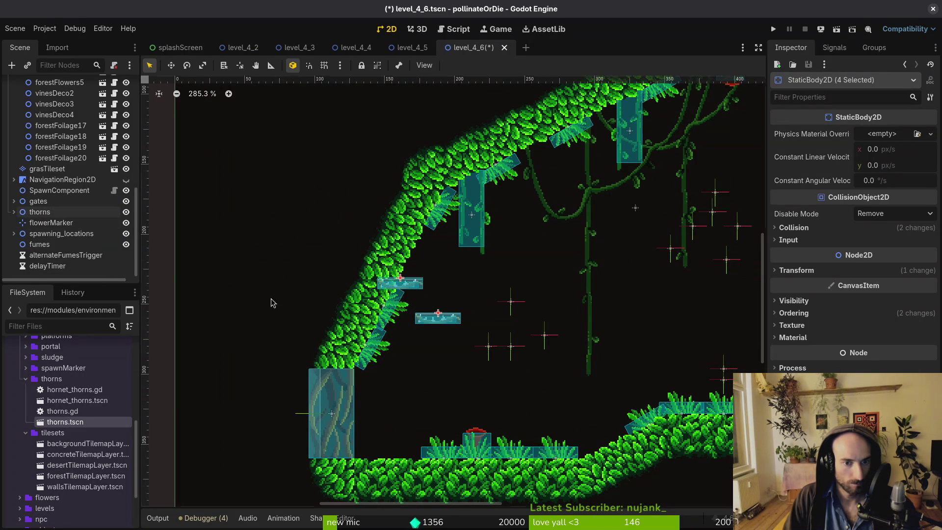
Rotate thorns2 and thorns3 to lie along the sloped left foliage wall.
{"action": "scroll", "coordinate": [420, 308], "scroll_direction": "up", "scroll_amount": 3}
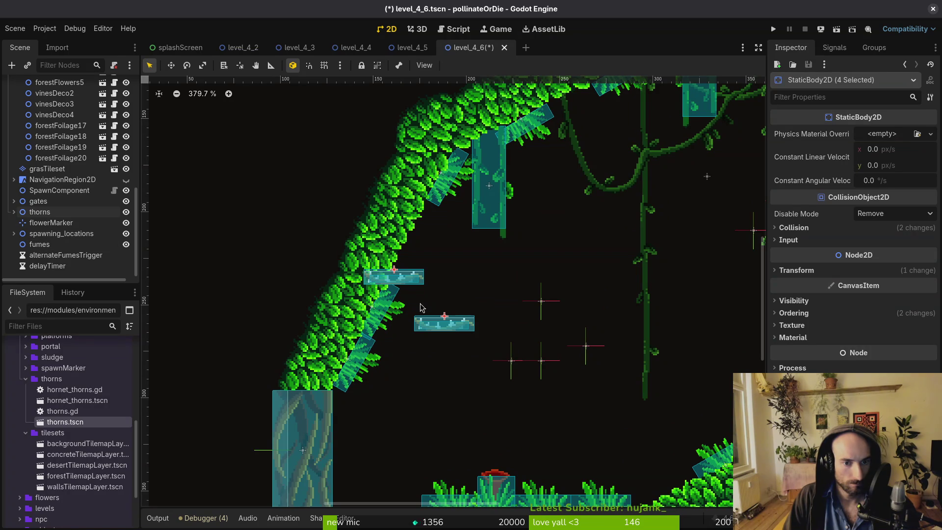
{"action": "mouse_move", "coordinate": [411, 279]}
{"action": "left_mouse_down"}
{"action": "mouse_move", "coordinate": [497, 263]}
{"action": "mouse_move", "coordinate": [455, 300]}
{"action": "left_mouse_up"}
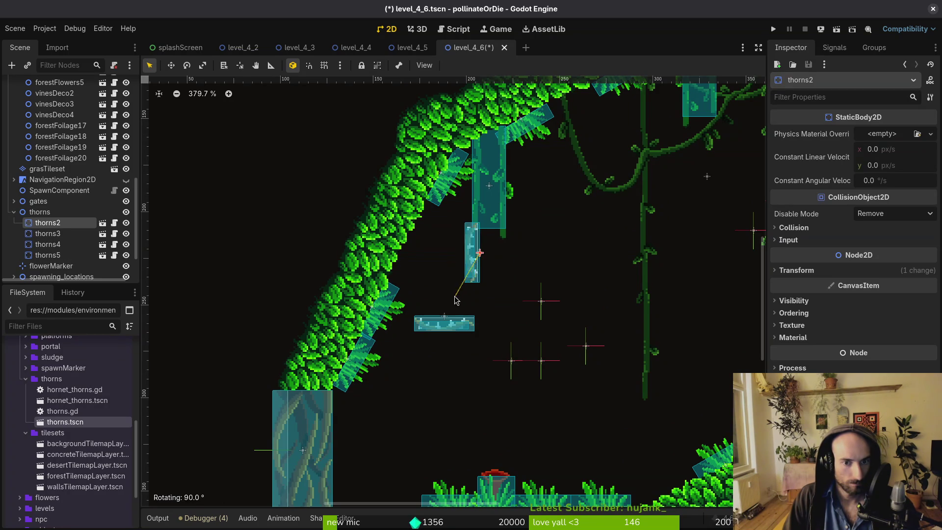
{"action": "left_click_drag", "start_coordinate": [468, 268], "coordinate": [425, 246]}
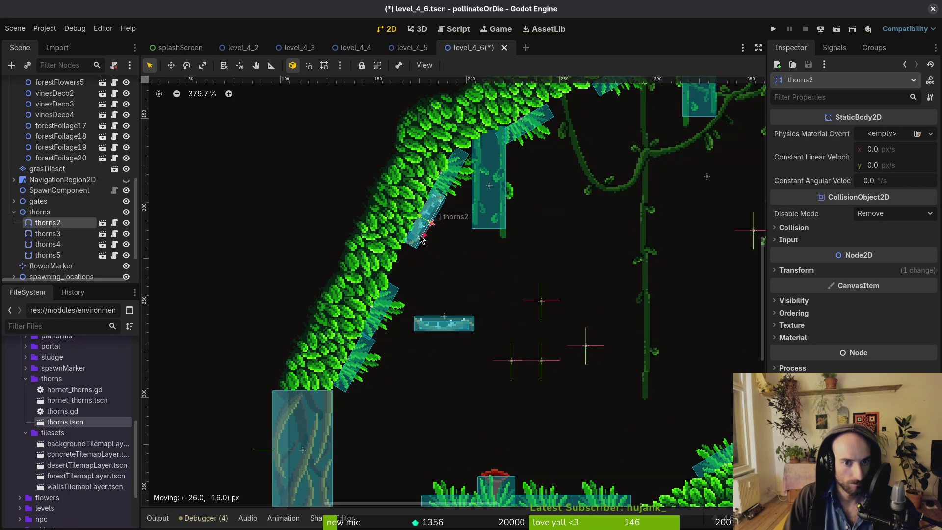
{"action": "mouse_move", "coordinate": [465, 328]}
{"action": "left_mouse_down"}
{"action": "mouse_move", "coordinate": [471, 297]}
{"action": "mouse_move", "coordinate": [434, 322]}
{"action": "mouse_move", "coordinate": [398, 295]}
{"action": "left_mouse_up"}
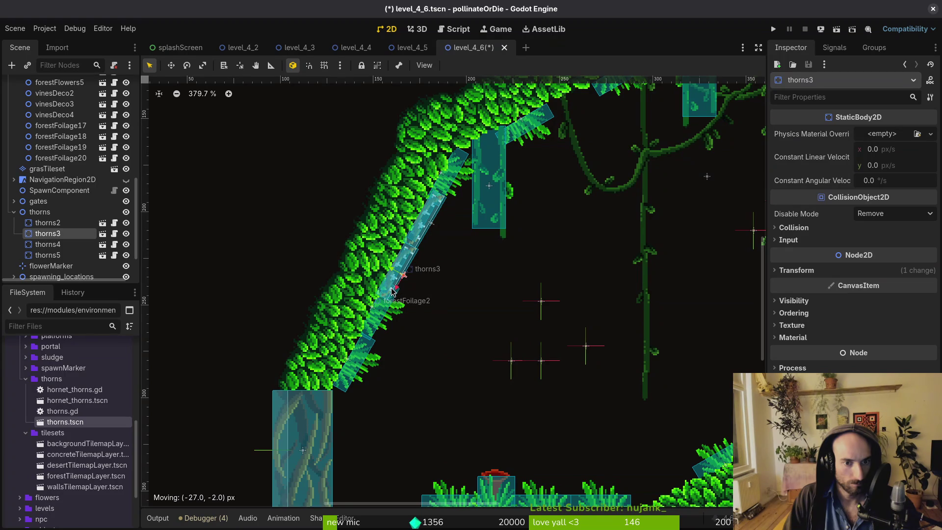
{"action": "left_click", "coordinate": [454, 178]}
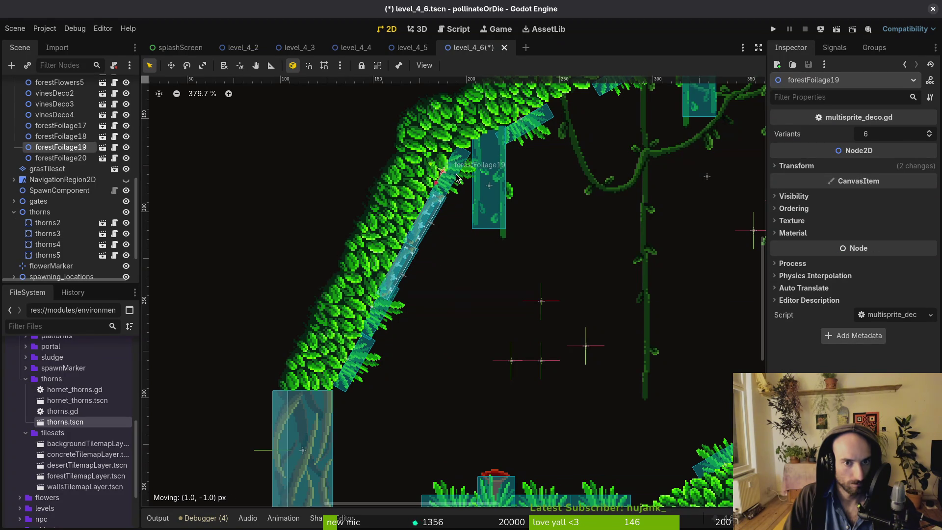
Nudge forestFoliage10 and forestFoliage2 slightly over the left slope.
{"action": "left_click", "coordinate": [357, 369]}
{"action": "key", "text": "Escape"}
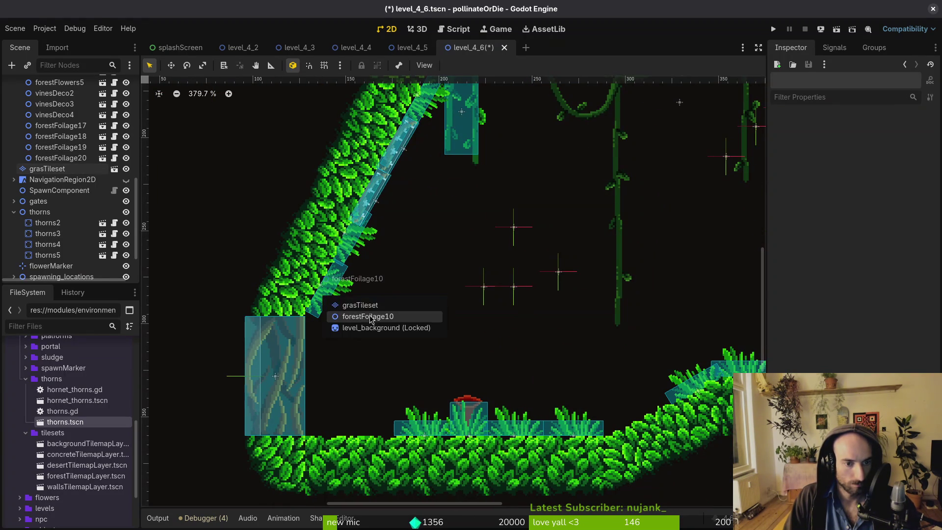
{"action": "left_click", "coordinate": [371, 317]}
{"action": "left_click_drag", "start_coordinate": [328, 303], "coordinate": [323, 309]}
{"action": "left_click", "coordinate": [349, 252]}
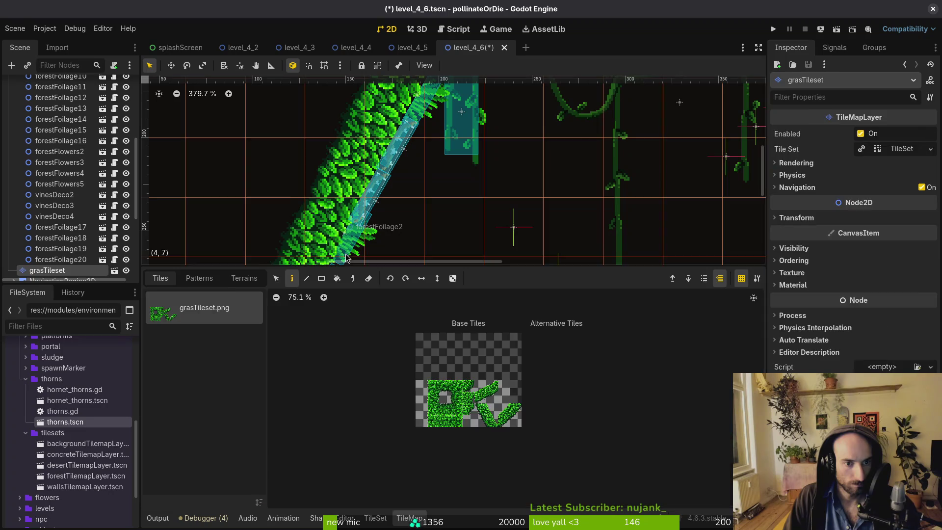
{"action": "right_click", "coordinate": [349, 252]}
{"action": "left_click", "coordinate": [406, 268]}
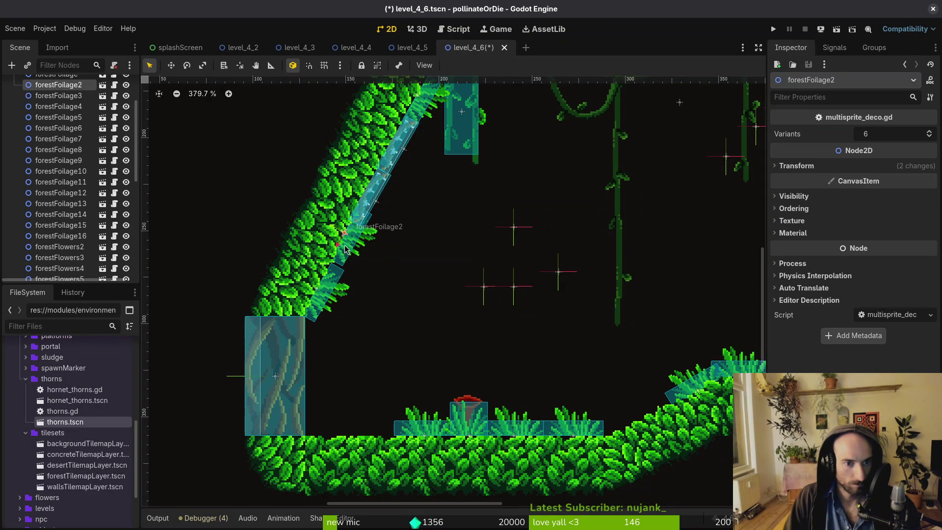
{"action": "left_click_drag", "start_coordinate": [347, 249], "coordinate": [343, 255]}
{"action": "left_click", "coordinate": [465, 316]}
{"action": "scroll", "coordinate": [465, 316], "scroll_direction": "down", "scroll_amount": 6}
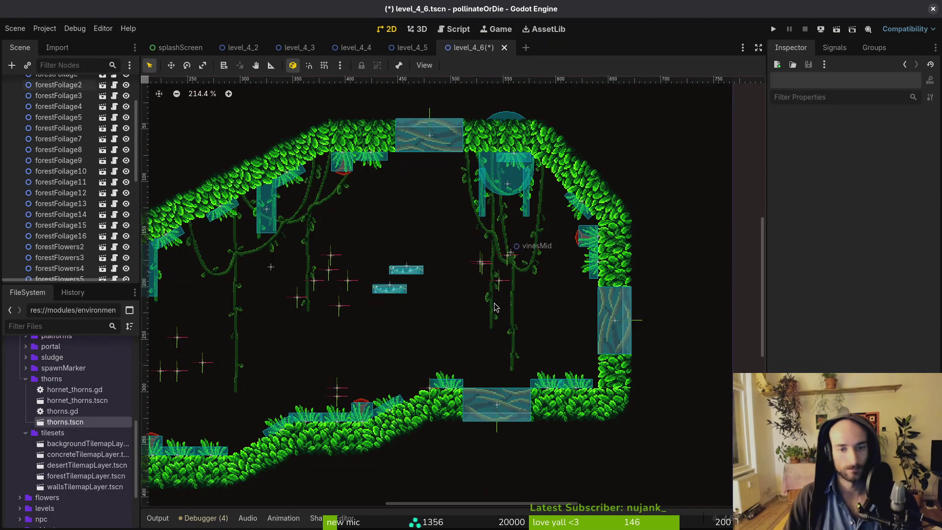
{"action": "scroll", "coordinate": [484, 304], "scroll_direction": "up", "scroll_amount": 2}
Angle thorns5 along the slanted upper-right wall and shift forestFoliage18 up-left.
{"action": "left_click_drag", "start_coordinate": [463, 256], "coordinate": [559, 269]}
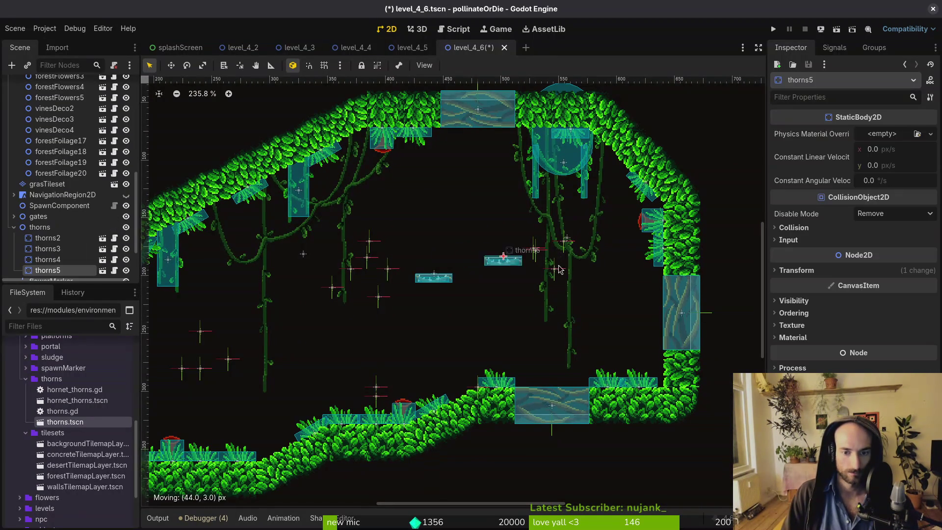
{"action": "scroll", "coordinate": [597, 179], "scroll_direction": "up", "scroll_amount": 10}
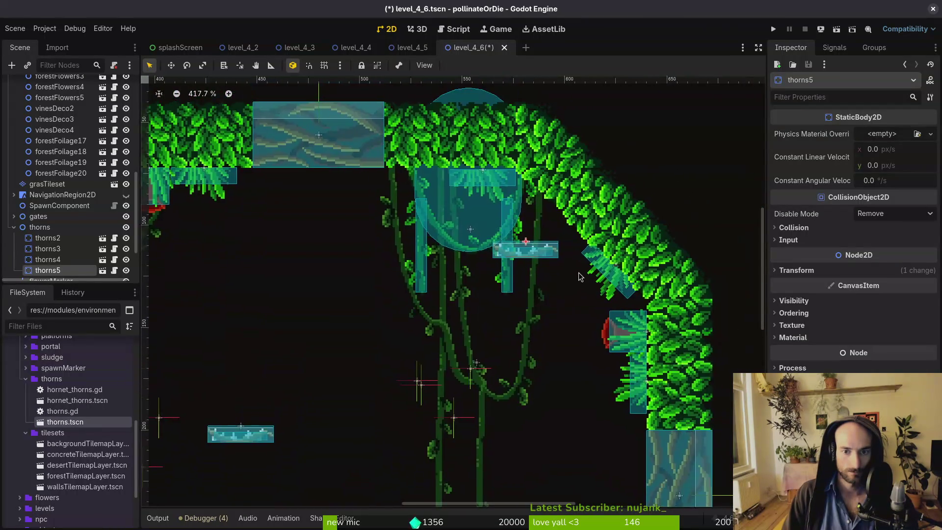
{"action": "mouse_move", "coordinate": [469, 269]}
{"action": "left_mouse_down"}
{"action": "mouse_move", "coordinate": [555, 240]}
{"action": "mouse_move", "coordinate": [547, 223]}
{"action": "mouse_move", "coordinate": [558, 212]}
{"action": "left_mouse_up"}
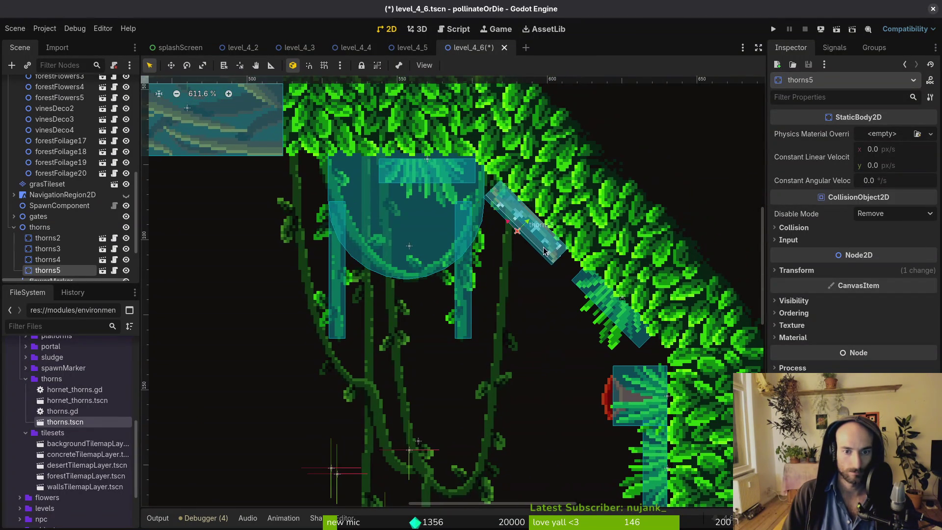
{"action": "left_click_drag", "start_coordinate": [567, 261], "coordinate": [602, 361]}
{"action": "left_click", "coordinate": [618, 314]}
{"action": "right_click", "coordinate": [621, 311]}
{"action": "left_click", "coordinate": [664, 328]}
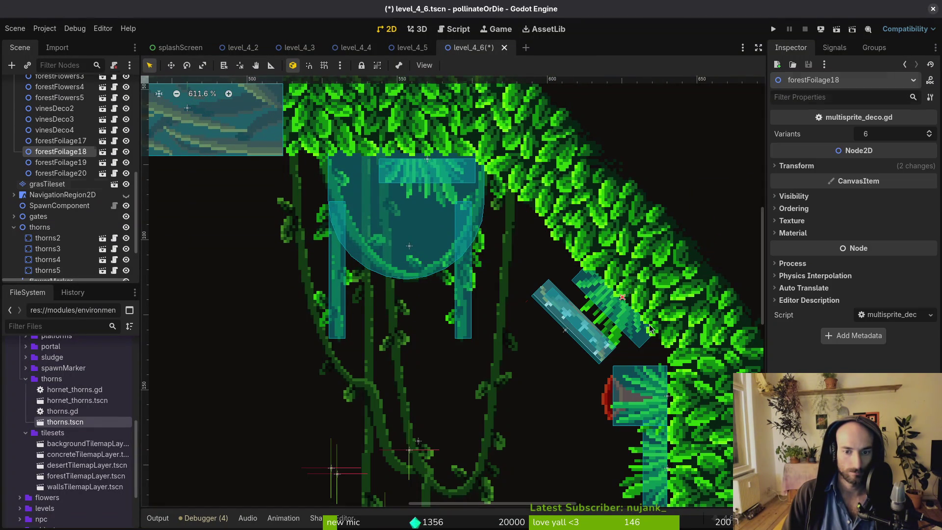
{"action": "left_click_drag", "start_coordinate": [627, 323], "coordinate": [516, 214]}
{"action": "left_click", "coordinate": [539, 251]}
{"action": "scroll", "coordinate": [559, 285], "scroll_direction": "down", "scroll_amount": 2}
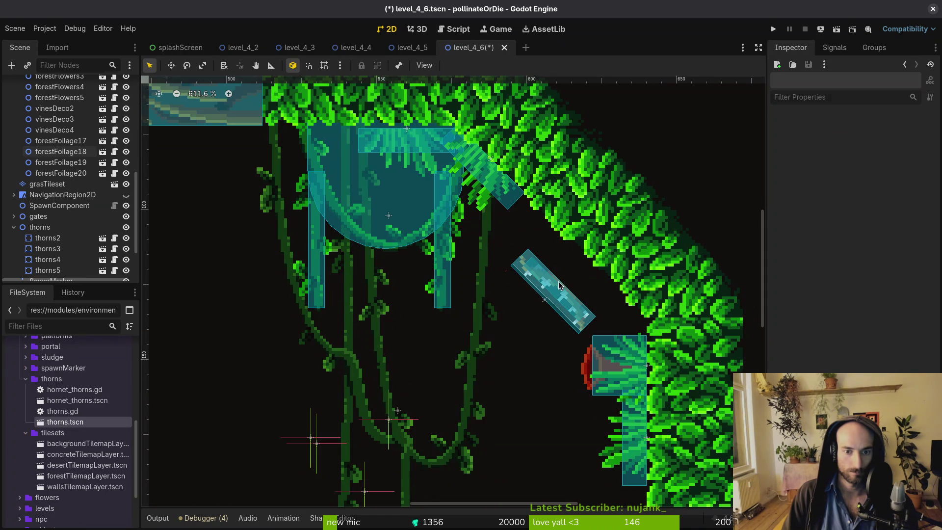
{"action": "left_click_drag", "start_coordinate": [554, 292], "coordinate": [543, 246]}
{"action": "scroll", "coordinate": [543, 245], "scroll_direction": "down", "scroll_amount": 4}
Place thorns4 beside thorns5, rotated to -135 degrees along the wall.
{"action": "mouse_move", "coordinate": [233, 375]}
{"action": "left_mouse_down"}
{"action": "mouse_move", "coordinate": [544, 235]}
{"action": "mouse_move", "coordinate": [591, 267]}
{"action": "left_mouse_up"}
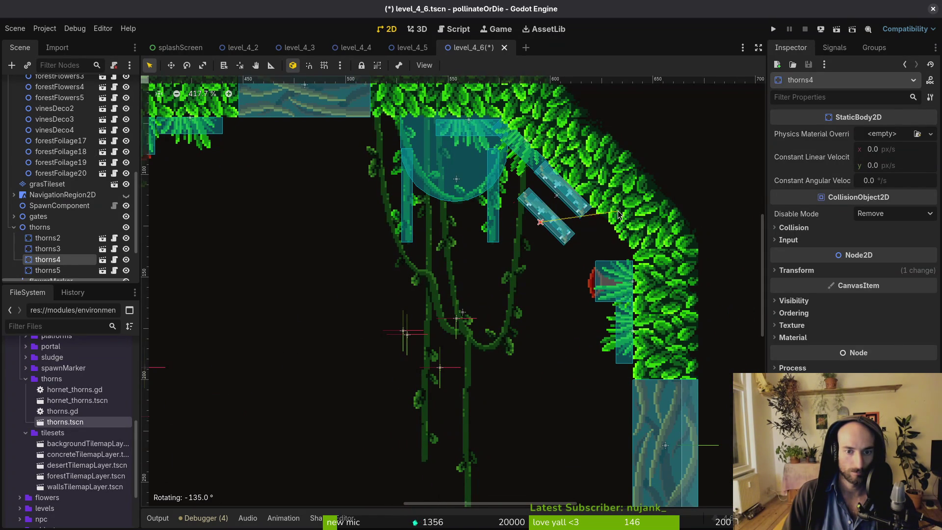
{"action": "left_click_drag", "start_coordinate": [618, 214], "coordinate": [618, 215]}
{"action": "scroll", "coordinate": [618, 215], "scroll_direction": "up", "scroll_amount": 4}
{"action": "left_click_drag", "start_coordinate": [556, 239], "coordinate": [640, 267]}
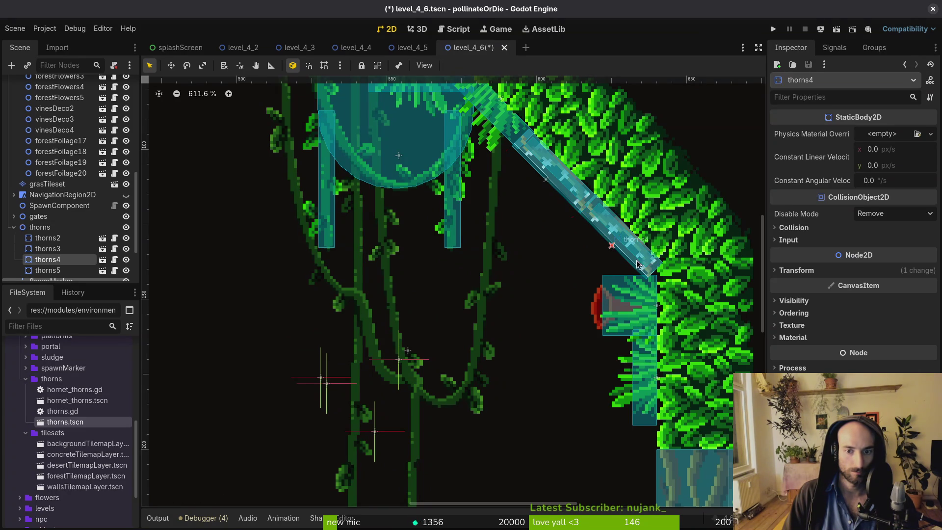
{"action": "left_click", "coordinate": [588, 272]}
{"action": "scroll", "coordinate": [499, 287], "scroll_direction": "down", "scroll_amount": 11}
Close the level_4_6, level_4_5 and level_4_4 scene tabs.
{"action": "scroll", "coordinate": [423, 301], "scroll_direction": "down", "scroll_amount": 4}
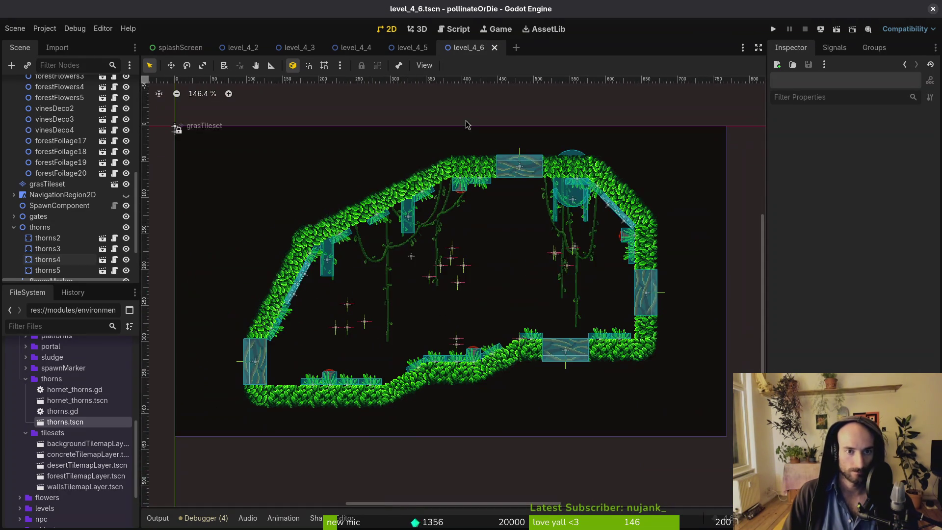
{"action": "scroll", "coordinate": [100, 204], "scroll_direction": "up", "scroll_amount": 10}
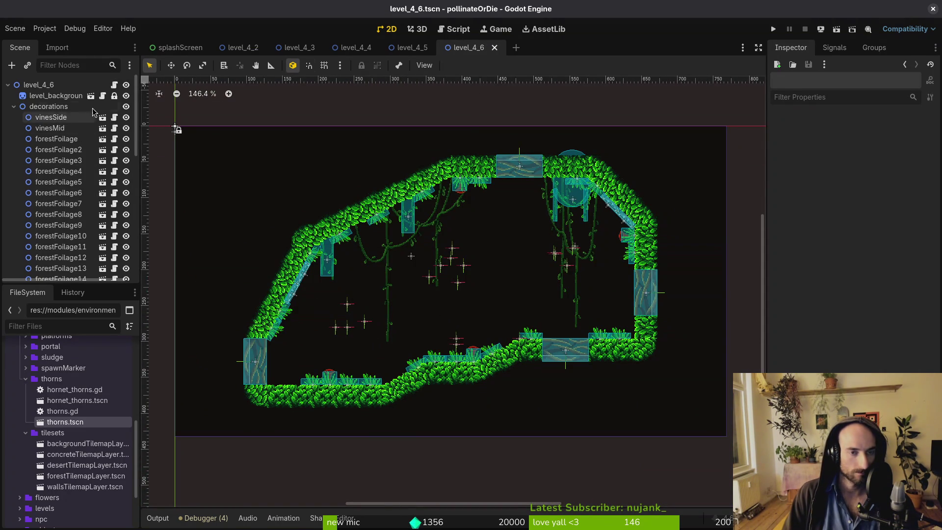
{"action": "middle_click", "coordinate": [456, 55]}
{"action": "middle_click", "coordinate": [417, 52]}
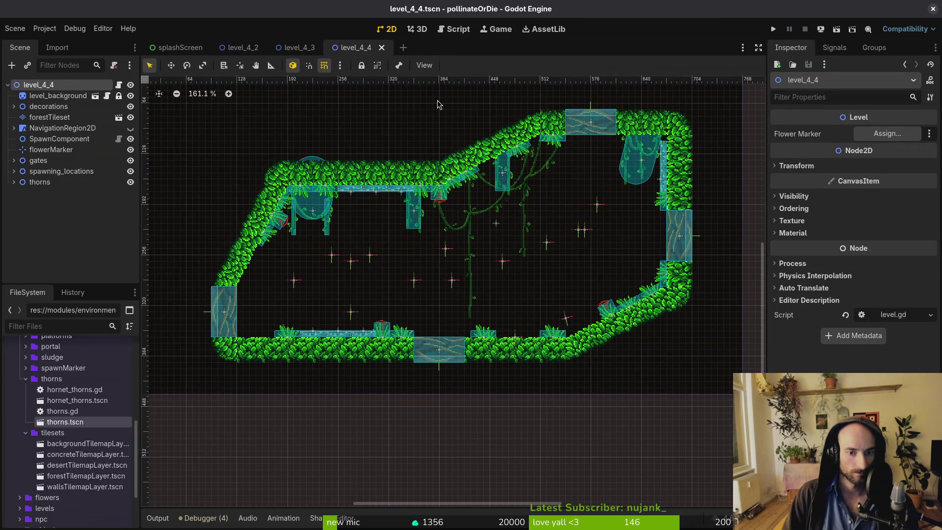
{"action": "middle_click", "coordinate": [361, 46]}
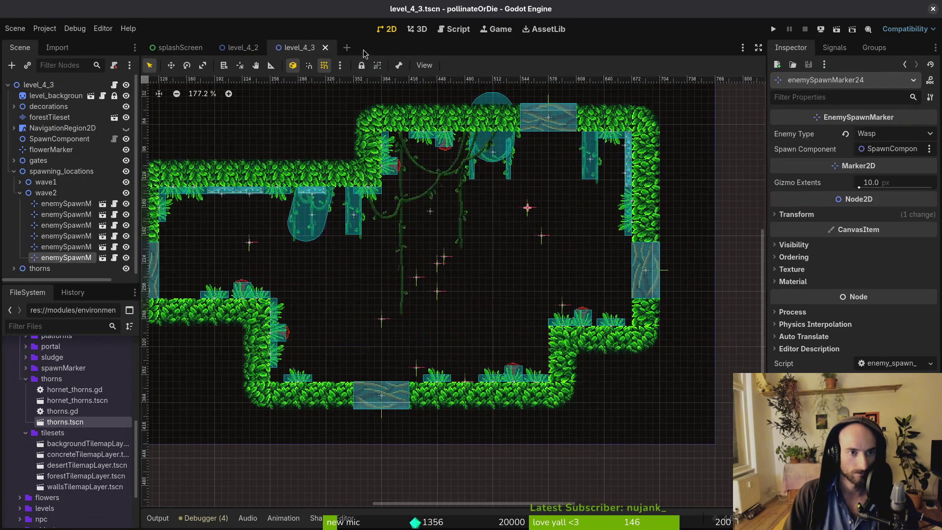
{"action": "key", "text": "ctrl+shift+t"}
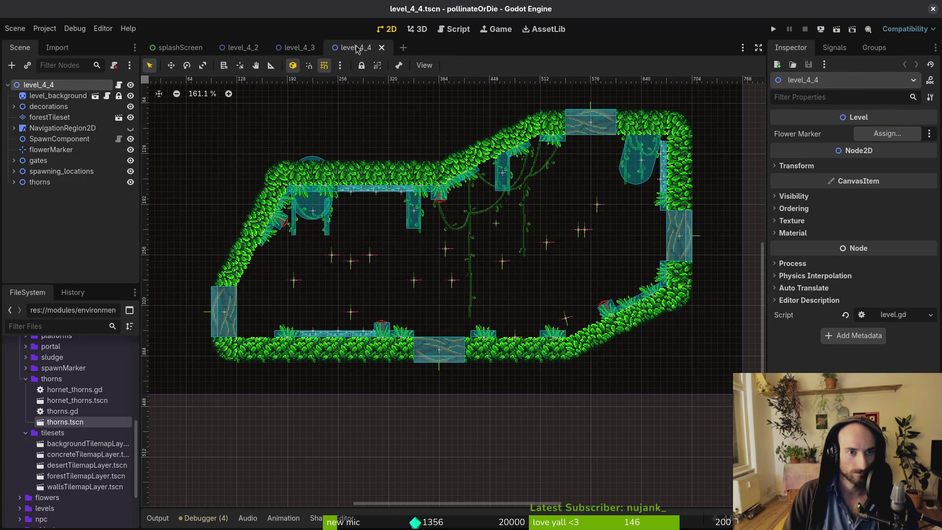
{"action": "middle_click", "coordinate": [356, 49]}
{"action": "scroll", "coordinate": [476, 223], "scroll_direction": "up", "scroll_amount": 3}
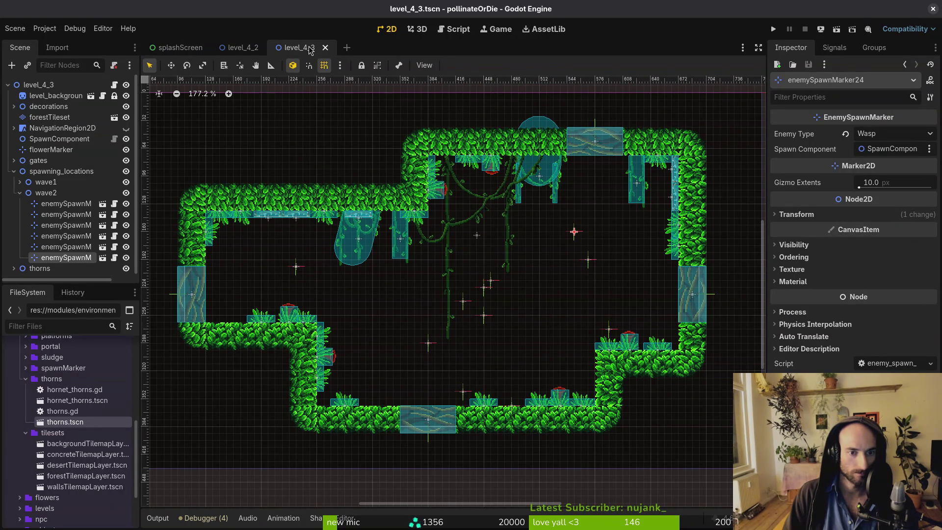
{"action": "scroll", "coordinate": [388, 210], "scroll_direction": "up", "scroll_amount": 4}
Shift the thorns7 ceiling strip further right in level_4_3.
{"action": "left_click", "coordinate": [398, 198]}
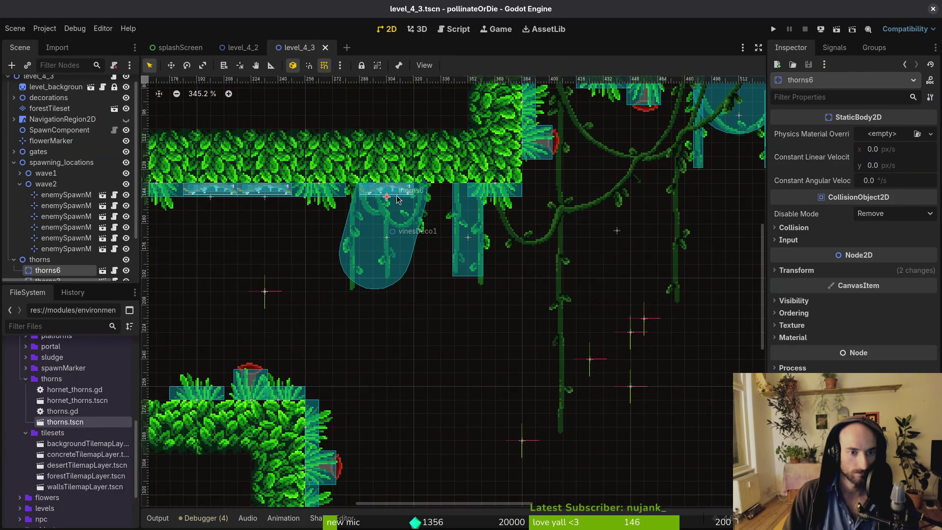
{"action": "scroll", "coordinate": [59, 197], "scroll_direction": "up", "scroll_amount": 1}
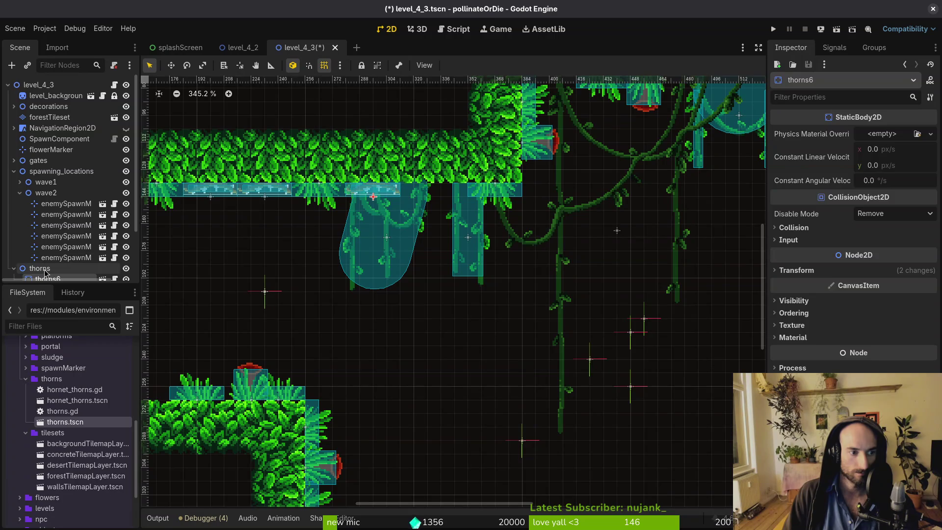
{"action": "left_click", "coordinate": [386, 201]}
{"action": "left_click_drag", "start_coordinate": [434, 195], "coordinate": [457, 193]}
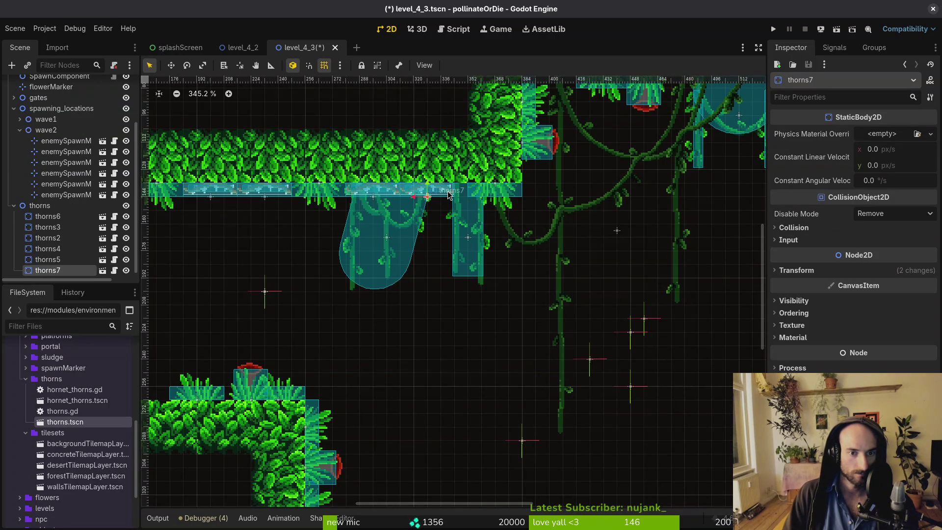
{"action": "scroll", "coordinate": [448, 195], "scroll_direction": "down", "scroll_amount": 5}
{"action": "scroll", "coordinate": [455, 202], "scroll_direction": "up", "scroll_amount": 5}
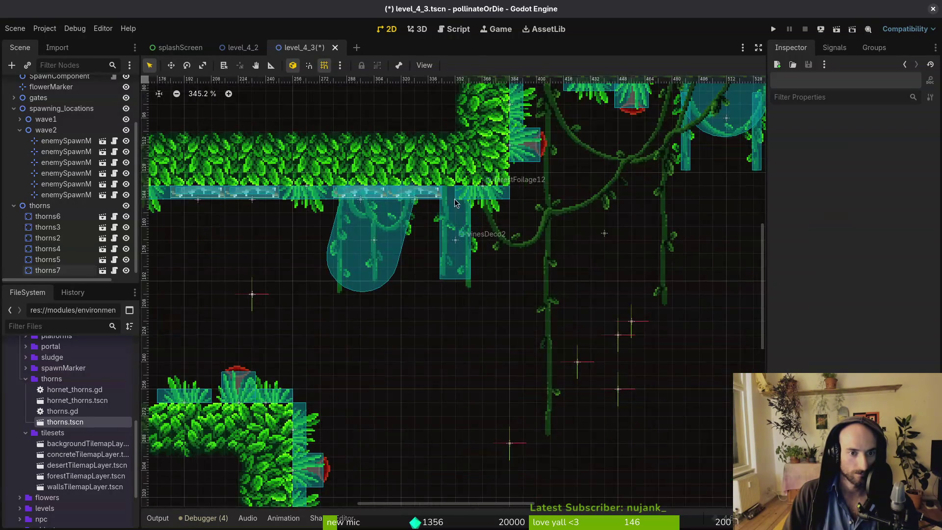
{"action": "scroll", "coordinate": [455, 203], "scroll_direction": "down", "scroll_amount": 5}
{"action": "scroll", "coordinate": [447, 203], "scroll_direction": "up", "scroll_amount": 3}
{"action": "scroll", "coordinate": [444, 204], "scroll_direction": "down", "scroll_amount": 3}
{"action": "scroll", "coordinate": [438, 205], "scroll_direction": "up", "scroll_amount": 5}
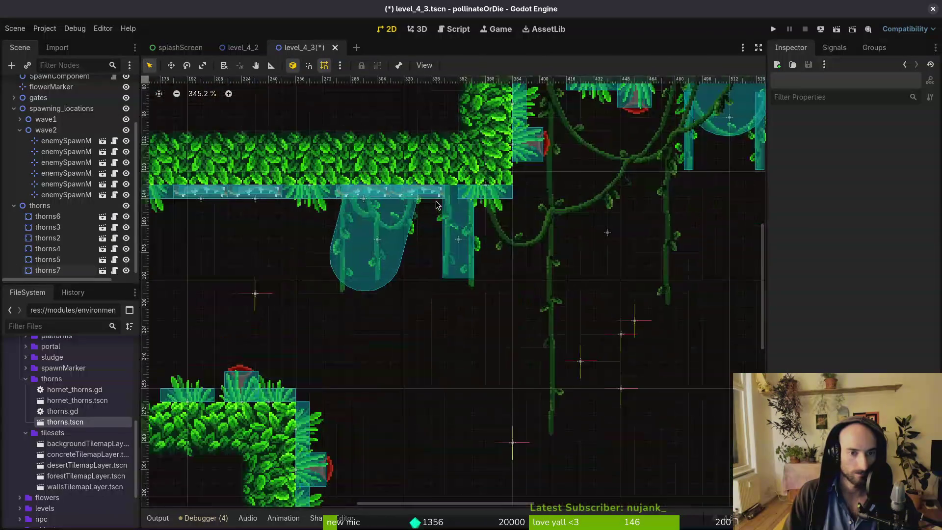
Compare thorns7 and thorns6 placement under the upper-left leafy ledge.
{"action": "left_click", "coordinate": [438, 203]}
{"action": "left_click", "coordinate": [391, 196]}
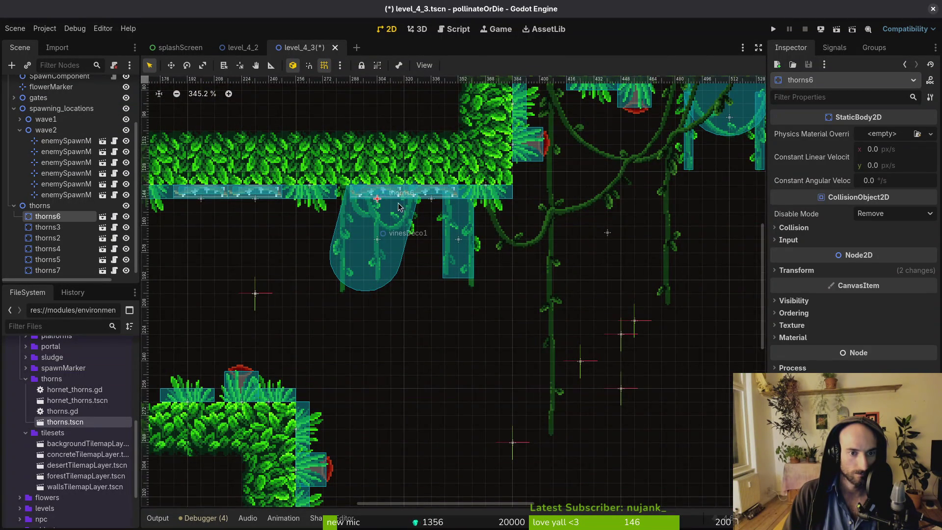
{"action": "scroll", "coordinate": [399, 206], "scroll_direction": "down", "scroll_amount": 8}
{"action": "left_click", "coordinate": [354, 238]}
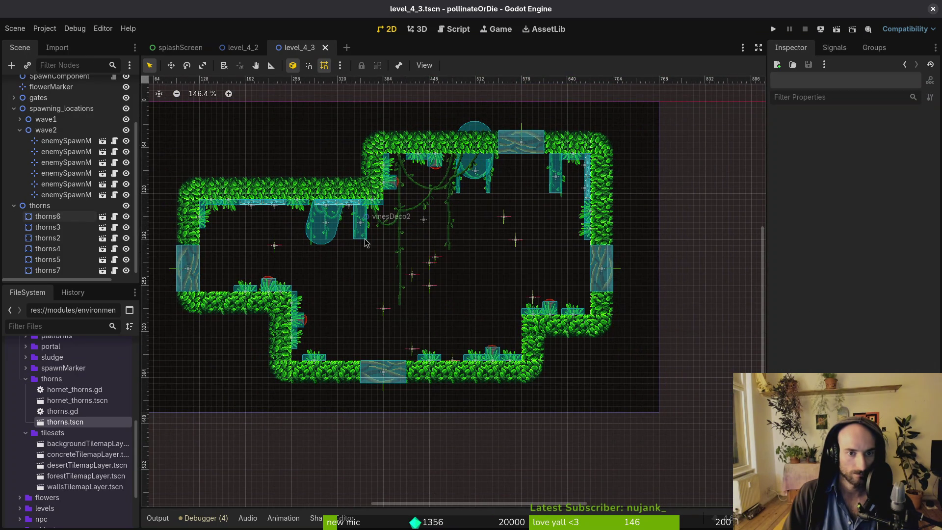
{"action": "scroll", "coordinate": [422, 235], "scroll_direction": "up", "scroll_amount": 5}
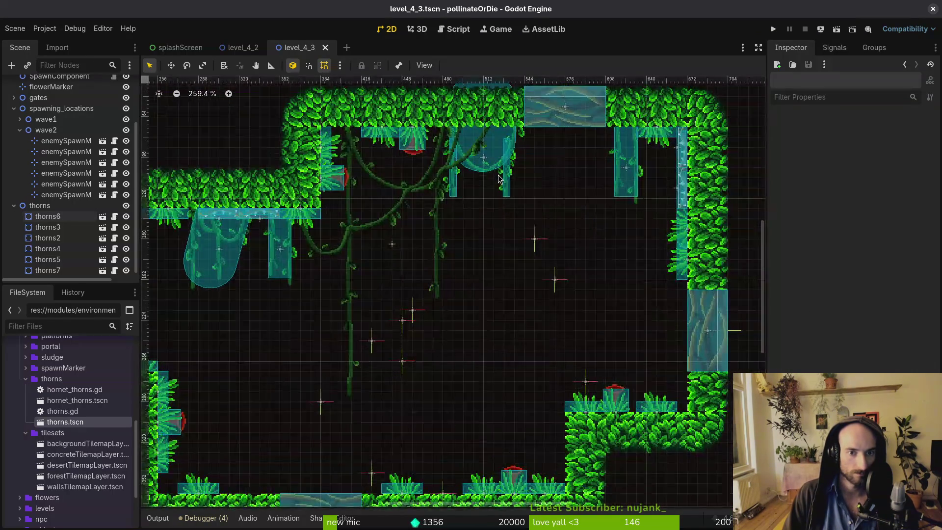
{"action": "scroll", "coordinate": [502, 214], "scroll_direction": "down", "scroll_amount": 6}
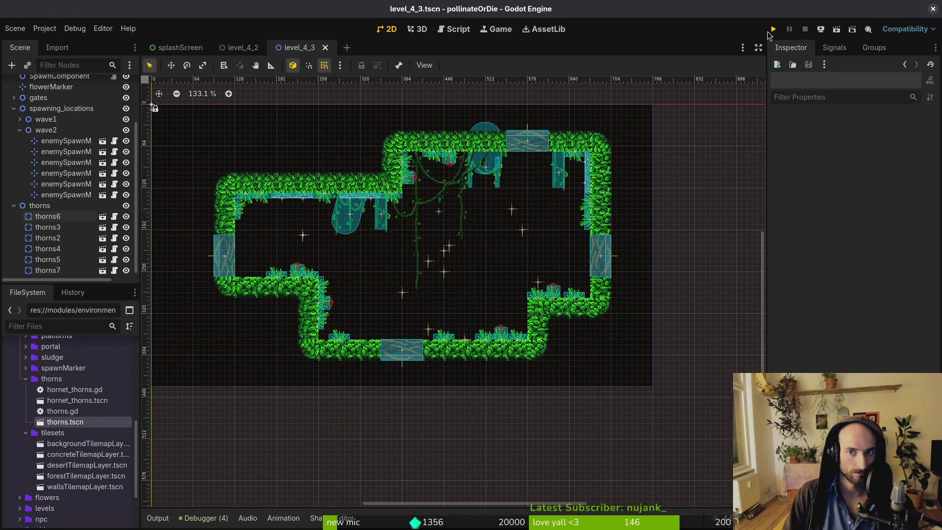
Run the game maximized and start level 4-1 from the debug level select.
{"action": "left_click", "coordinate": [768, 32]}
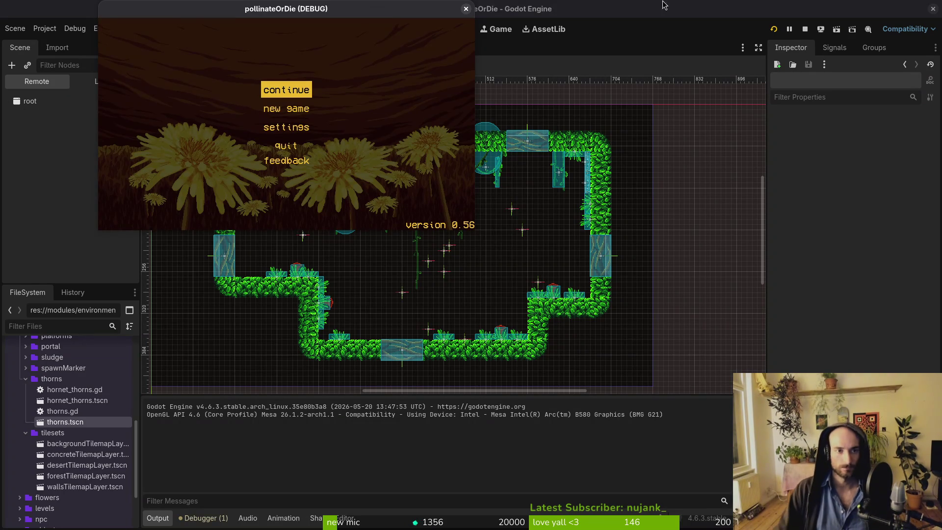
{"action": "double_click", "coordinate": [353, 12]}
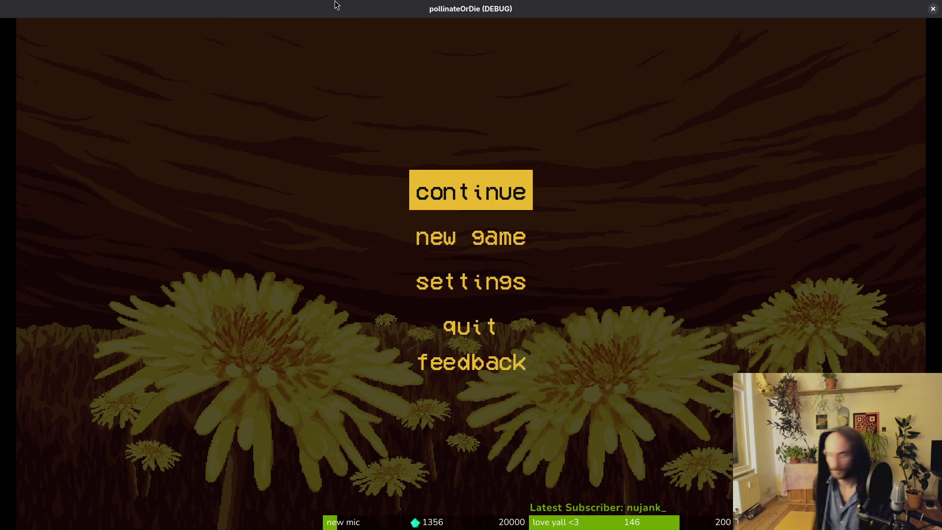
{"action": "key", "text": "Return"}
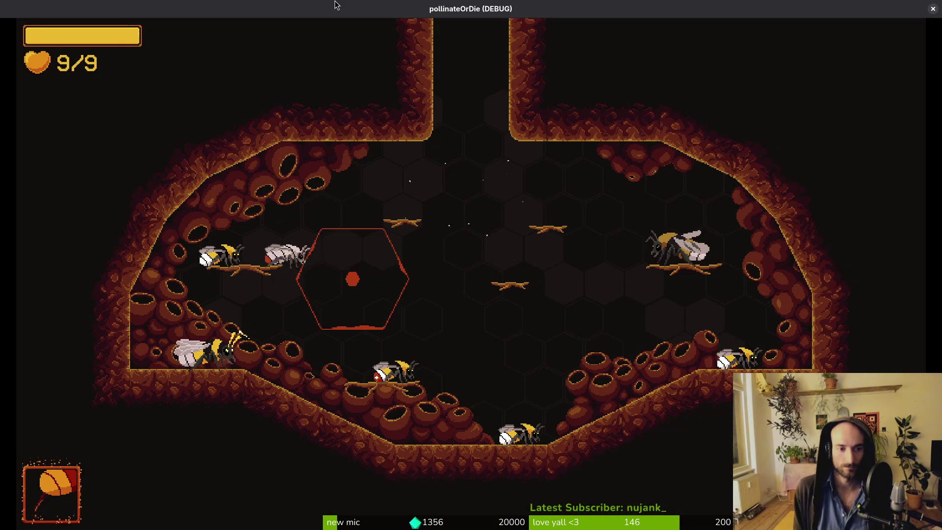
{"action": "key", "text": "Escape"}
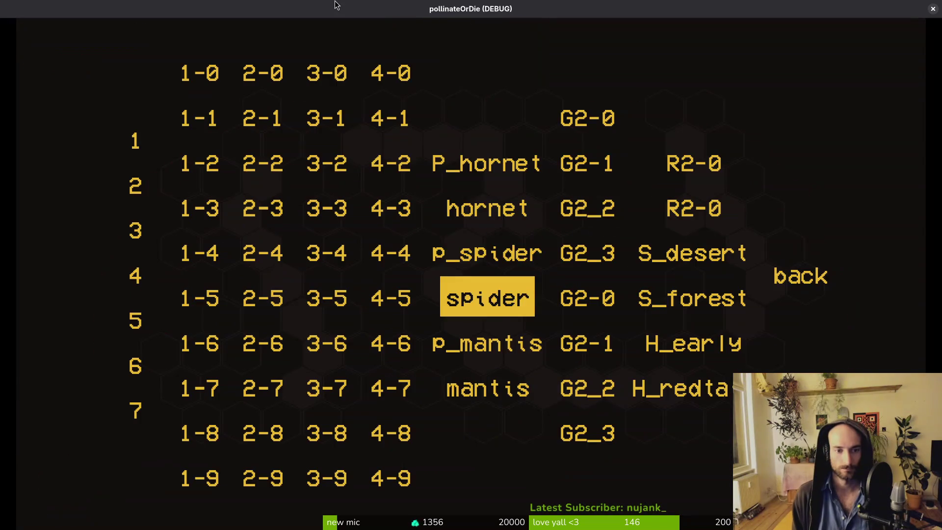
{"action": "key", "text": "Up"}
{"action": "key", "text": "Up"}
{"action": "key", "text": "Left"}
{"action": "key", "text": "Return"}
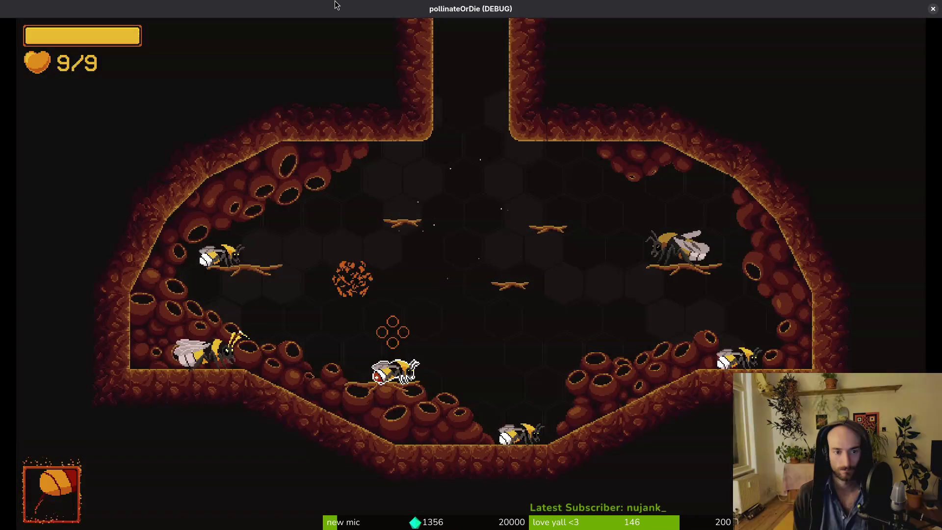
Load level 4-2, then return to the hive and open the upgrade menu.
{"action": "key", "text": "Escape"}
{"action": "key", "text": "Up"}
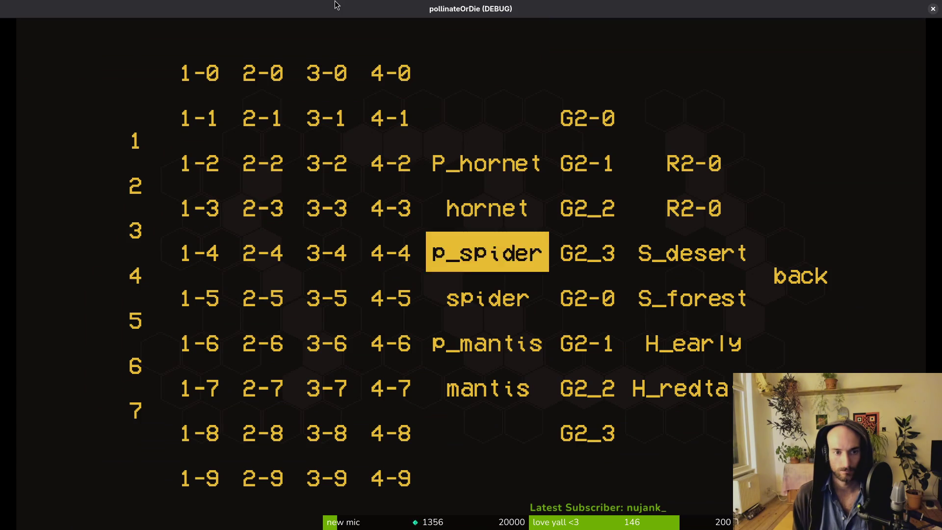
{"action": "key", "text": "Left"}
{"action": "key", "text": "Up"}
{"action": "key", "text": "Up"}
{"action": "key", "text": "Return"}
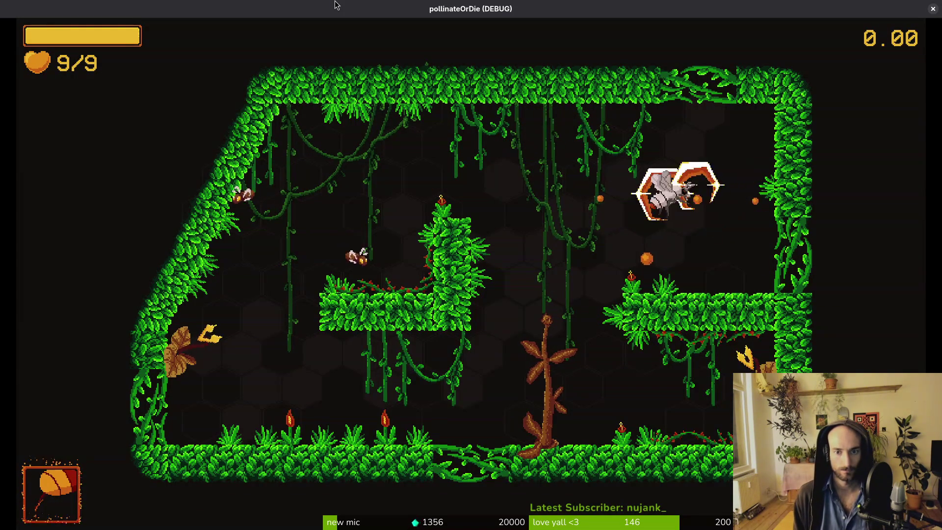
{"action": "key", "text": "Right"}
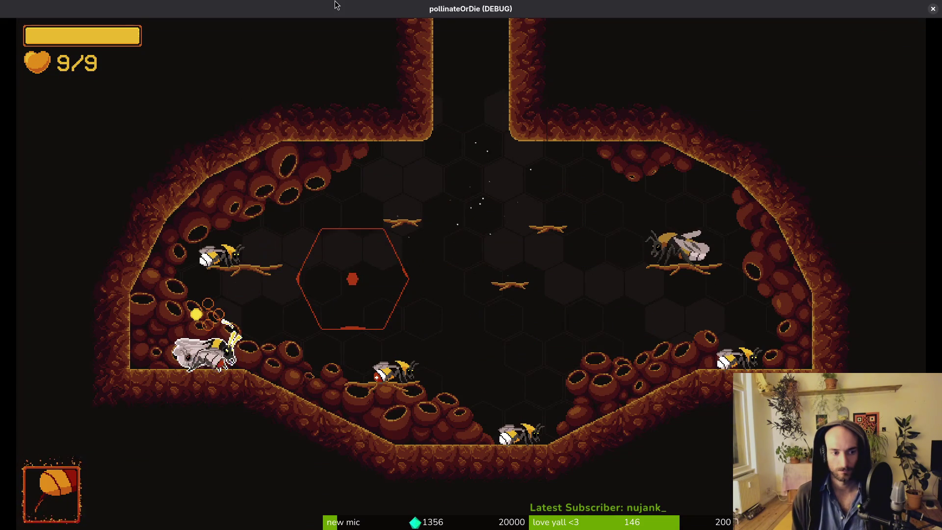
{"action": "key", "text": "Tab"}
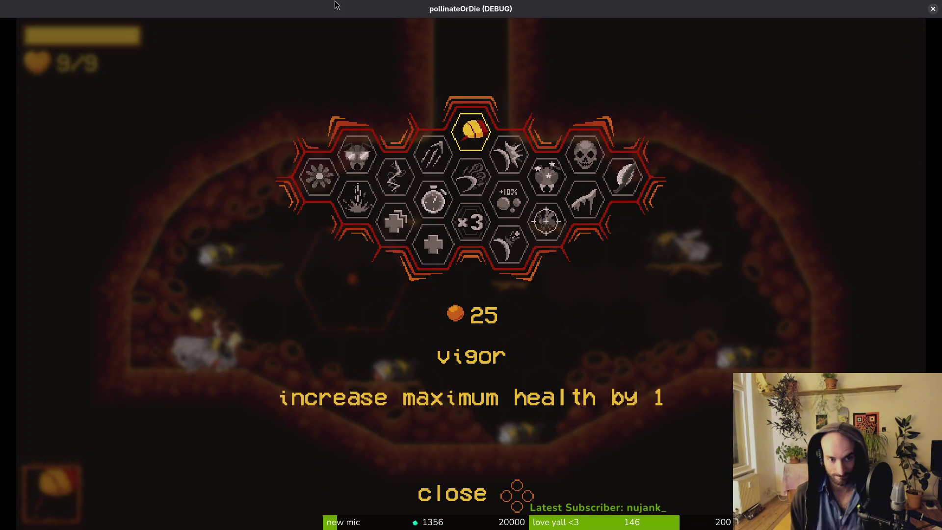
Buy the shockwave and UV vision upgrades.
{"action": "key", "text": "Left"}
{"action": "key", "text": "Up"}
{"action": "key", "text": "space"}
{"action": "key", "text": "Left"}
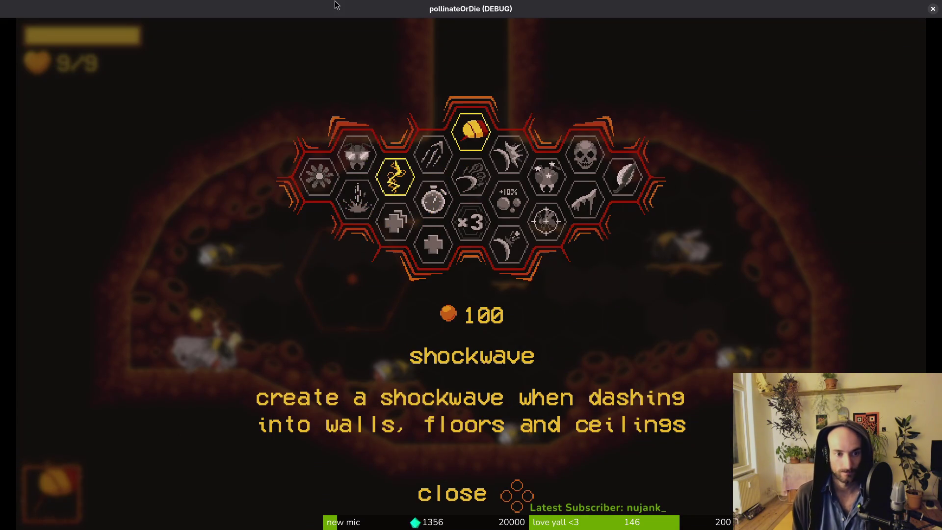
{"action": "key", "text": "space"}
{"action": "key", "text": "Up"}
{"action": "key", "text": "Left"}
{"action": "key", "text": "Left"}
{"action": "key", "text": "Left"}
{"action": "key", "text": "space"}
{"action": "key", "text": "Up"}
{"action": "key", "text": "space"}
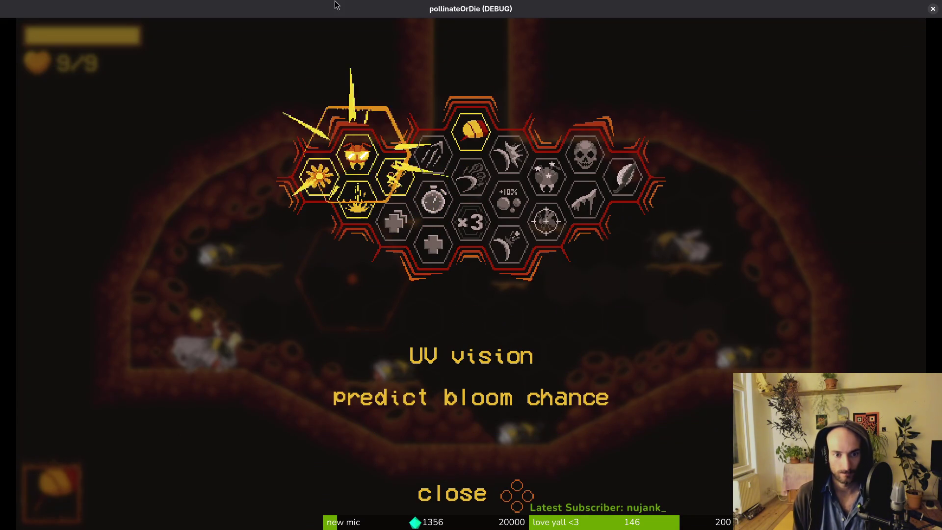
Buy the reflect and x3 combo upgrades and close the upgrade menu.
{"action": "key", "text": "Right"}
{"action": "key", "text": "Down"}
{"action": "key", "text": "space"}
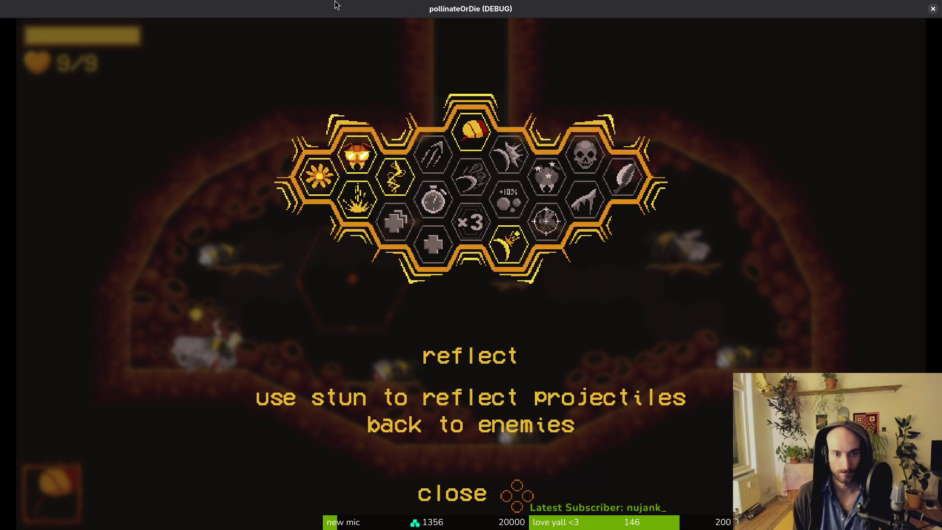
{"action": "key", "text": "Up"}
{"action": "key", "text": "space"}
{"action": "key", "text": "Right"}
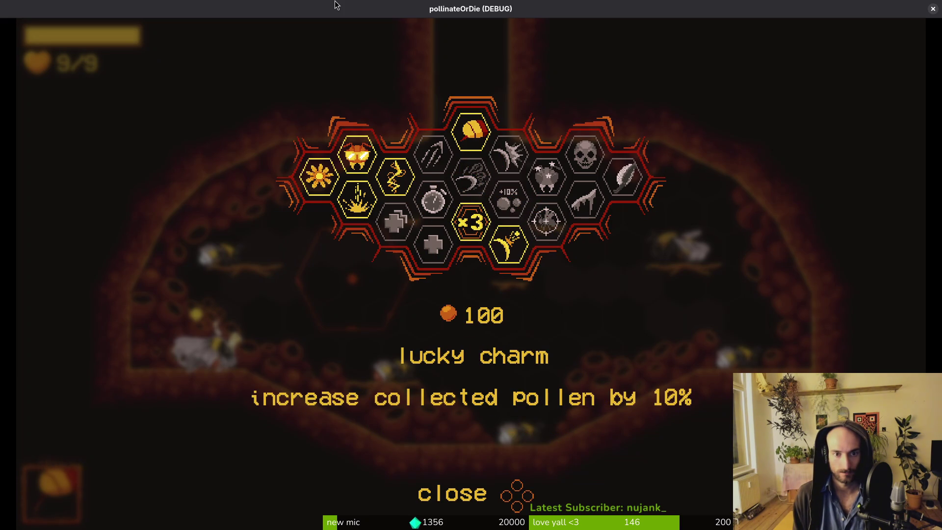
{"action": "key", "text": "Right"}
{"action": "key", "text": "Right"}
{"action": "key", "text": "Escape"}
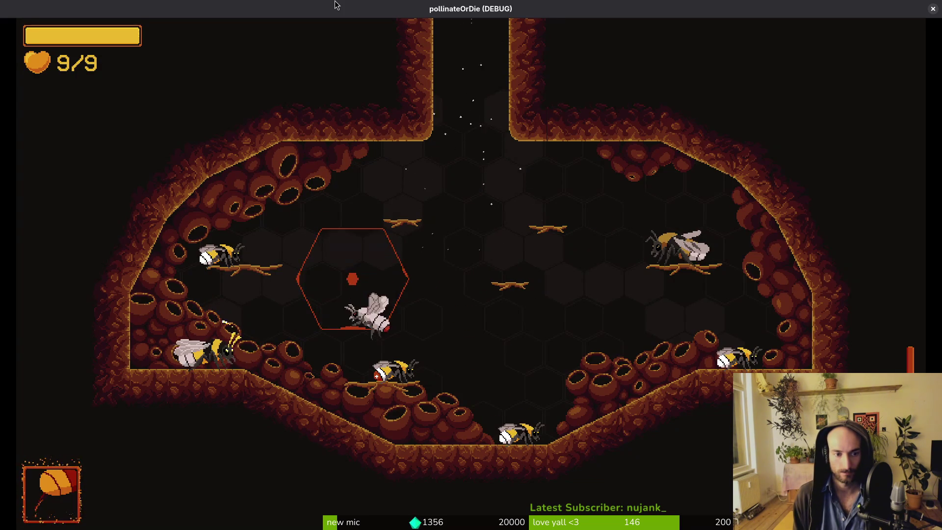
Start level 4-3 from the debug level select.
{"action": "key", "text": "i"}
{"action": "key", "text": "Escape"}
{"action": "key", "text": "F1"}
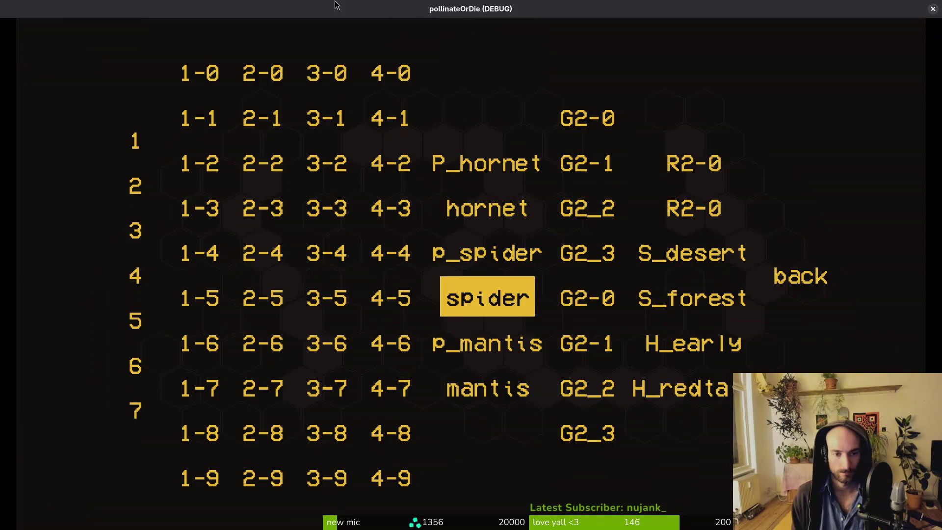
{"action": "key", "text": "Up"}
{"action": "key", "text": "Left"}
{"action": "key", "text": "Up"}
{"action": "key", "text": "space"}
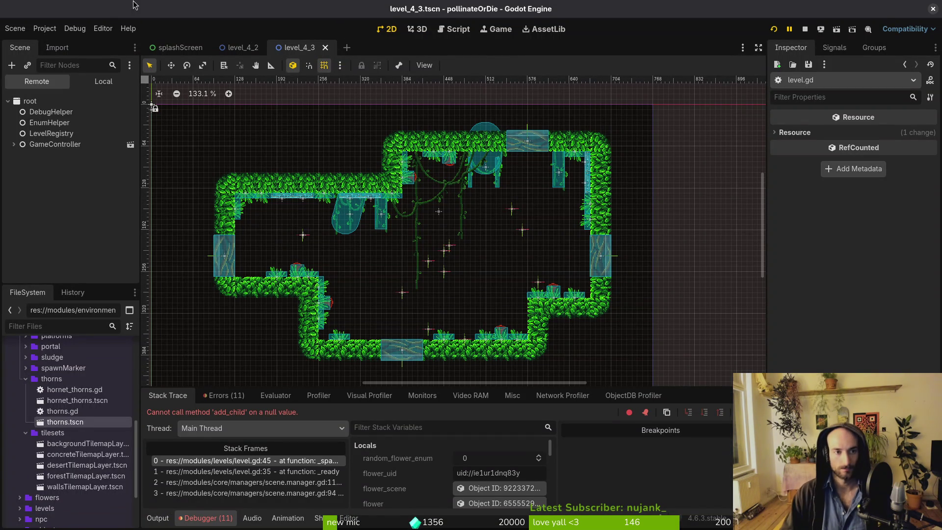
Assign flowerMarker as level_4_3's Flower Marker in the local scene tree.
{"action": "left_click", "coordinate": [103, 81]}
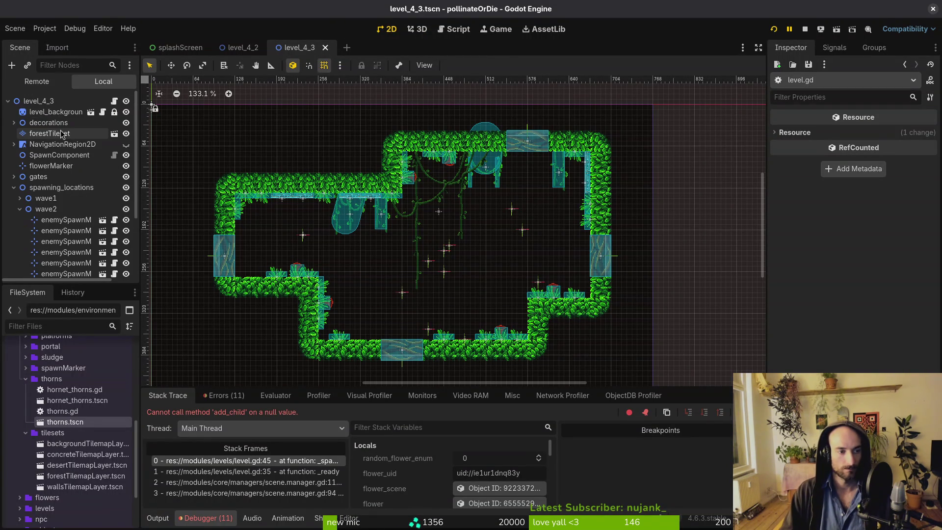
{"action": "left_click", "coordinate": [37, 101]}
{"action": "left_click", "coordinate": [884, 134]}
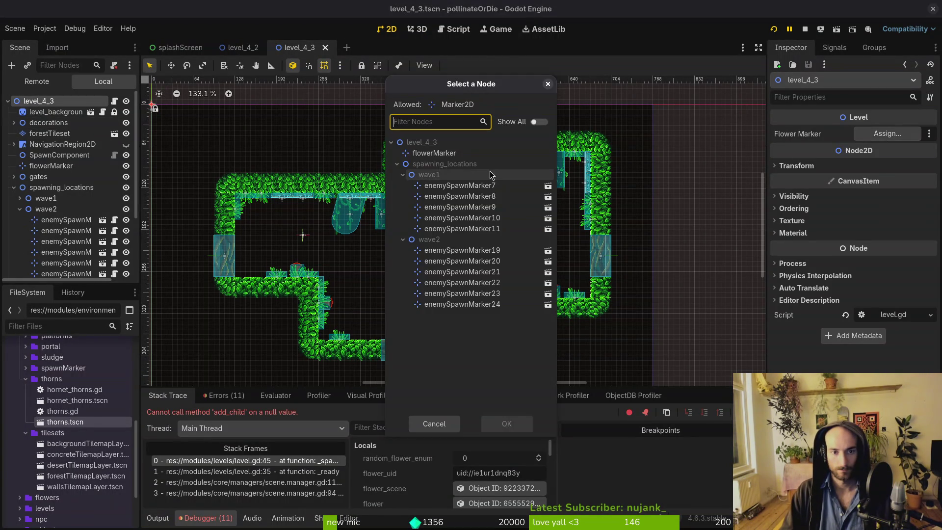
{"action": "left_click", "coordinate": [508, 424]}
Quick-open the level_4_4, level_4_5 and level_4_6 scenes.
{"action": "key", "text": "ctrl+shift+o"}
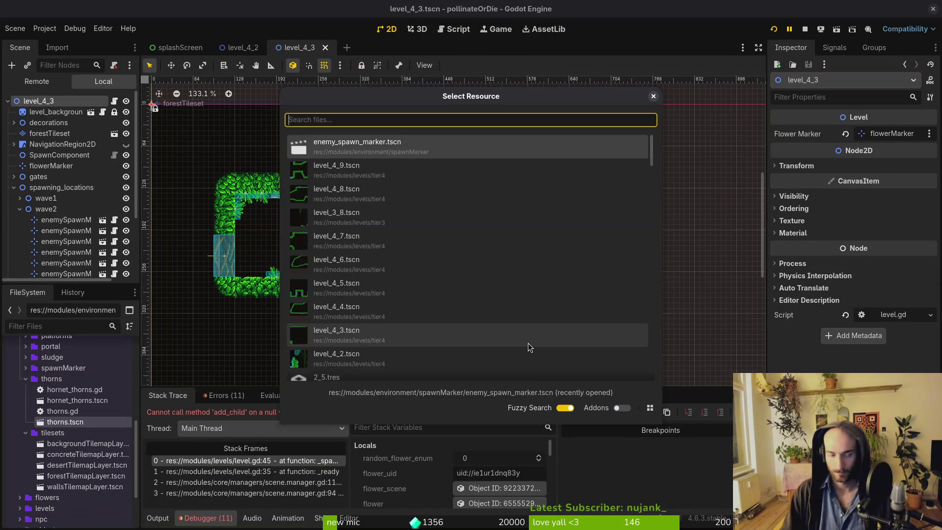
{"action": "type", "text": "44ts"}
{"action": "key", "text": "Return"}
{"action": "key", "text": "ctrl+shift+o"}
{"action": "type", "text": "45ts"}
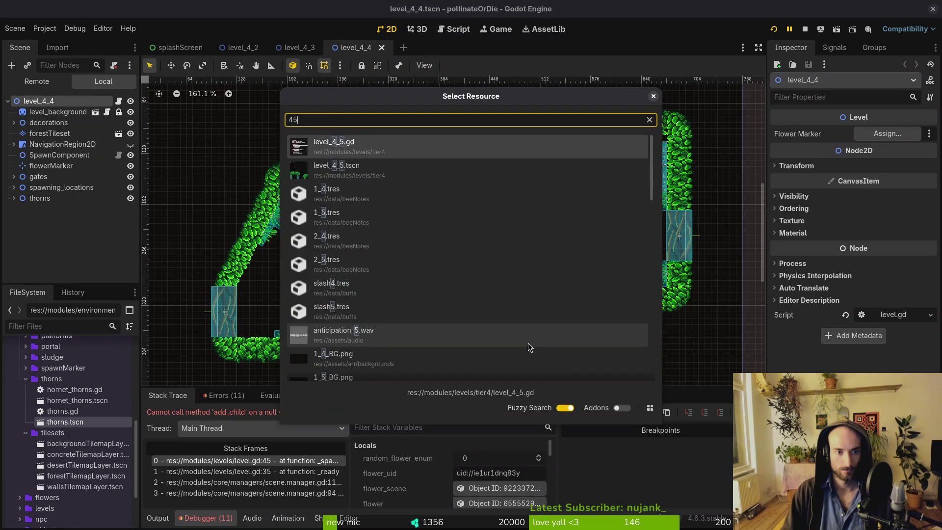
{"action": "key", "text": "Return"}
{"action": "key", "text": "ctrl+shift+o"}
{"action": "type", "text": "46ts"}
{"action": "key", "text": "Return"}
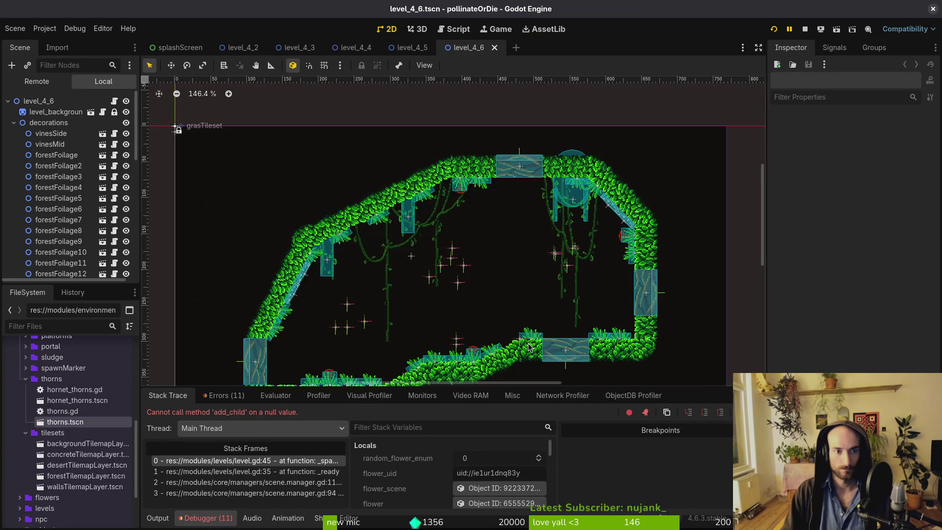
Quick-open the level_4_7, level_4_8 and level_4_9 scenes.
{"action": "key", "text": "ctrl+shift+o"}
{"action": "type", "text": "47ts"}
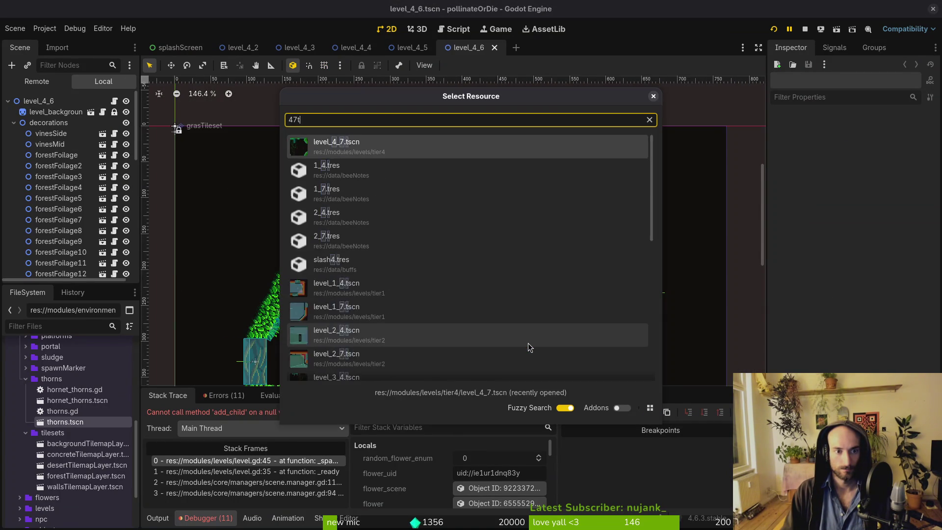
{"action": "key", "text": "Return"}
{"action": "key", "text": "ctrl+shift+o"}
{"action": "type", "text": "48ts"}
{"action": "key", "text": "Return"}
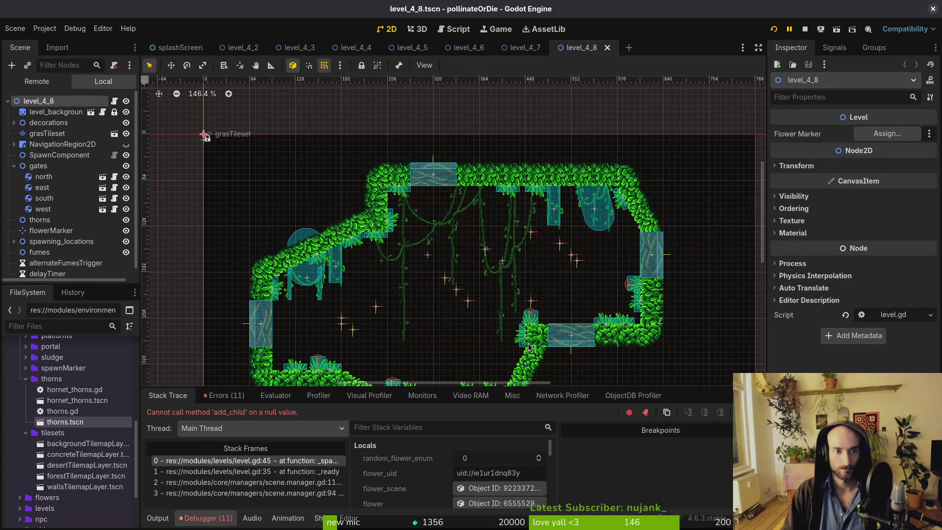
{"action": "key", "text": "ctrl+shift+o"}
{"action": "type", "text": "49"}
{"action": "key", "text": "Return"}
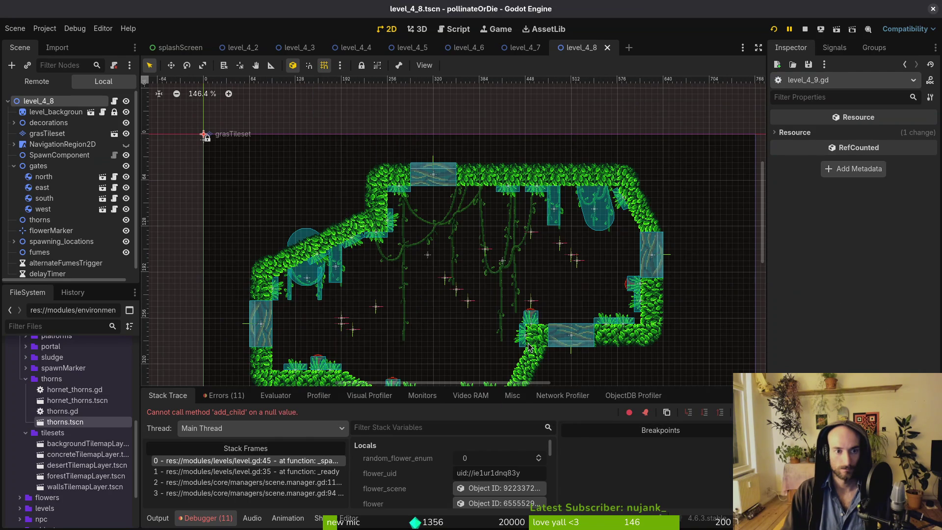
{"action": "key", "text": "ctrl+shift+o"}
{"action": "type", "text": "49ts"}
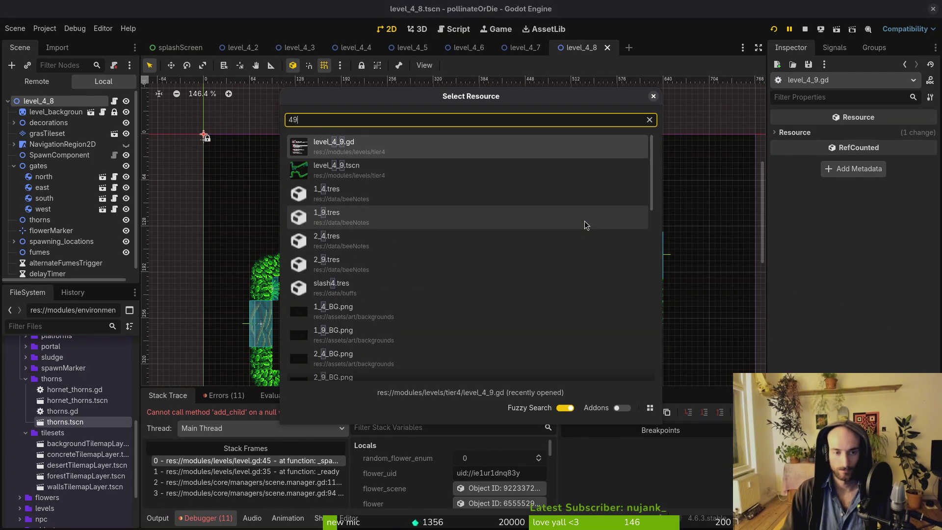
{"action": "key", "text": "Return"}
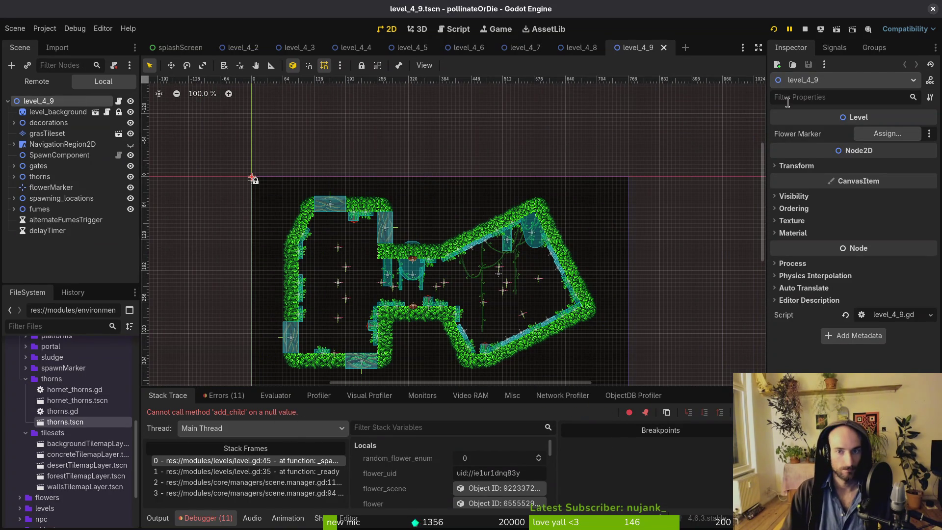
Set the Flower Marker to flowerMarker in level_4_9 and level_4_8.
{"action": "left_click", "coordinate": [888, 134]}
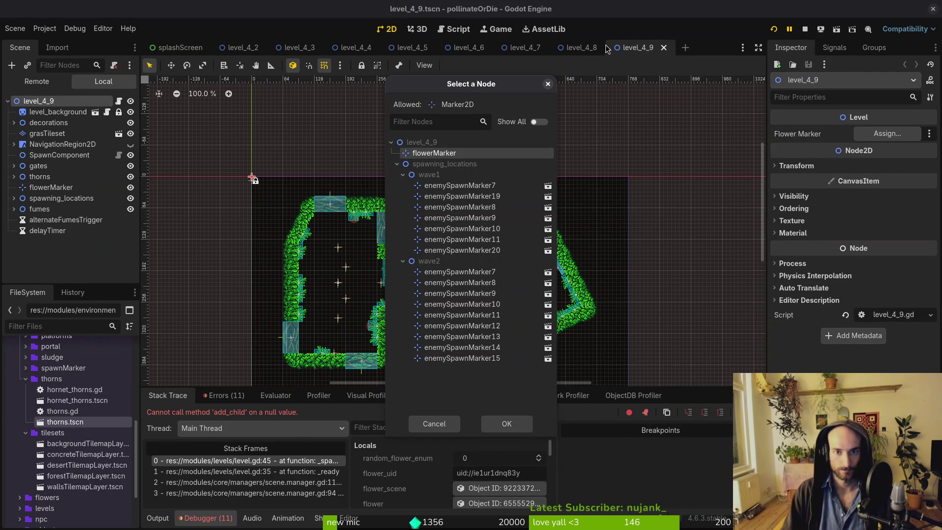
{"action": "left_click", "coordinate": [510, 431]}
{"action": "left_click", "coordinate": [582, 47]}
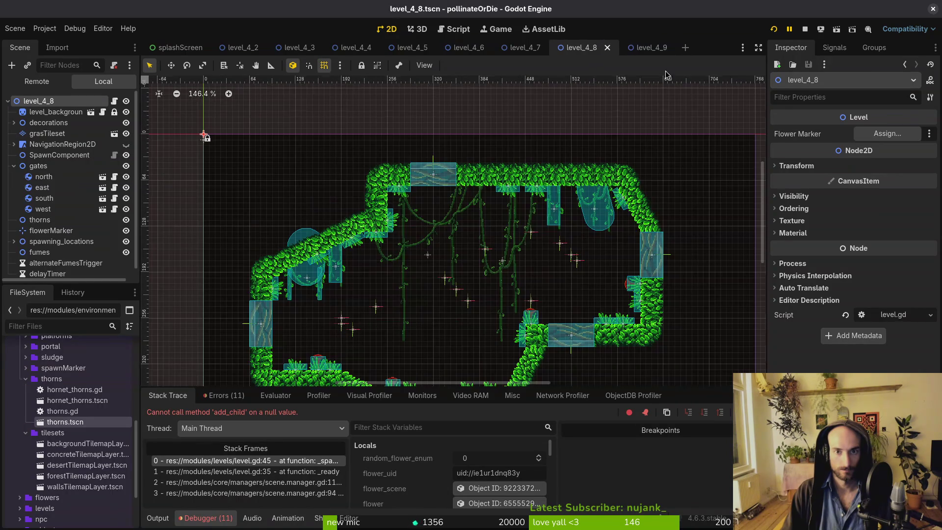
{"action": "left_click", "coordinate": [907, 135]}
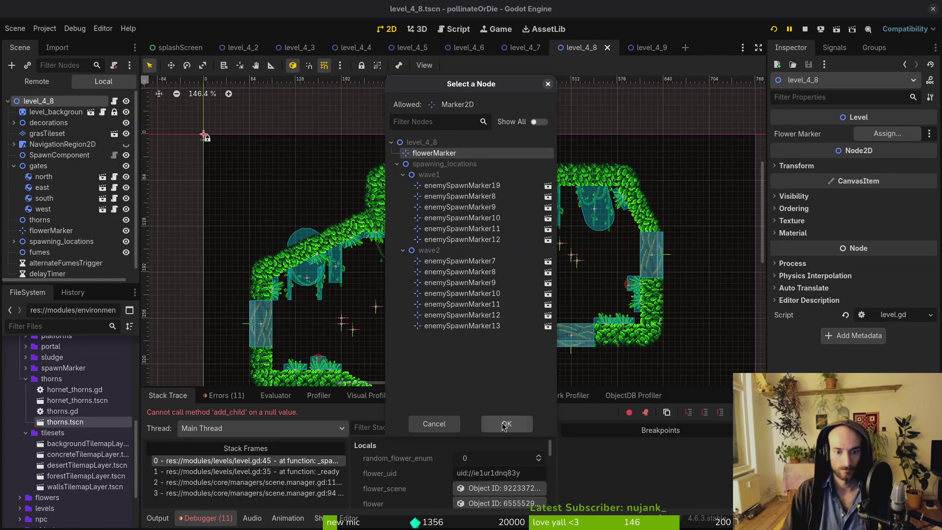
{"action": "left_click", "coordinate": [504, 424]}
Set the Flower Marker to flowerMarker in level_4_7 and level_4_6.
{"action": "left_click", "coordinate": [525, 47]}
{"action": "left_click", "coordinate": [896, 139]}
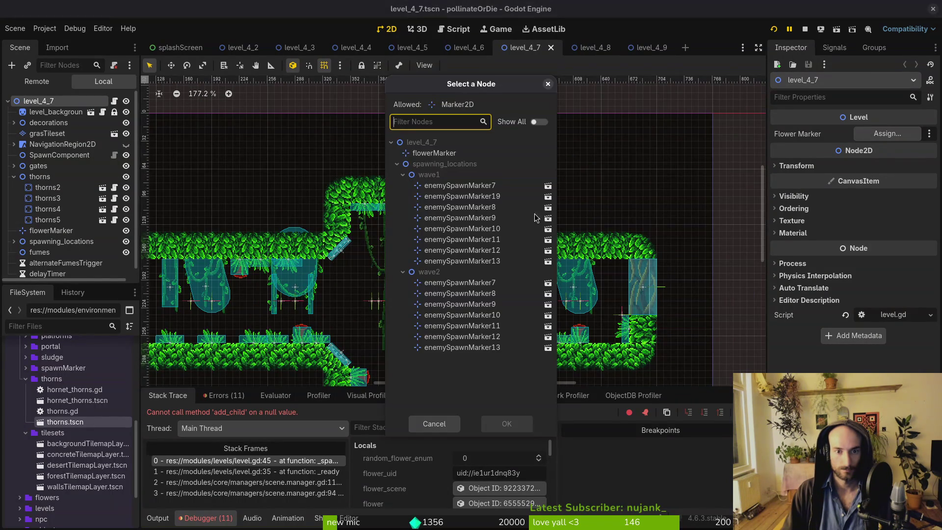
{"action": "left_click", "coordinate": [449, 154]}
{"action": "left_click", "coordinate": [468, 48]}
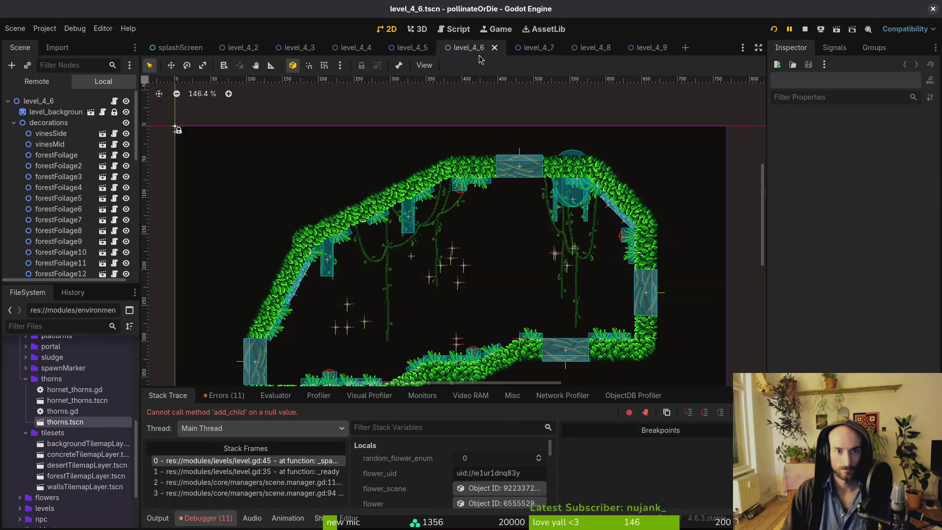
{"action": "left_click", "coordinate": [99, 104]}
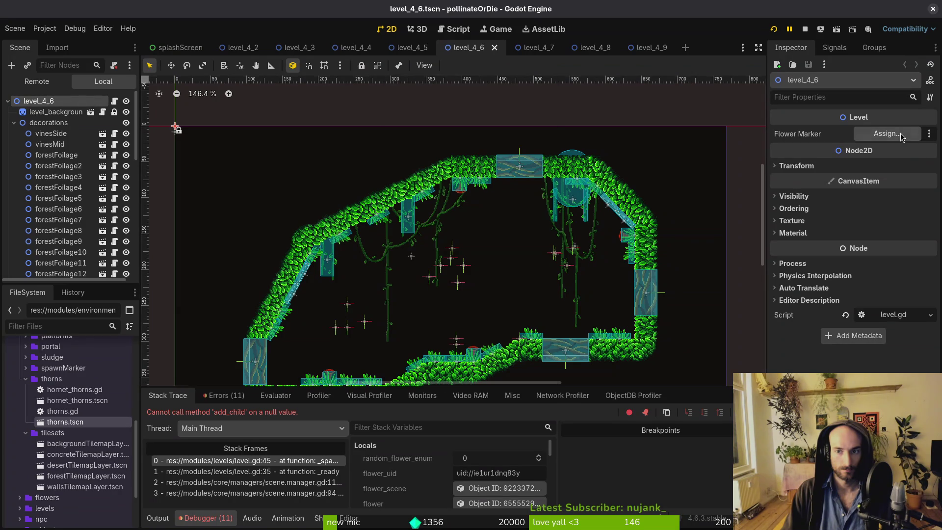
{"action": "left_click", "coordinate": [902, 136]}
{"action": "left_click", "coordinate": [431, 154]}
{"action": "left_click", "coordinate": [526, 419]}
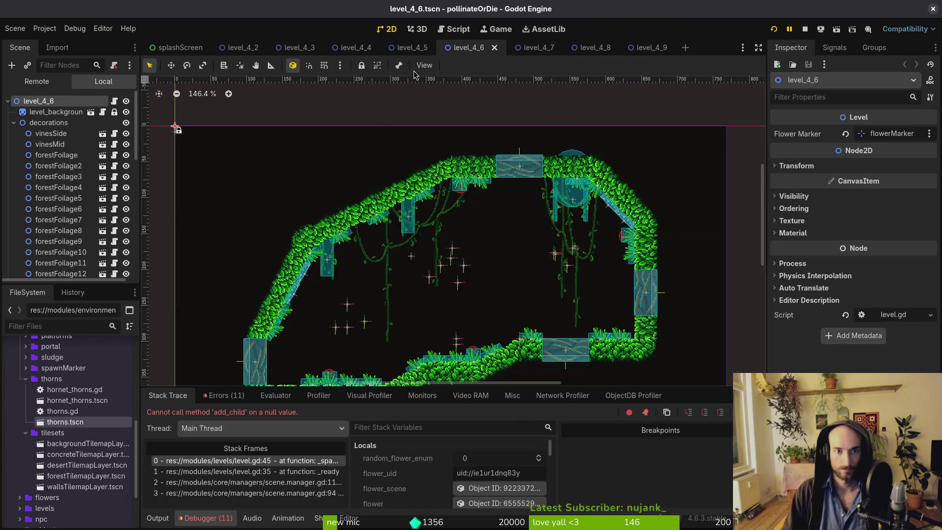
Set the Flower Marker to flowerMarker in level_4_5 and level_4_4.
{"action": "left_click", "coordinate": [412, 47]}
{"action": "left_click", "coordinate": [39, 100]}
{"action": "left_click", "coordinate": [887, 134]}
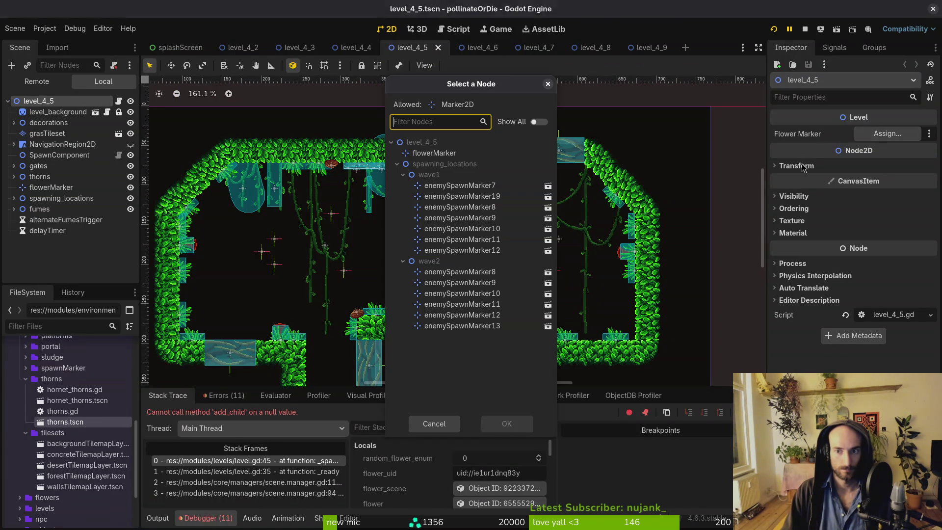
{"action": "left_click", "coordinate": [434, 153]}
{"action": "left_click", "coordinate": [510, 424]}
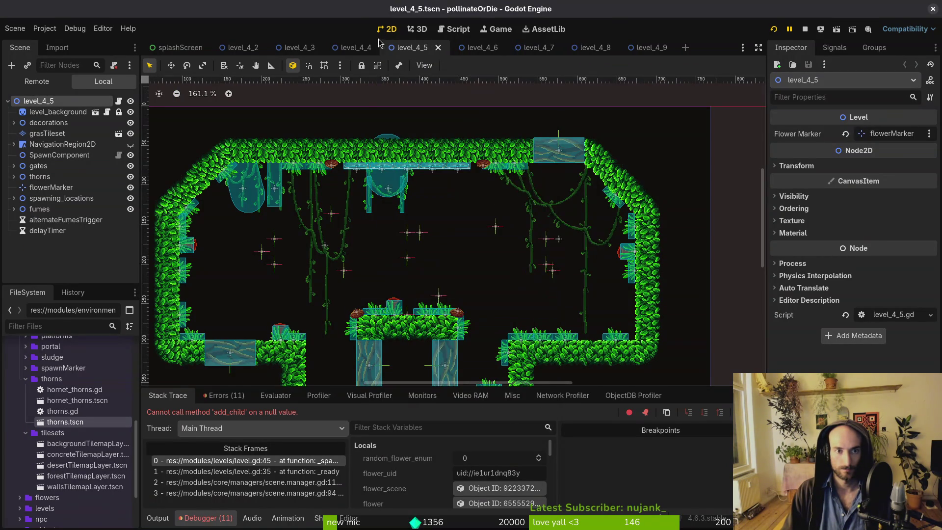
{"action": "left_click", "coordinate": [354, 48]}
{"action": "left_click", "coordinate": [887, 134]}
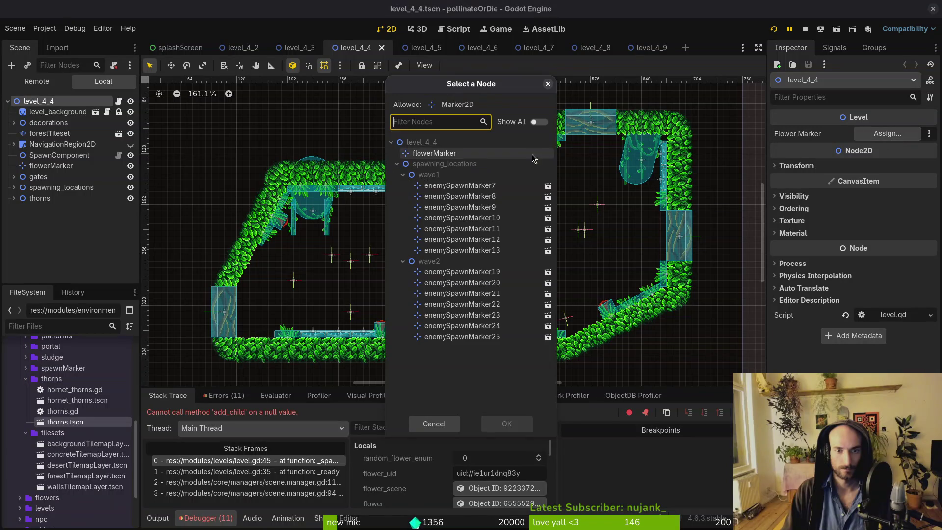
{"action": "left_click", "coordinate": [434, 153]}
{"action": "left_click", "coordinate": [508, 425]}
Review levels 4_3 and 4_2, then quick-open level_4_1 with '41'.
{"action": "left_click", "coordinate": [300, 48]}
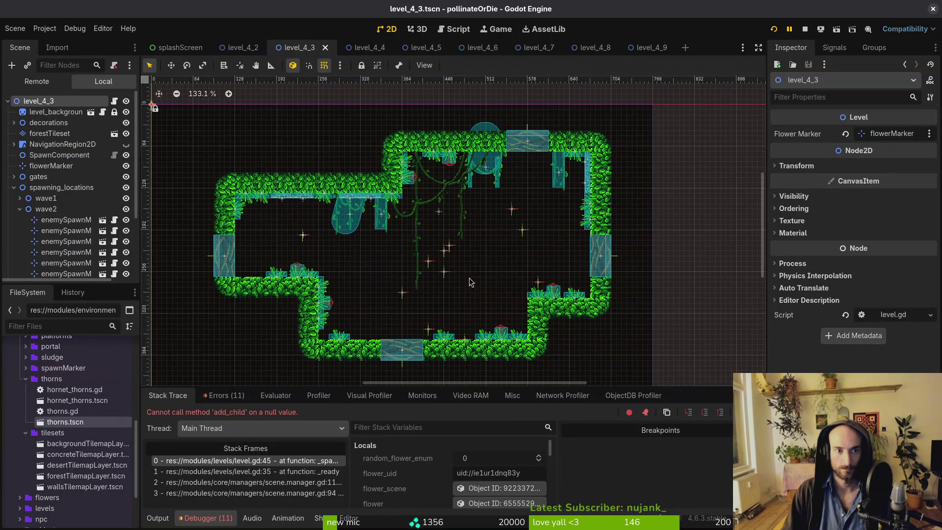
{"action": "left_click", "coordinate": [243, 47]}
{"action": "scroll", "coordinate": [540, 245], "scroll_direction": "down", "scroll_amount": 3}
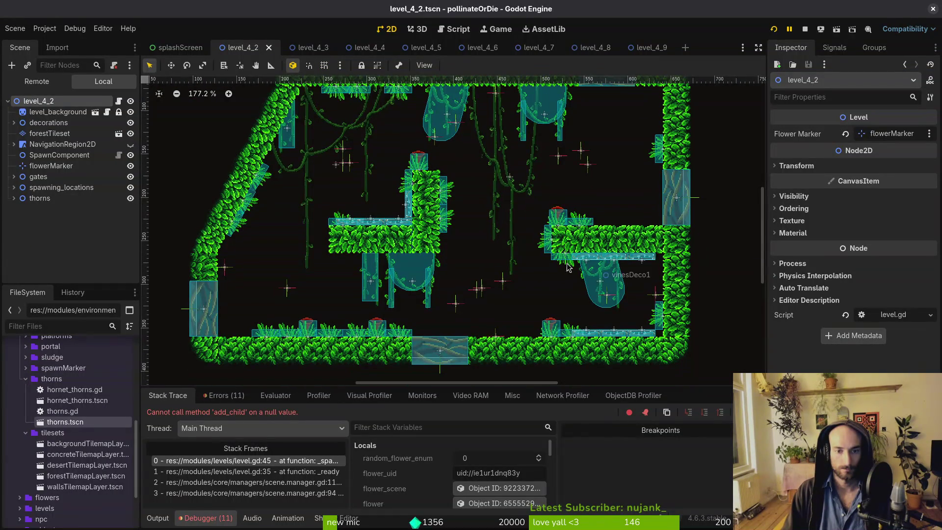
{"action": "scroll", "coordinate": [412, 215], "scroll_direction": "down", "scroll_amount": 1}
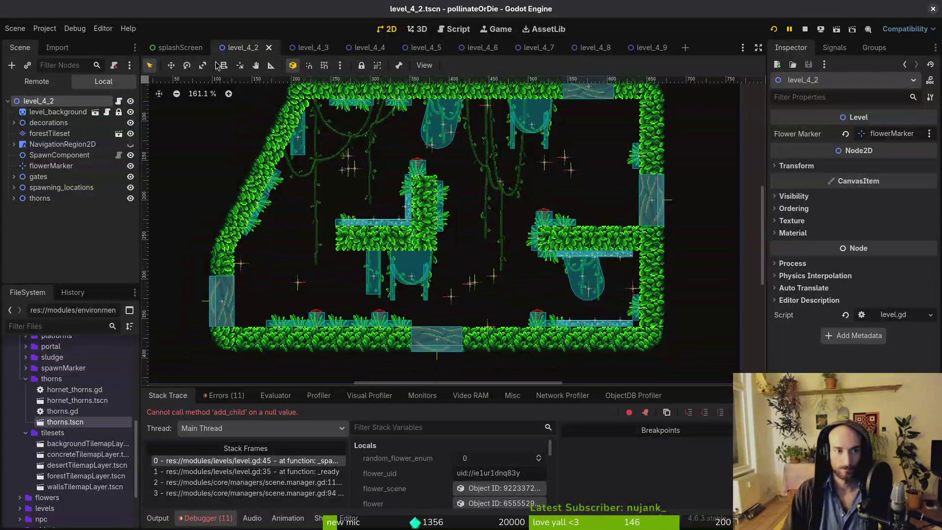
{"action": "key", "text": "ctrl+shift+o"}
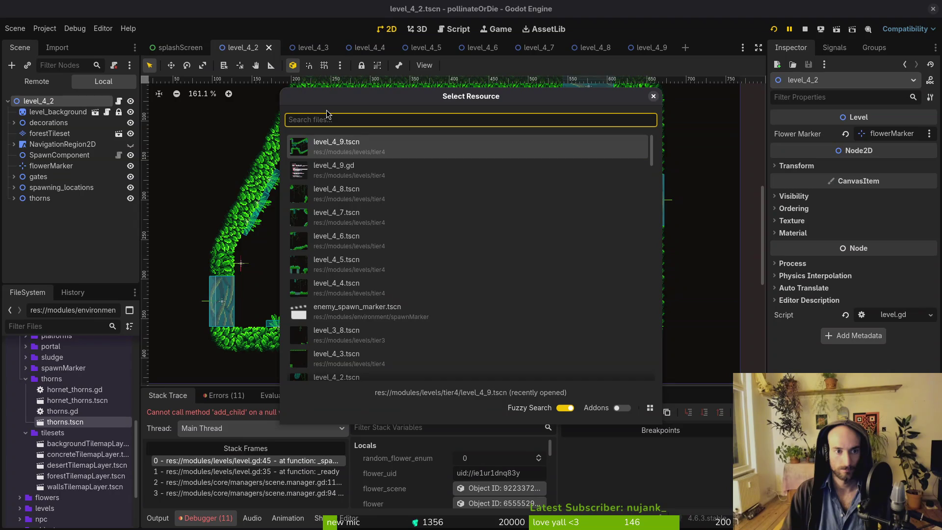
{"action": "type", "text": "41"}
{"action": "key", "text": "Return"}
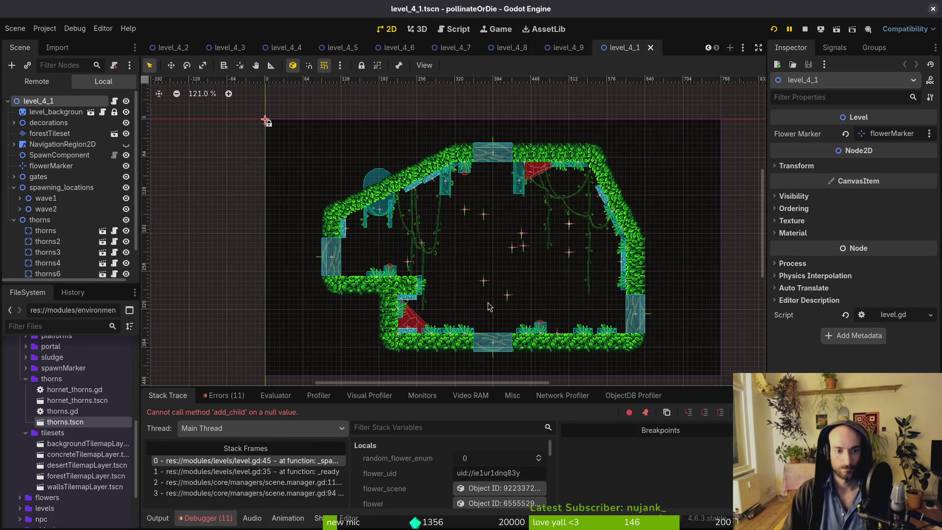
Nudge one of level_4_1's first-wave enemy spawn markers slightly, then select the root.
{"action": "scroll", "coordinate": [486, 302], "scroll_direction": "up", "scroll_amount": 5}
{"action": "left_click_drag", "start_coordinate": [374, 241], "coordinate": [372, 237]}
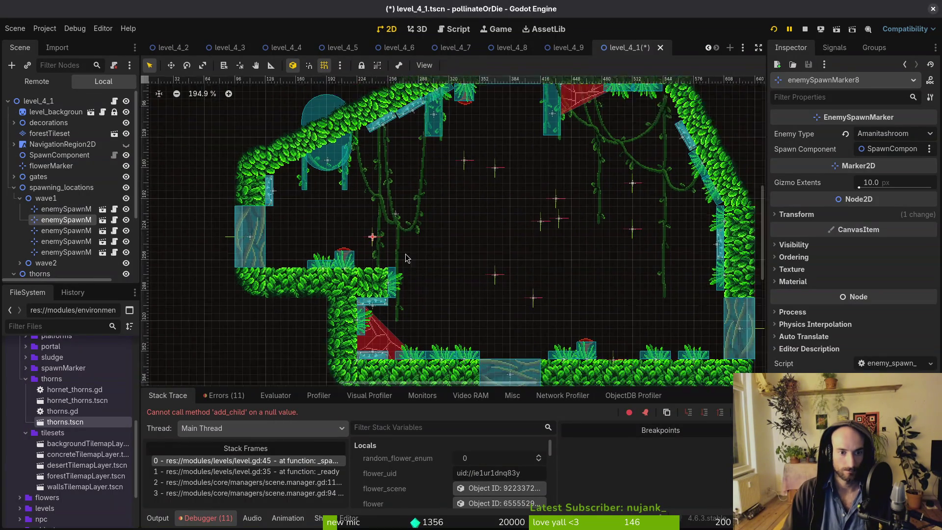
{"action": "scroll", "coordinate": [395, 258], "scroll_direction": "down", "scroll_amount": 3}
{"action": "left_click", "coordinate": [497, 291]}
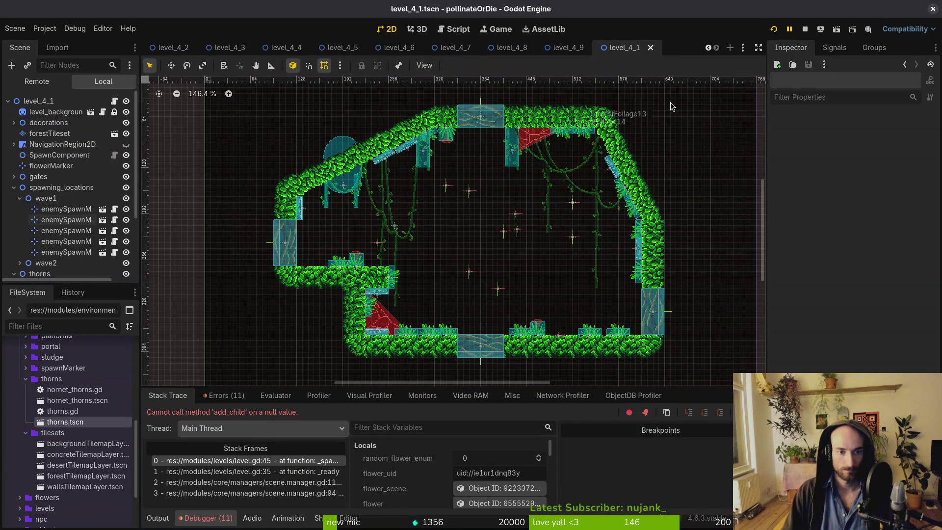
{"action": "left_click", "coordinate": [51, 101]}
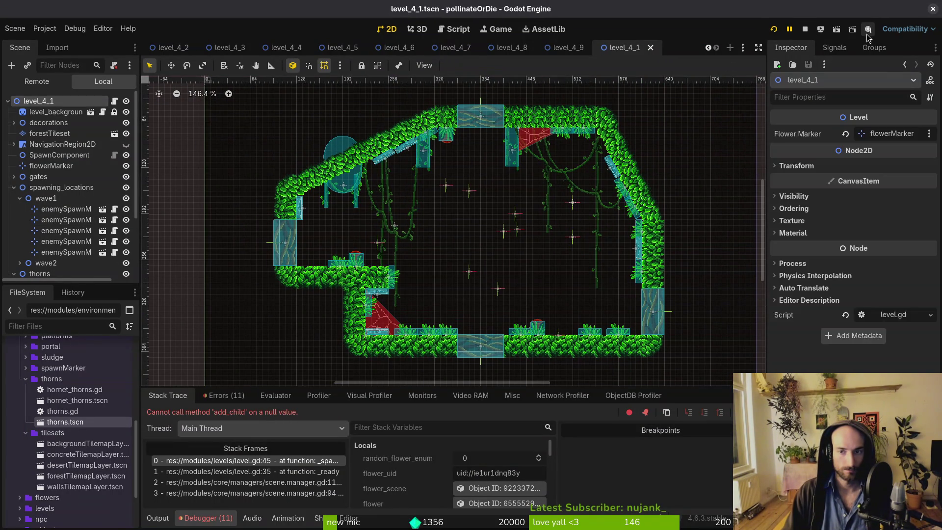
Restart the game maximized, playtest level 4-0 from the debug list, then close it.
{"action": "left_click", "coordinate": [774, 29]}
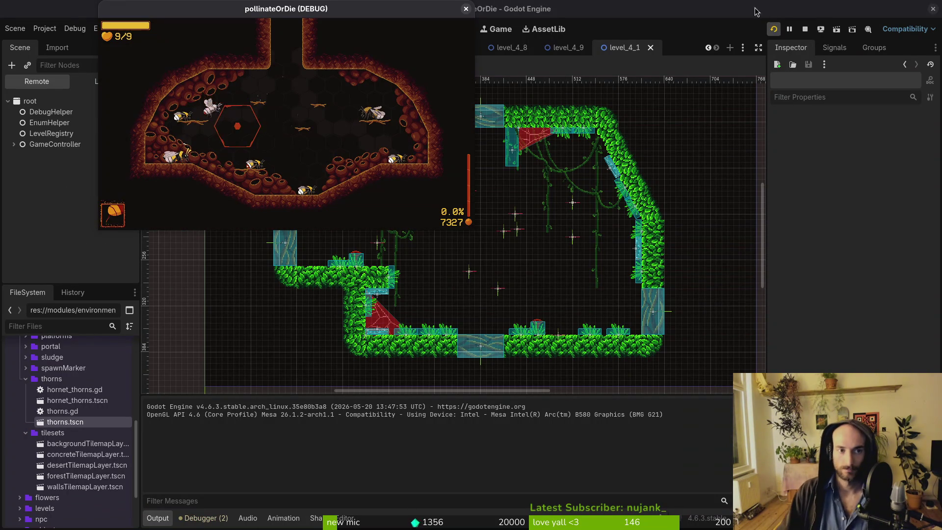
{"action": "double_click", "coordinate": [370, 8]}
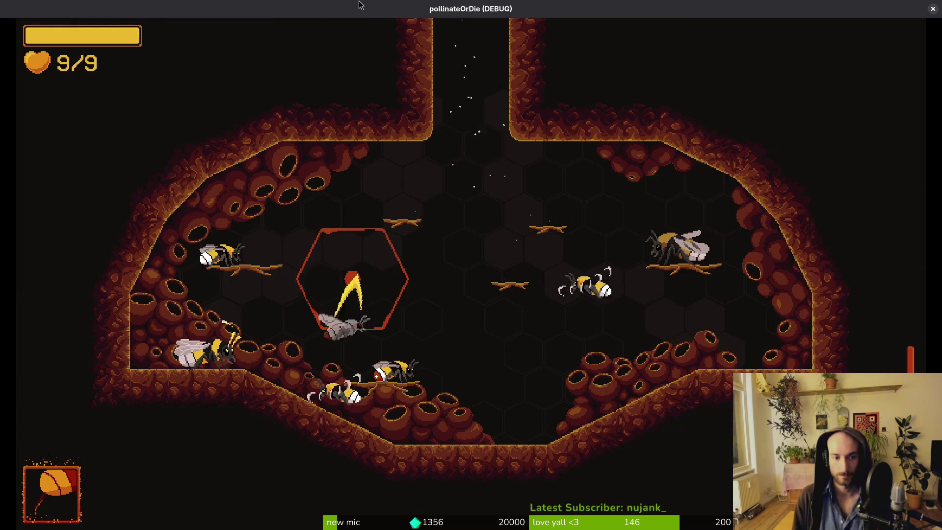
{"action": "key", "text": "Escape"}
{"action": "key", "text": "Up"}
{"action": "key", "text": "Left"}
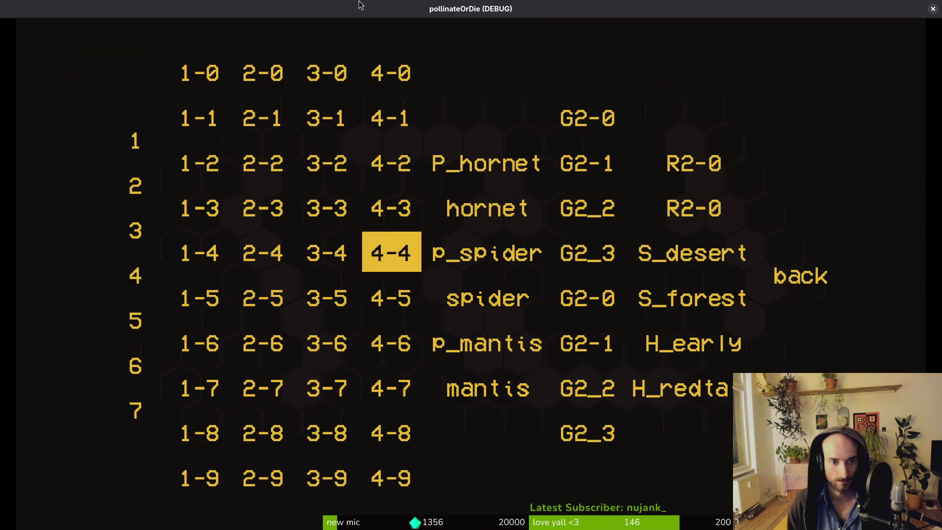
{"action": "key", "text": "Up"}
{"action": "key", "text": "Up"}
{"action": "key", "text": "Up"}
{"action": "key", "text": "Up"}
{"action": "key", "text": "Return"}
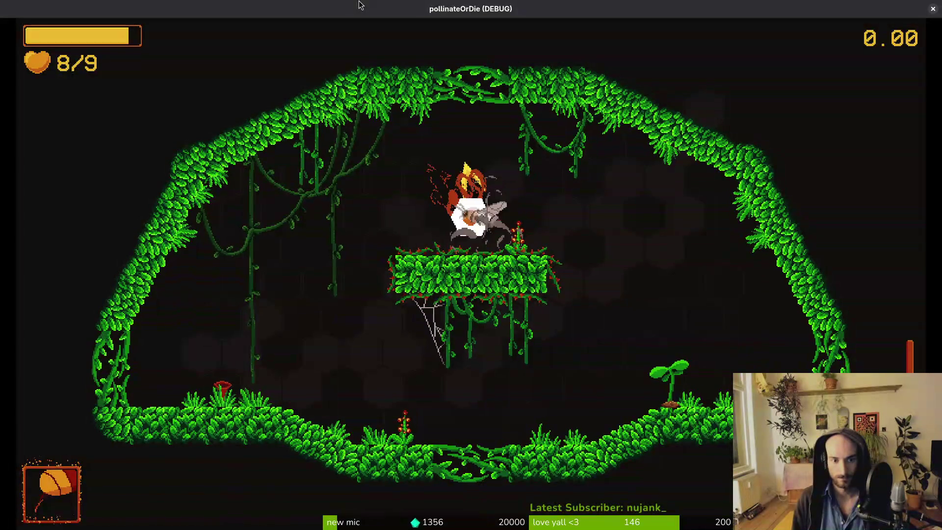
{"action": "key", "text": "Escape"}
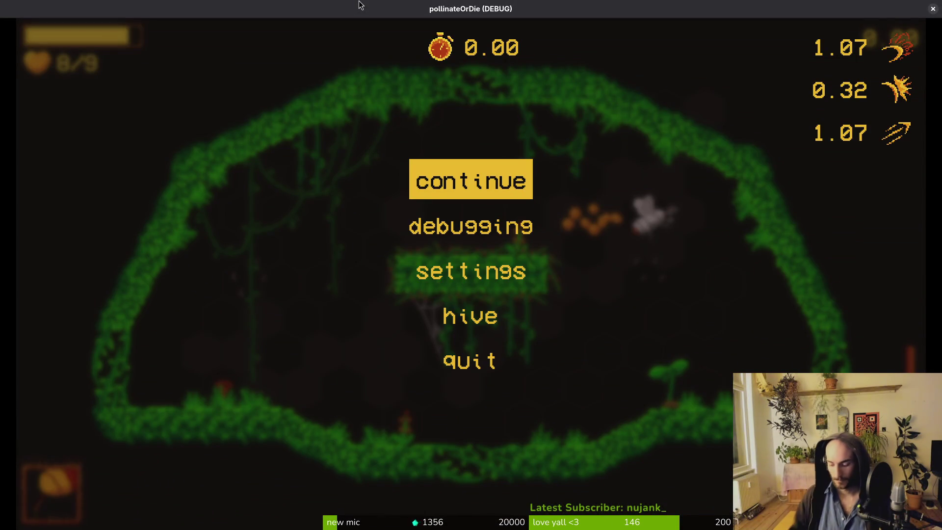
{"action": "key", "text": "alt+F4"}
Open the level_4_2 scene and briefly check the running game window.
{"action": "key", "text": "ctrl+shift+o"}
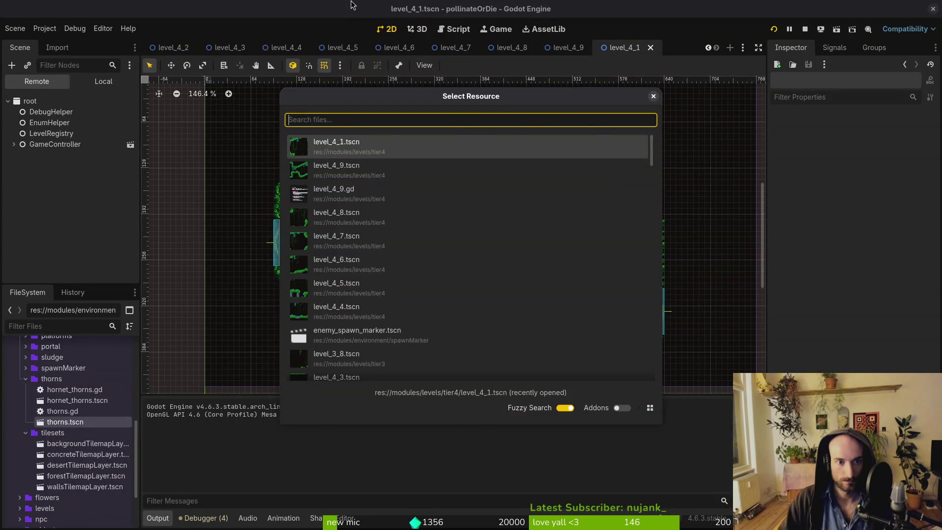
{"action": "key", "text": "Escape"}
{"action": "key", "text": "ctrl+shift+o"}
{"action": "type", "text": "4_2"}
{"action": "key", "text": "Return"}
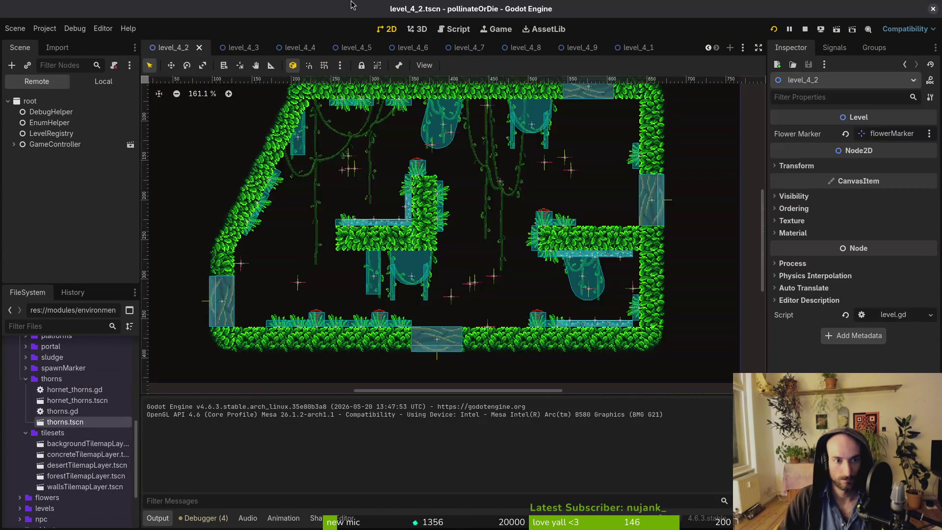
{"action": "scroll", "coordinate": [416, 162], "scroll_direction": "up", "scroll_amount": 6}
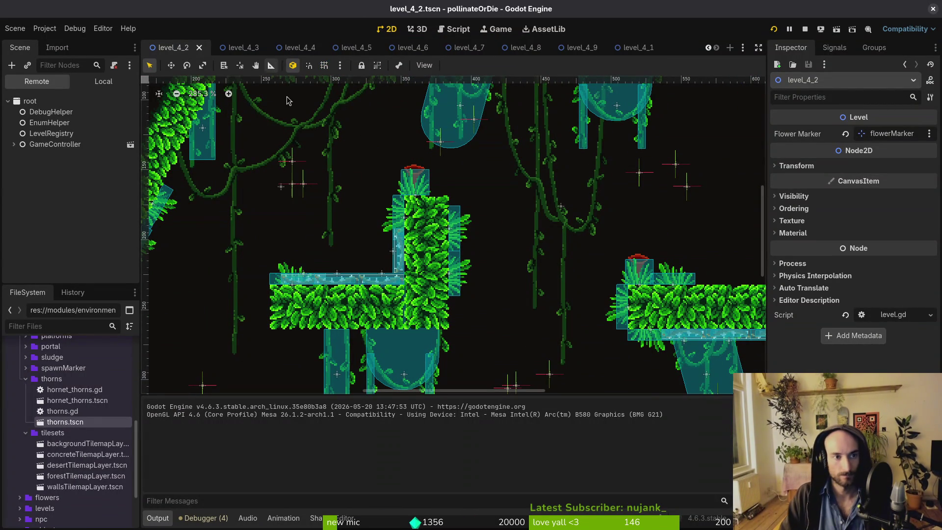
{"action": "key", "text": "alt+Tab"}
{"action": "key", "text": "alt+Tab"}
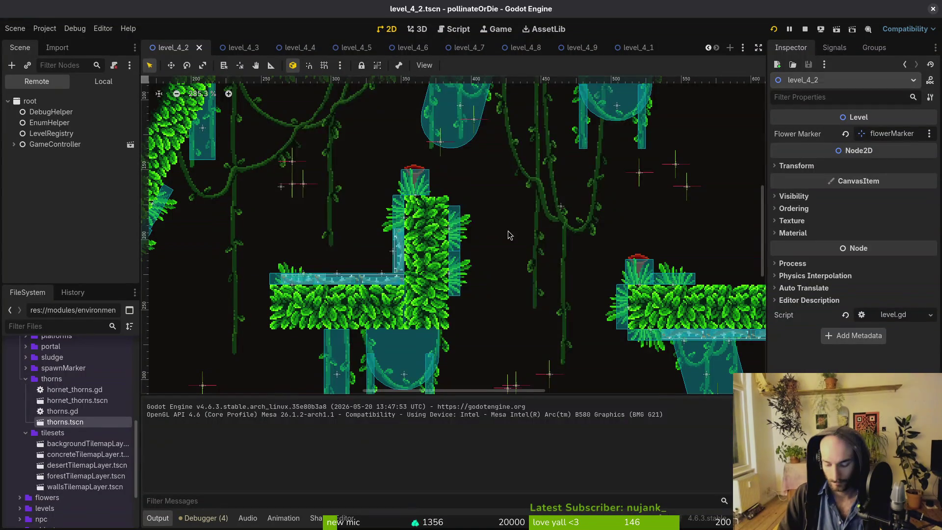
Open level_4_0 and nudge enemySpawnMarker7 up a few pixels.
{"action": "key", "text": "ctrl+shift+o"}
{"action": "type", "text": "4_0"}
{"action": "key", "text": "Return"}
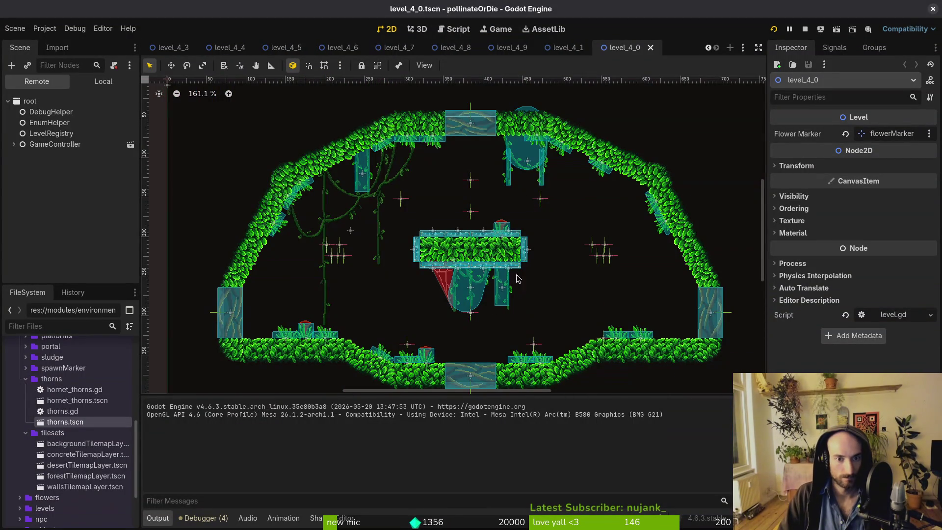
{"action": "scroll", "coordinate": [517, 279], "scroll_direction": "up", "scroll_amount": 4}
{"action": "left_click", "coordinate": [451, 228]}
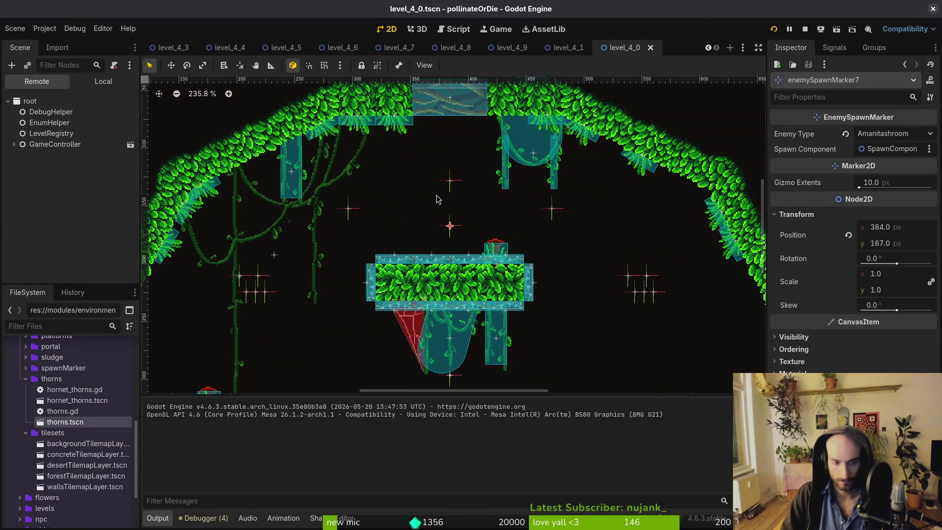
{"action": "key", "text": "Up"}
{"action": "key", "text": "Up"}
{"action": "key", "text": "Up"}
{"action": "scroll", "coordinate": [485, 301], "scroll_direction": "down", "scroll_amount": 5}
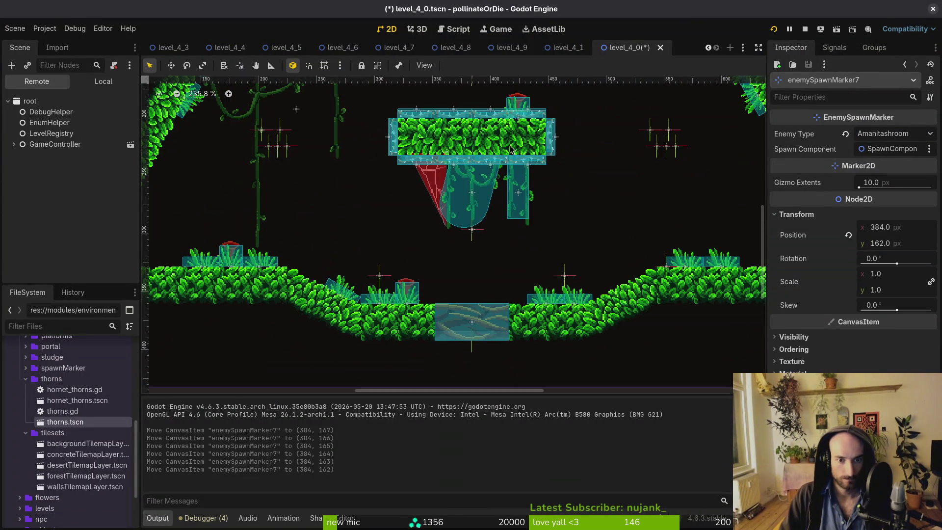
{"action": "scroll", "coordinate": [513, 279], "scroll_direction": "up", "scroll_amount": 2}
Raise enemySpawnMarker14 above the lower ground, cancel the accidental rotation, and save.
{"action": "left_click", "coordinate": [364, 273]}
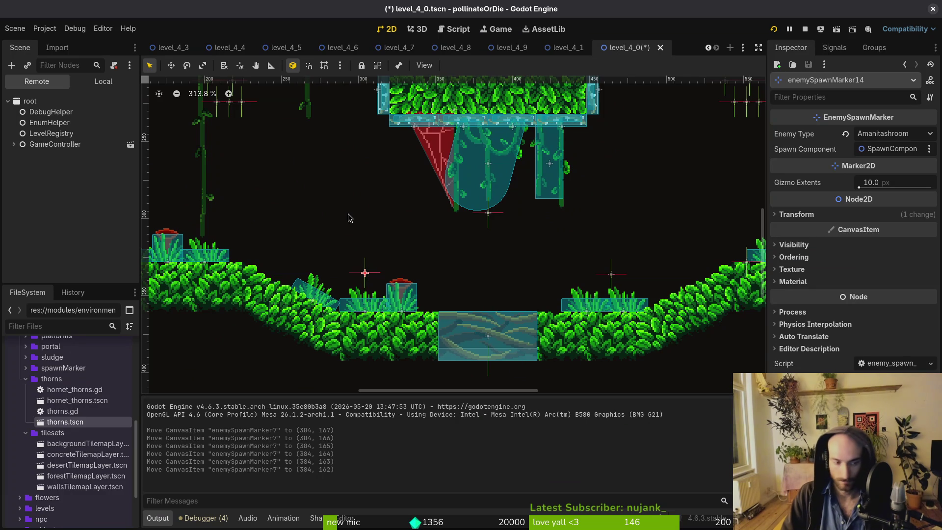
{"action": "key", "text": "Up"}
{"action": "key", "text": "Up"}
{"action": "key", "text": "Up"}
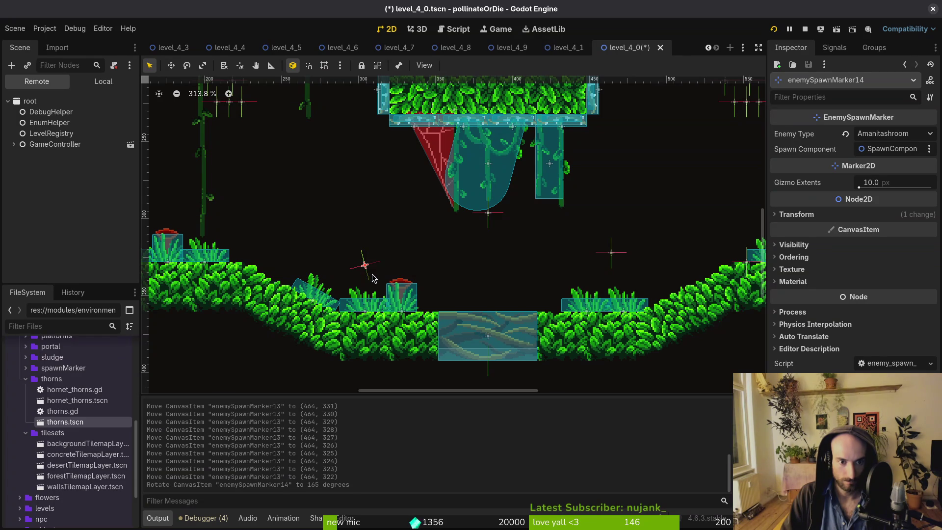
{"action": "left_click_drag", "start_coordinate": [366, 263], "coordinate": [364, 251]}
{"action": "key", "text": "Escape"}
{"action": "scroll", "coordinate": [459, 243], "scroll_direction": "down", "scroll_amount": 5}
{"action": "key", "text": "ctrl+s"}
{"action": "scroll", "coordinate": [459, 243], "scroll_direction": "down", "scroll_amount": 2}
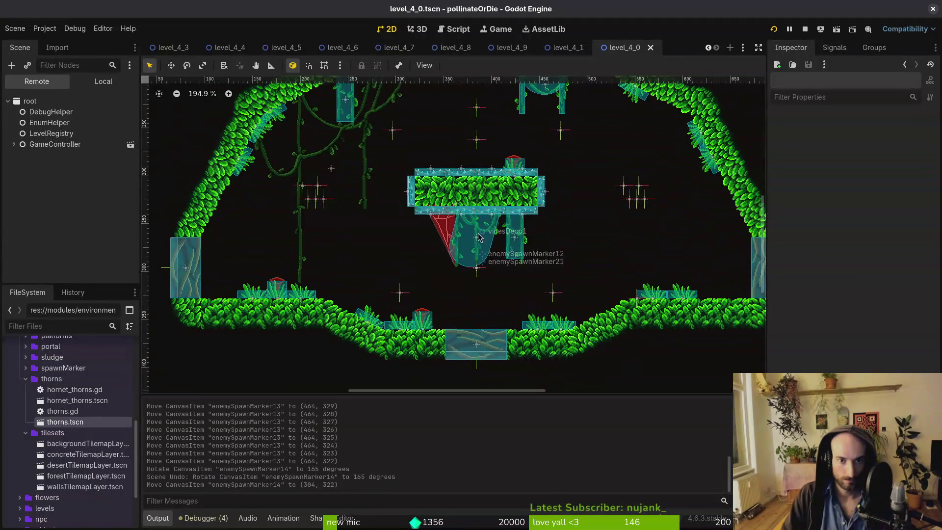
{"action": "scroll", "coordinate": [543, 111], "scroll_direction": "up", "scroll_amount": 3}
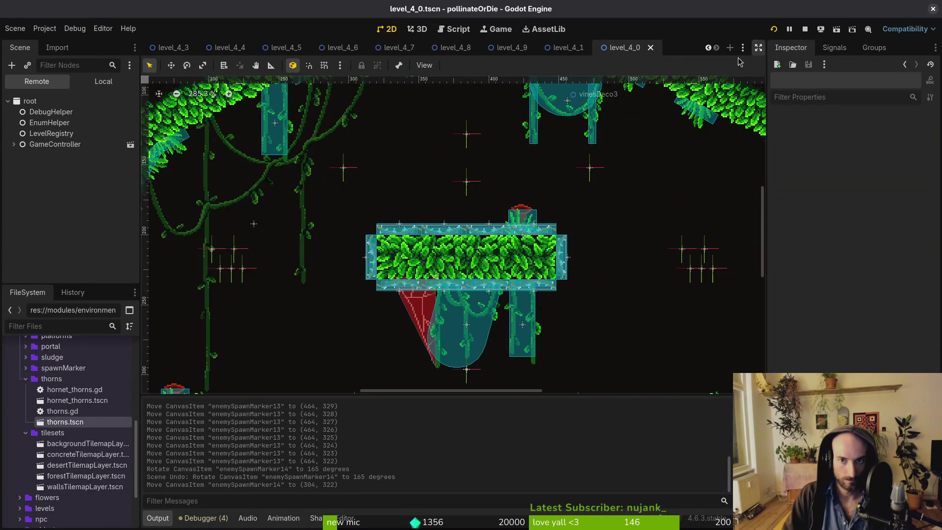
{"action": "scroll", "coordinate": [527, 192], "scroll_direction": "down", "scroll_amount": 5}
{"action": "key", "text": "super"}
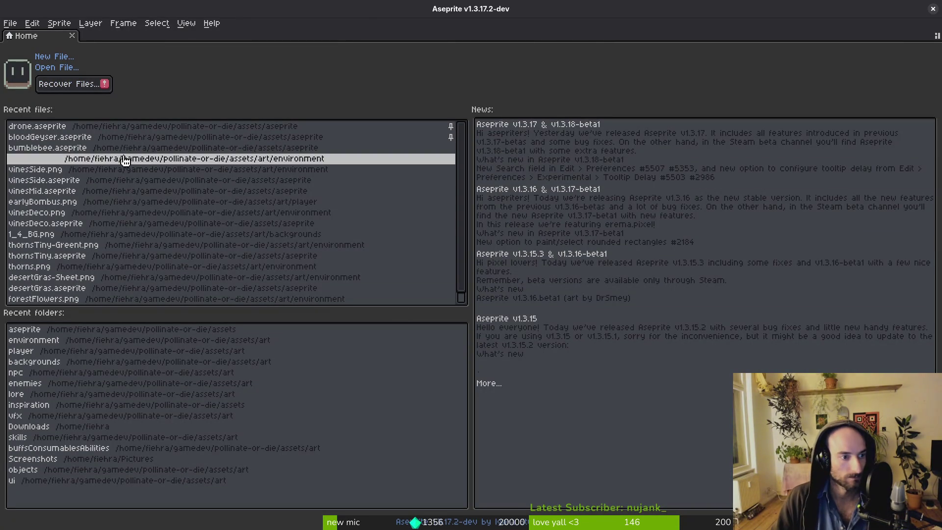
Open thornsTiny.aseprite from recent files and generate its sprite sheet.
{"action": "left_click", "coordinate": [95, 255]}
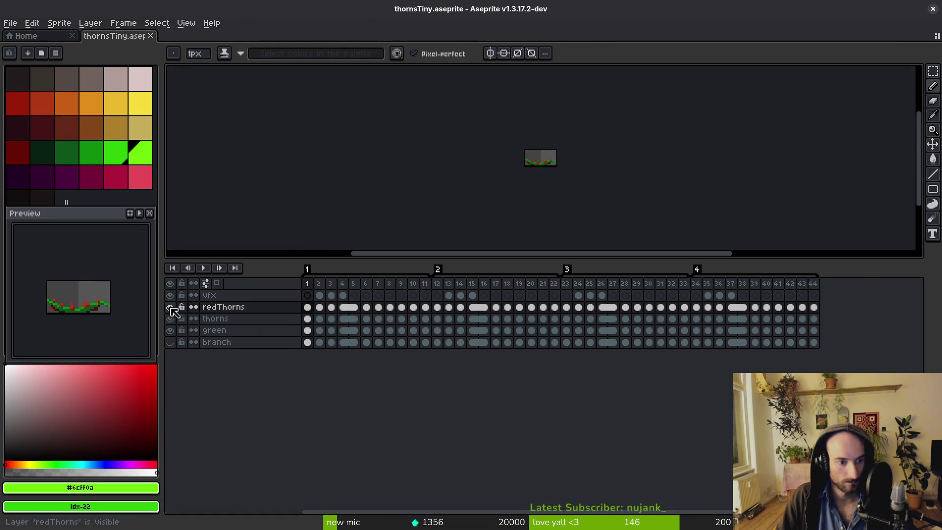
{"action": "key", "text": "ctrl+e"}
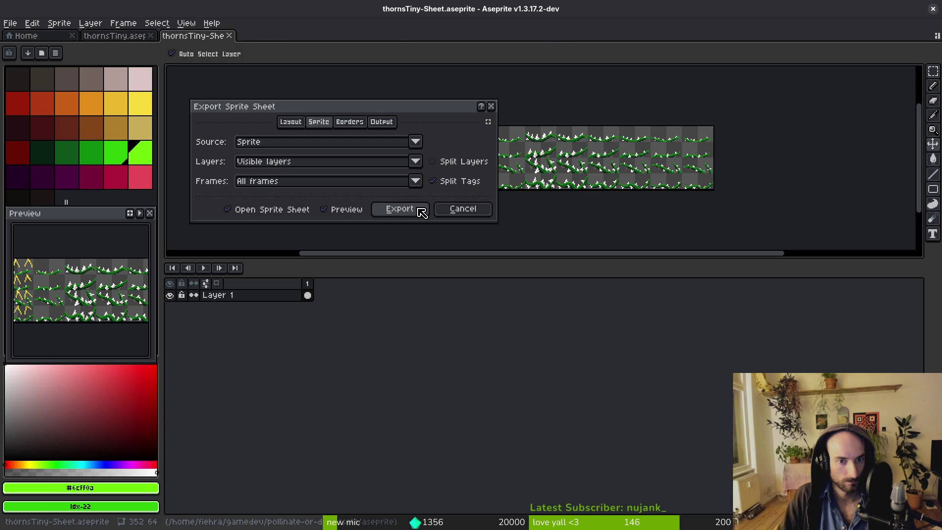
{"action": "left_click", "coordinate": [421, 212]}
Save the sheet into art/environment, overwriting thornsTiny-Greent.png.
{"action": "key", "text": "ctrl+shift+e"}
{"action": "left_click", "coordinate": [240, 43]}
{"action": "left_click", "coordinate": [246, 61]}
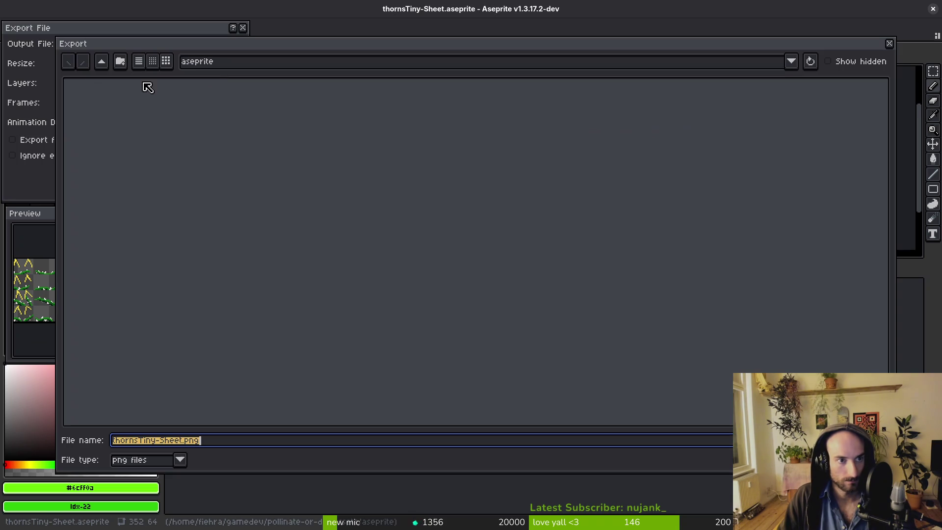
{"action": "left_click", "coordinate": [102, 61]}
{"action": "double_click", "coordinate": [105, 98]}
{"action": "double_click", "coordinate": [479, 128]}
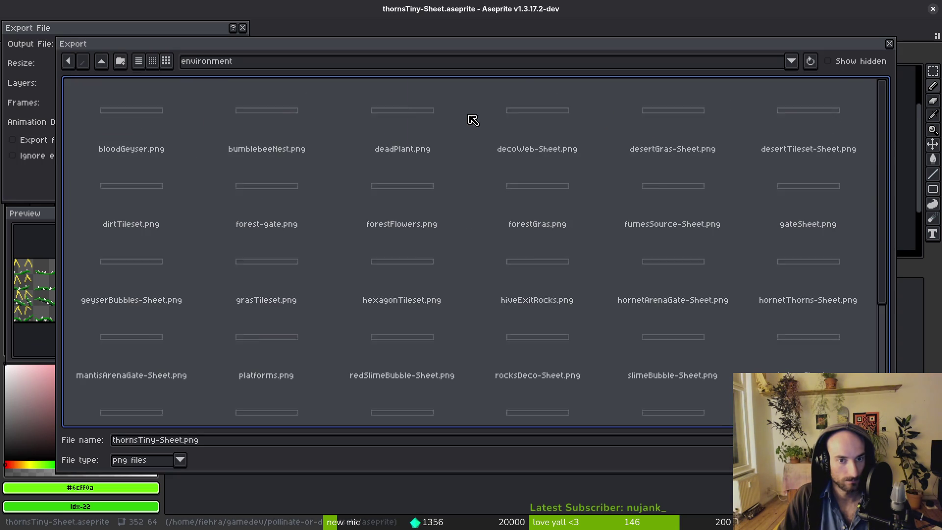
{"action": "scroll", "coordinate": [496, 312], "scroll_direction": "down", "scroll_amount": 5}
{"action": "double_click", "coordinate": [444, 351]}
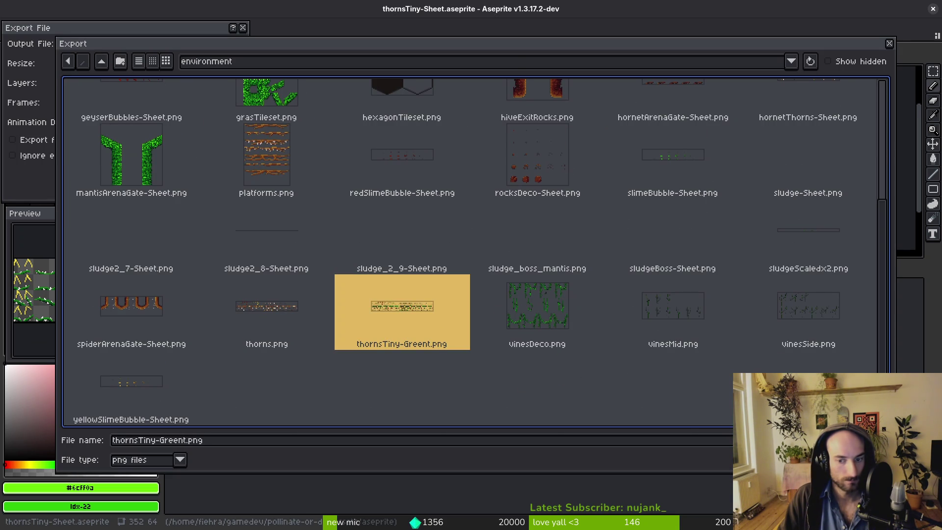
{"action": "left_click", "coordinate": [406, 296]}
{"action": "left_click", "coordinate": [163, 175]}
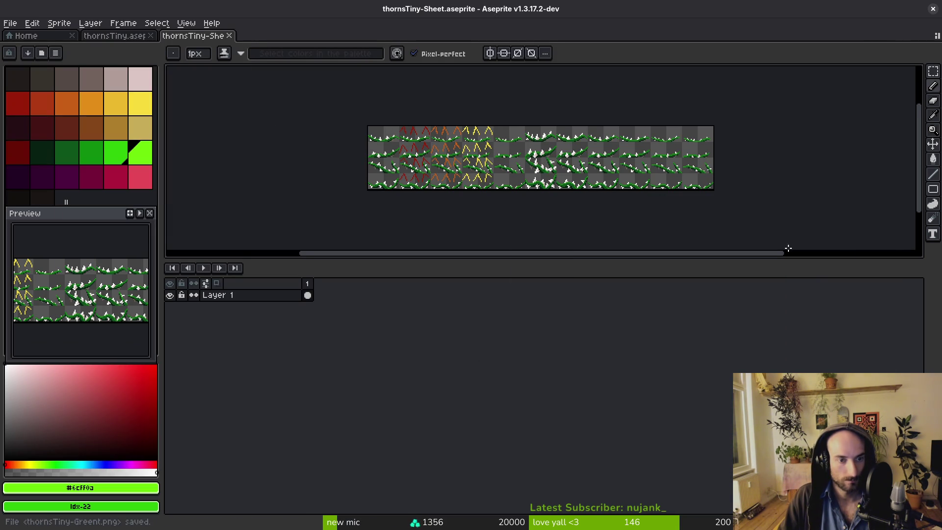
{"action": "key", "text": "alt+Tab"}
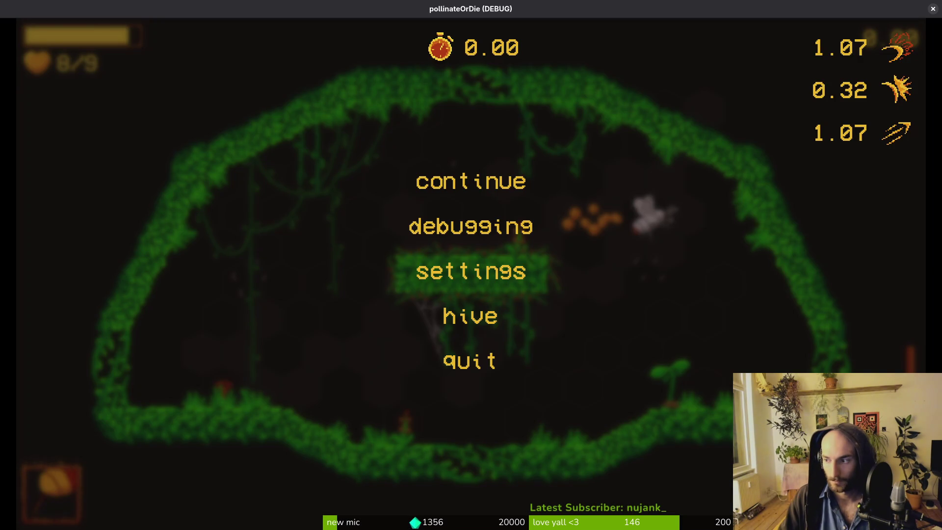
Back in the editor, Quick Open level_4_2 and flip through the open level_4 scene tabs.
{"action": "key", "text": "alt+Tab"}
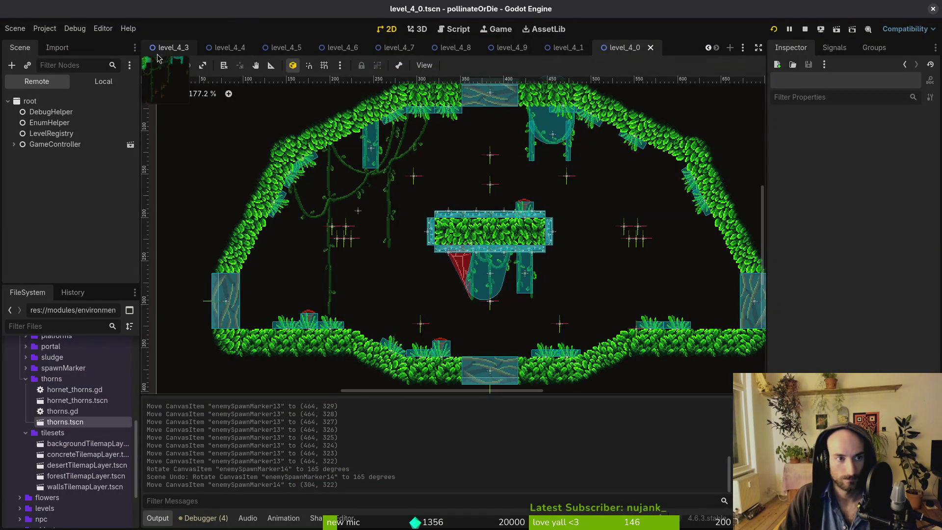
{"action": "key", "text": "ctrl+shift+o"}
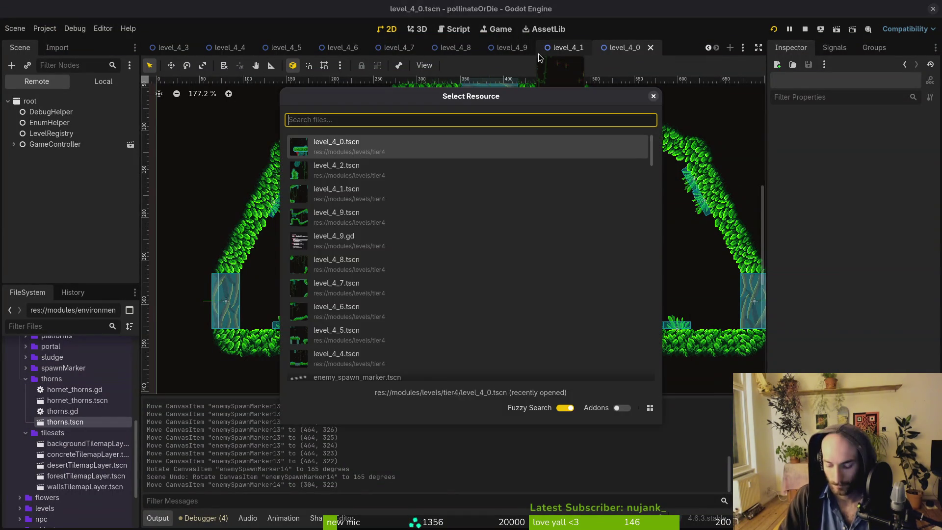
{"action": "type", "text": "4_2"}
{"action": "key", "text": "Return"}
{"action": "scroll", "coordinate": [486, 267], "scroll_direction": "down", "scroll_amount": 4}
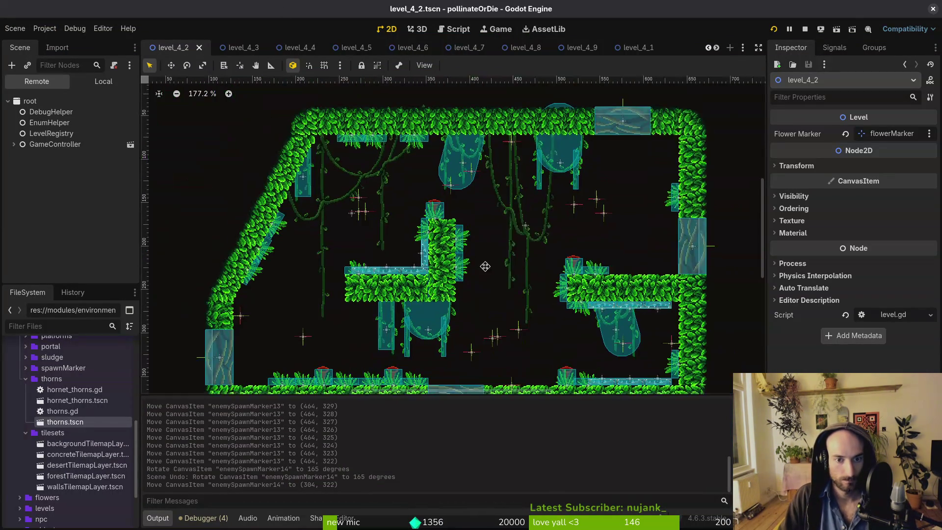
{"action": "scroll", "coordinate": [486, 266], "scroll_direction": "up", "scroll_amount": 1}
{"action": "scroll", "coordinate": [427, 213], "scroll_direction": "down", "scroll_amount": 2}
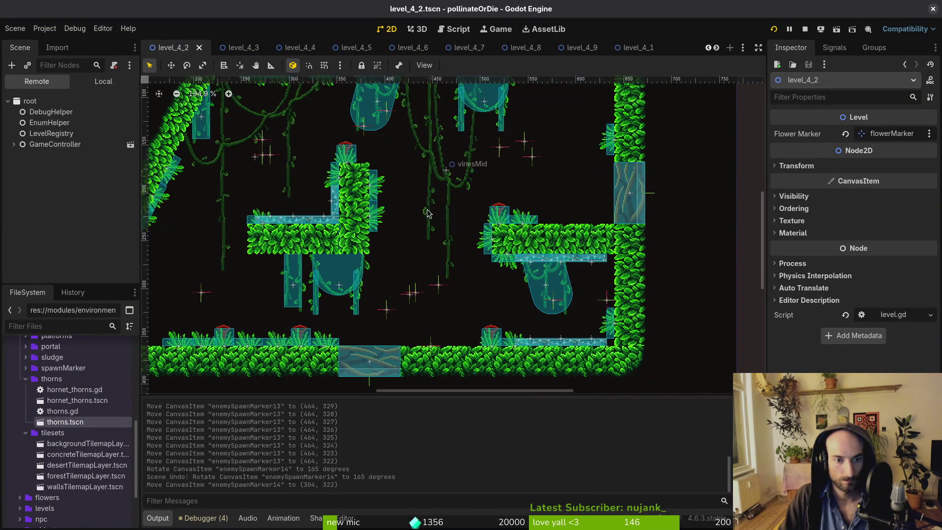
{"action": "left_click_drag", "start_coordinate": [633, 48], "coordinate": [147, 49]}
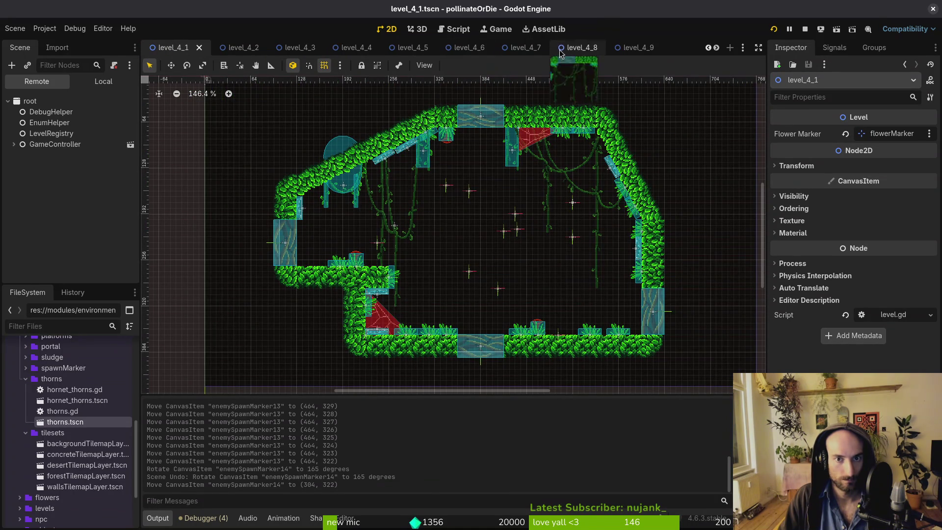
{"action": "left_click", "coordinate": [709, 49]}
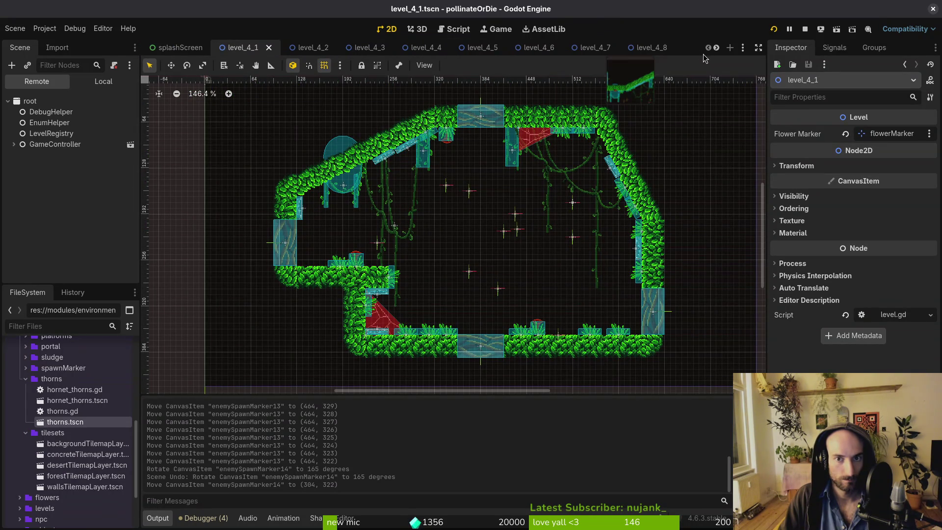
{"action": "scroll", "coordinate": [188, 52], "scroll_direction": "down", "scroll_amount": 1}
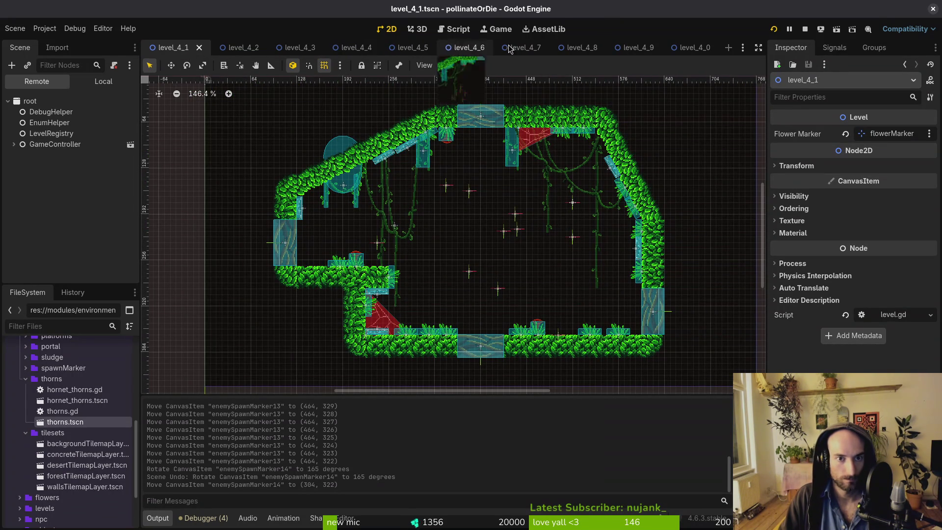
In level_4_3, move enemySpawnMarker11 up about 8 px.
{"action": "left_click", "coordinate": [343, 47]}
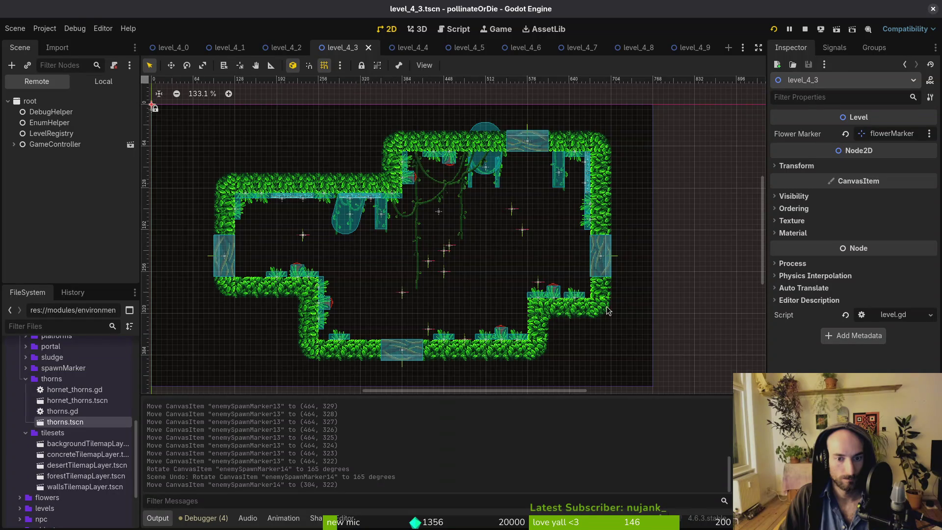
{"action": "scroll", "coordinate": [526, 273], "scroll_direction": "up", "scroll_amount": 5}
{"action": "left_click_drag", "start_coordinate": [551, 285], "coordinate": [555, 276]}
{"action": "scroll", "coordinate": [556, 275], "scroll_direction": "down", "scroll_amount": 4}
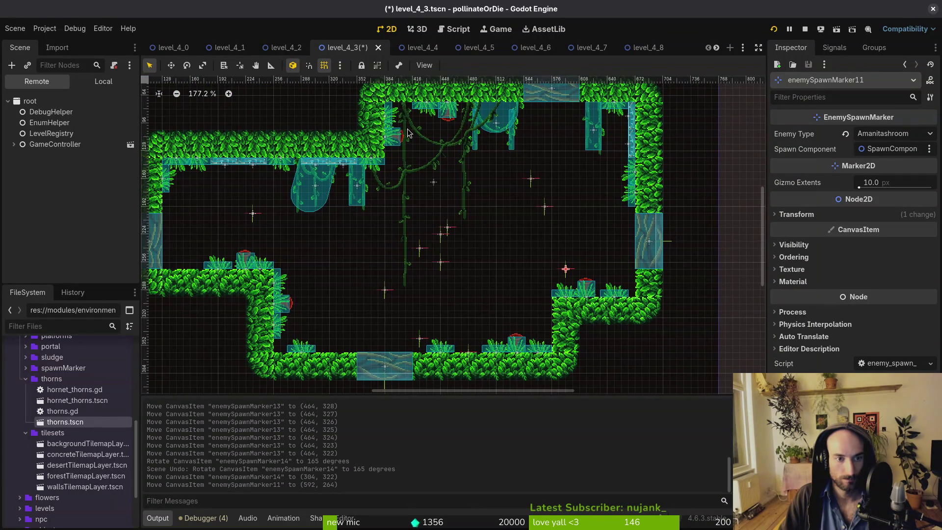
In level_4_4, move enemySpawnMarker19 to (543, 328).
{"action": "left_click", "coordinate": [419, 47]}
{"action": "scroll", "coordinate": [565, 324], "scroll_direction": "up", "scroll_amount": 2}
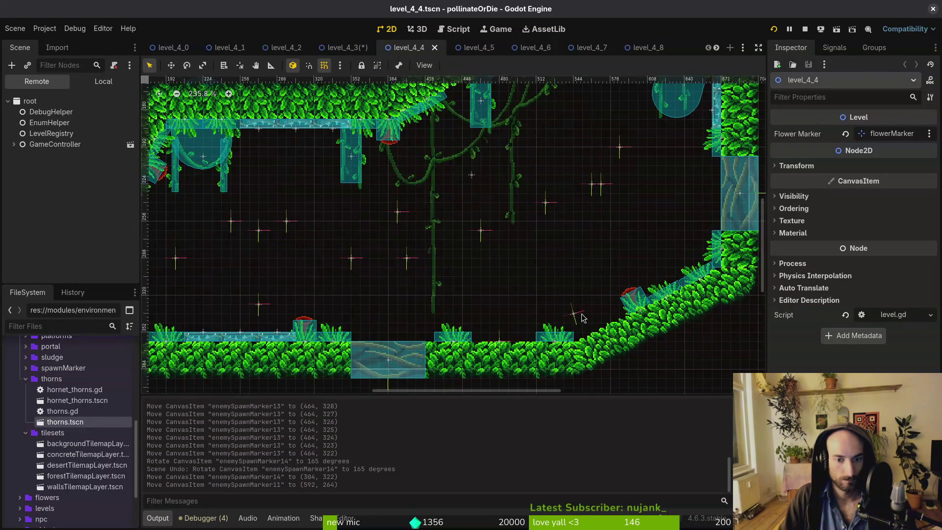
{"action": "left_click", "coordinate": [574, 314]}
{"action": "left_click_drag", "start_coordinate": [576, 312], "coordinate": [574, 308]}
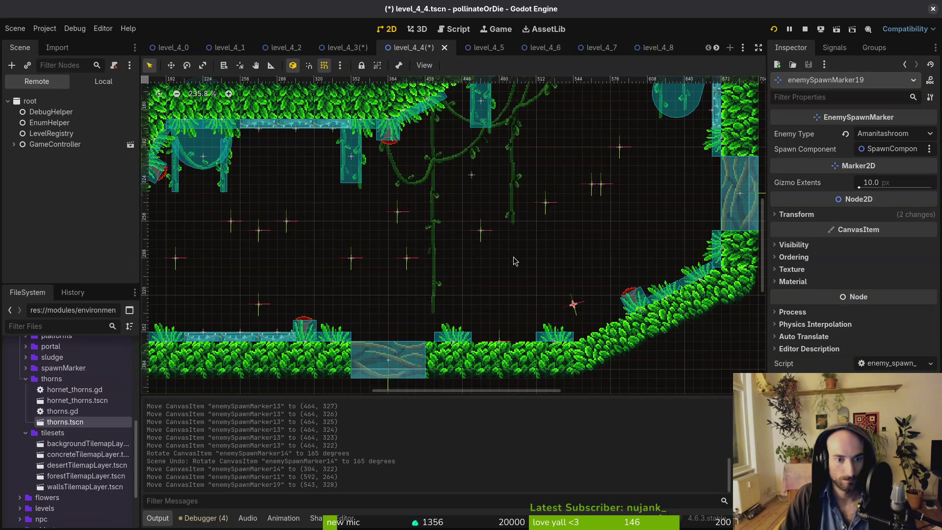
{"action": "scroll", "coordinate": [526, 270], "scroll_direction": "down", "scroll_amount": 2}
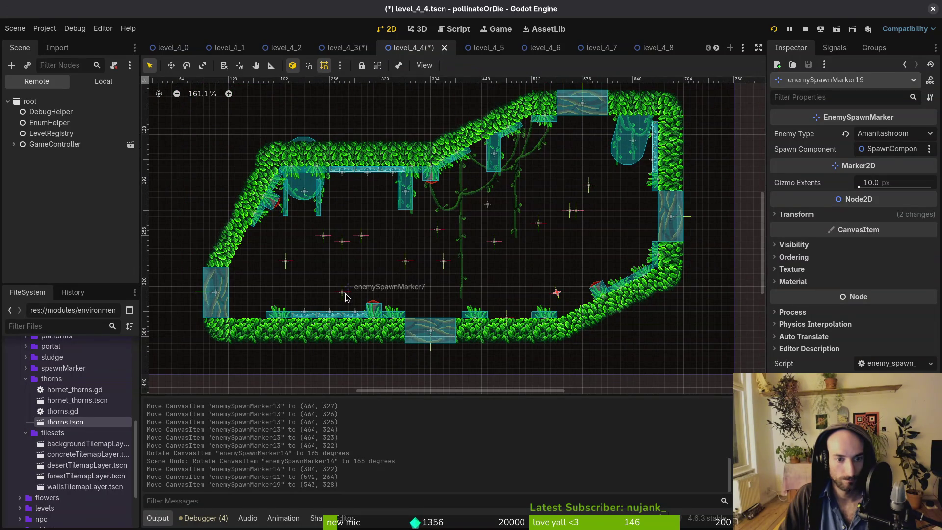
Return to level_4_3 and save that scene.
{"action": "left_click", "coordinate": [486, 48]}
{"action": "left_click", "coordinate": [421, 49]}
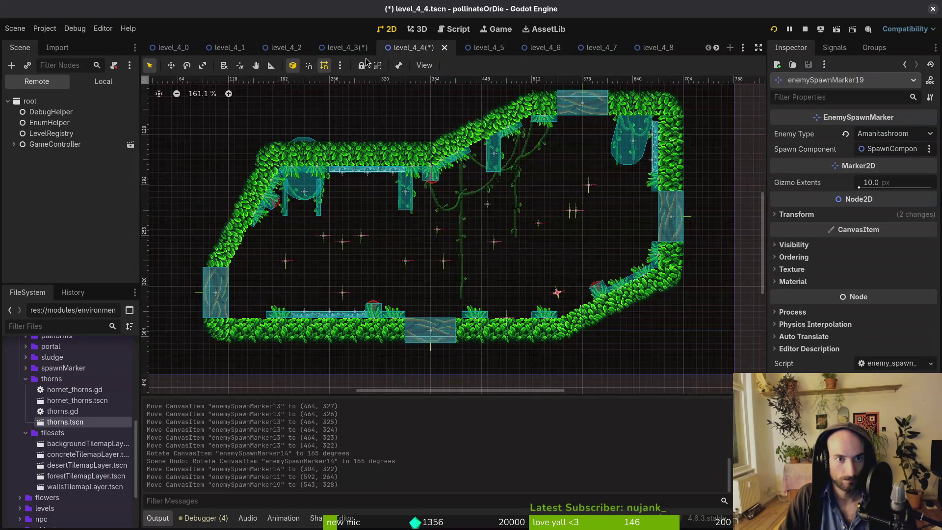
{"action": "left_click", "coordinate": [366, 51]}
{"action": "key", "text": "ctrl+s"}
In level_4_5, move enemySpawnMarker8 upward to (420, 229) and save the scene.
{"action": "left_click", "coordinate": [399, 47]}
{"action": "left_click", "coordinate": [455, 48]}
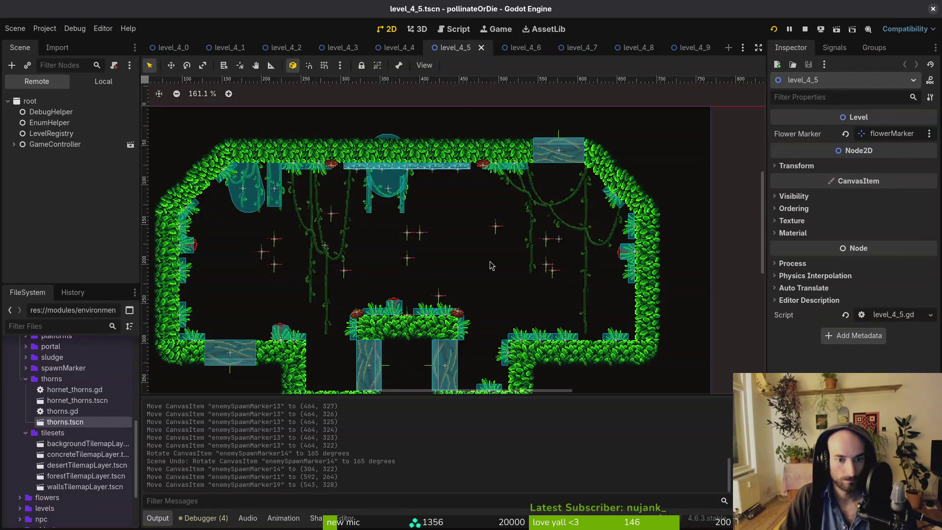
{"action": "scroll", "coordinate": [454, 260], "scroll_direction": "up", "scroll_amount": 4}
{"action": "left_click_drag", "start_coordinate": [443, 252], "coordinate": [444, 229]}
{"action": "scroll", "coordinate": [451, 216], "scroll_direction": "down", "scroll_amount": 3}
{"action": "key", "text": "ctrl+s"}
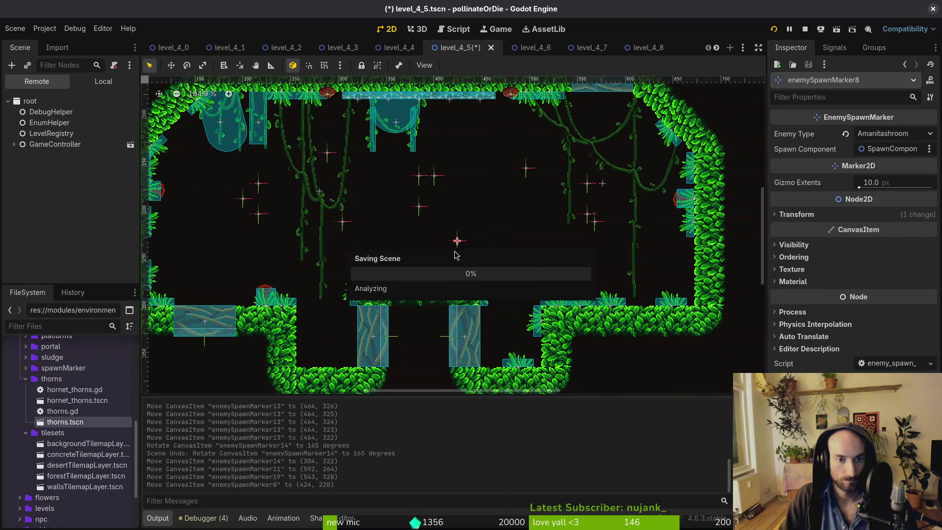
{"action": "scroll", "coordinate": [456, 213], "scroll_direction": "up", "scroll_amount": 2}
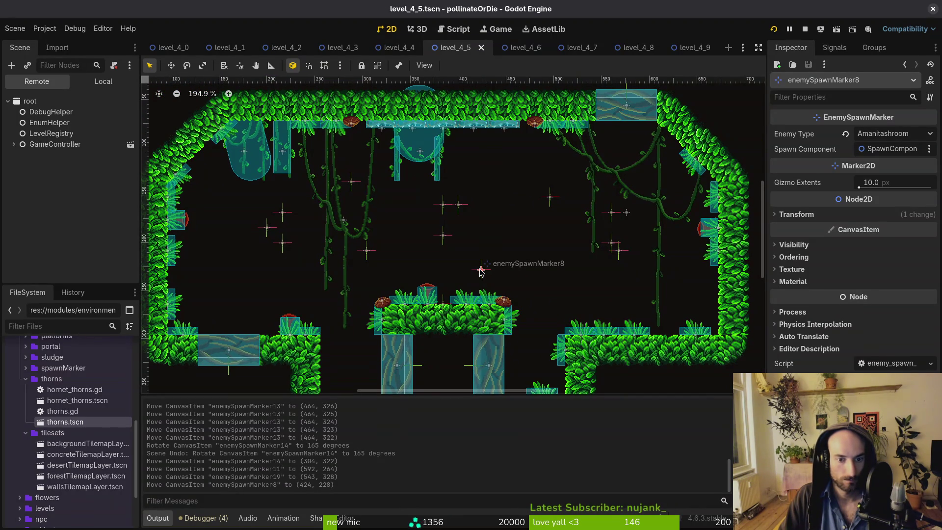
{"action": "left_click_drag", "start_coordinate": [478, 273], "coordinate": [478, 273]}
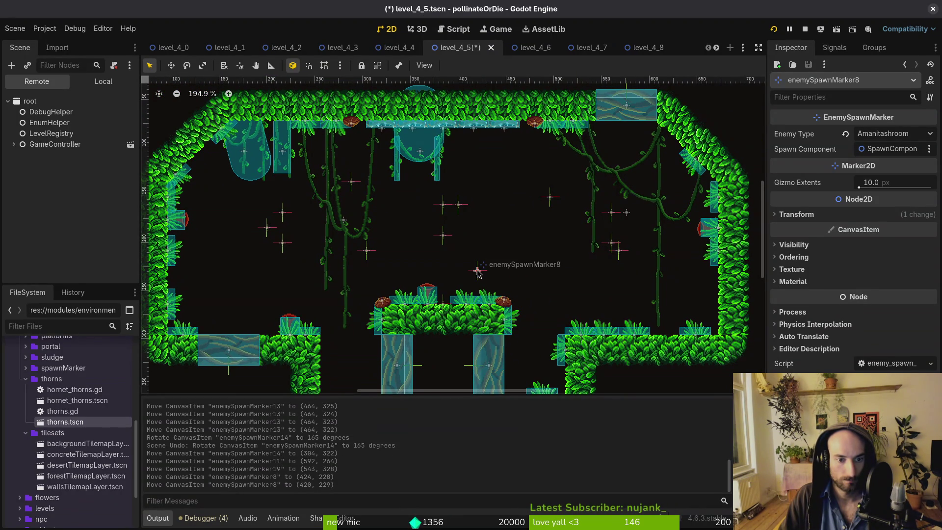
In level_4_6, inspect the enemy spawn marker above the slope.
{"action": "left_click", "coordinate": [527, 50]}
{"action": "scroll", "coordinate": [480, 259], "scroll_direction": "up", "scroll_amount": 5}
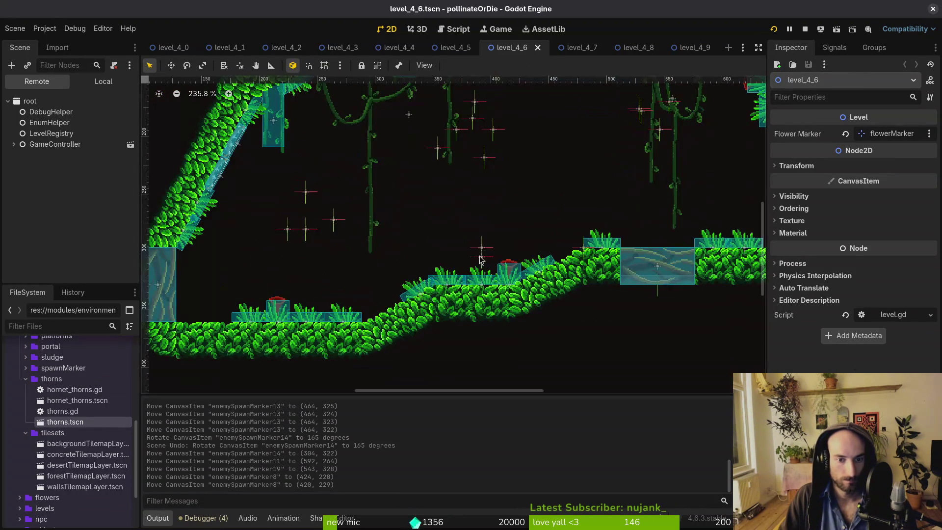
{"action": "left_click", "coordinate": [481, 257]}
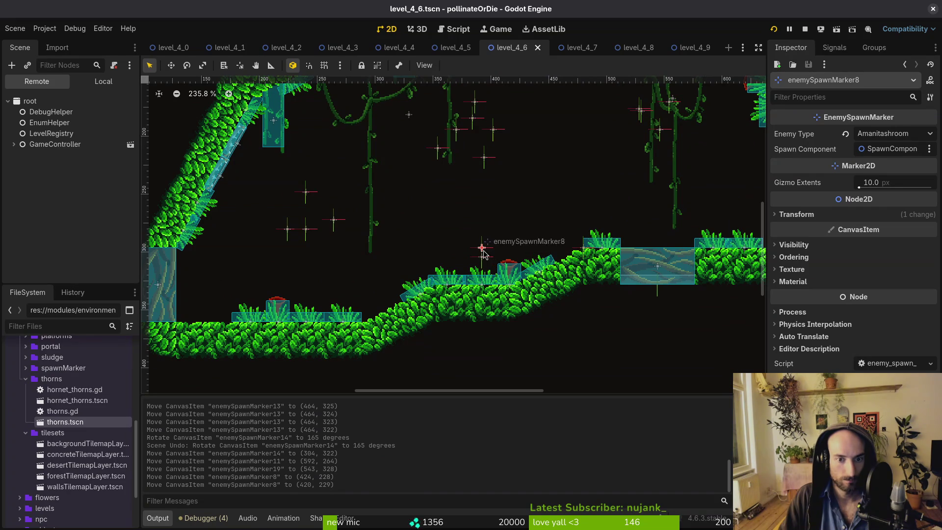
{"action": "scroll", "coordinate": [483, 254], "scroll_direction": "down", "scroll_amount": 5}
Check levels 4_7 and 4_8, then select and deselect enemySpawnMarker19 in level_4_9.
{"action": "left_click", "coordinate": [578, 53]}
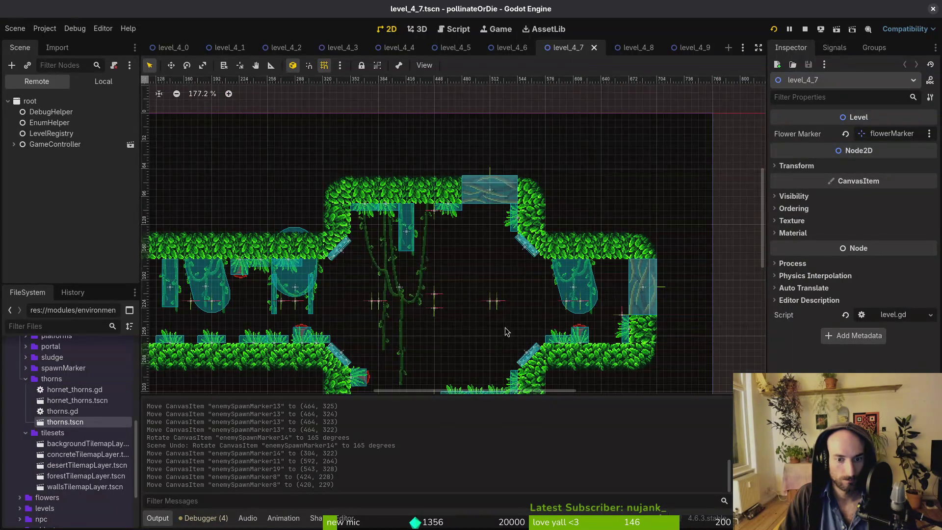
{"action": "scroll", "coordinate": [491, 233], "scroll_direction": "down", "scroll_amount": 1}
{"action": "left_click", "coordinate": [635, 47]}
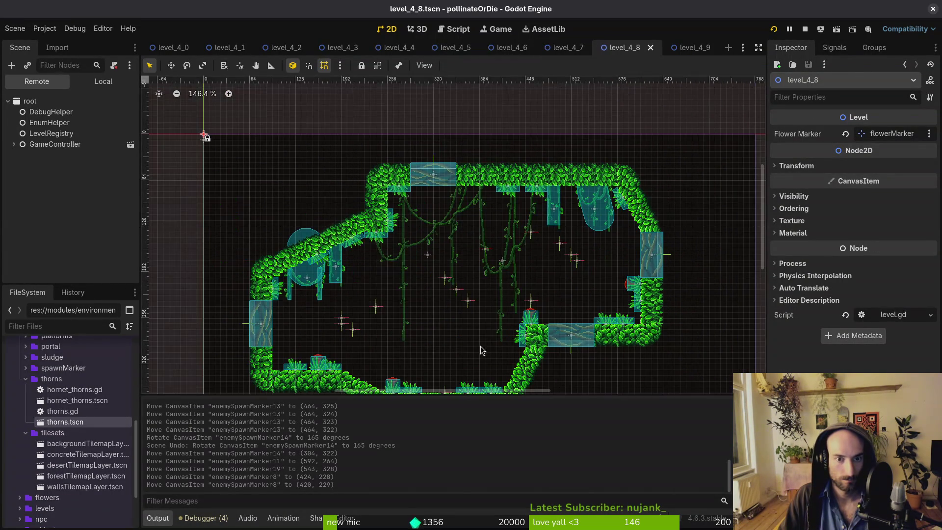
{"action": "scroll", "coordinate": [539, 289], "scroll_direction": "up", "scroll_amount": 2}
{"action": "left_click", "coordinate": [682, 48]}
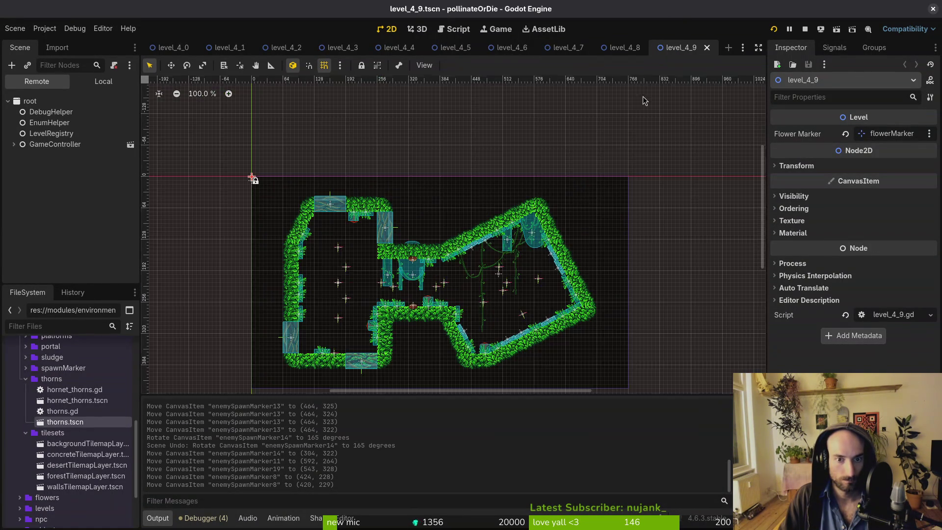
{"action": "scroll", "coordinate": [527, 261], "scroll_direction": "down", "scroll_amount": 4}
{"action": "scroll", "coordinate": [527, 261], "scroll_direction": "up", "scroll_amount": 5}
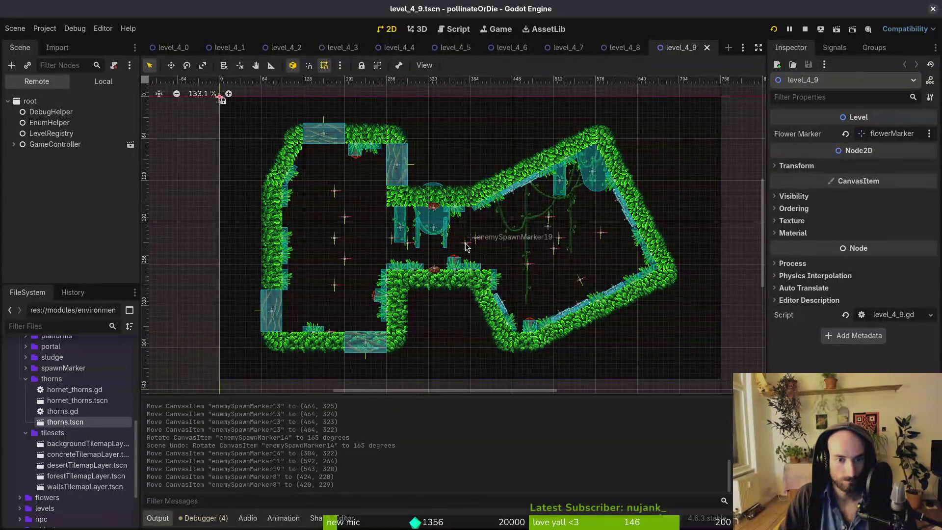
{"action": "left_click", "coordinate": [464, 243]}
{"action": "left_click", "coordinate": [503, 292]}
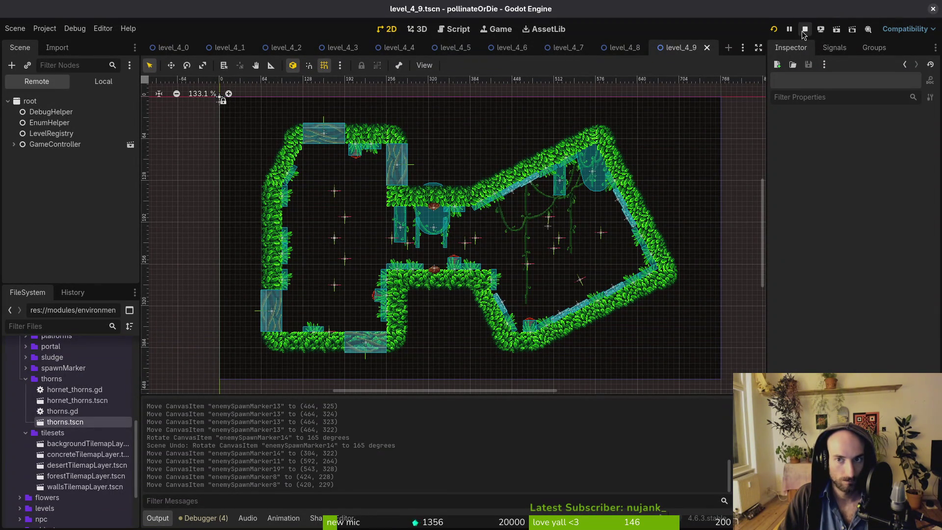
Restart the game and load forest level 4-1 from the debug level list.
{"action": "left_click", "coordinate": [774, 29]}
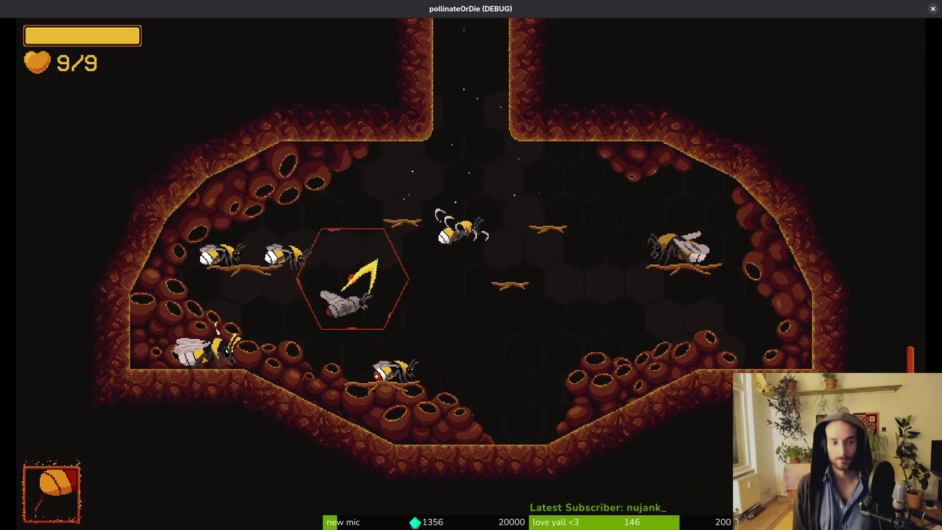
{"action": "key", "text": "Up"}
{"action": "key", "text": "Left"}
{"action": "key", "text": "Up"}
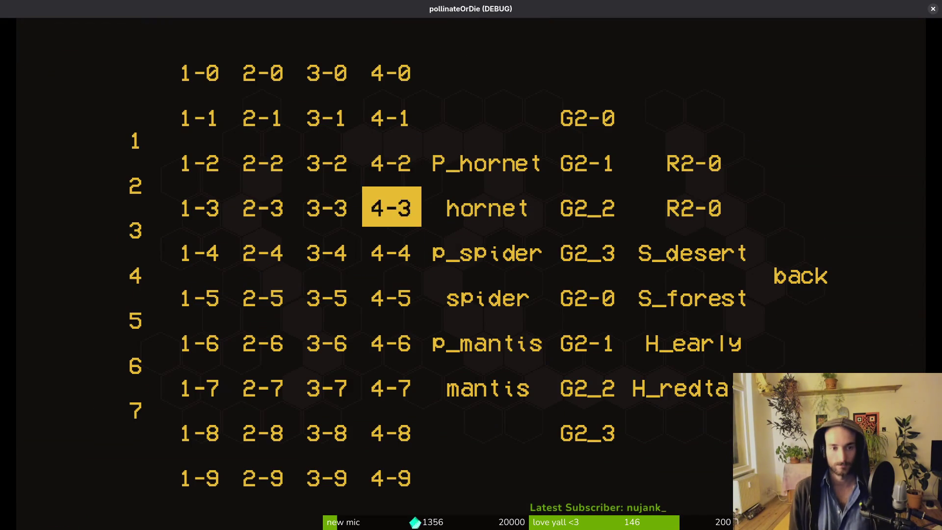
{"action": "key", "text": "Up"}
{"action": "key", "text": "Up"}
{"action": "key", "text": "Return"}
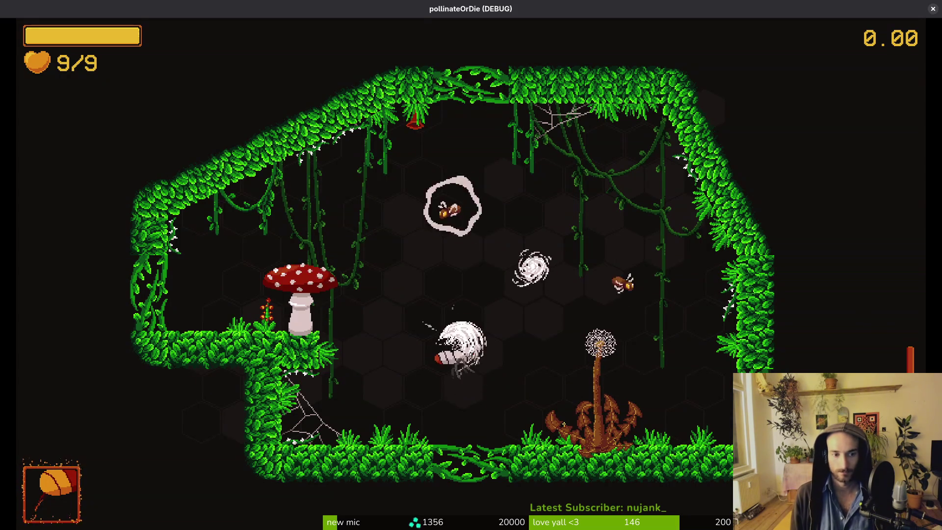
Dash the bee up-right, up-left, then down onto the enemy plant.
{"action": "key", "text": "space"}
{"action": "key", "text": "space"}
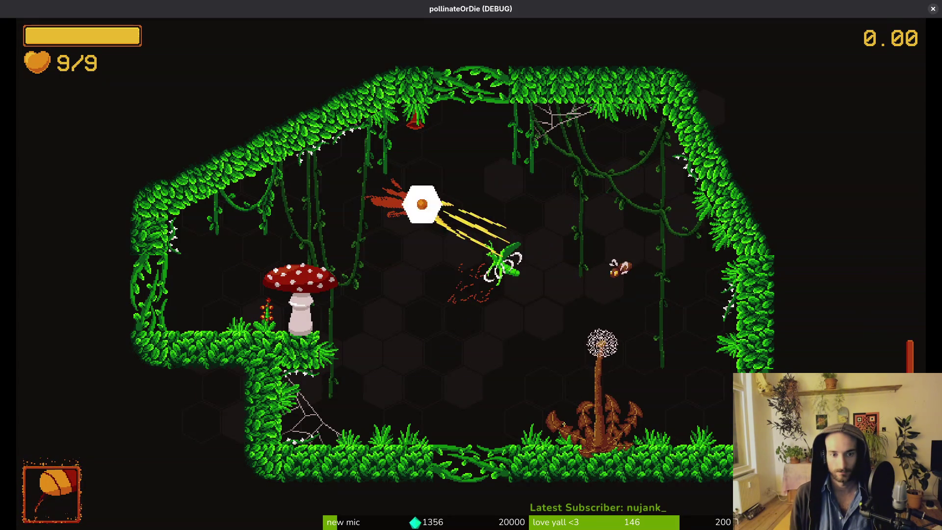
{"action": "key", "text": "space"}
{"action": "key", "text": "space"}
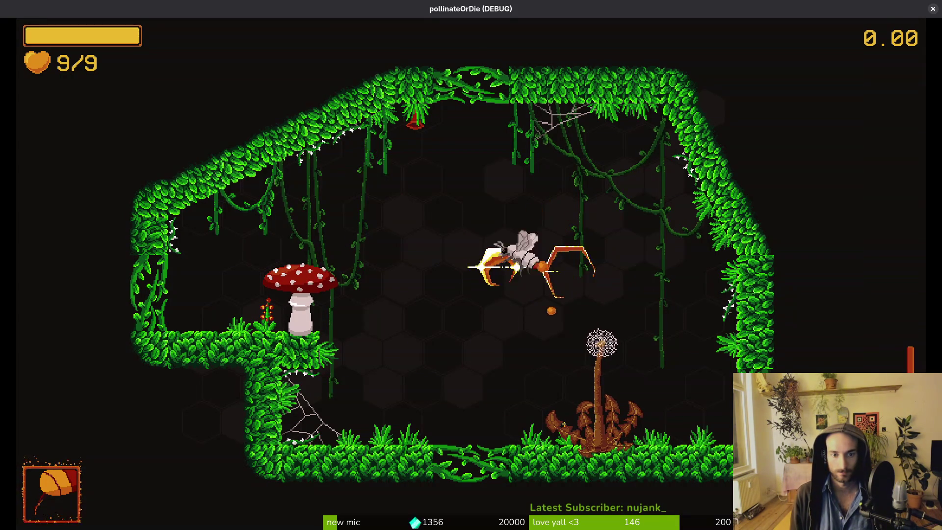
{"action": "key", "text": "space"}
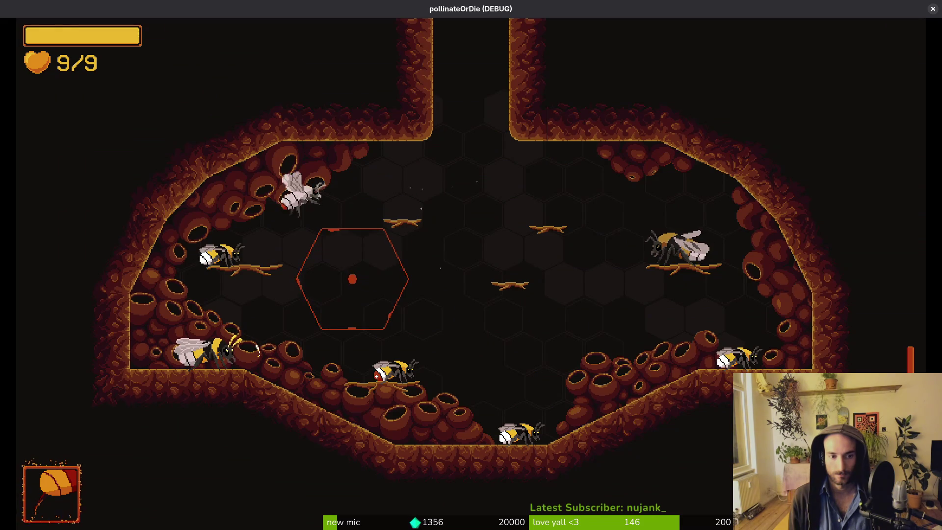
Load a tier-4 jungle level from the debug level-select grid.
{"action": "key", "text": "Escape"}
{"action": "key", "text": "Up"}
{"action": "key", "text": "Left"}
{"action": "key", "text": "Up"}
{"action": "key", "text": "Left"}
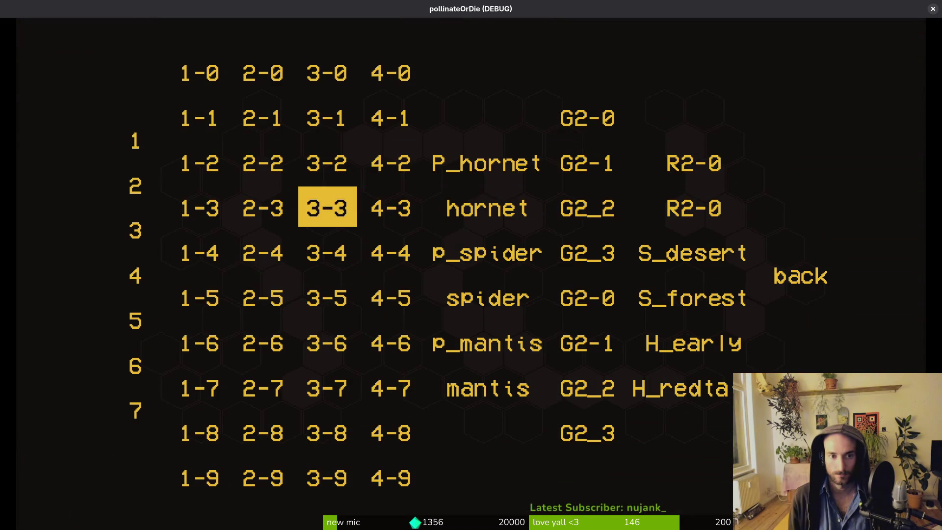
{"action": "key", "text": "Return"}
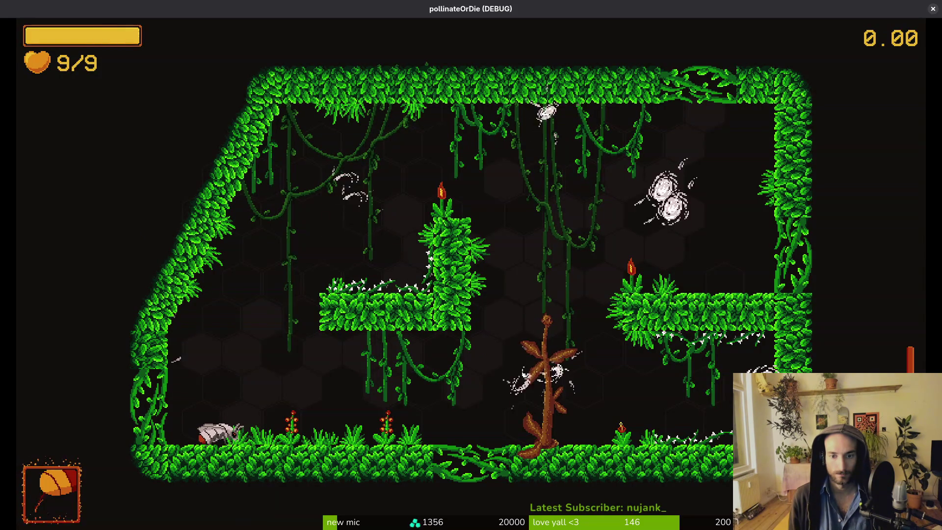
Fly the bee around the central tree and pillar, attacking beside the tree.
{"action": "key", "text": "Right"}
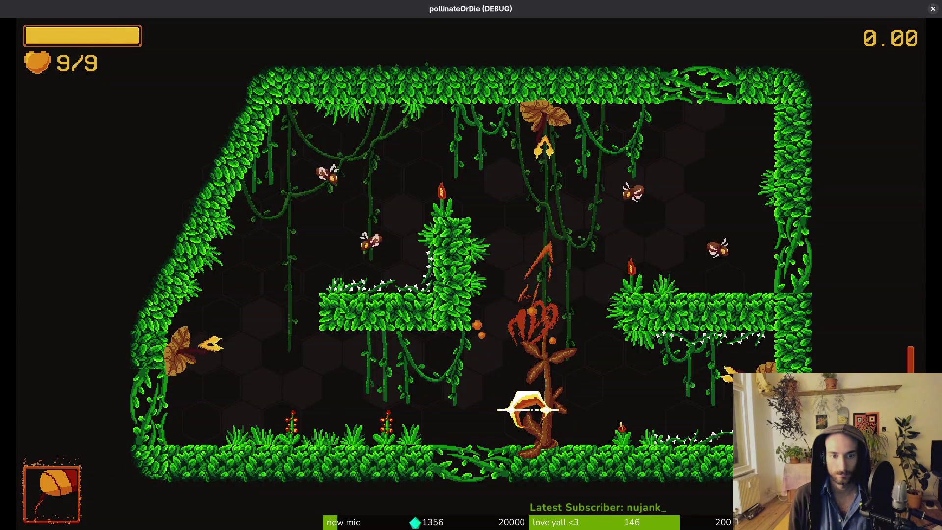
{"action": "key", "text": "Up"}
{"action": "key", "text": "Left"}
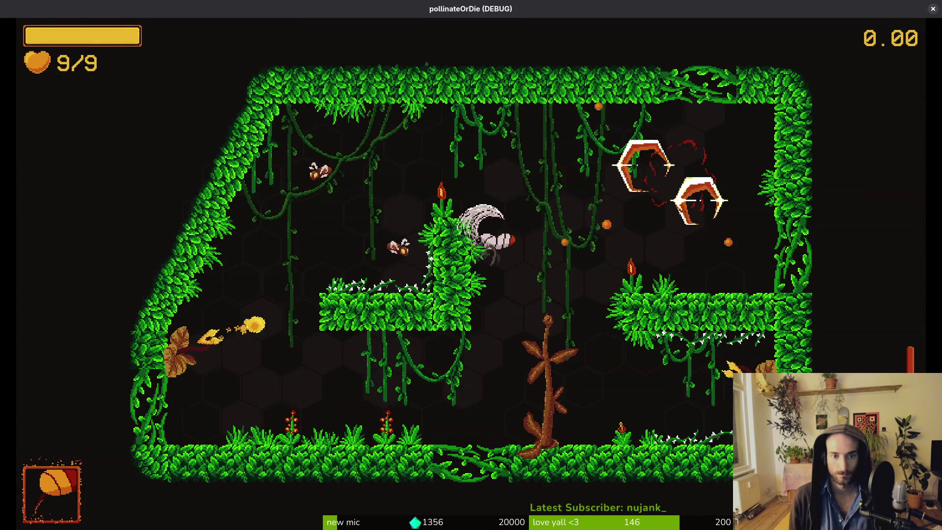
{"action": "key", "text": "Left"}
{"action": "key", "text": "Up"}
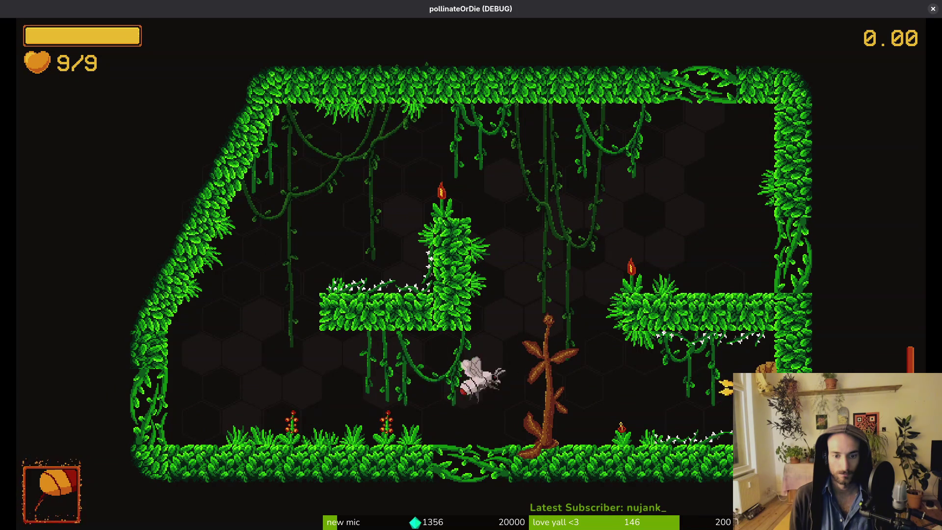
{"action": "key", "text": "Right"}
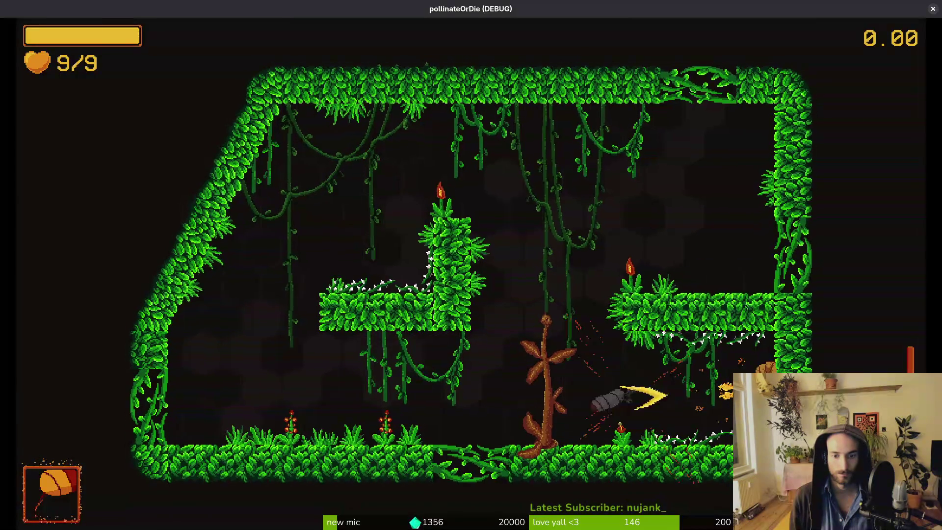
{"action": "key", "text": "Left"}
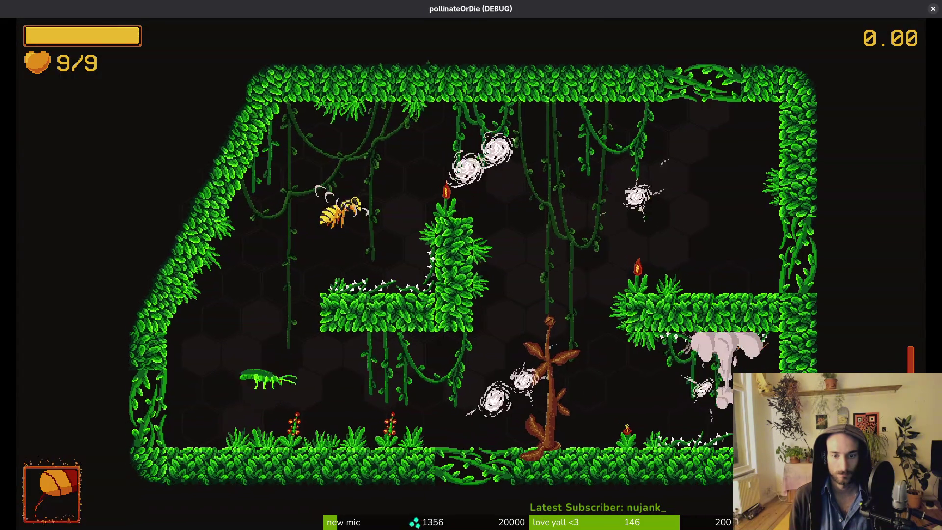
Attack the wasps and flies in the upper area and near the central tree.
{"action": "key", "text": "Up"}
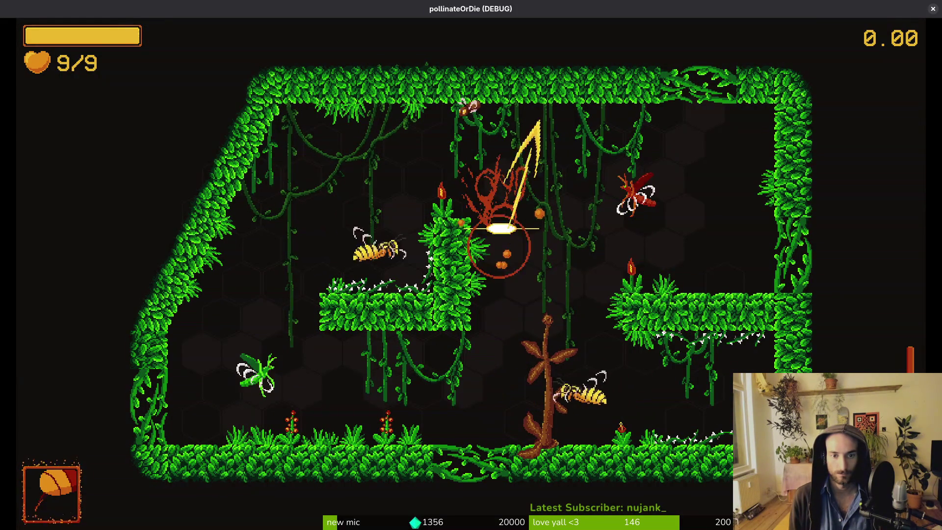
{"action": "key", "text": "Right"}
{"action": "key", "text": "Right"}
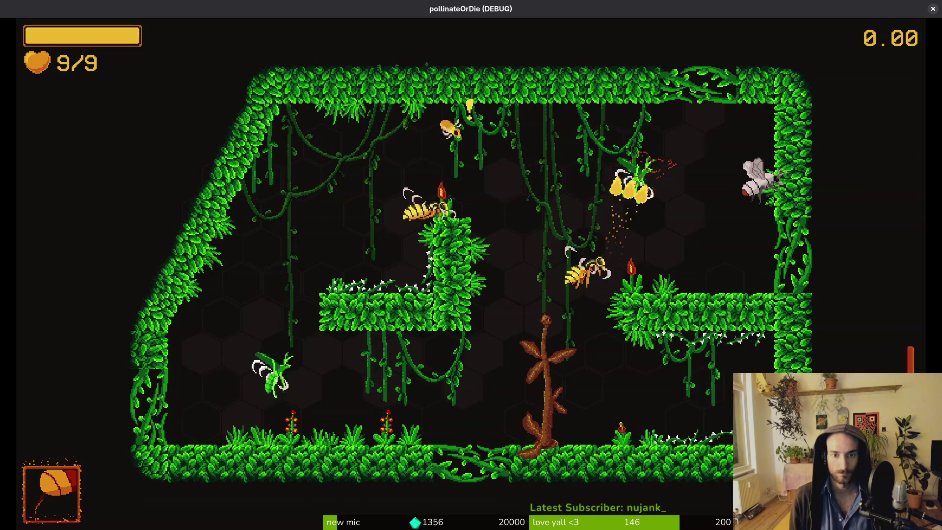
{"action": "key", "text": "Left"}
{"action": "key", "text": "Down"}
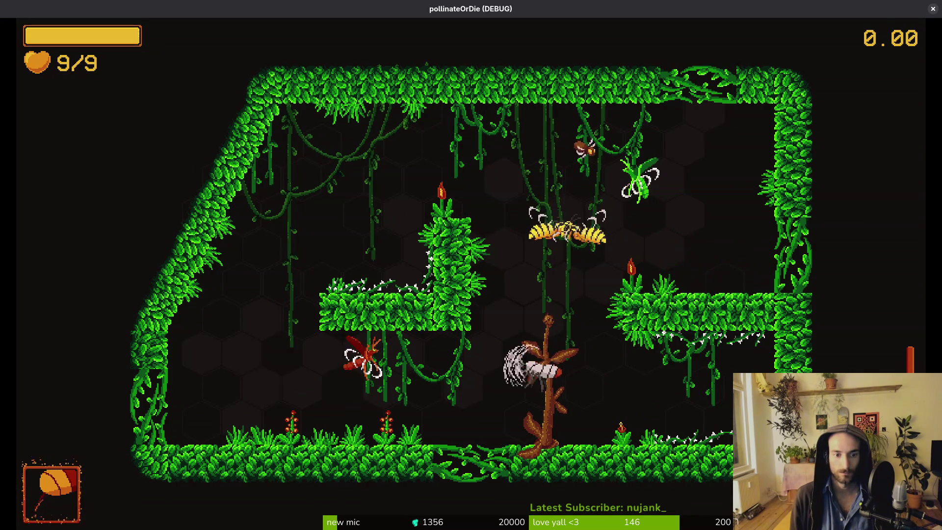
{"action": "key", "text": "Left"}
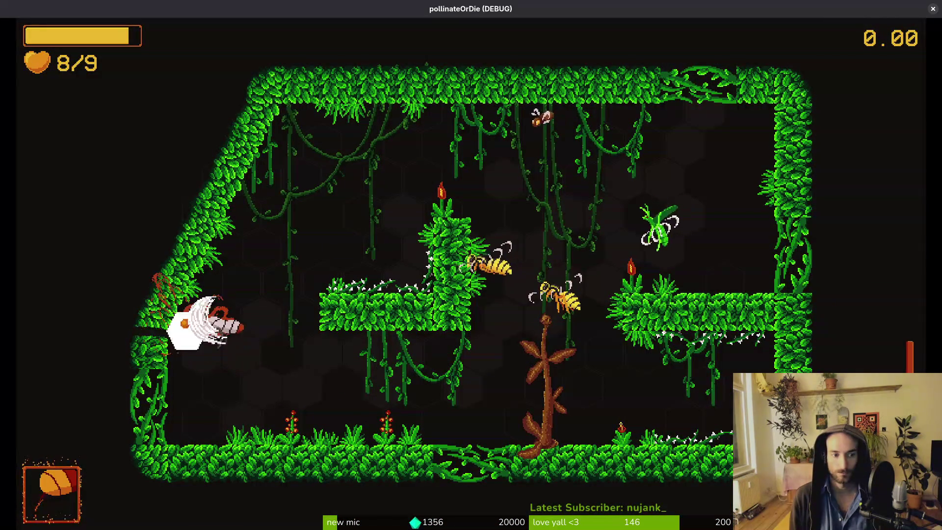
{"action": "key", "text": "Right"}
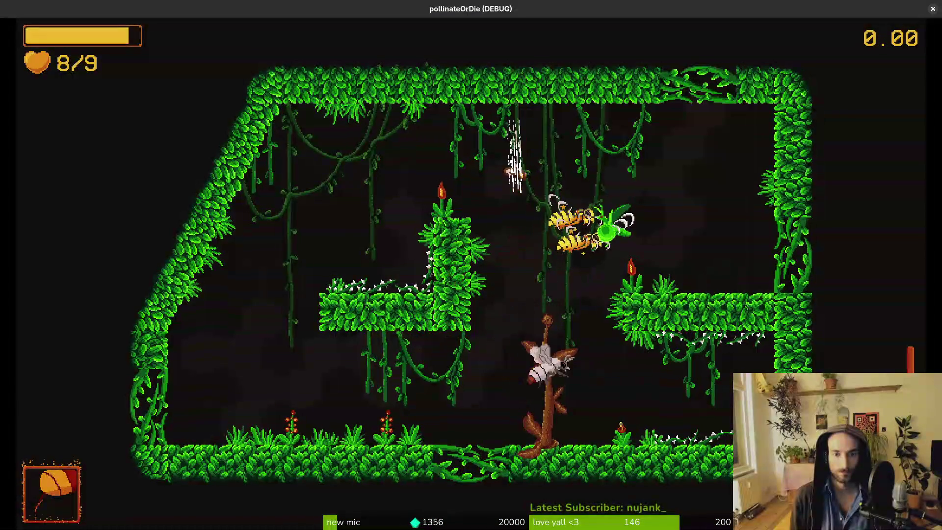
{"action": "key", "text": "Up"}
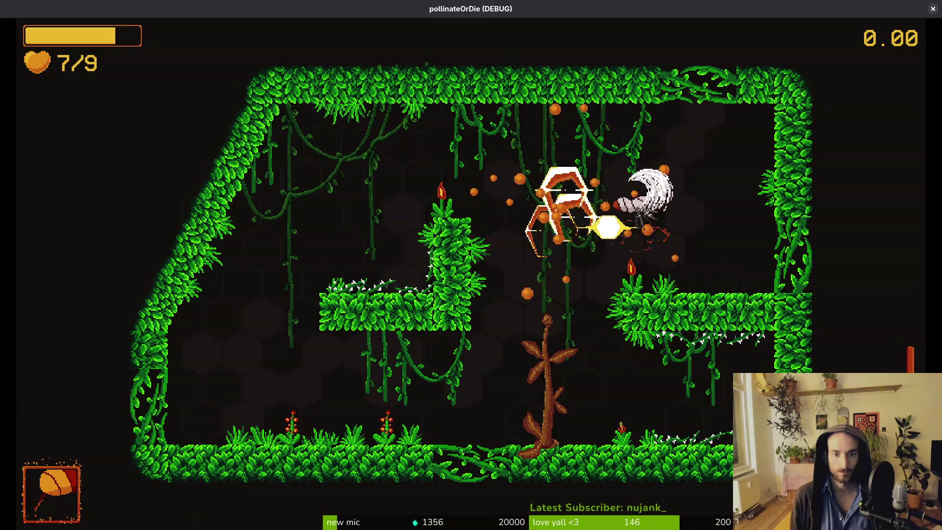
{"action": "key", "text": "Left"}
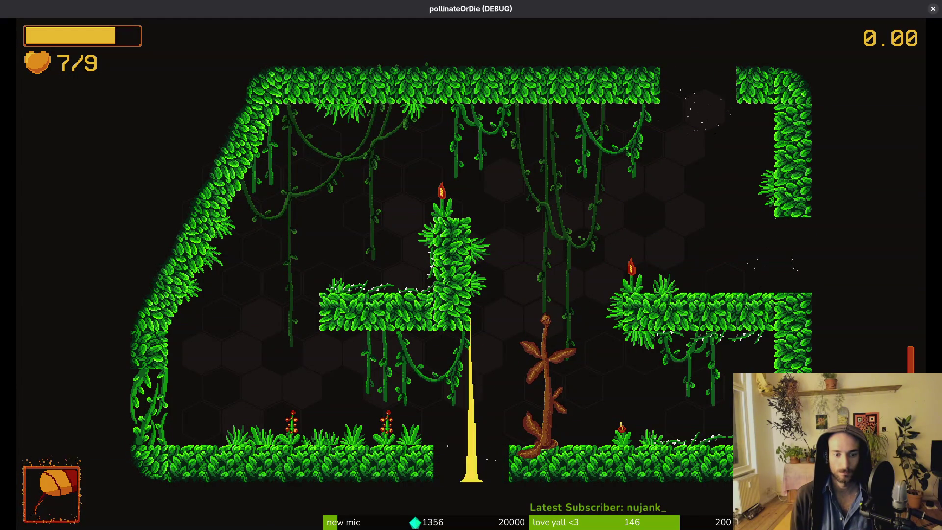
Skip ahead with N and reopen the debug level-select grid toward 4-4.
{"action": "key", "text": "n"}
{"action": "key", "text": "n"}
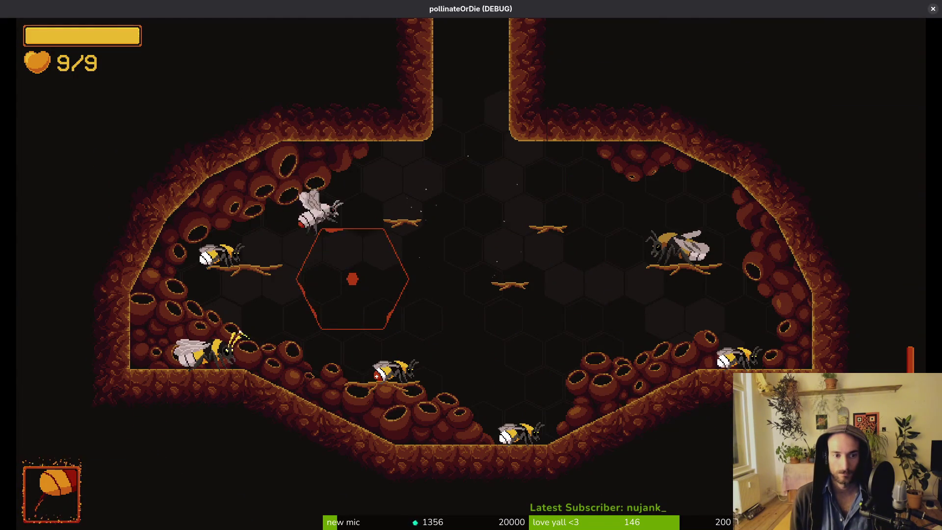
{"action": "key", "text": "Escape"}
{"action": "key", "text": "Up"}
Load level 4-3 from the debug grid.
{"action": "key", "text": "Left"}
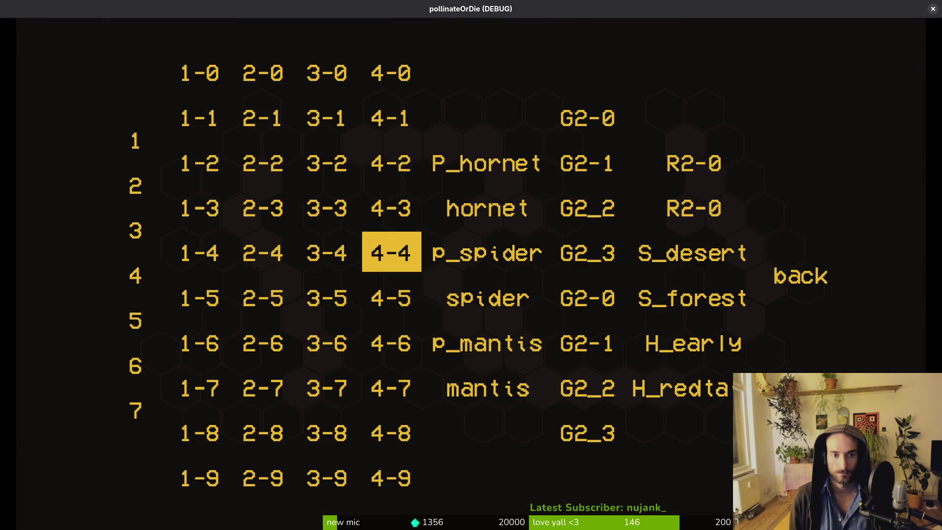
{"action": "key", "text": "Up"}
{"action": "key", "text": "Return"}
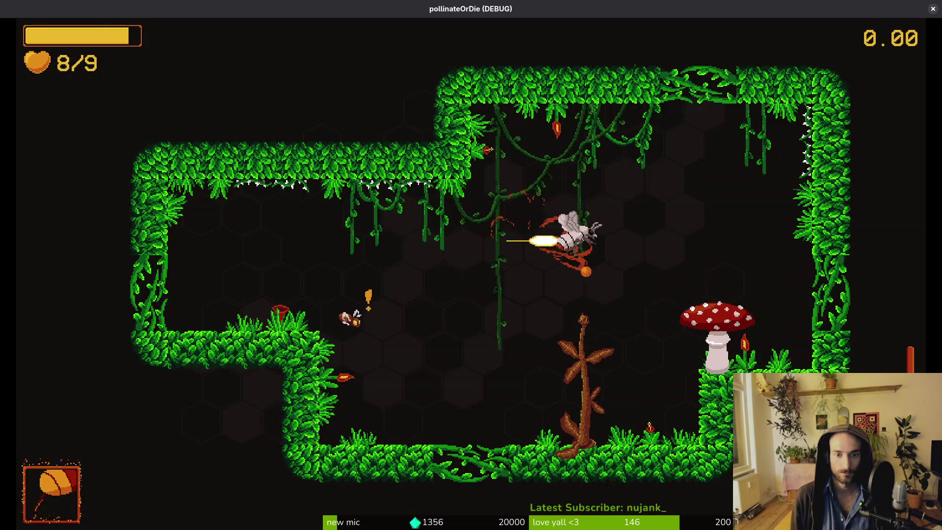
Dash into the mushroom, then attack the fly and the wasp.
{"action": "key", "text": "Right"}
{"action": "key", "text": "Left"}
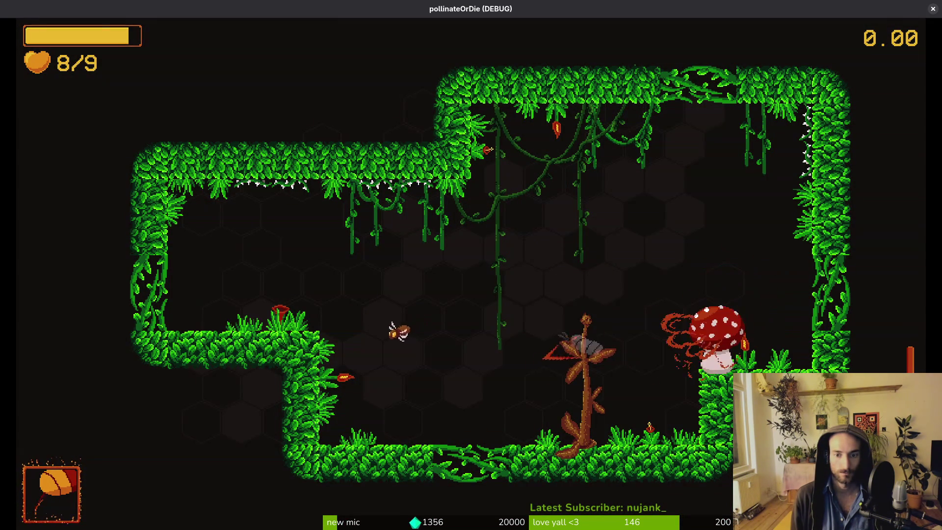
{"action": "key", "text": "Right"}
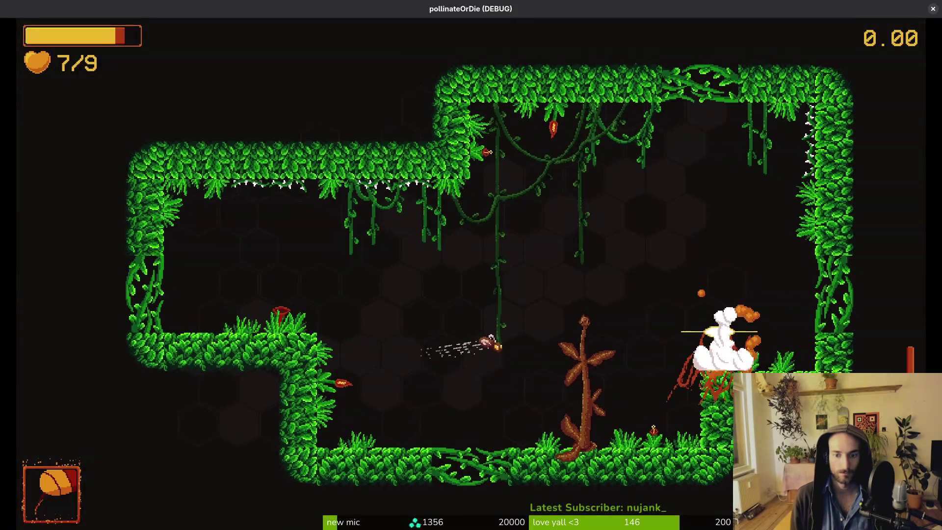
{"action": "key", "text": "Left"}
{"action": "key", "text": "Up"}
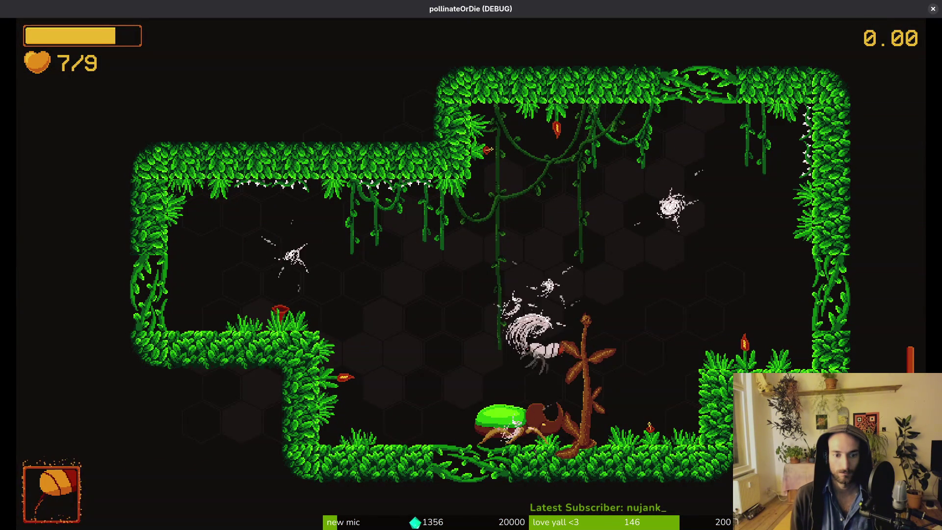
{"action": "key", "text": "Right"}
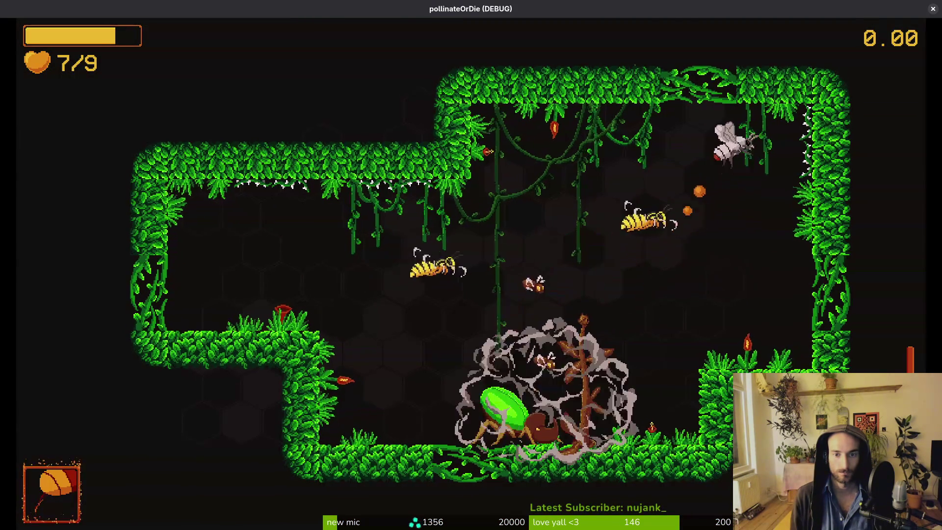
{"action": "key", "text": "Left"}
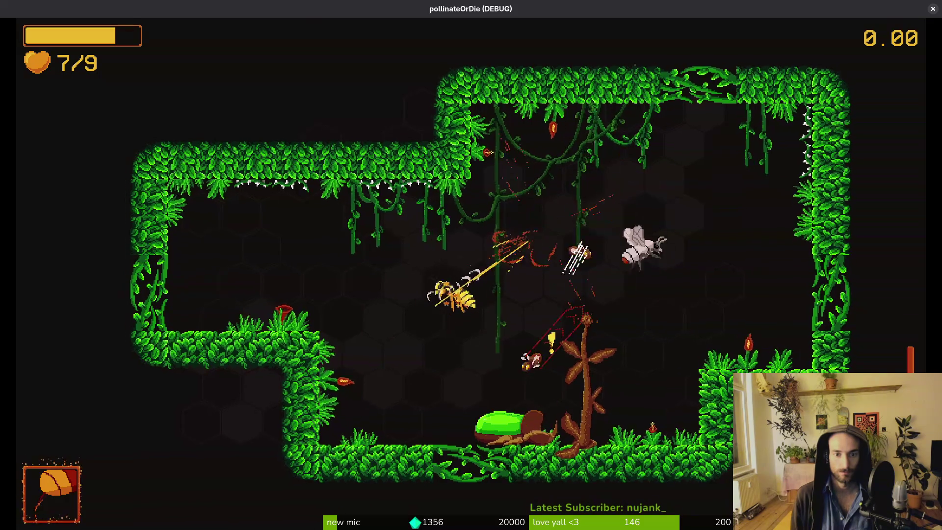
{"action": "key", "text": "Right"}
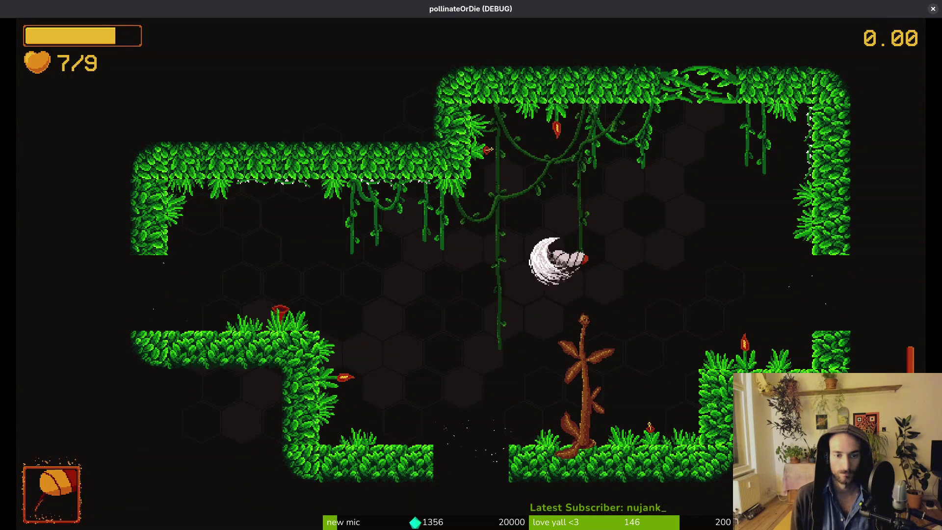
Skip ahead, reopen the debug grid and load level 4-4.
{"action": "key", "text": "n"}
{"action": "key", "text": "n"}
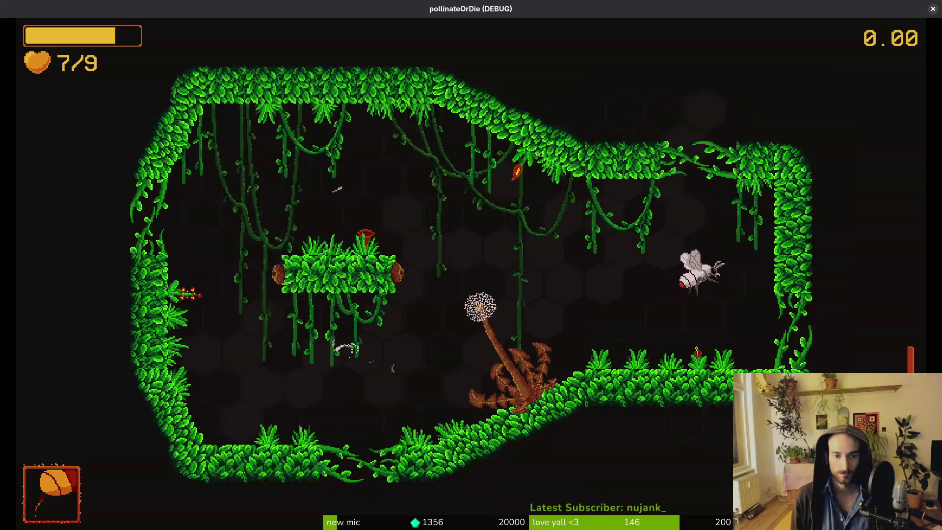
{"action": "key", "text": "Escape"}
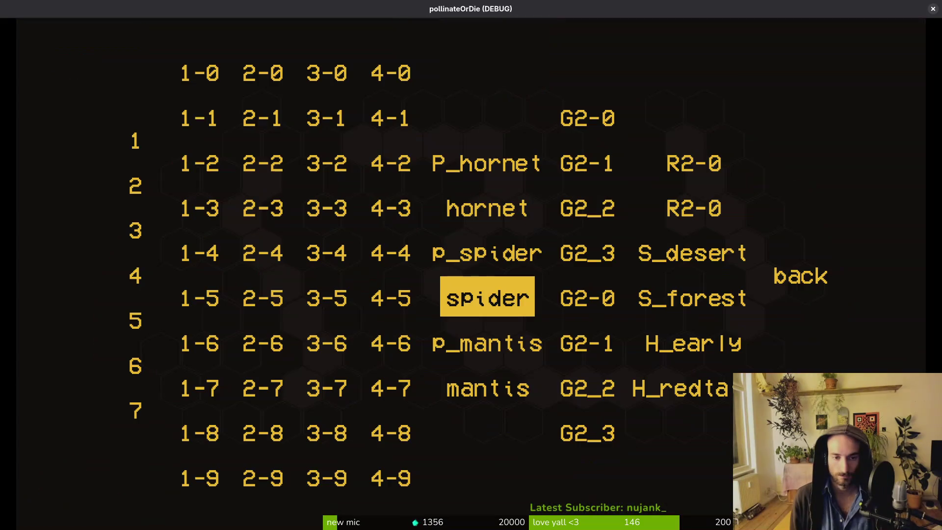
{"action": "key", "text": "Up"}
{"action": "key", "text": "Left"}
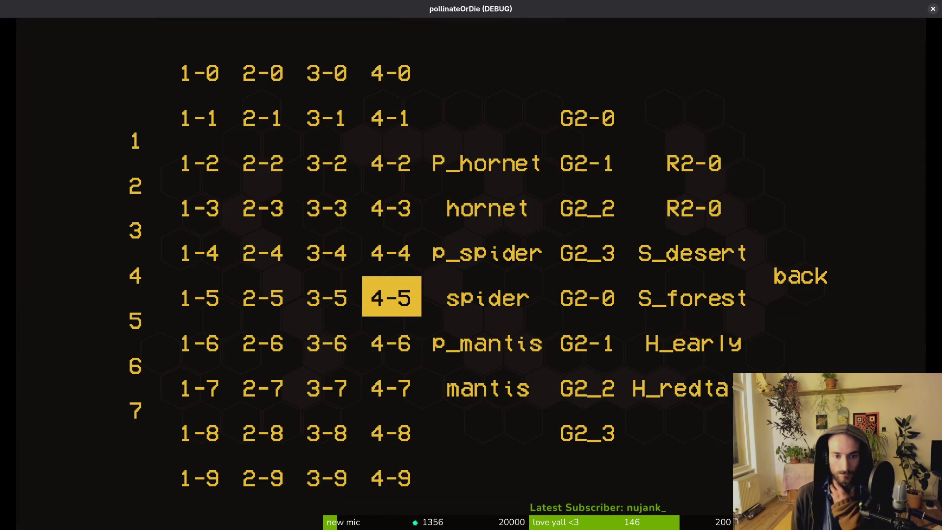
{"action": "key", "text": "Return"}
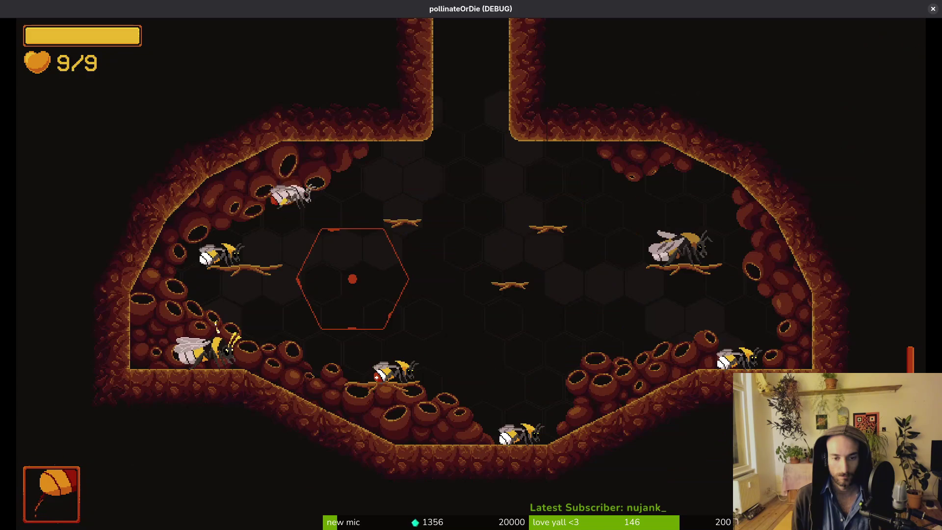
Load level 4-5, dash-attack toward the mushroom, then pause.
{"action": "key", "text": "Escape"}
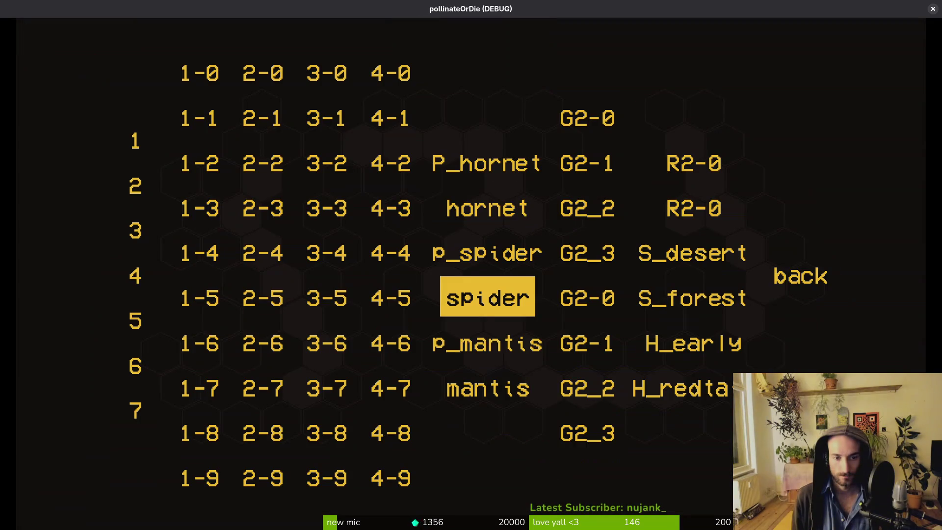
{"action": "key", "text": "Return"}
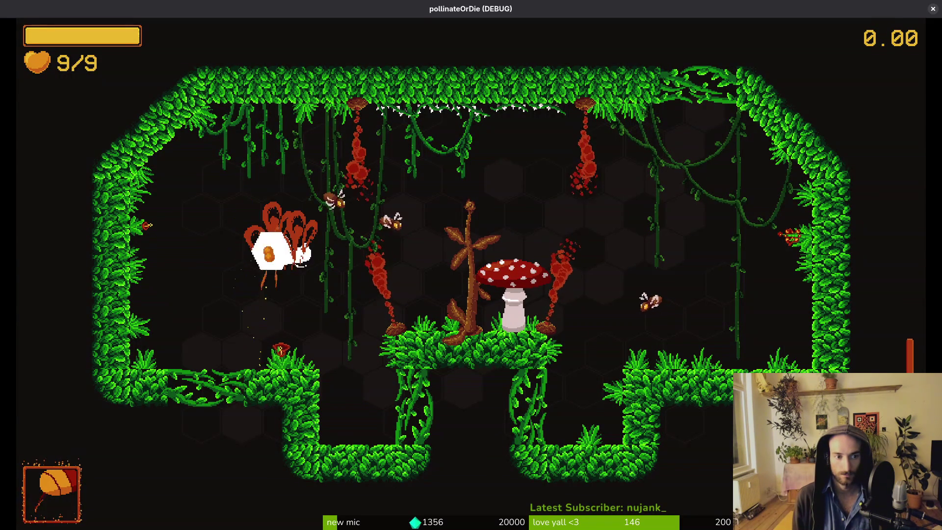
{"action": "left_click", "coordinate": [606, 322]}
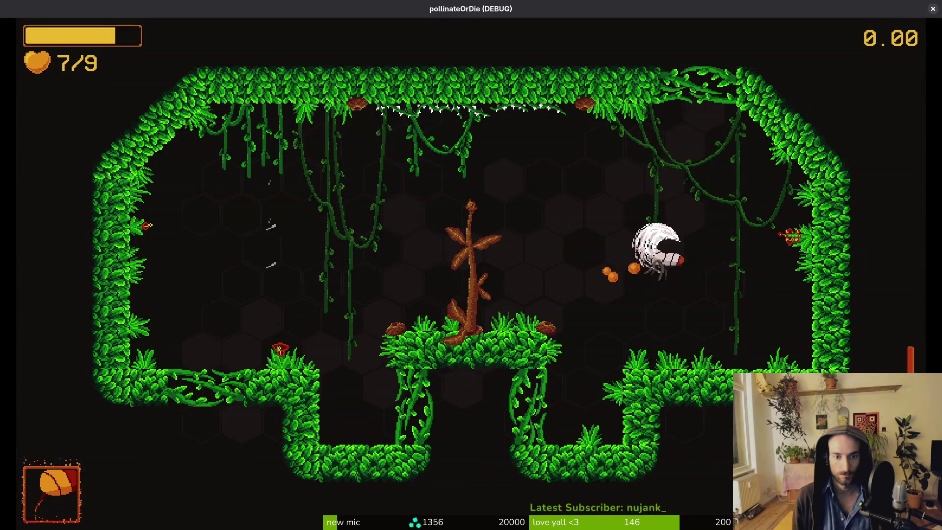
{"action": "key", "text": "Escape"}
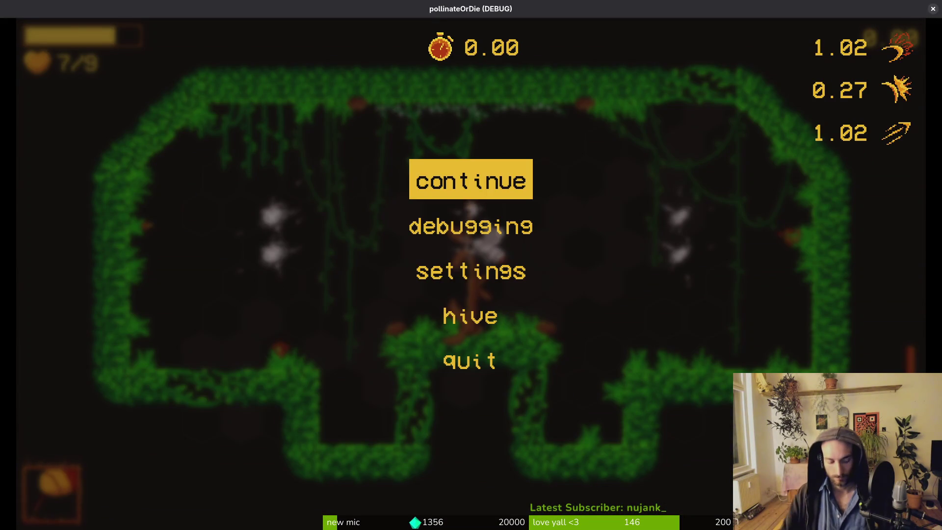
Close the game, delete level_4_5's Amanitashroom spawn marker, then resume and shoot nearby enemies.
{"action": "key", "text": "F8"}
{"action": "left_click", "coordinate": [464, 47]}
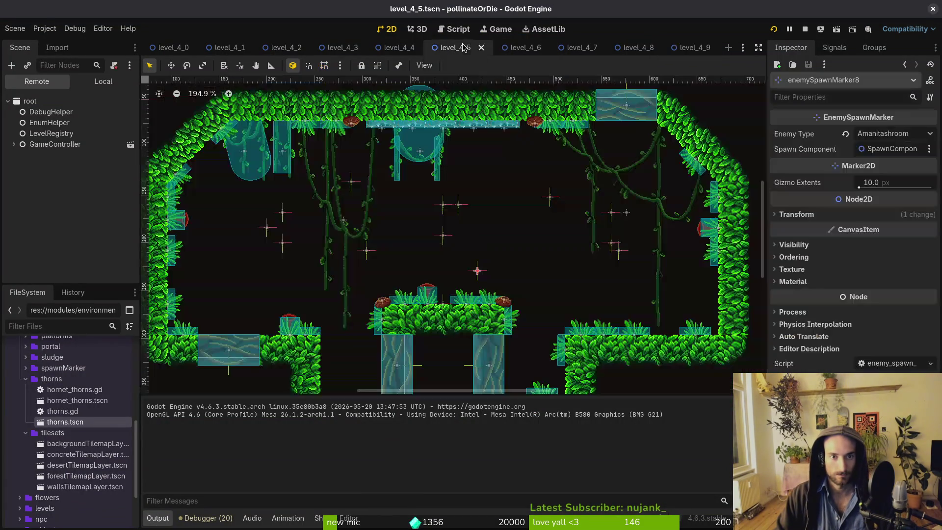
{"action": "key", "text": "Delete"}
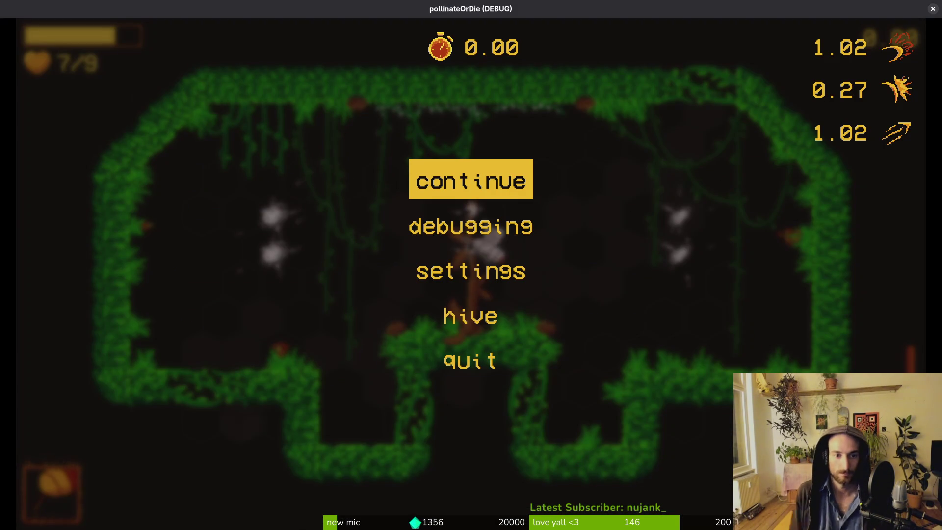
{"action": "key", "text": "Return"}
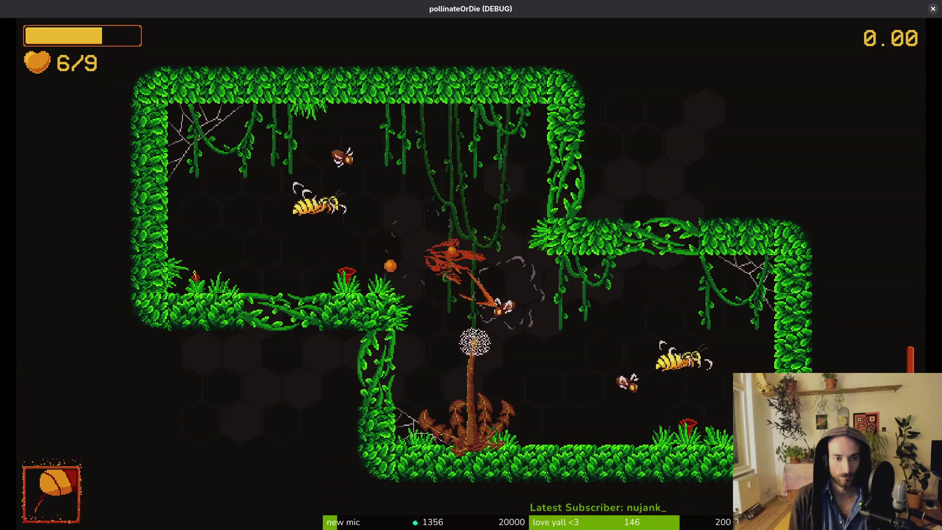
{"action": "left_click", "coordinate": [425, 257]}
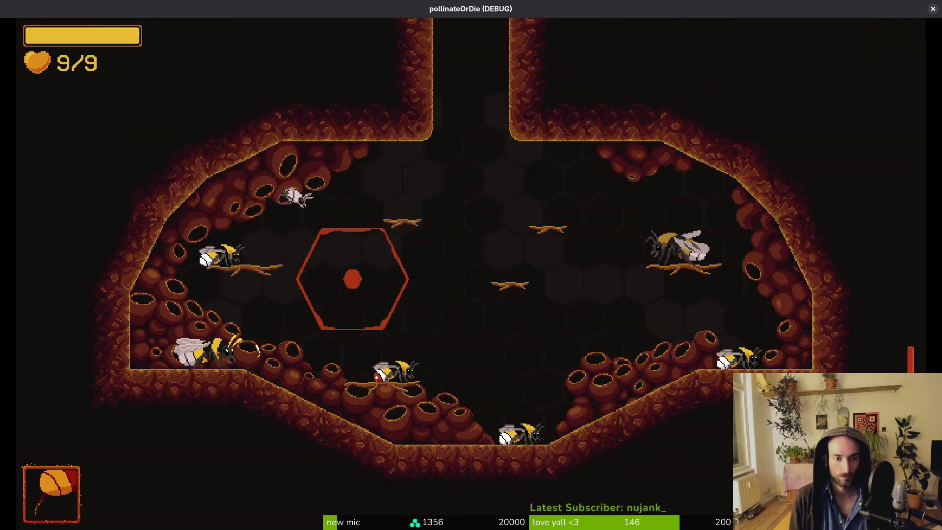
Load a tier-4 forest level from the debug level select.
{"action": "key", "text": "Escape"}
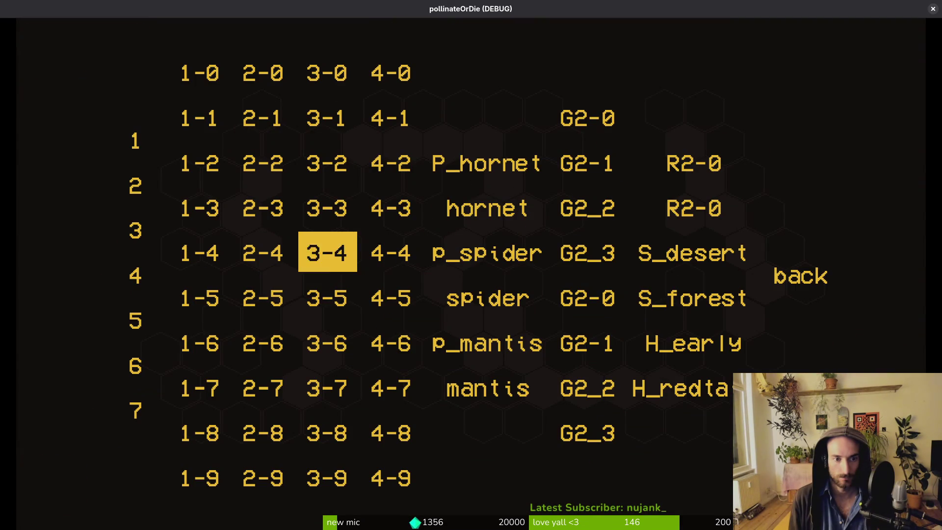
{"action": "key", "text": "Down"}
{"action": "key", "text": "Right"}
{"action": "key", "text": "Return"}
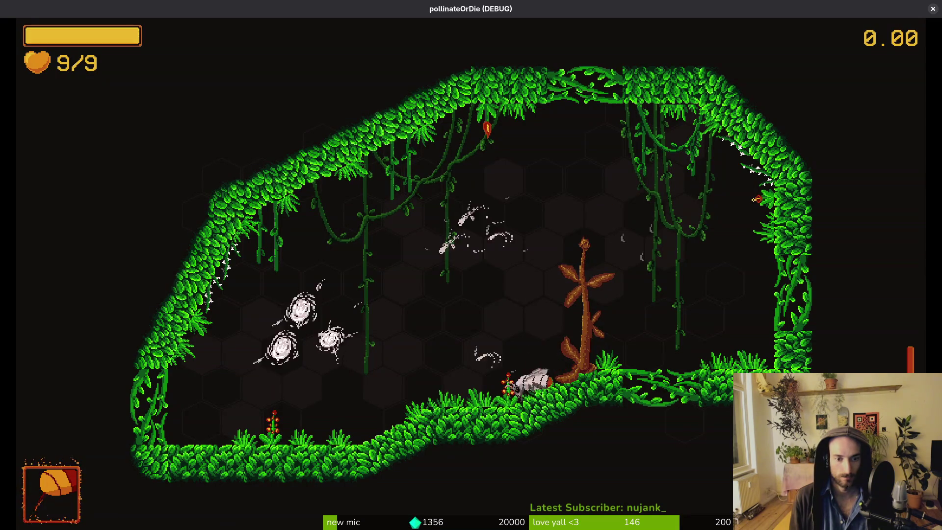
Fight the mushroom and green beetle with flights and dashes, then reopen the level select.
{"action": "key", "text": "w"}
{"action": "key", "text": "a"}
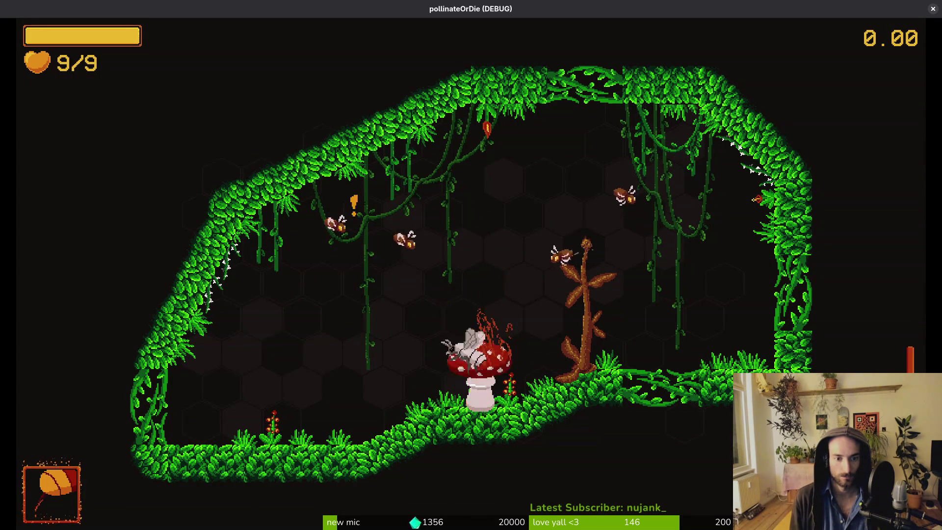
{"action": "key", "text": "w"}
{"action": "key", "text": "a"}
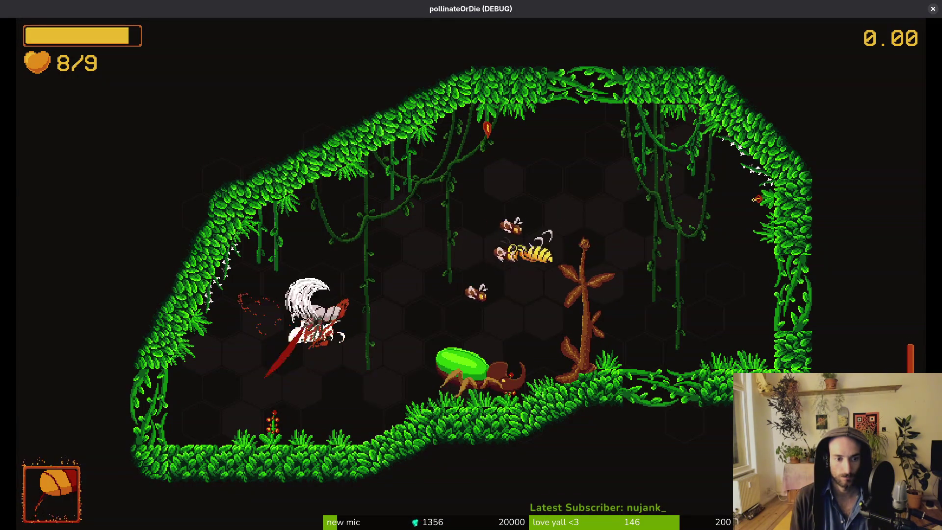
{"action": "key", "text": "space"}
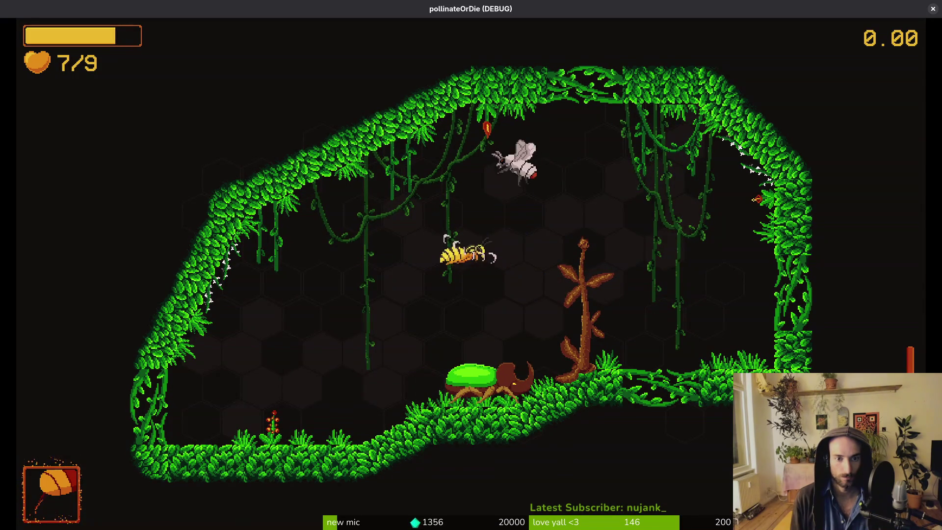
{"action": "key", "text": "space"}
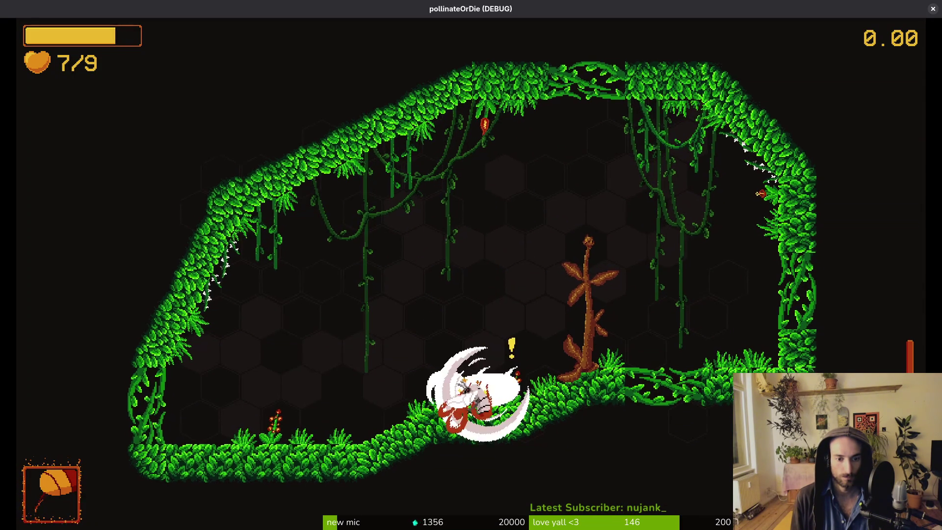
{"action": "key", "text": "space"}
{"action": "key", "text": "space"}
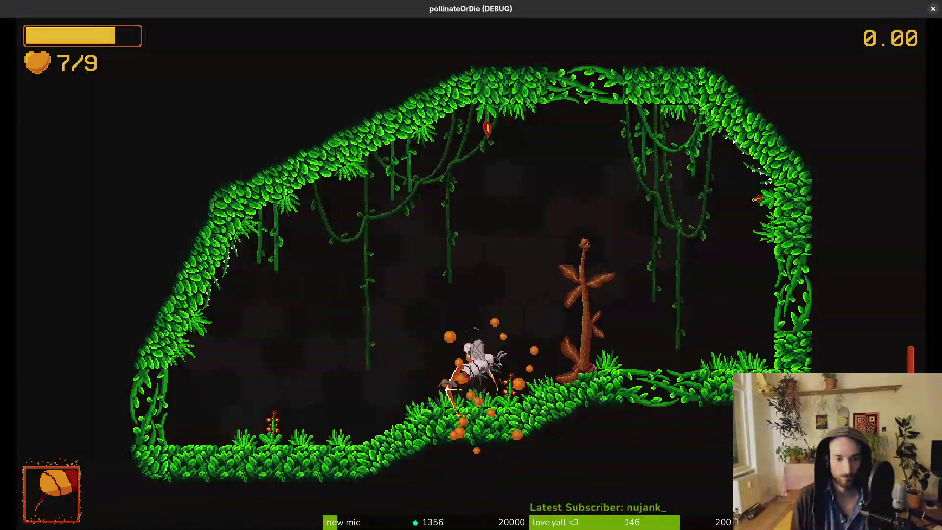
{"action": "key", "text": "space"}
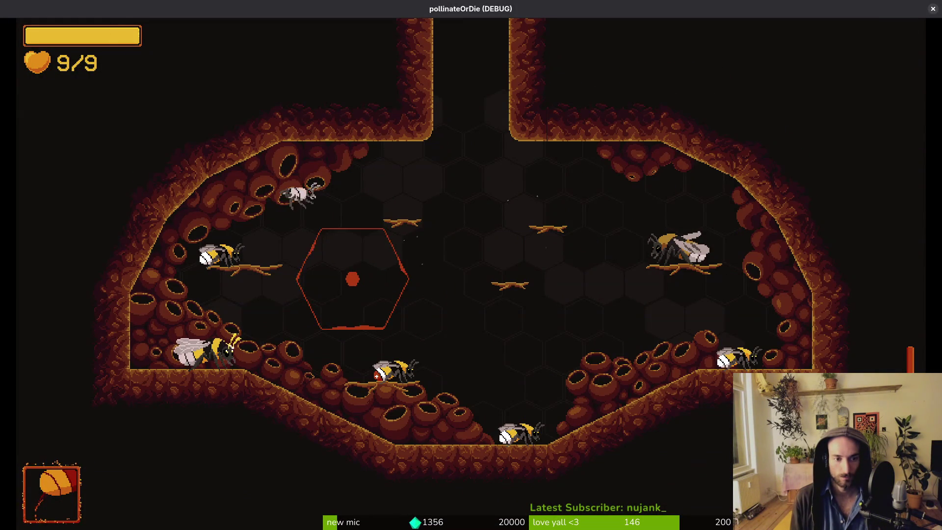
{"action": "key", "text": "Escape"}
{"action": "key", "text": "Left"}
{"action": "key", "text": "Left"}
Load level 4-7 from the debug grid, play it, then reopen the level select.
{"action": "key", "text": "Down"}
{"action": "key", "text": "Down"}
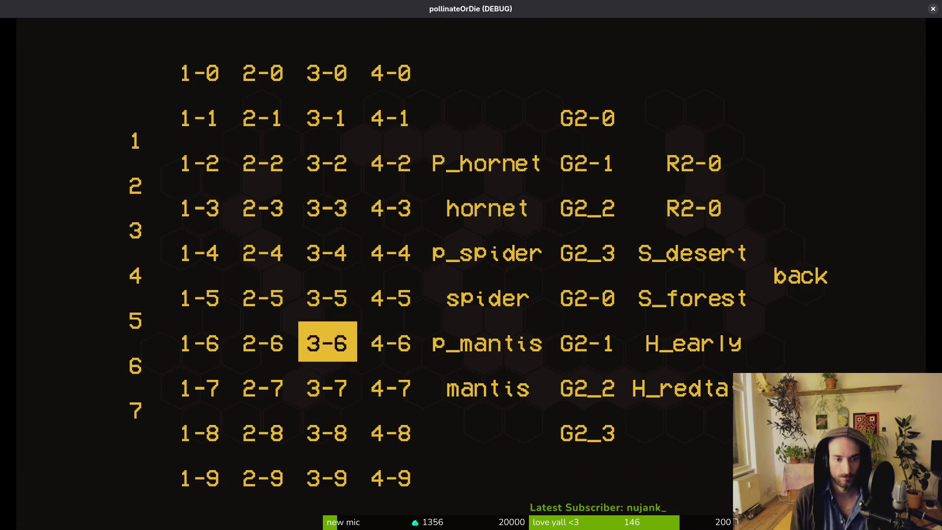
{"action": "key", "text": "Down"}
{"action": "key", "text": "Right"}
{"action": "key", "text": "Return"}
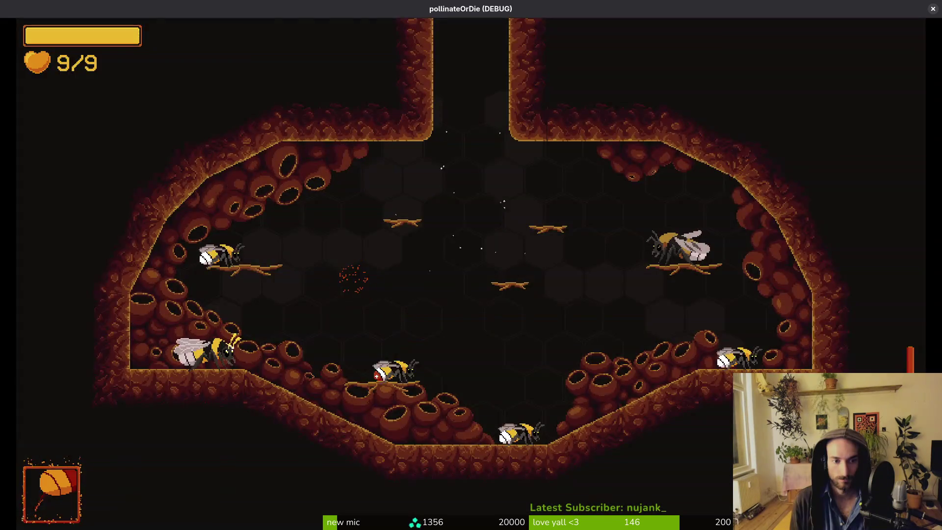
{"action": "key", "text": "Escape"}
{"action": "key", "text": "Up"}
{"action": "key", "text": "Down"}
{"action": "key", "text": "Down"}
{"action": "key", "text": "Down"}
{"action": "key", "text": "Down"}
{"action": "key", "text": "Down"}
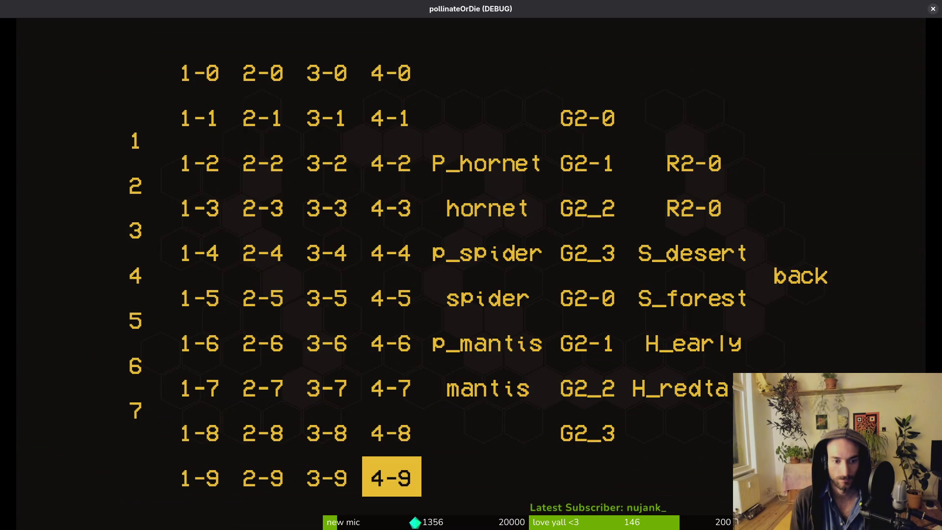
Play level 4-9, shooting the white beetle and pollinating the dandelion, then close the game.
{"action": "key", "text": "Return"}
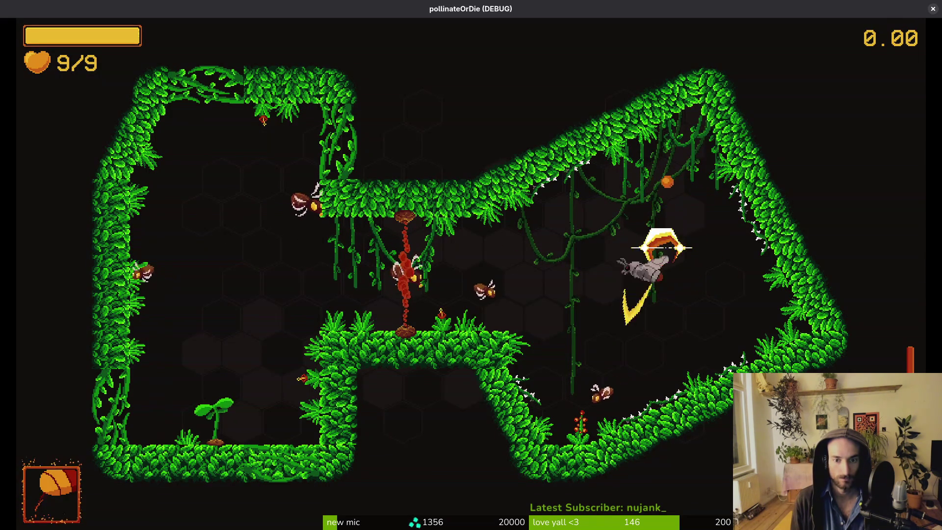
{"action": "left_click", "coordinate": [598, 407]}
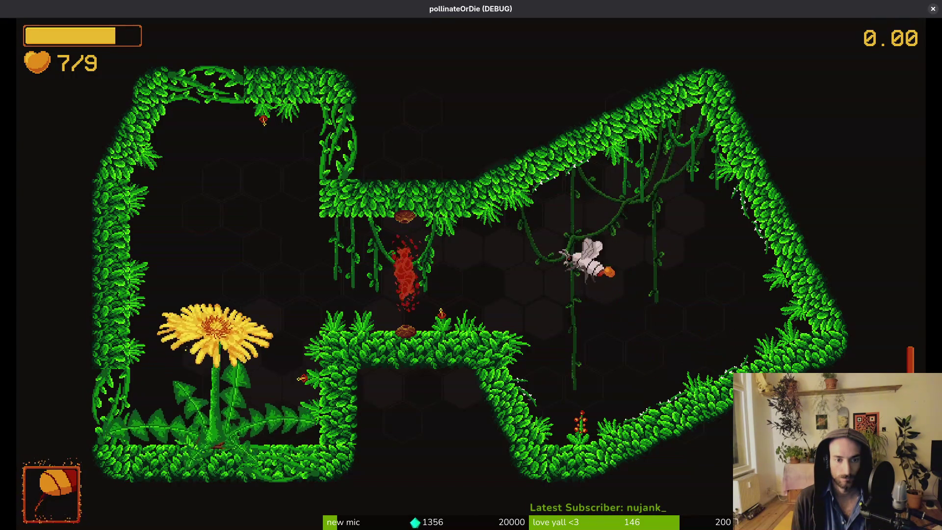
{"action": "key", "text": "Escape"}
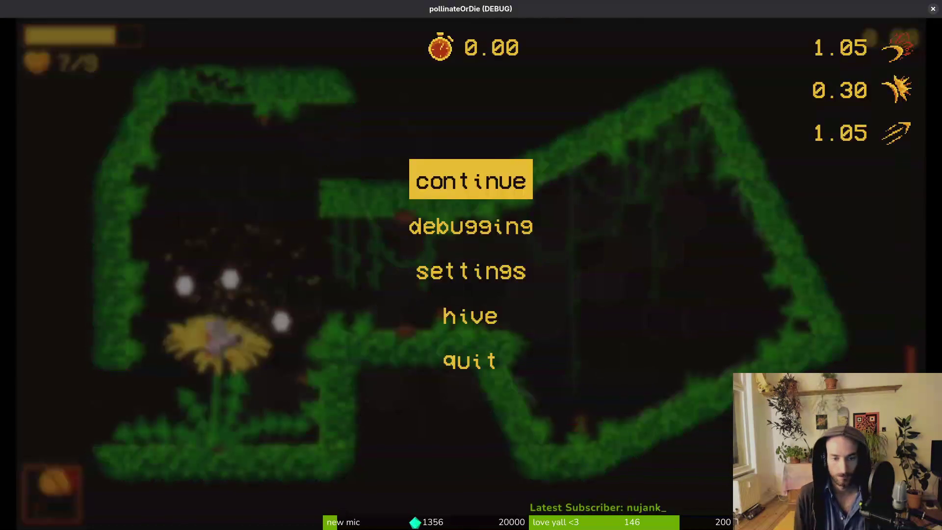
{"action": "key", "text": "F8"}
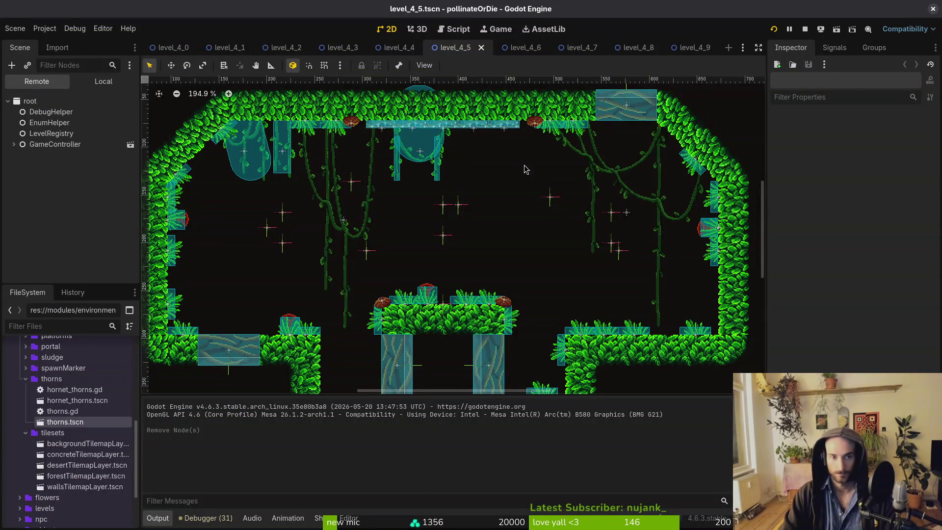
In level_4_9, set the spawn marker's Enemy Type to Amanitashroom.
{"action": "left_click", "coordinate": [691, 48]}
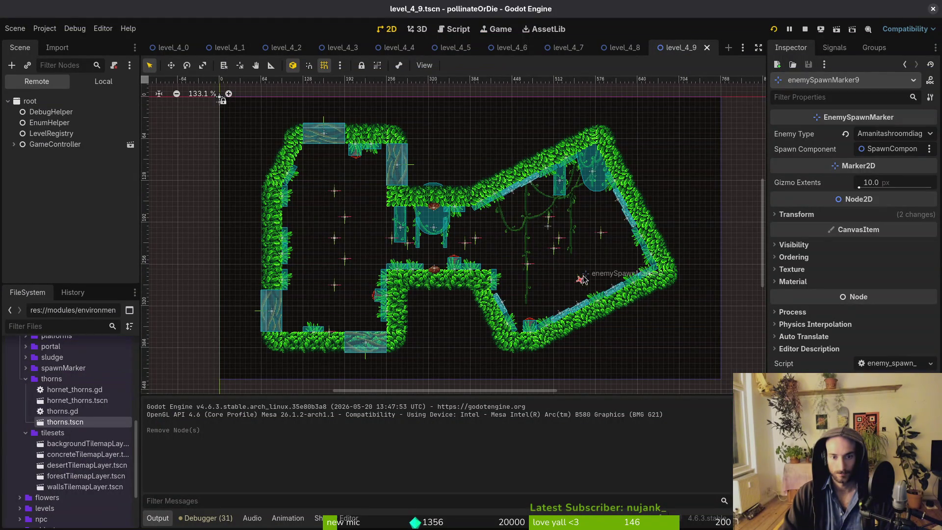
{"action": "left_click", "coordinate": [900, 134]}
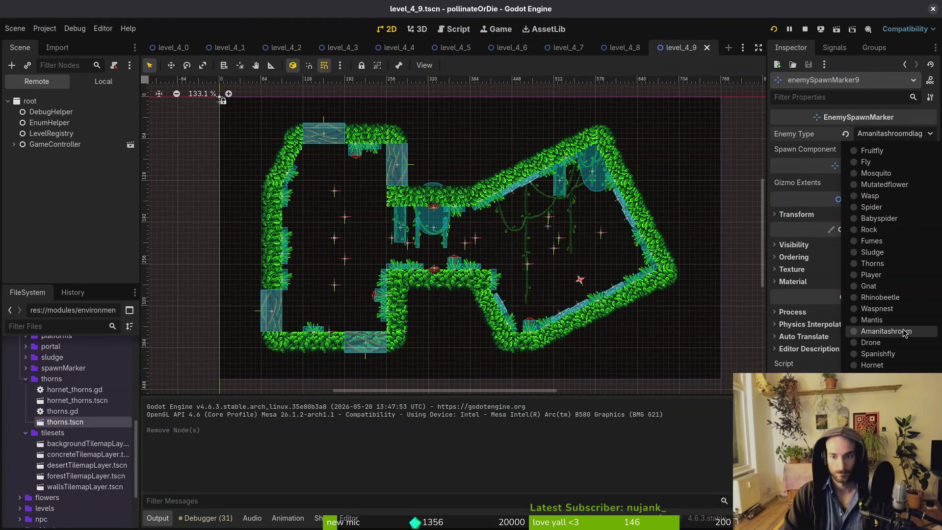
{"action": "left_click", "coordinate": [886, 331]}
Move the vinesDeco3 decoration to (400, 184).
{"action": "scroll", "coordinate": [431, 177], "scroll_direction": "up", "scroll_amount": 3}
{"action": "mouse_move", "coordinate": [439, 230]}
{"action": "left_mouse_down"}
{"action": "mouse_move", "coordinate": [647, 240]}
{"action": "mouse_move", "coordinate": [660, 272]}
{"action": "mouse_move", "coordinate": [604, 294]}
{"action": "mouse_move", "coordinate": [557, 212]}
{"action": "mouse_move", "coordinate": [521, 207]}
{"action": "left_mouse_up"}
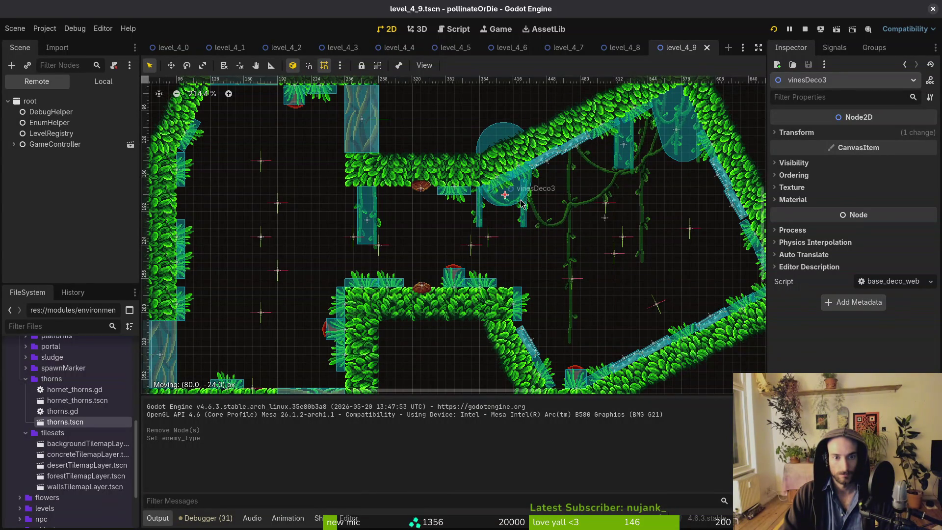
{"action": "left_click_drag", "start_coordinate": [517, 212], "coordinate": [517, 211]}
{"action": "scroll", "coordinate": [518, 194], "scroll_direction": "up", "scroll_amount": 5}
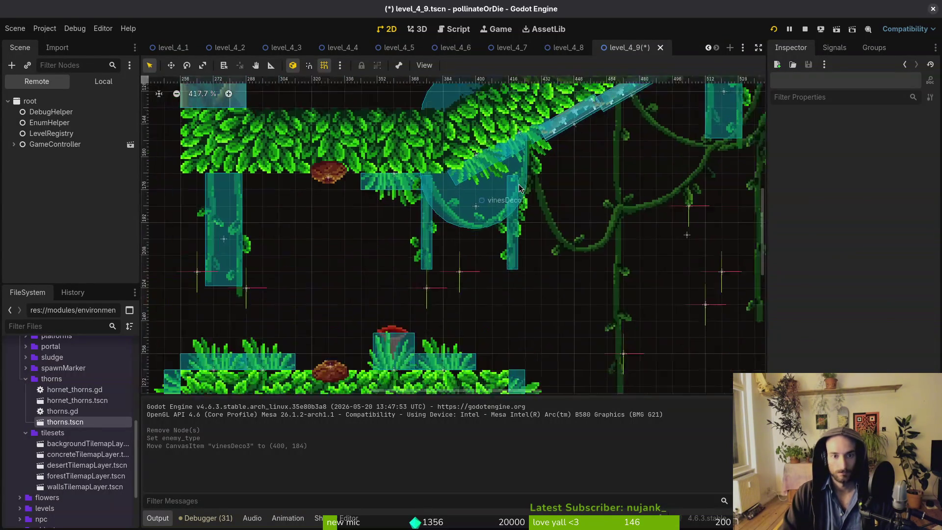
{"action": "scroll", "coordinate": [559, 185], "scroll_direction": "down", "scroll_amount": 3}
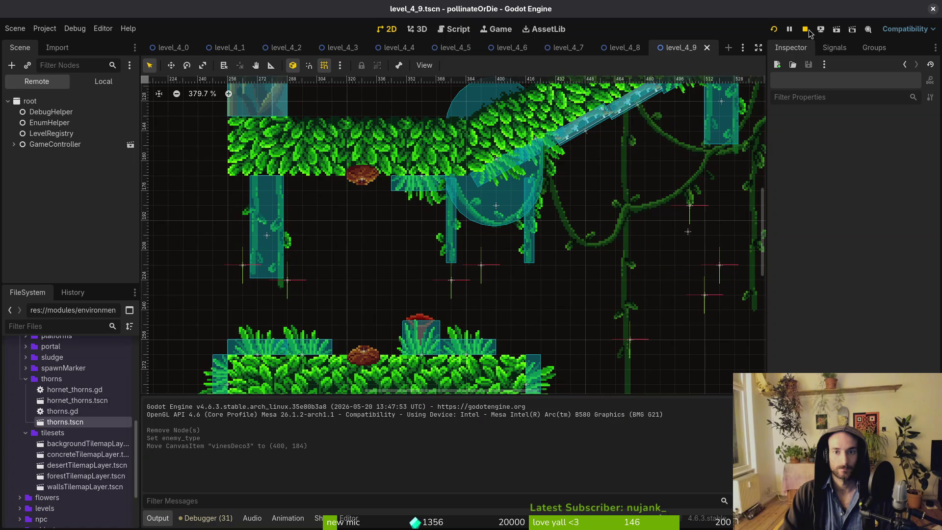
Relaunch pollinateOrDie with the latest edits and load forest level 4-9 in a maximized window.
{"action": "left_click", "coordinate": [774, 30]}
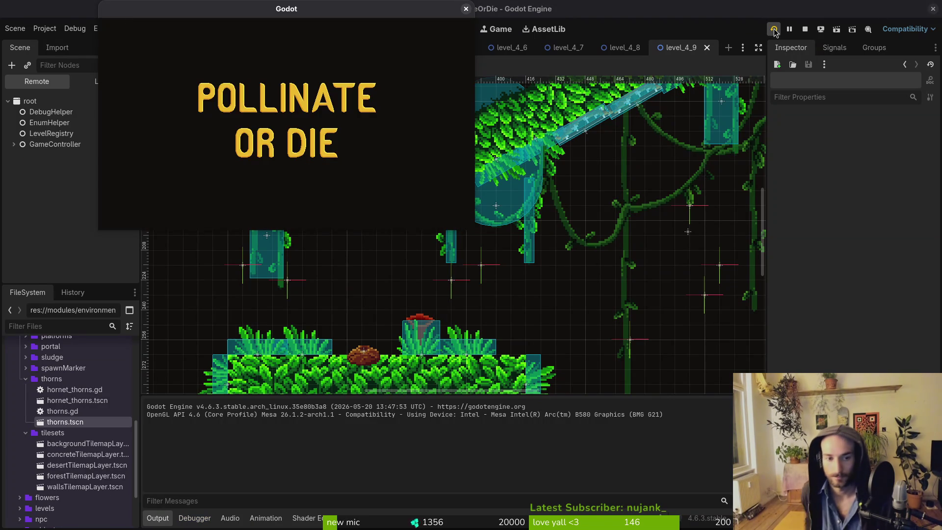
{"action": "key", "text": "Return"}
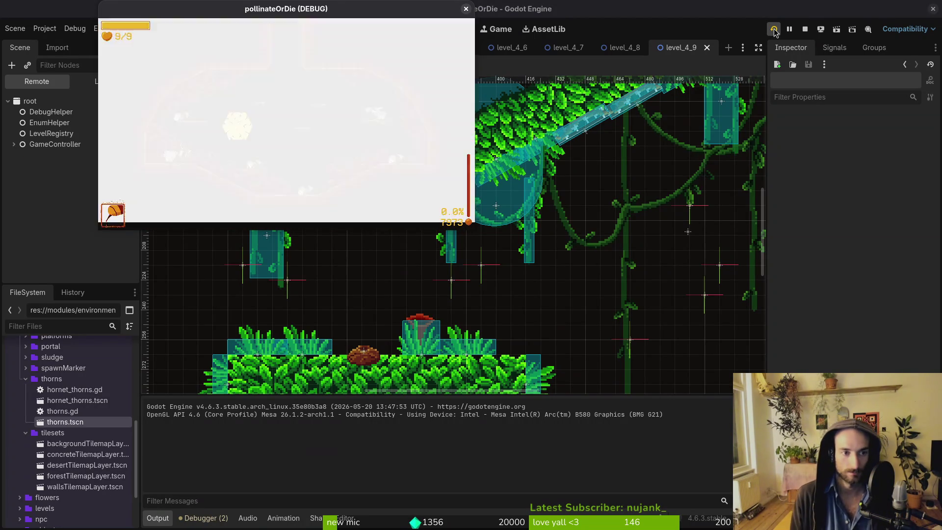
{"action": "key", "text": "Escape"}
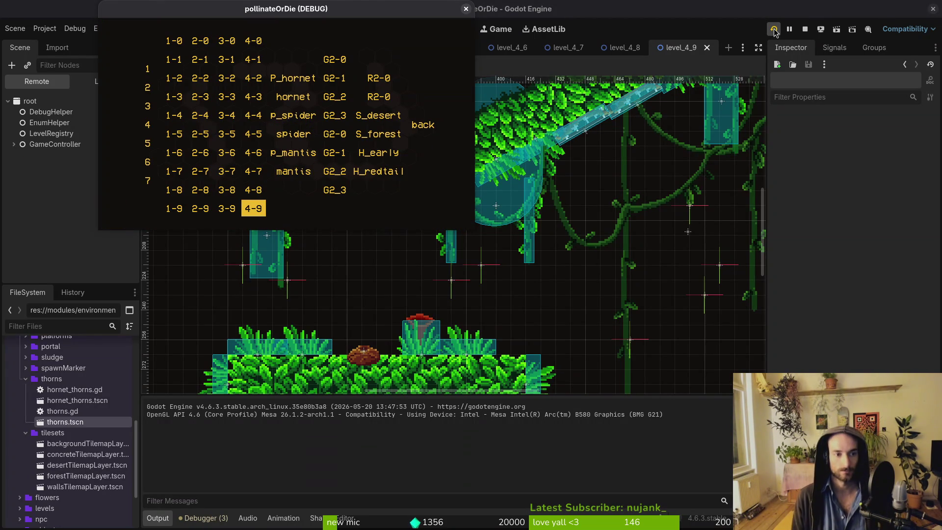
{"action": "double_click", "coordinate": [308, 16]}
{"action": "key", "text": "Return"}
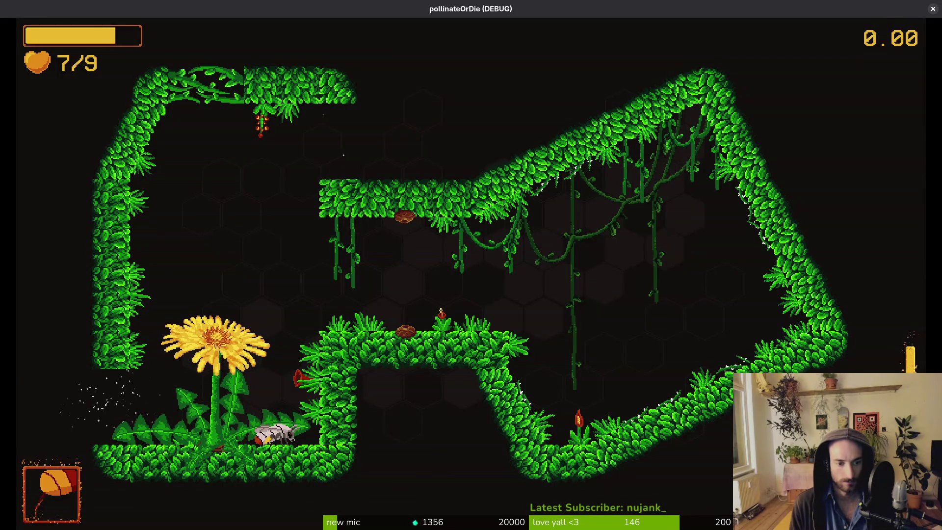
Walk the bee onto the grassy ledge and fly it to the dandelion.
{"action": "key", "text": "Right"}
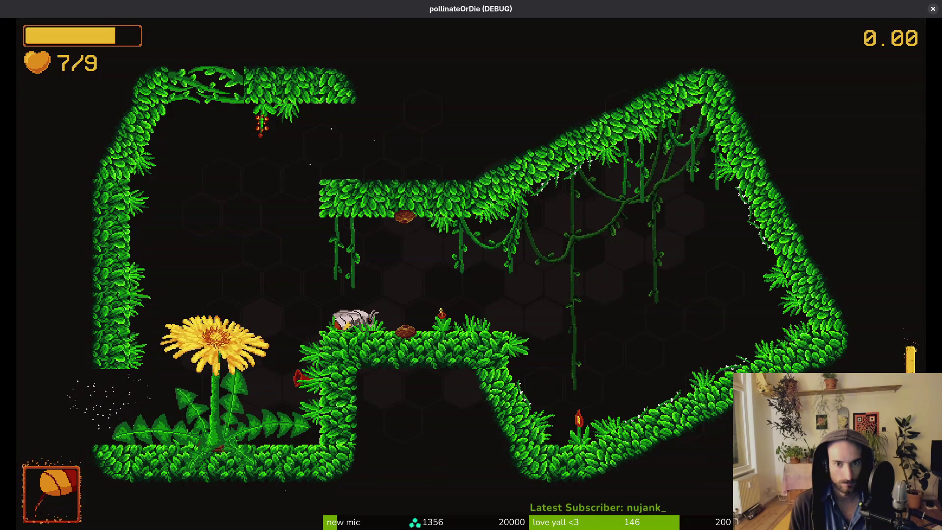
{"action": "key", "text": "Left"}
{"action": "key", "text": "Up"}
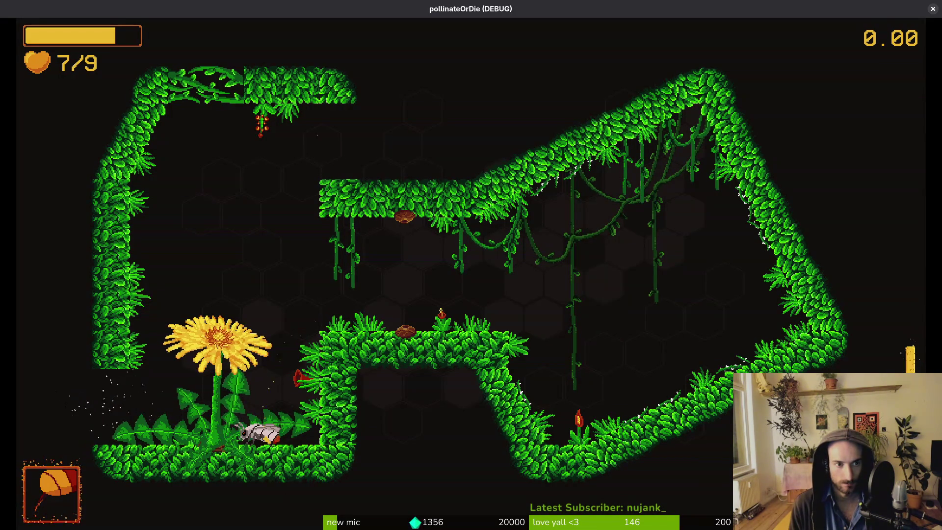
{"action": "key", "text": "Up"}
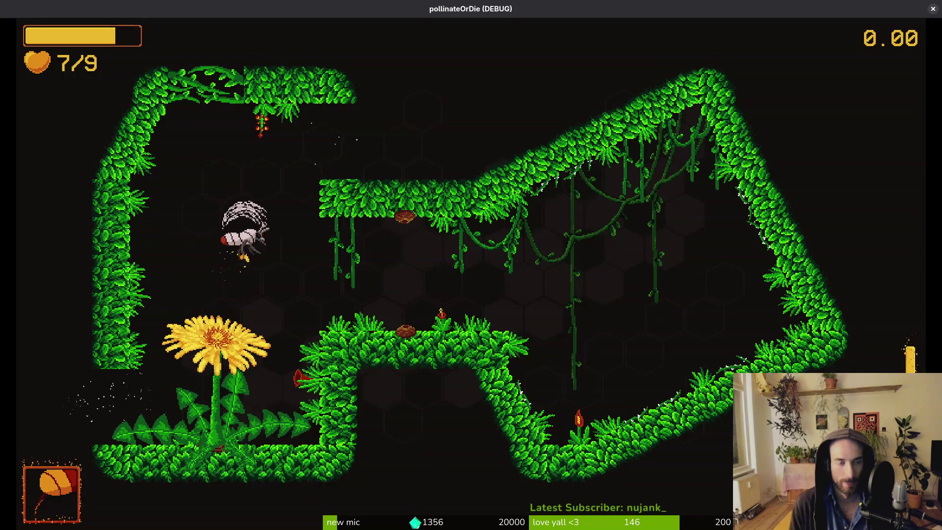
{"action": "key", "text": "Left"}
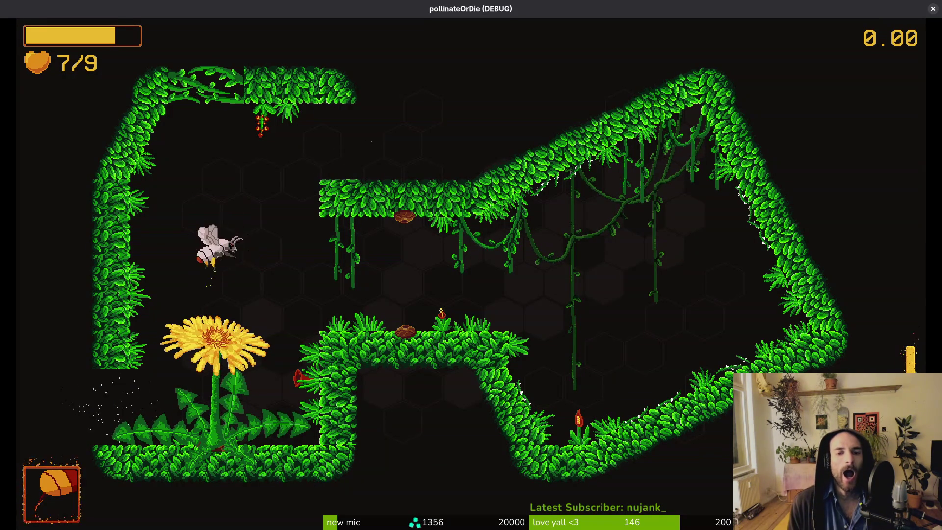
{"action": "key", "text": "Right"}
{"action": "key", "text": "Left"}
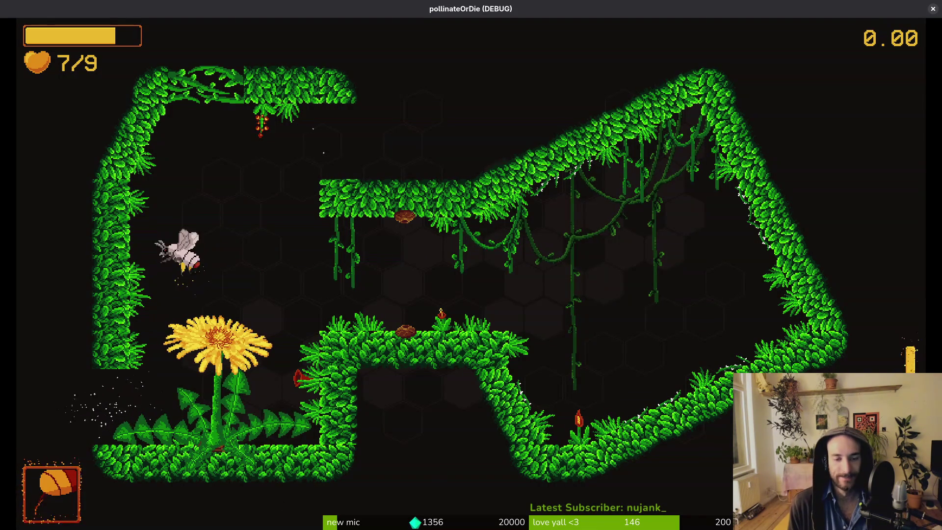
{"action": "key", "text": "Up"}
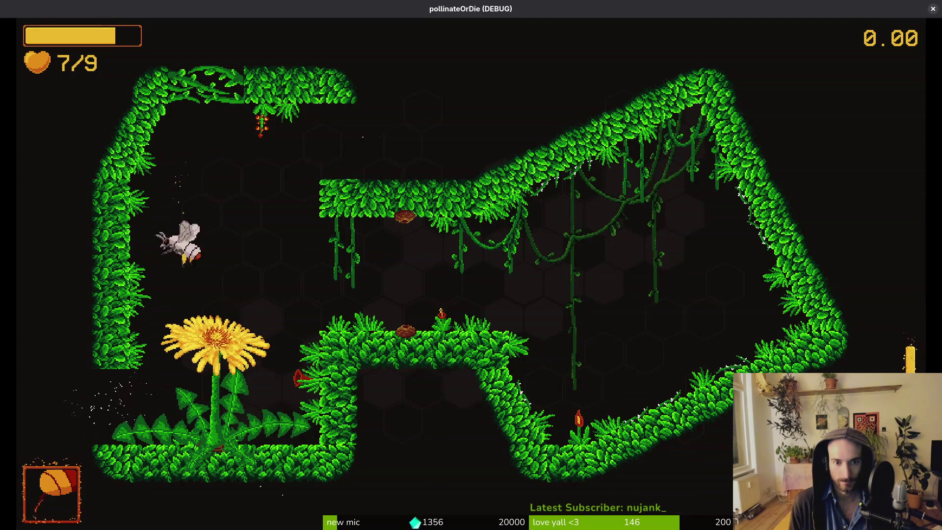
{"action": "key", "text": "Right"}
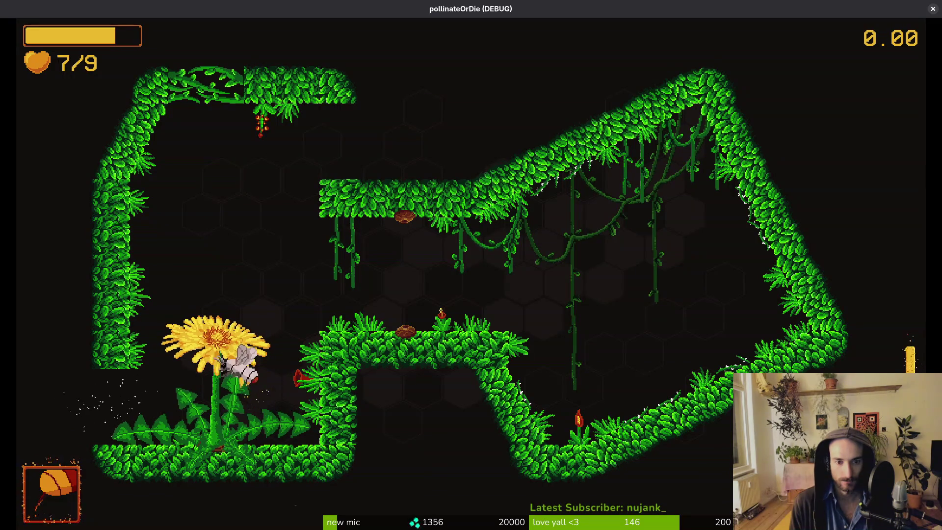
Fly the bee around the middle grass platform and toward the upper ledge.
{"action": "key", "text": "Up"}
{"action": "key", "text": "Right"}
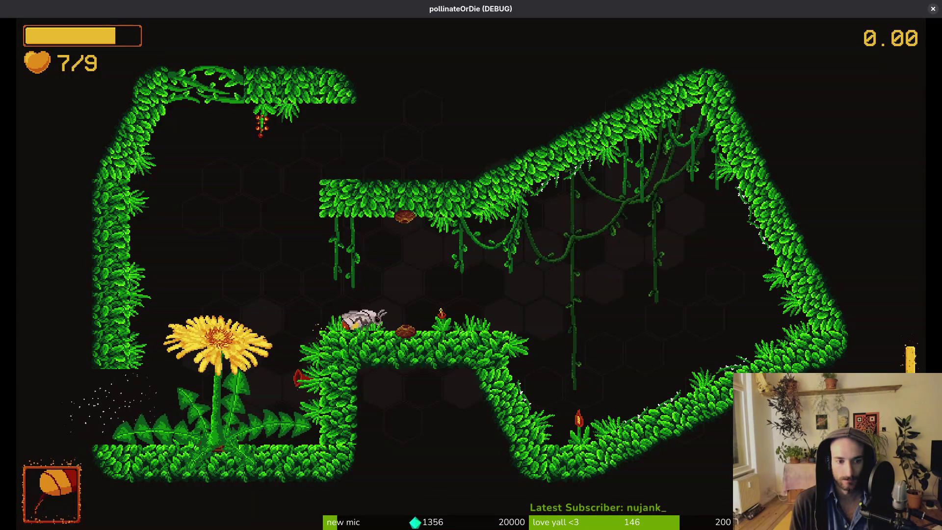
{"action": "key", "text": "Right"}
{"action": "key", "text": "Up"}
{"action": "key", "text": "Left"}
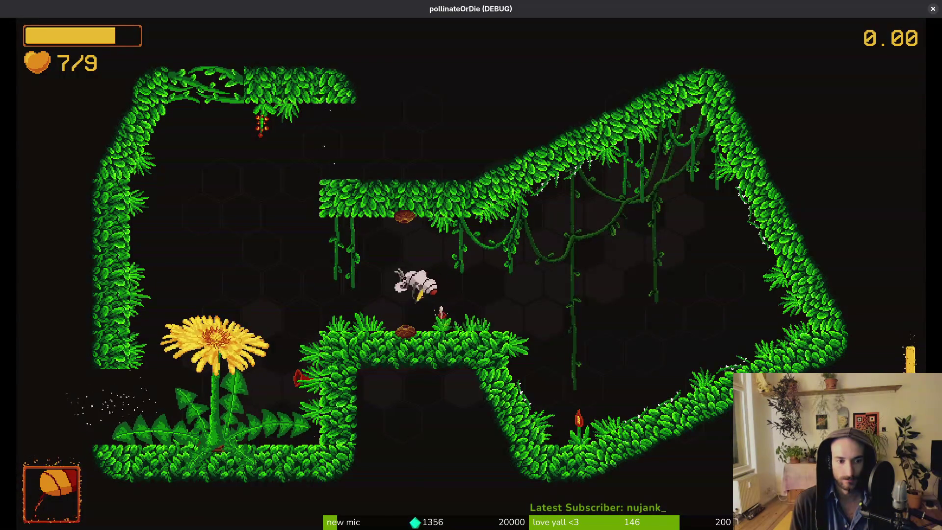
{"action": "key", "text": "Right"}
{"action": "key", "text": "Up"}
{"action": "key", "text": "Left"}
{"action": "key", "text": "Right"}
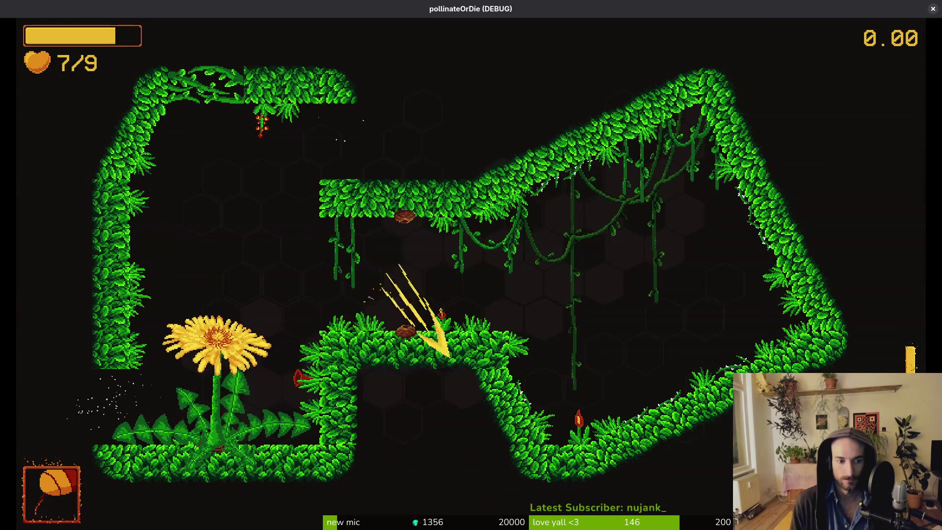
{"action": "key", "text": "Up"}
{"action": "key", "text": "Left"}
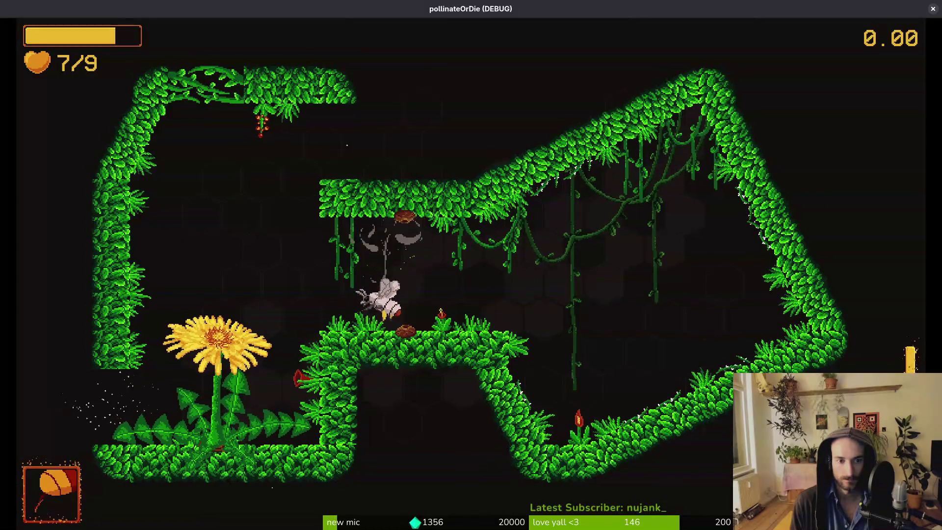
{"action": "key", "text": "Up"}
{"action": "key", "text": "Left"}
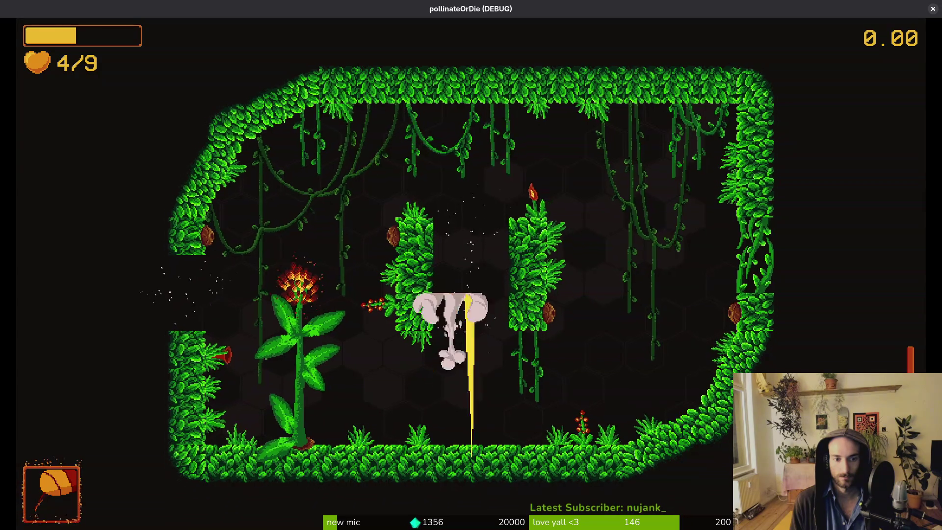
Quit the run from the pause menu and confirm returning to the main menu.
{"action": "key", "text": "Escape"}
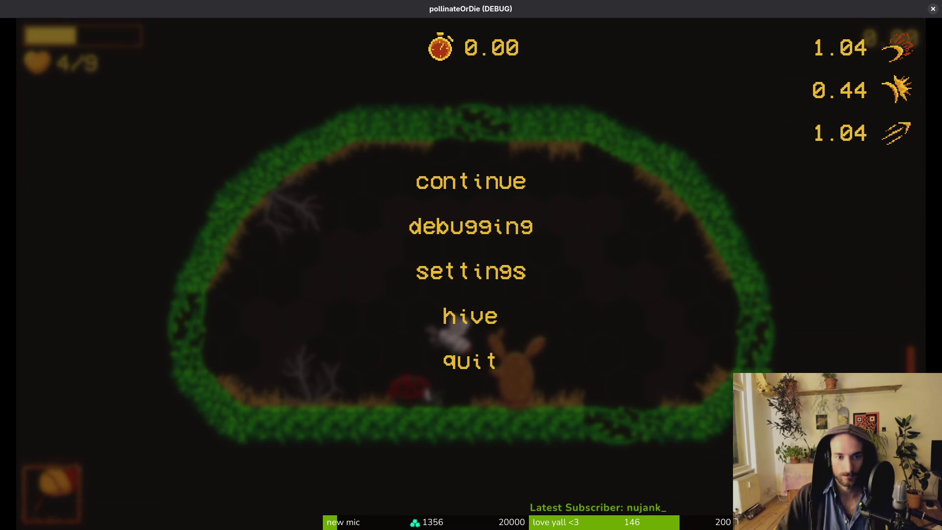
{"action": "key", "text": "Escape"}
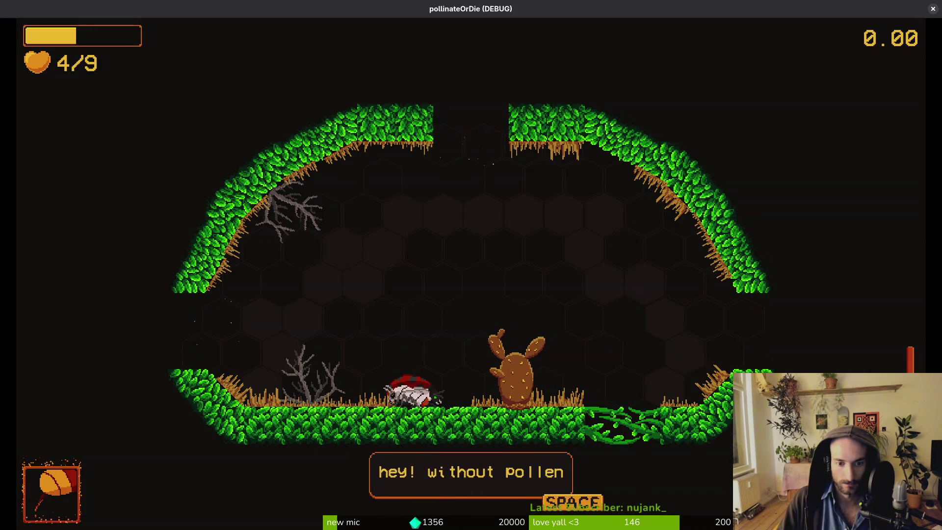
{"action": "key", "text": "Escape"}
{"action": "key", "text": "Down"}
{"action": "key", "text": "Down"}
{"action": "key", "text": "Down"}
{"action": "key", "text": "Down"}
{"action": "key", "text": "Return"}
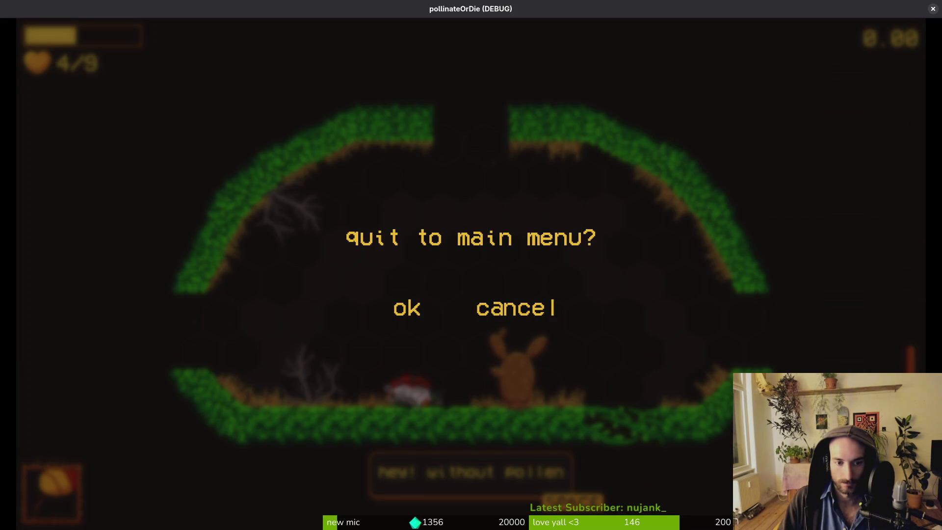
{"action": "key", "text": "Escape"}
{"action": "key", "text": "Escape"}
{"action": "key", "text": "Up"}
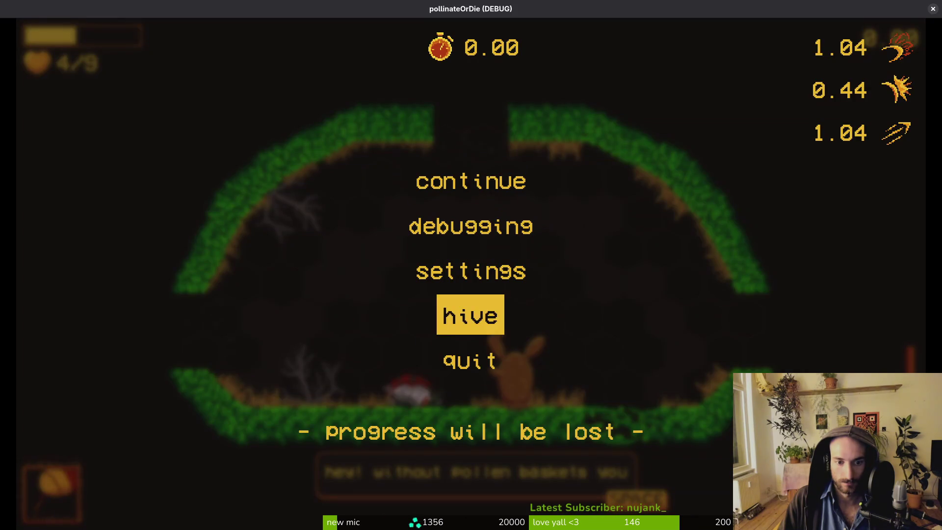
{"action": "key", "text": "Down"}
{"action": "key", "text": "Return"}
{"action": "key", "text": "Left"}
{"action": "key", "text": "Return"}
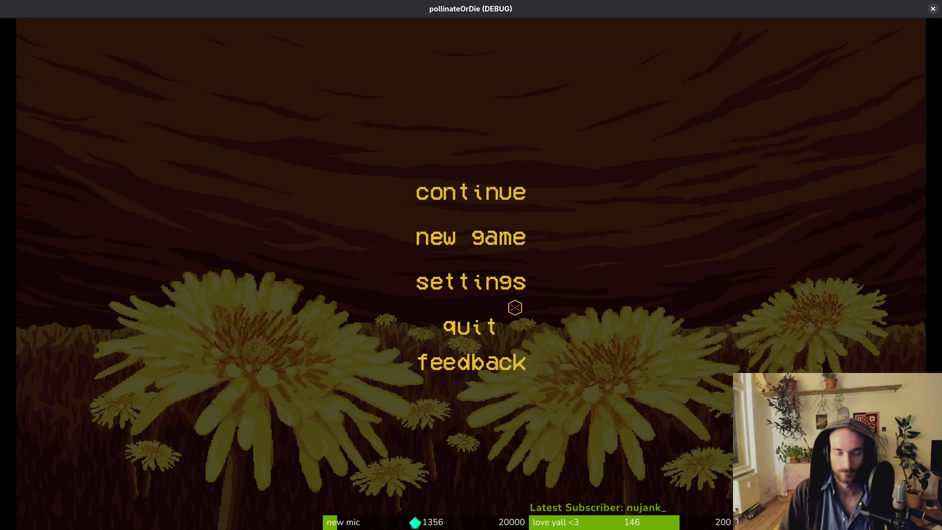
Close the running game and all open tier-4 level scene tabs in the editor.
{"action": "key", "text": "alt+F4"}
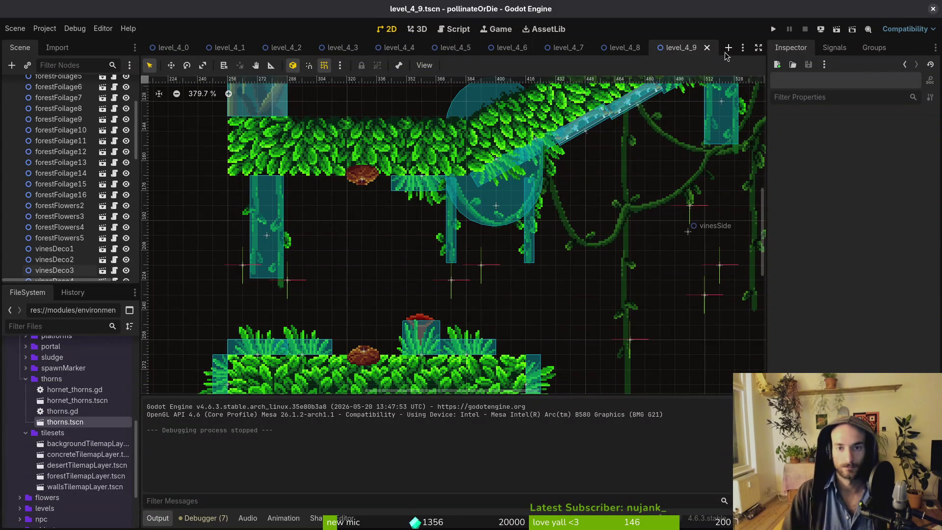
{"action": "middle_click", "coordinate": [189, 49]}
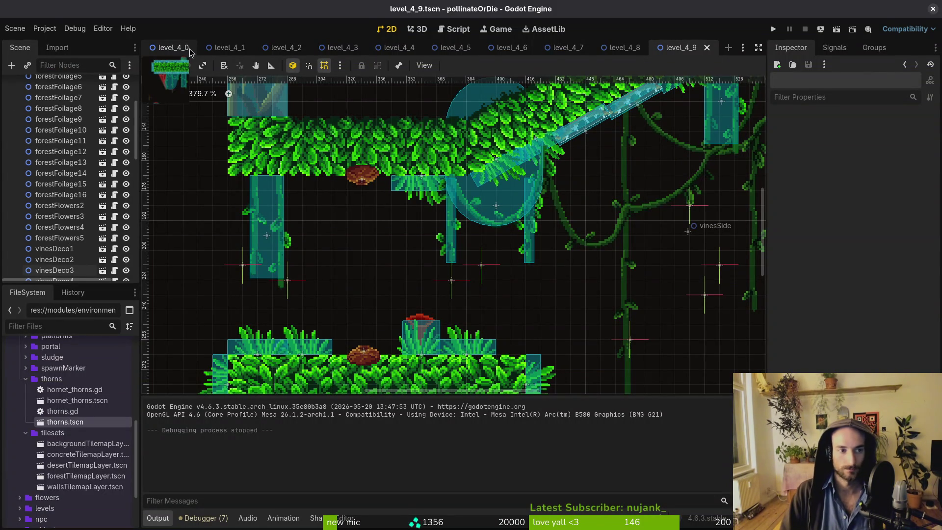
{"action": "middle_click", "coordinate": [179, 50]}
{"action": "middle_click", "coordinate": [178, 49]}
{"action": "middle_click", "coordinate": [178, 49]}
{"action": "middle_click", "coordinate": [178, 49]}
{"action": "middle_click", "coordinate": [177, 48]}
{"action": "middle_click", "coordinate": [178, 49]}
{"action": "middle_click", "coordinate": [178, 48]}
{"action": "middle_click", "coordinate": [177, 48]}
{"action": "middle_click", "coordinate": [177, 48]}
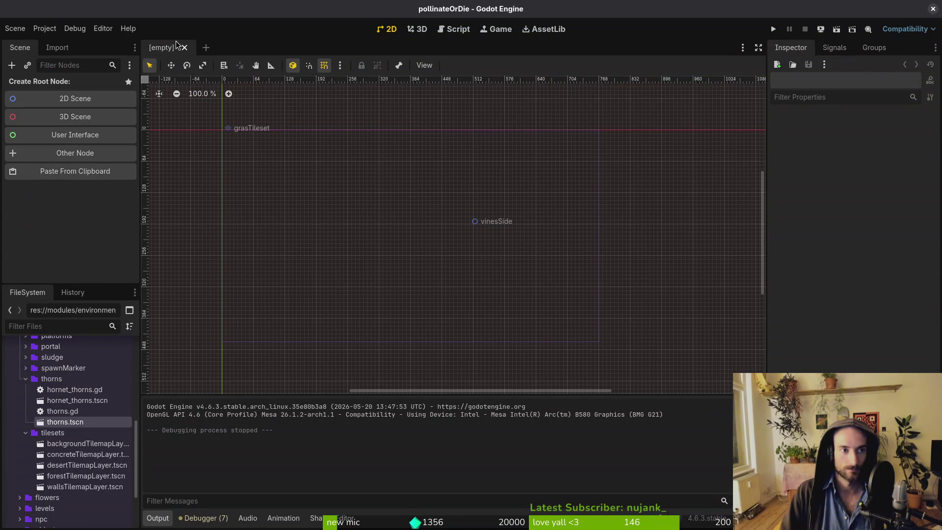
Open shop_forest.tscn and shop_desert.tscn, keeping shop_forest as the active scene.
{"action": "key", "text": "shift+alt+o"}
{"action": "type", "text": "shop"}
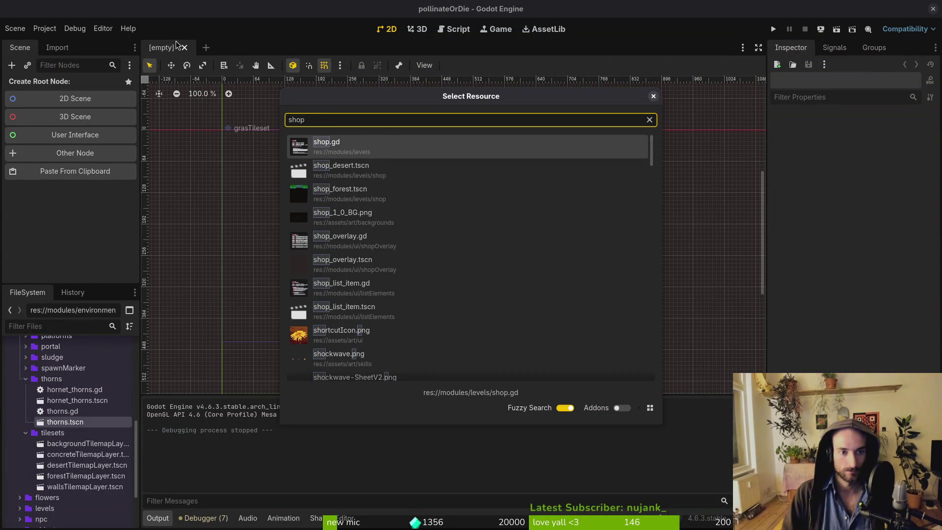
{"action": "type", "text": "ts"}
{"action": "key", "text": "BackSpace"}
{"action": "key", "text": "BackSpace"}
{"action": "type", "text": "fore"}
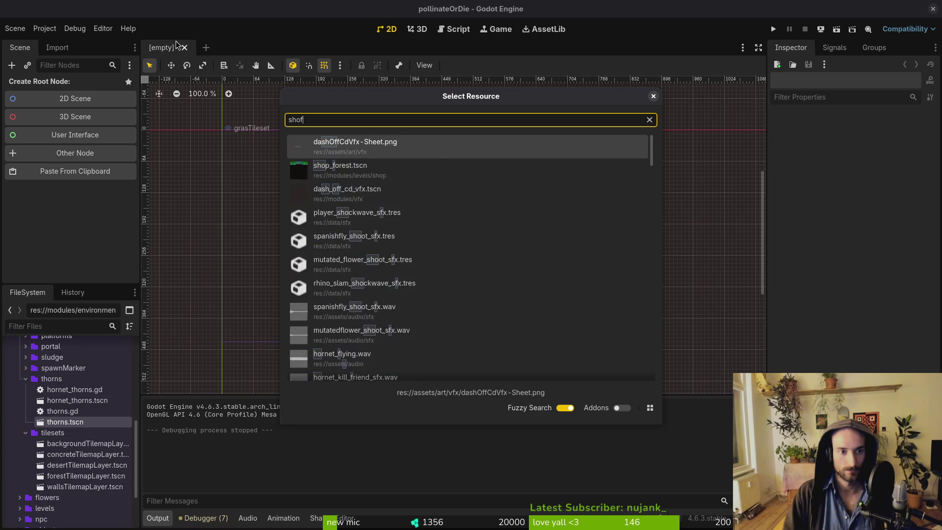
{"action": "key", "text": "Return"}
{"action": "key", "text": "shift+alt+o"}
{"action": "type", "text": "shpodesr"}
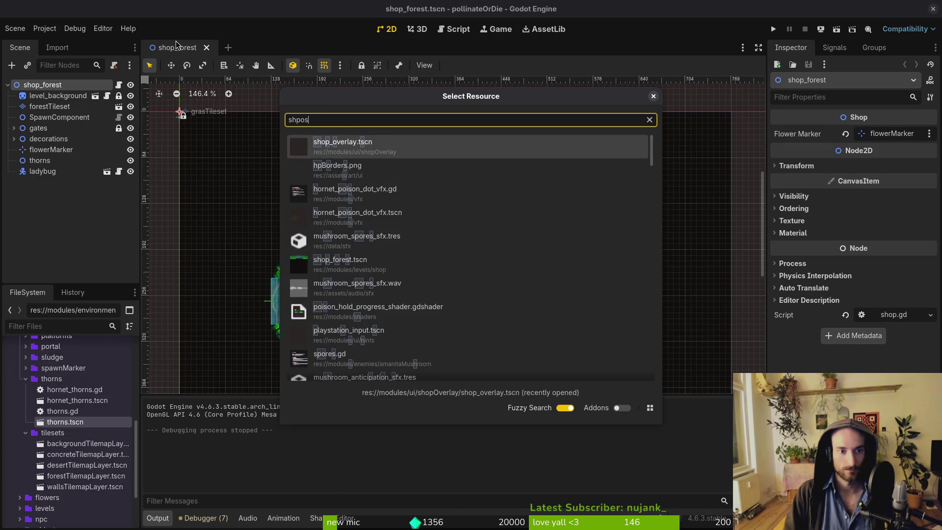
{"action": "key", "text": "Down"}
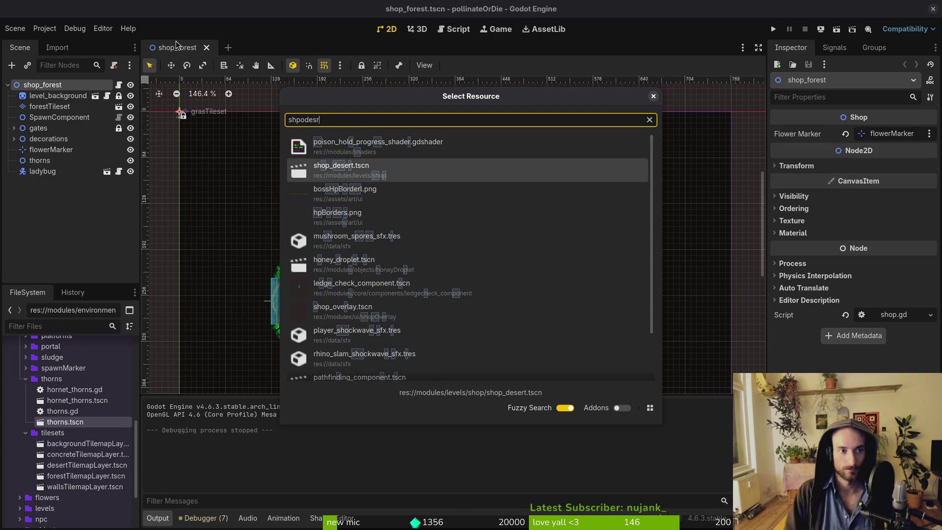
{"action": "key", "text": "Return"}
{"action": "left_click", "coordinate": [177, 46]}
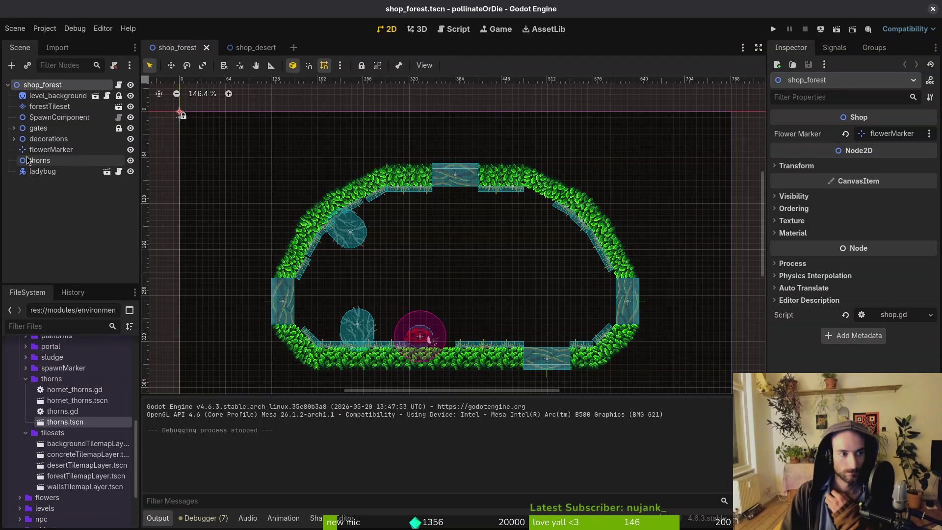
Delete the 25 decoration nodes from deadPlant through the last desertGras in shop_forest.
{"action": "left_click", "coordinate": [13, 140]}
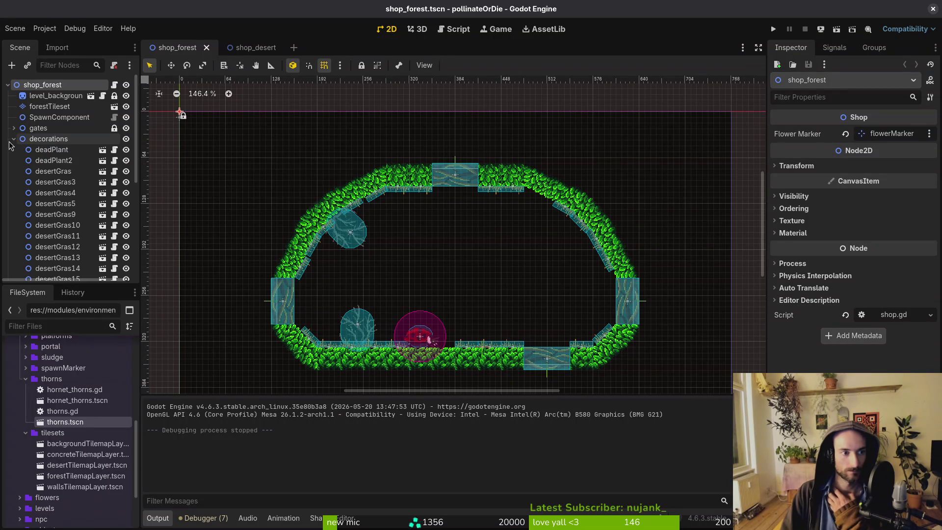
{"action": "left_click", "coordinate": [52, 150]}
{"action": "scroll", "coordinate": [64, 206], "scroll_direction": "down", "scroll_amount": 5}
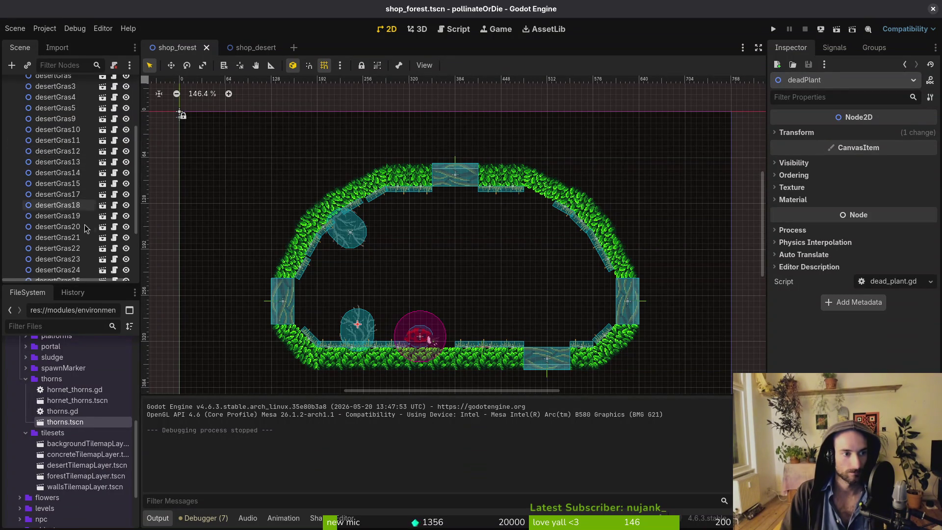
{"action": "left_click", "coordinate": [64, 241], "text": "shift"}
{"action": "key", "text": "Delete"}
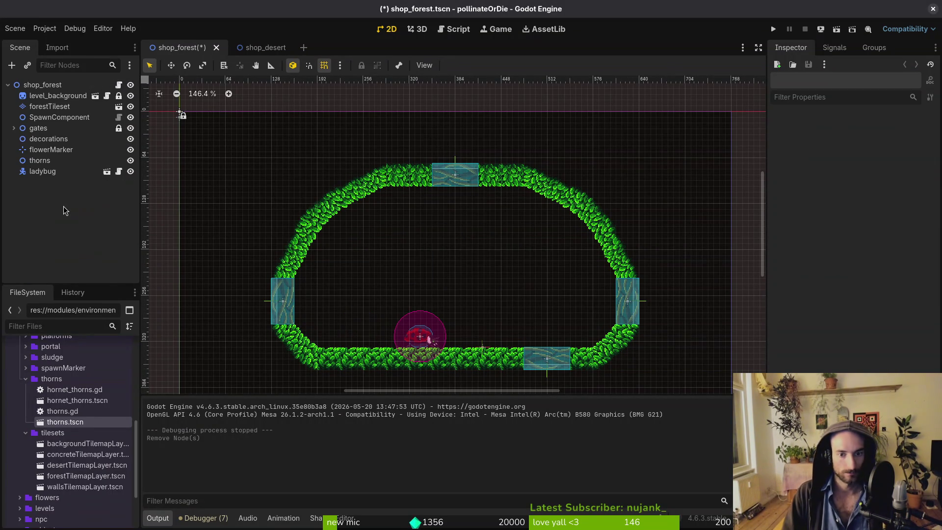
{"action": "scroll", "coordinate": [485, 305], "scroll_direction": "up", "scroll_amount": 4}
{"action": "scroll", "coordinate": [497, 311], "scroll_direction": "down", "scroll_amount": 3}
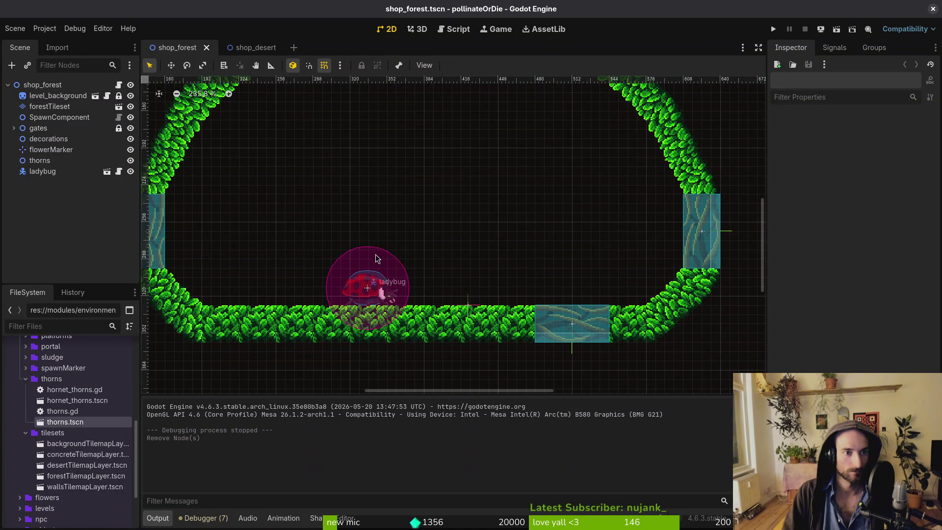
{"action": "key", "text": "alt+Tab"}
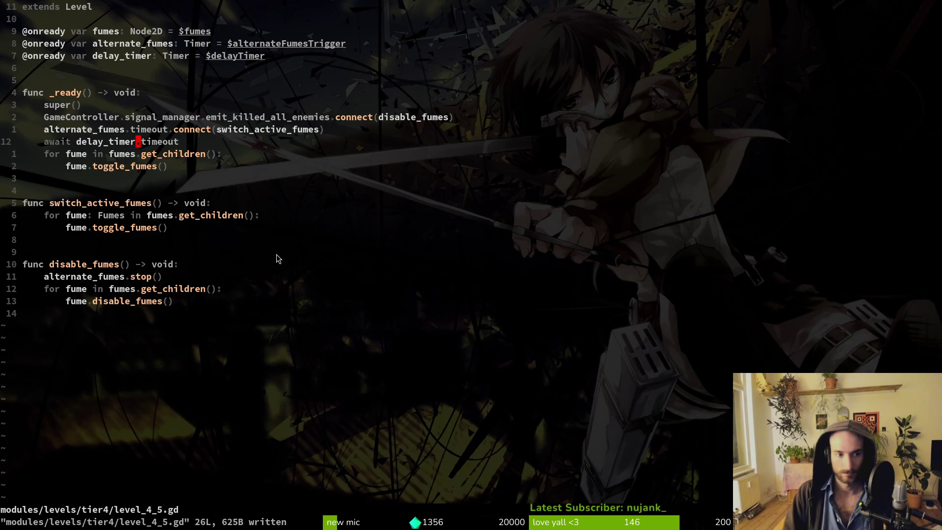
Open level.manager.gd with the Telescope file finder.
{"action": "key", "text": "space"}
{"action": "key", "text": "f"}
{"action": "key", "text": "f"}
{"action": "type", "text": "ema"}
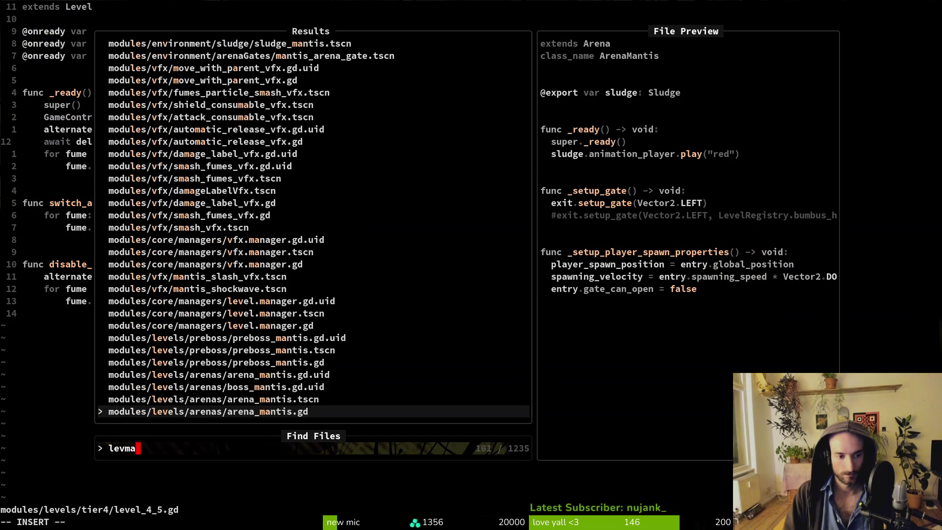
{"action": "key", "text": "Return"}
{"action": "key", "text": "space"}
{"action": "key", "text": "f"}
{"action": "key", "text": "f"}
{"action": "type", "text": "level.man"}
{"action": "key", "text": "Return"}
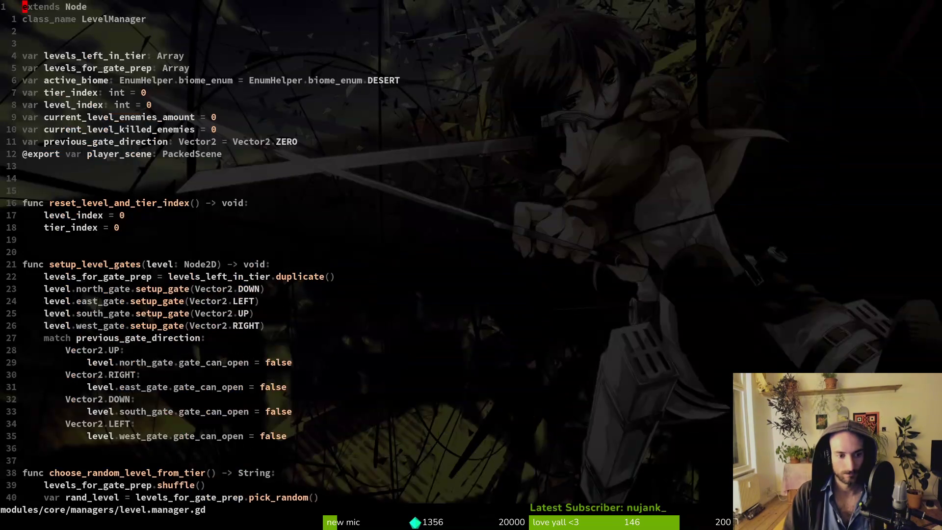
Delete the blank line above _handle_player_spawn in level.manager.gd and save it.
{"action": "key", "text": "ctrl+d"}
{"action": "key", "text": "ctrl+d"}
{"action": "key", "text": "ctrl+d"}
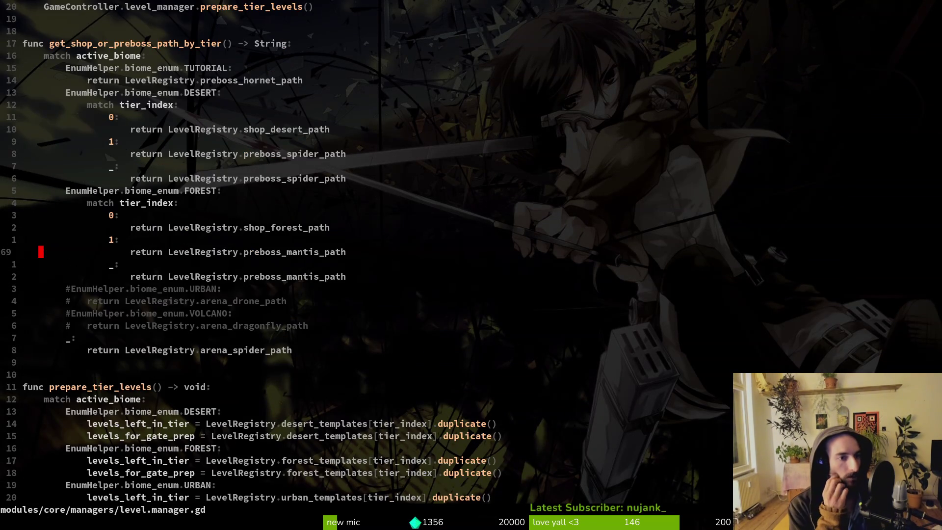
{"action": "key", "text": "ctrl+d"}
{"action": "key", "text": "ctrl+d"}
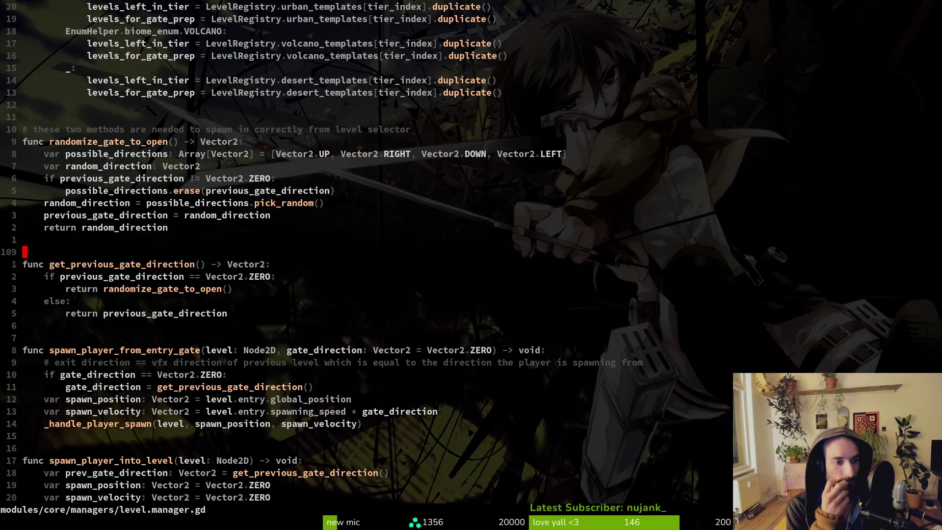
{"action": "key", "text": "ctrl+d"}
{"action": "key", "text": "ctrl+d"}
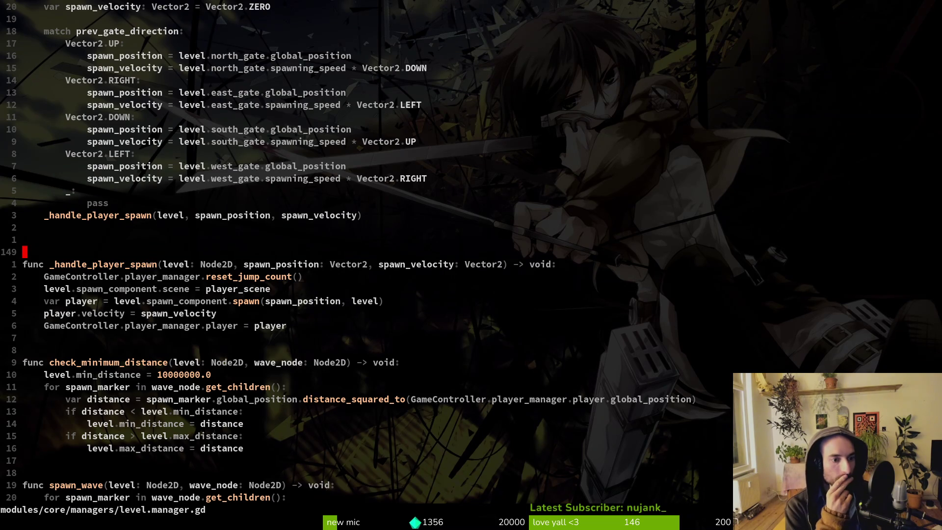
{"action": "key", "text": "ctrl+d"}
{"action": "key", "text": "ctrl+u"}
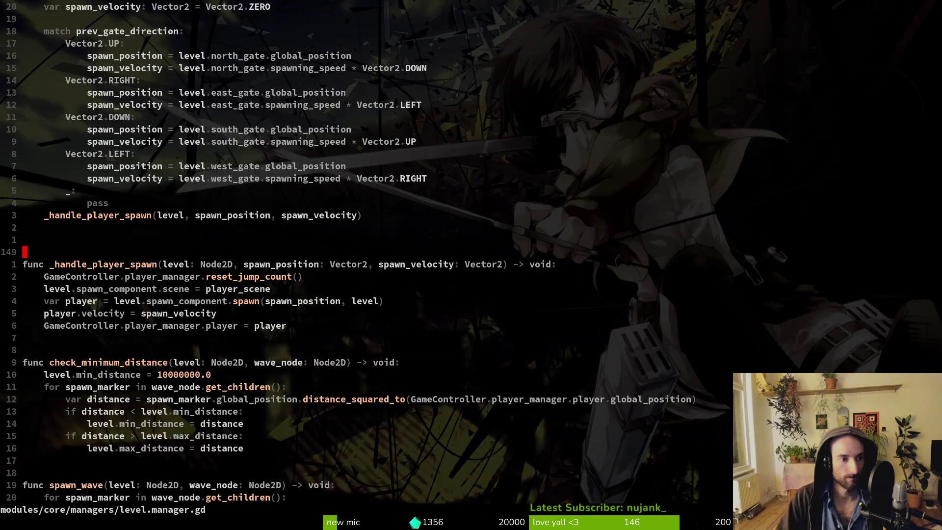
{"action": "key", "text": "d"}
{"action": "key", "text": "d"}
{"action": "type", "text": ":w"}
{"action": "key", "text": "Return"}
{"action": "key", "text": "ctrl+d"}
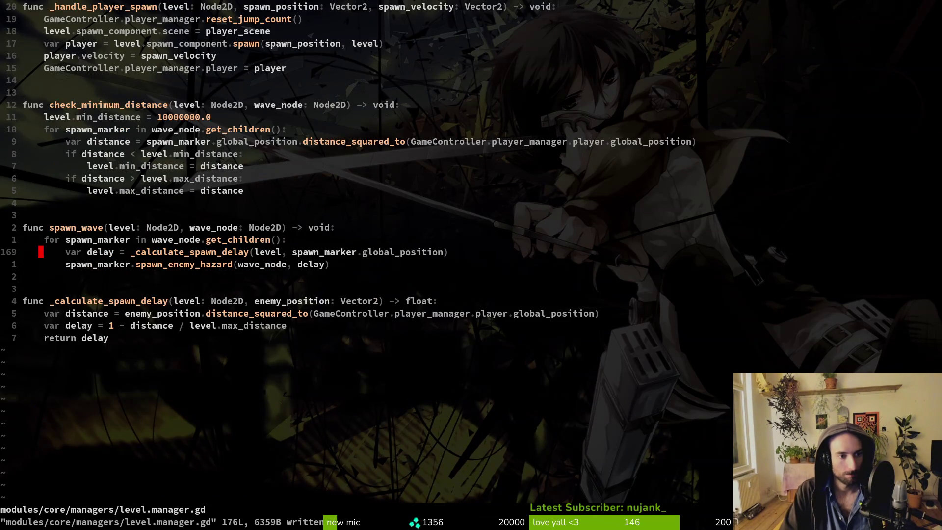
Find and open modules/levels/shop.gd.
{"action": "key", "text": "space"}
{"action": "key", "text": "f"}
{"action": "key", "text": "f"}
{"action": "type", "text": "f"}
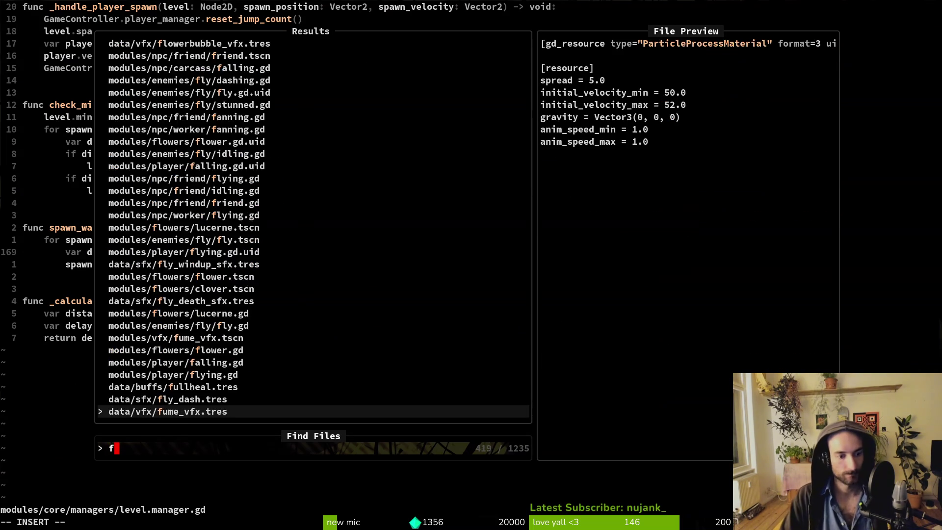
{"action": "key", "text": "BackSpace"}
{"action": "key", "text": "Escape"}
{"action": "key", "text": "space"}
{"action": "key", "text": "f"}
{"action": "key", "text": "f"}
{"action": "type", "text": "sh"}
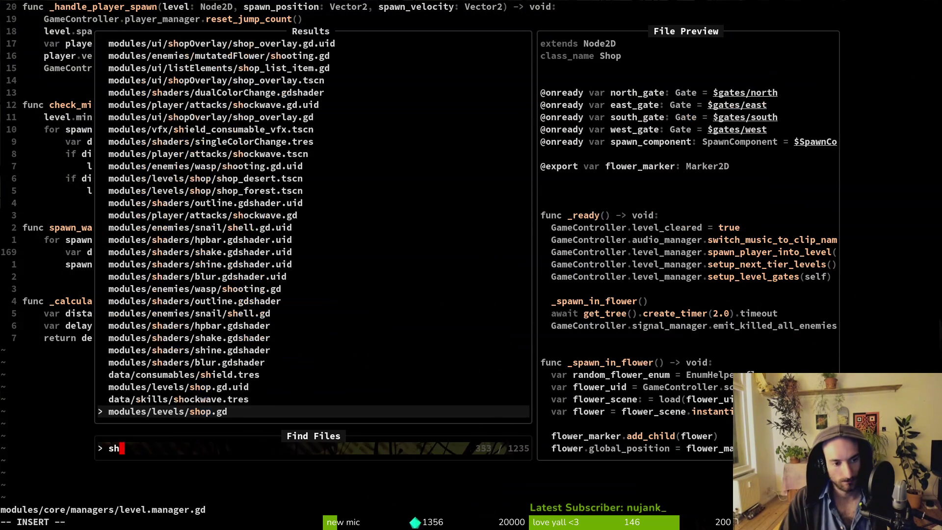
{"action": "key", "text": "Return"}
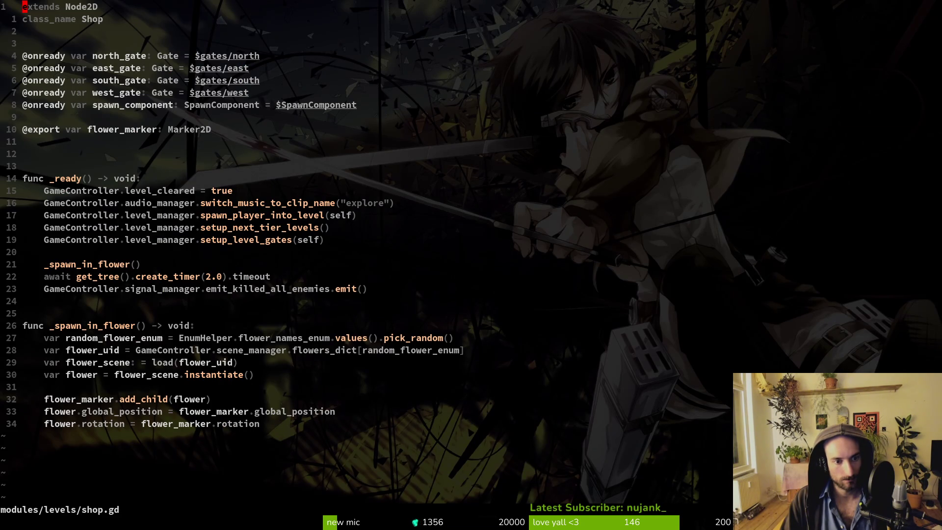
Search for flower_names_enum and open level.gd at the get_random_flower_by_biome line.
{"action": "key", "text": "j"}
{"action": "key", "text": "j"}
{"action": "key", "text": "j"}
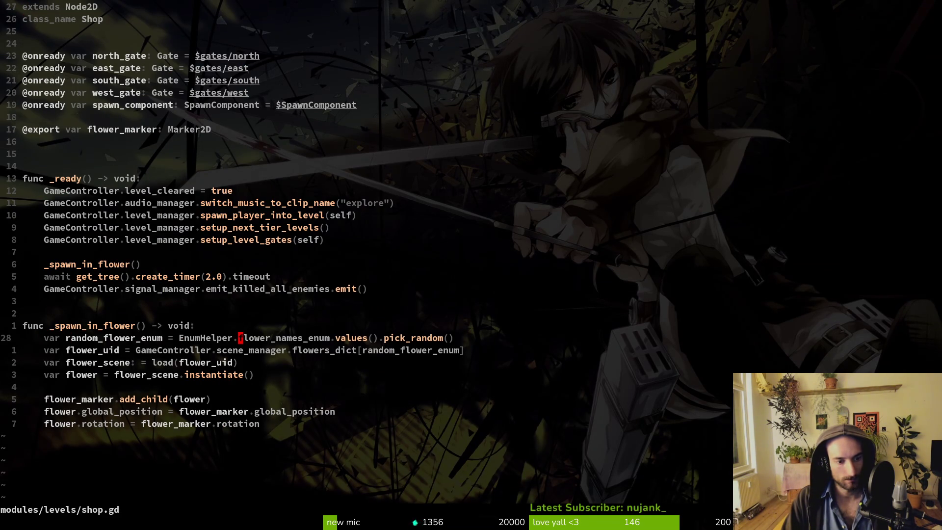
{"action": "key", "text": "space"}
{"action": "key", "text": "f"}
{"action": "key", "text": "w"}
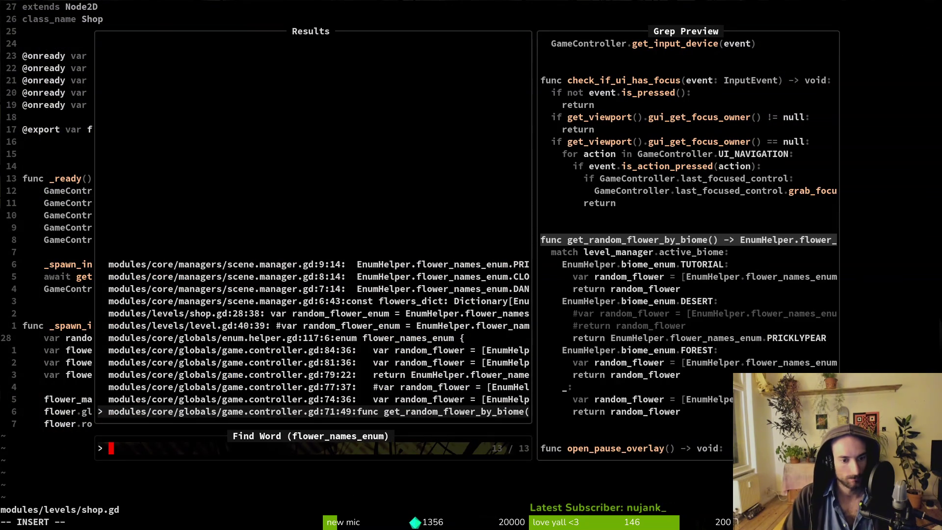
{"action": "key", "text": "Up"}
{"action": "key", "text": "Up"}
{"action": "key", "text": "Up"}
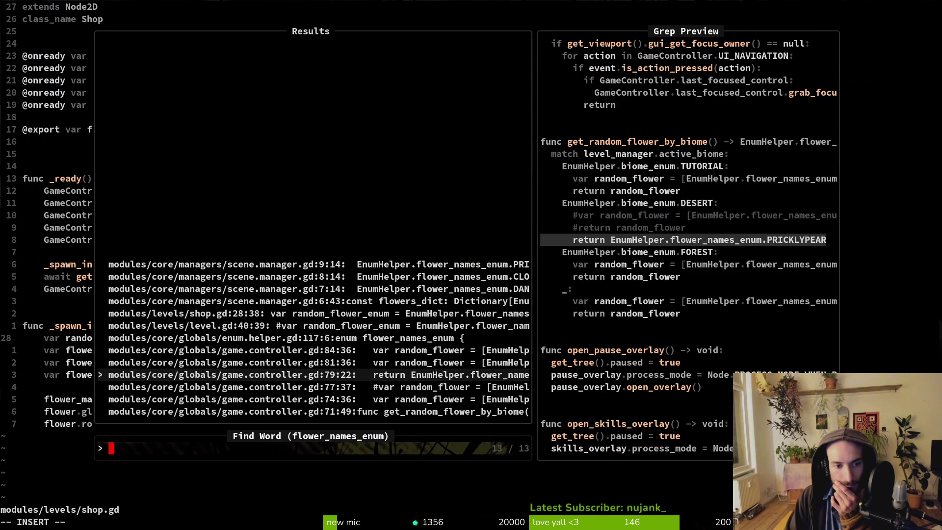
{"action": "key", "text": "Return"}
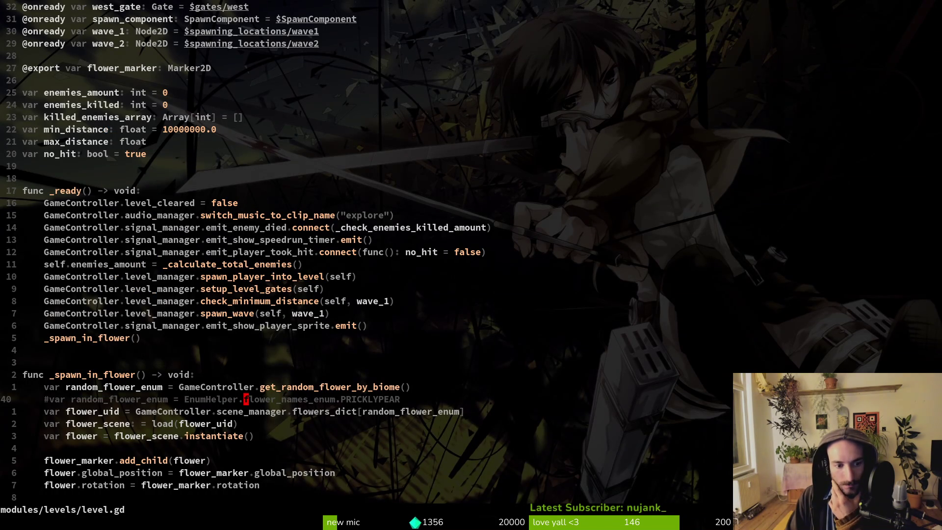
{"action": "key", "text": "k"}
{"action": "key", "text": "ctrl+s"}
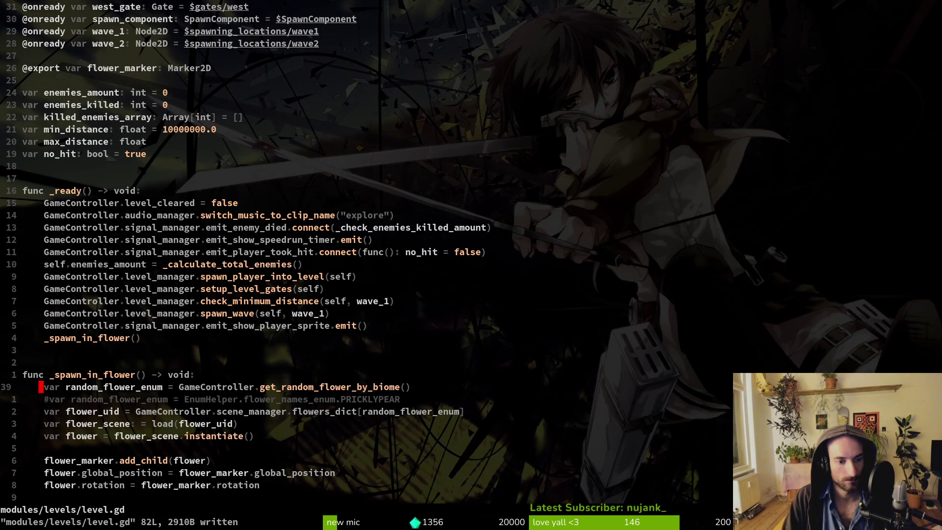
Replace shop.gd's EnumHelper random flower line with the get_random_flower_by_biome line and save.
{"action": "key", "text": "ctrl+6"}
{"action": "key", "text": "shift+p"}
{"action": "key", "text": "j"}
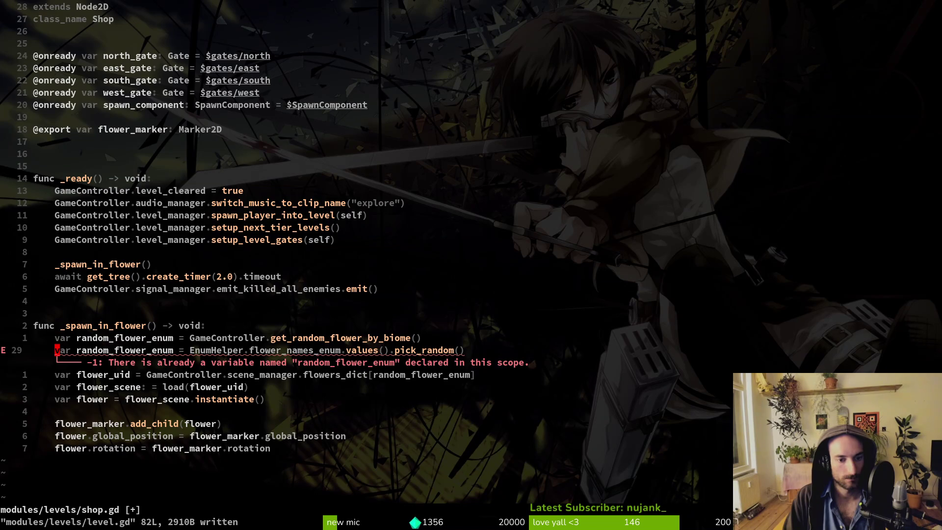
{"action": "key", "text": "d"}
{"action": "key", "text": "d"}
{"action": "key", "text": "ctrl+s"}
Copy level.gd's flower_uid line and compare it against shop.gd.
{"action": "key", "text": "ctrl+6"}
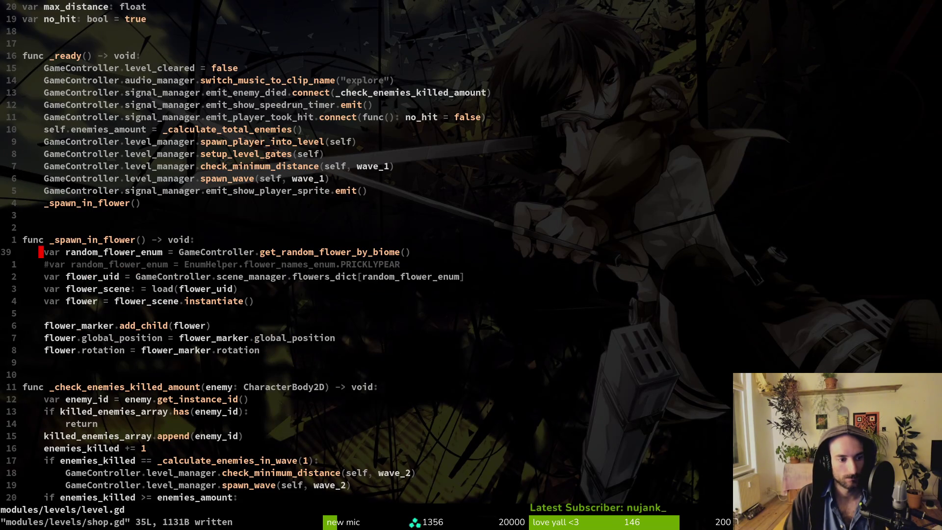
{"action": "key", "text": "j"}
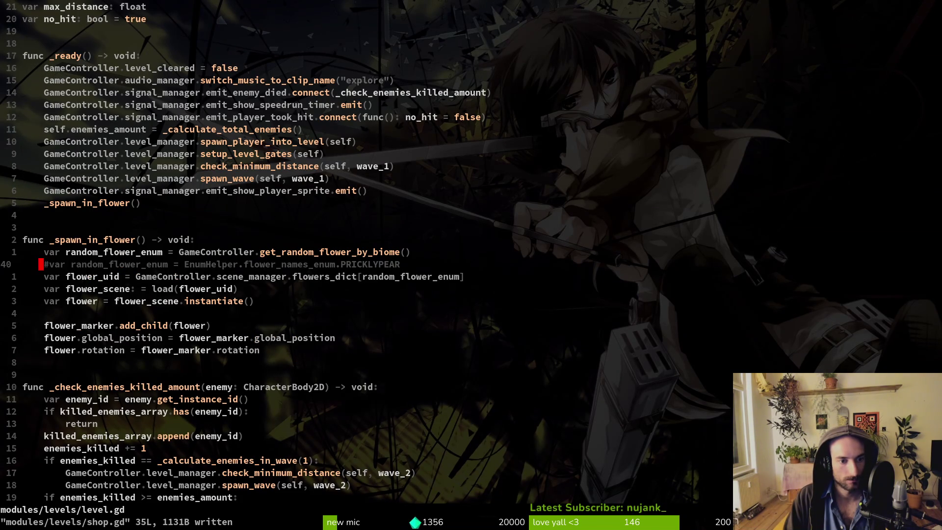
{"action": "key", "text": "j"}
{"action": "key", "text": "shift+v"}
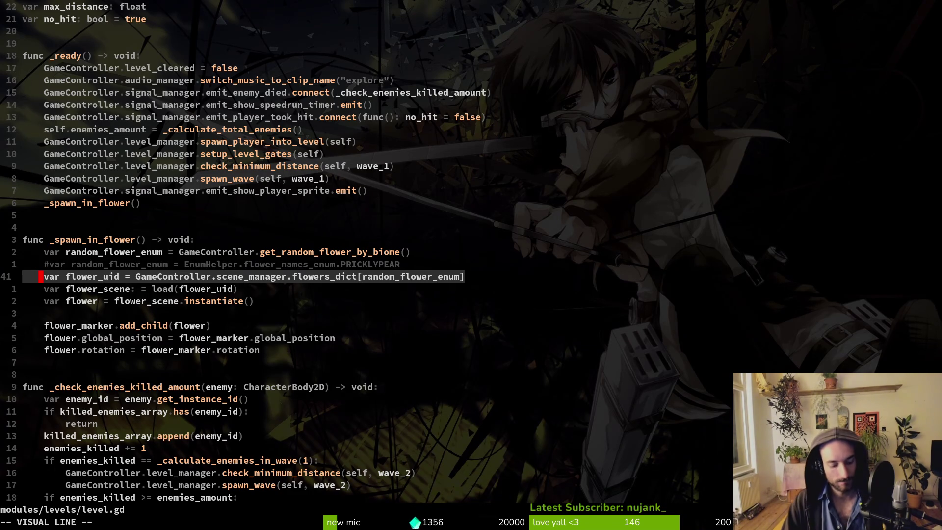
{"action": "key", "text": "y"}
{"action": "key", "text": "ctrl+asciicircum"}
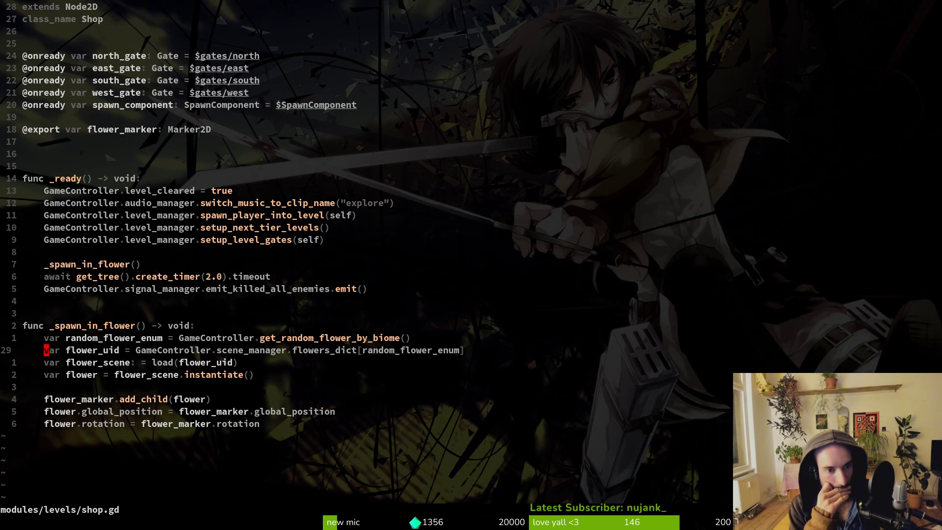
{"action": "key", "text": "ctrl+asciicircum"}
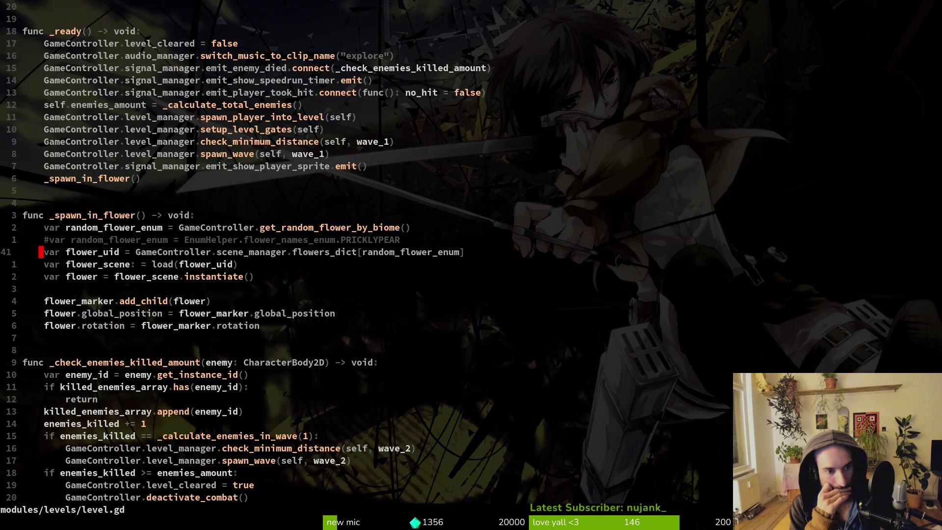
Save shop.gd and check its spawn_player_into_level call.
{"action": "key", "text": "ctrl+asciicircum"}
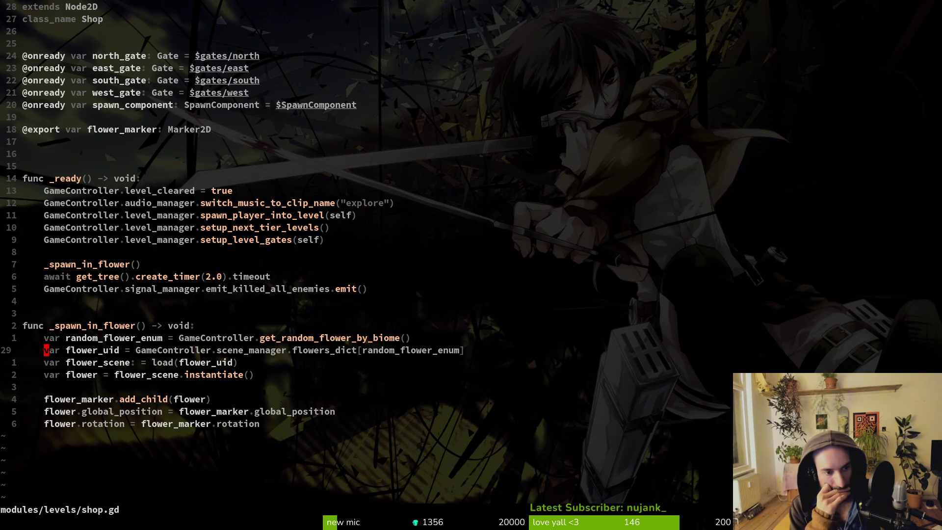
{"action": "type", "text": ":w"}
{"action": "key", "text": "Return"}
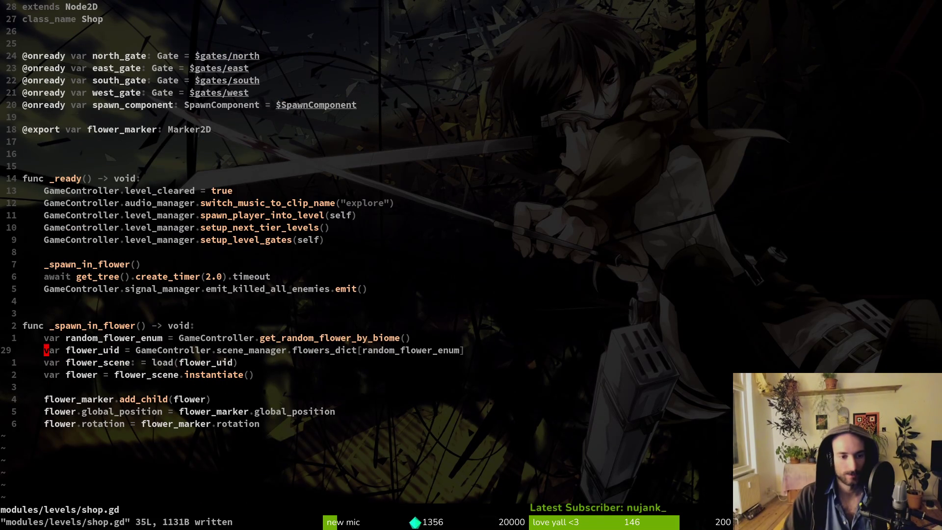
{"action": "key", "text": "1"}
{"action": "key", "text": "0"}
{"action": "key", "text": "k"}
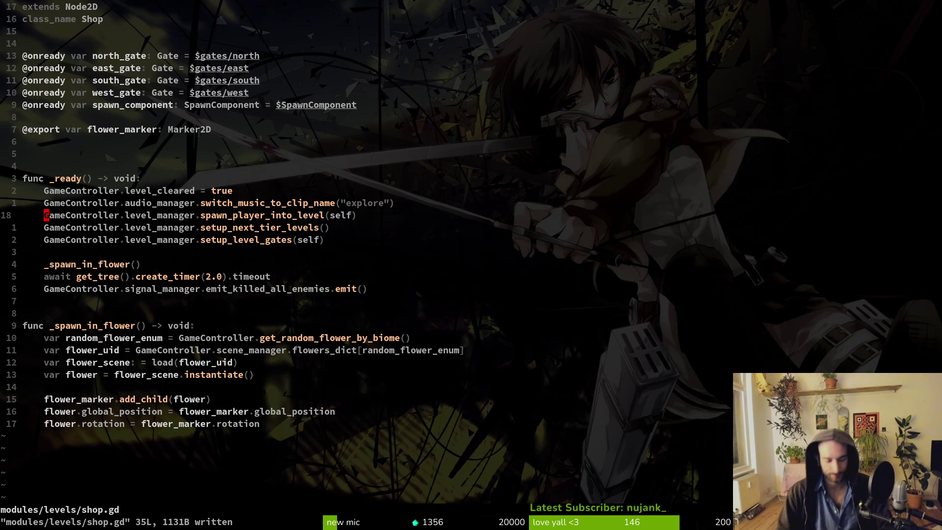
{"action": "key", "text": "alt+Tab"}
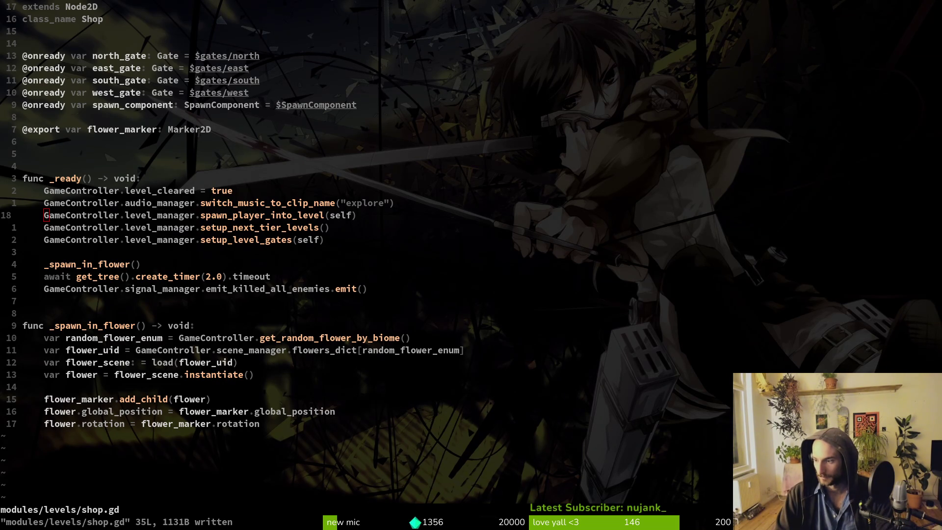
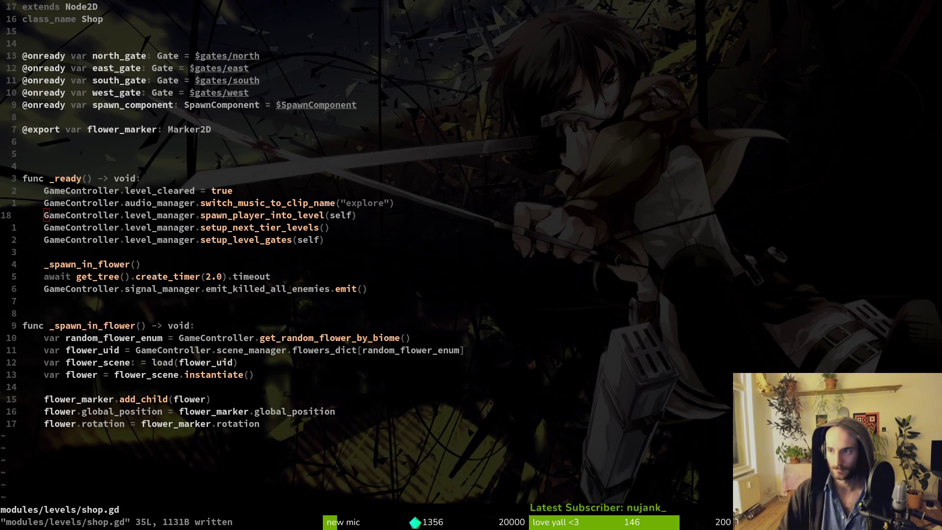
Change the create_timer delay in shop.gd from 2.0 to 1.5 seconds.
{"action": "left_click", "coordinate": [304, 241]}
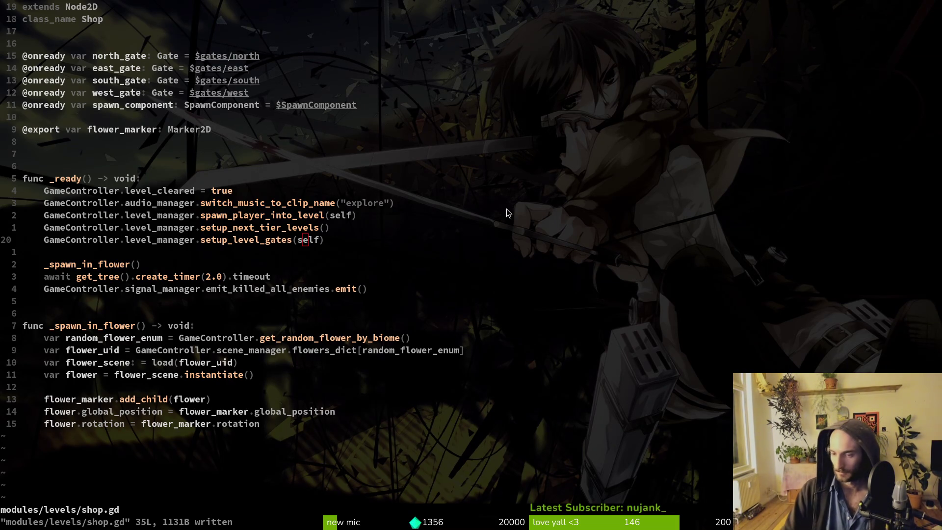
{"action": "left_click", "coordinate": [150, 215]}
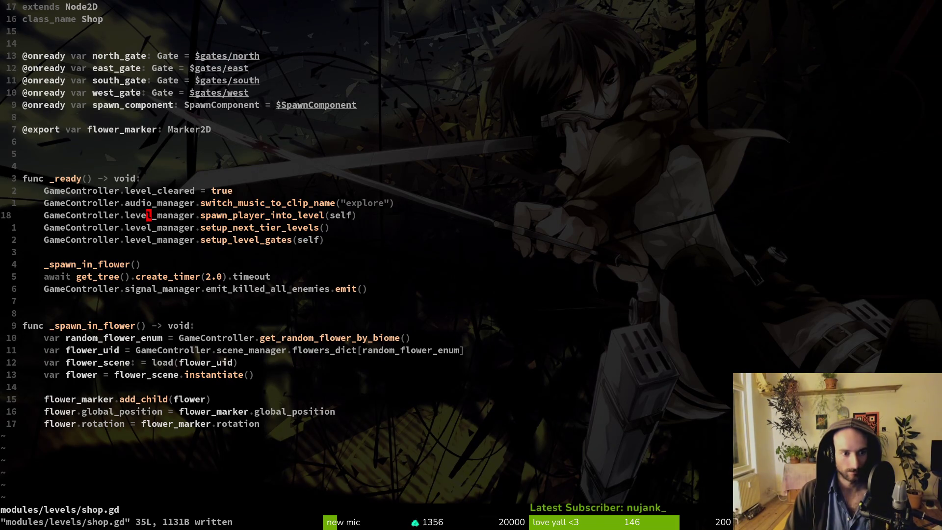
{"action": "key", "text": "j"}
{"action": "key", "text": "j"}
{"action": "key", "text": "j"}
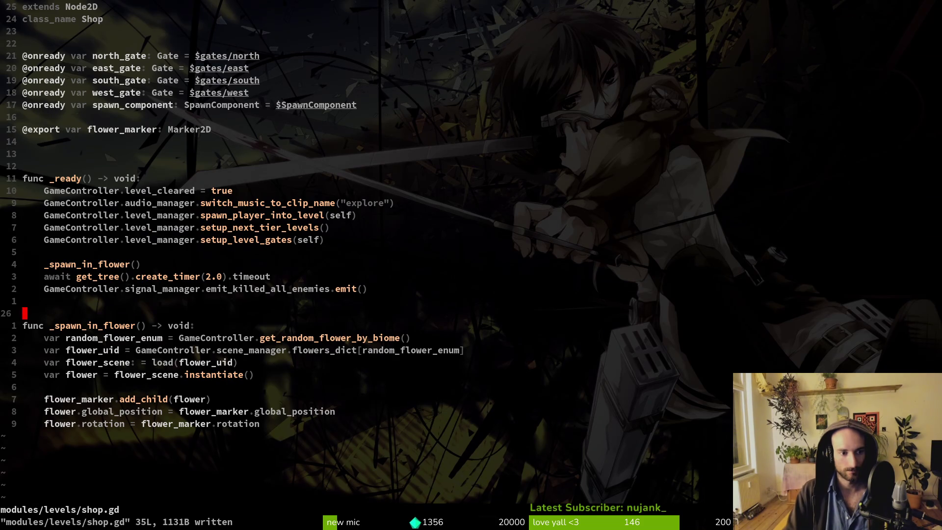
{"action": "key", "text": "k"}
{"action": "key", "text": "k"}
{"action": "type", "text": "kf2s"}
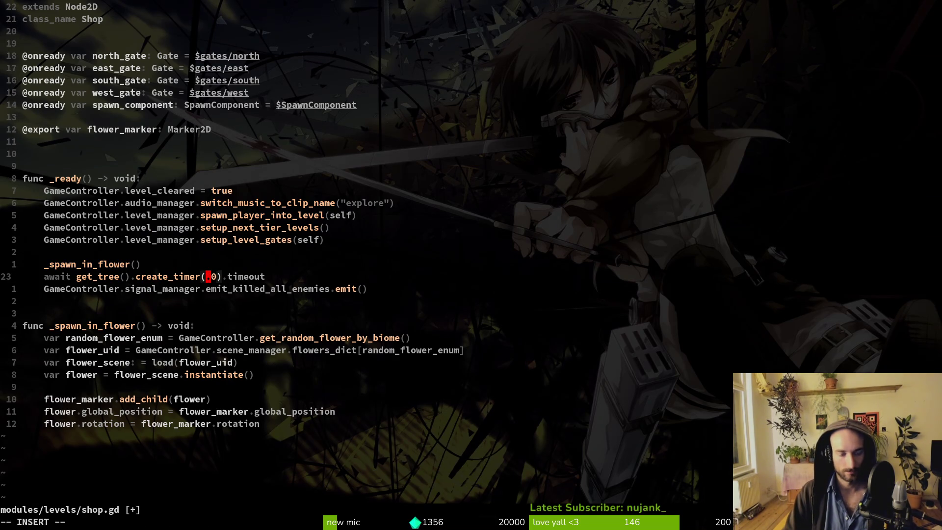
{"action": "type", "text": "1.4"}
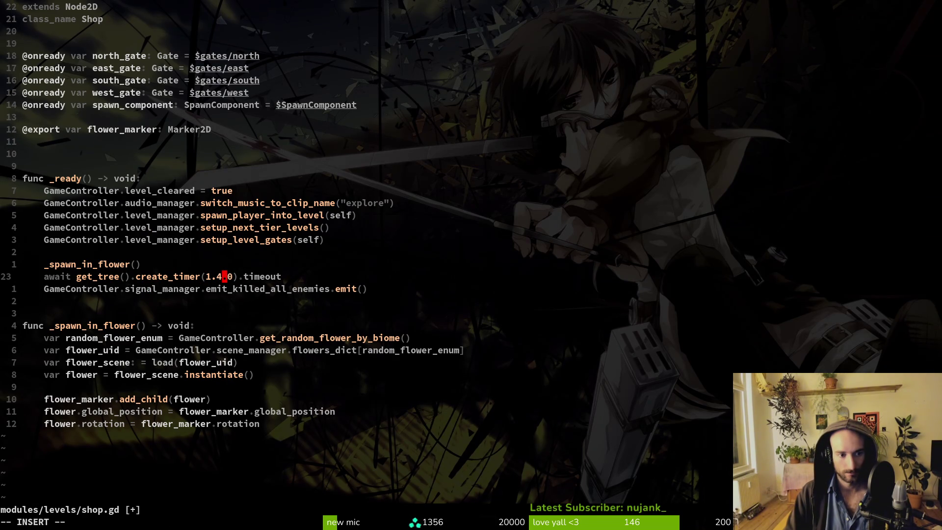
{"action": "key", "text": "BackSpace"}
{"action": "type", "text": "5"}
{"action": "key", "text": "Delete"}
{"action": "key", "text": "Delete"}
{"action": "key", "text": "Escape"}
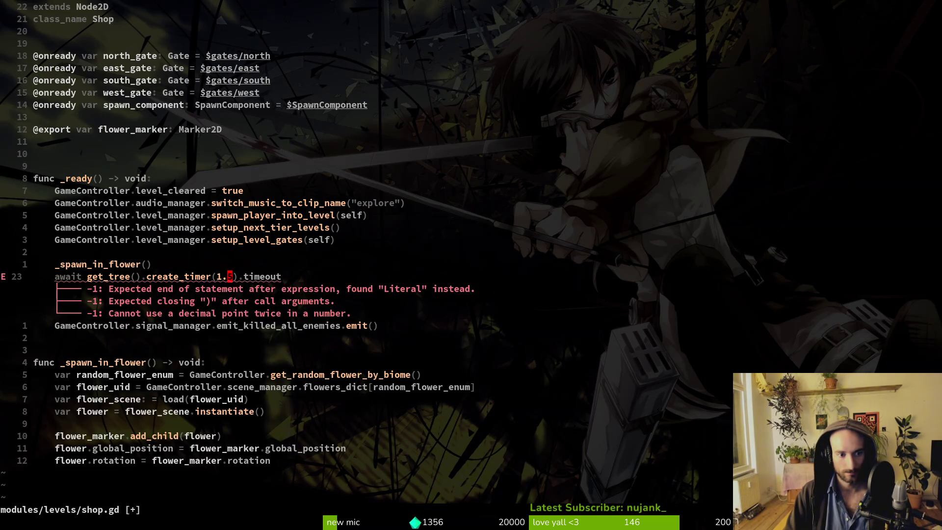
Save shop.gd with :wq, quit Vim, and return to the Godot editor.
{"action": "type", "text": ":w"}
{"action": "key", "text": "Return"}
{"action": "type", "text": ":wq"}
{"action": "key", "text": "Return"}
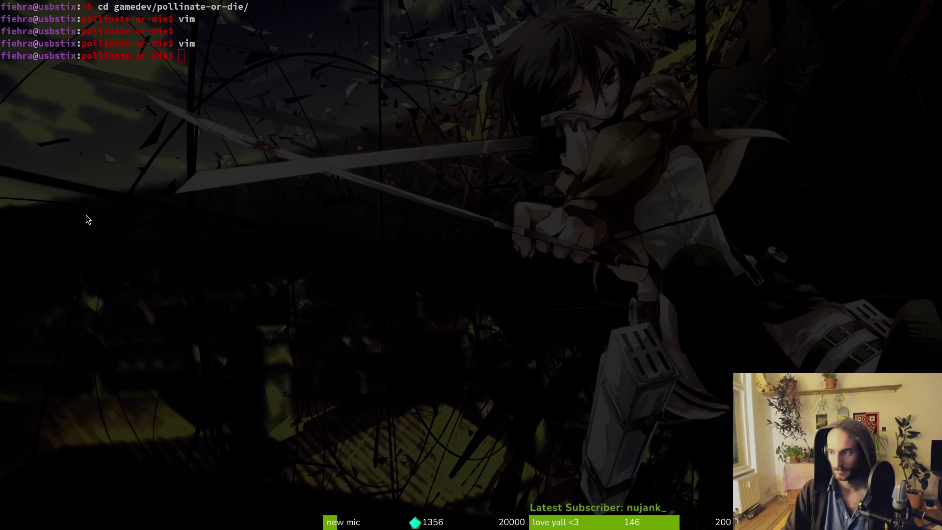
{"action": "key", "text": "alt+Tab"}
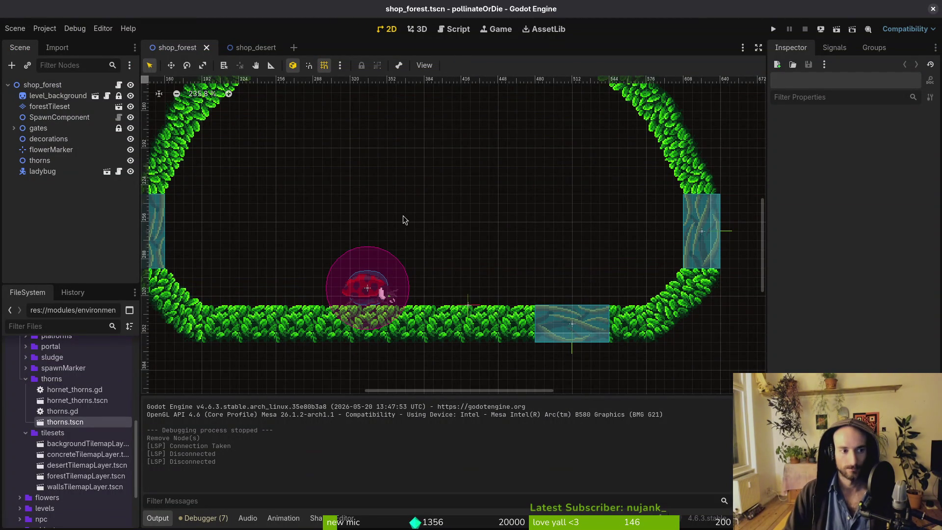
Place the vines_side decoration into the forest shop cave.
{"action": "scroll", "coordinate": [458, 256], "scroll_direction": "up", "scroll_amount": 3}
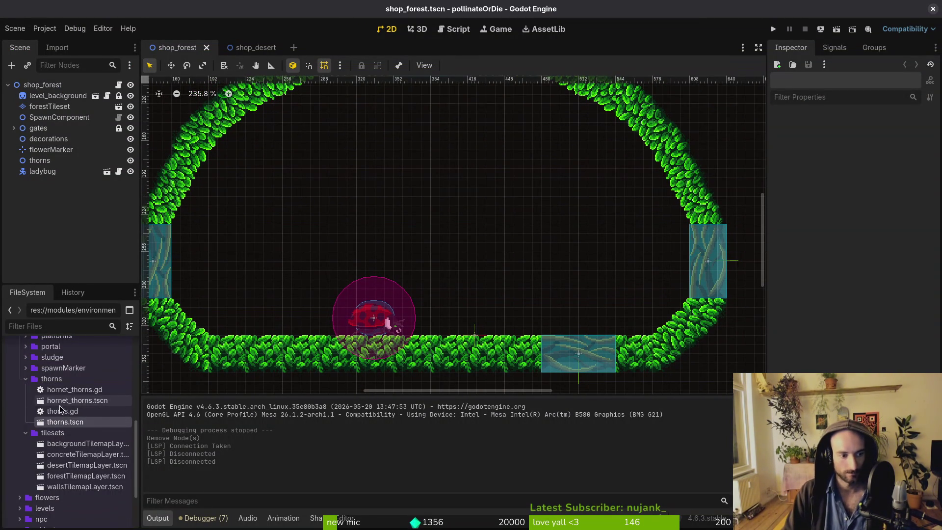
{"action": "left_click", "coordinate": [26, 379]}
{"action": "left_click", "coordinate": [27, 394]}
{"action": "scroll", "coordinate": [26, 395], "scroll_direction": "up", "scroll_amount": 3}
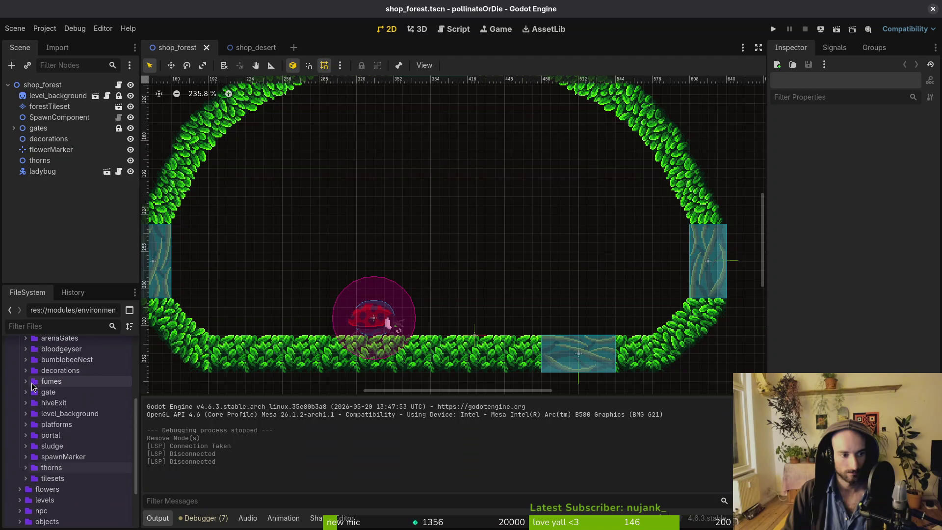
{"action": "left_click", "coordinate": [25, 370]}
{"action": "scroll", "coordinate": [343, 333], "scroll_direction": "up", "scroll_amount": 3}
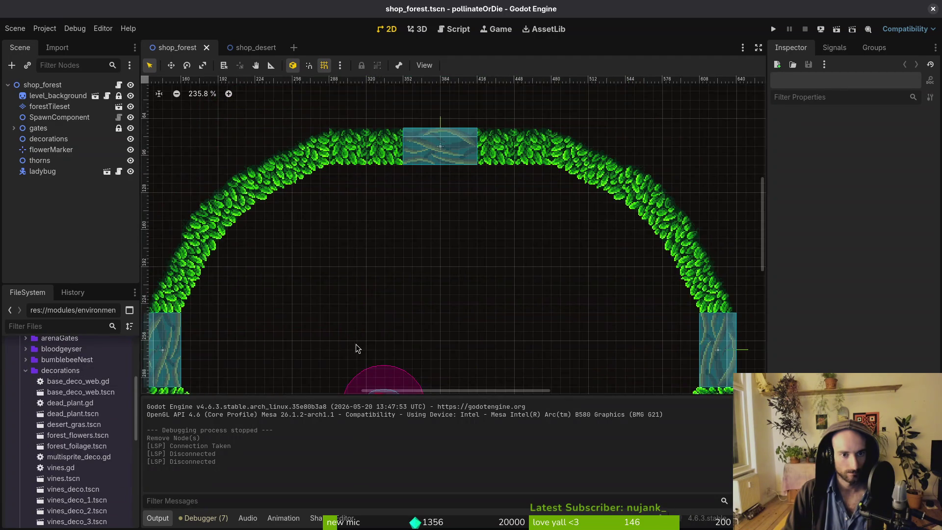
{"action": "scroll", "coordinate": [324, 256], "scroll_direction": "down", "scroll_amount": 2}
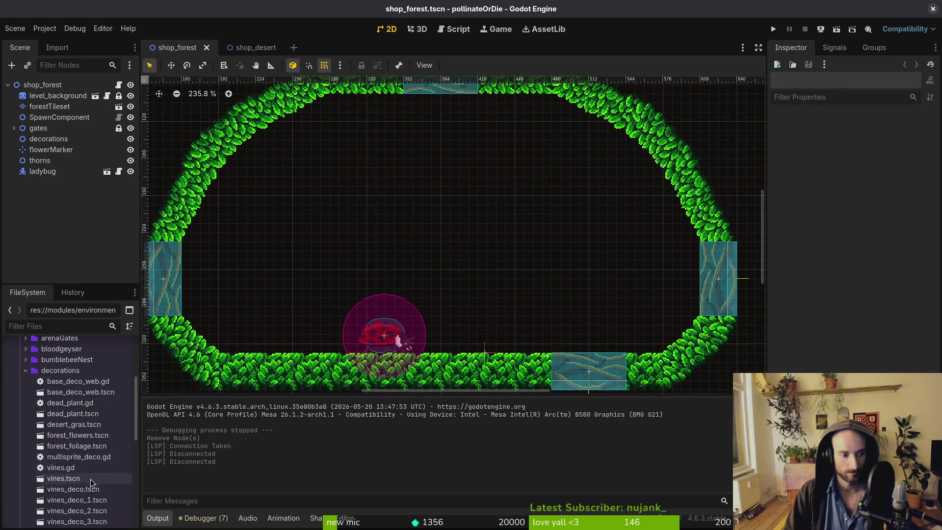
{"action": "scroll", "coordinate": [87, 468], "scroll_direction": "down", "scroll_amount": 3}
{"action": "mouse_move", "coordinate": [87, 474]}
{"action": "left_mouse_down"}
{"action": "mouse_move", "coordinate": [296, 236]}
{"action": "mouse_move", "coordinate": [311, 245]}
{"action": "mouse_move", "coordinate": [305, 239]}
{"action": "left_mouse_up"}
Raise the side vines slightly, file vinesSide under decorations, and save shop_forest.
{"action": "scroll", "coordinate": [321, 248], "scroll_direction": "down", "scroll_amount": 2}
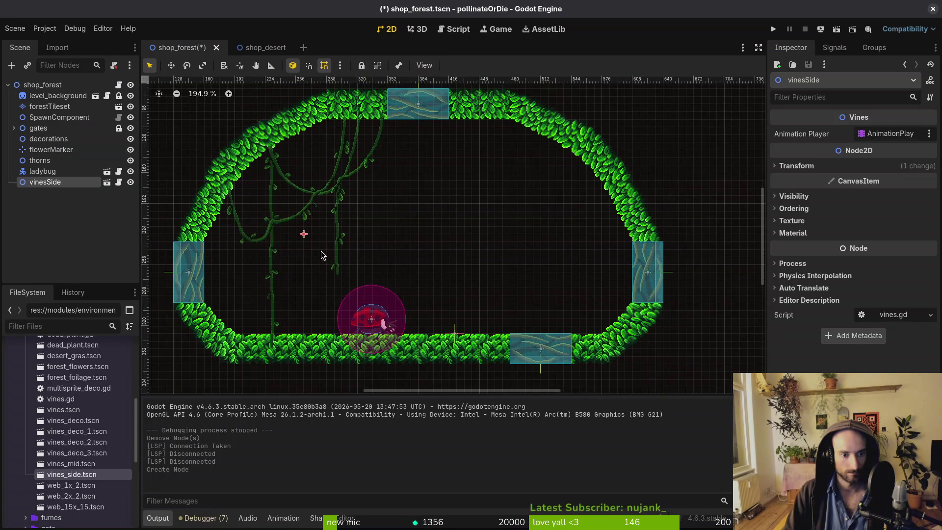
{"action": "scroll", "coordinate": [343, 245], "scroll_direction": "up", "scroll_amount": 2}
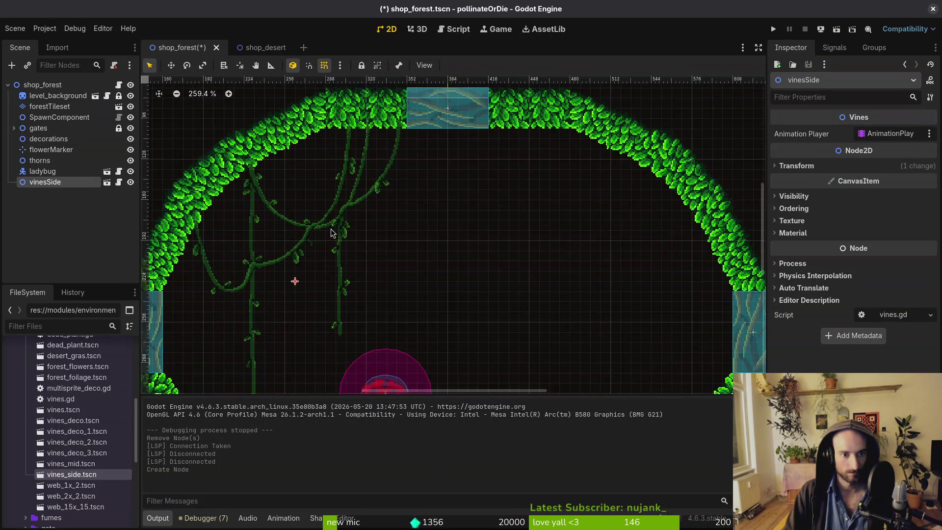
{"action": "left_click_drag", "start_coordinate": [335, 231], "coordinate": [336, 201]}
{"action": "scroll", "coordinate": [332, 233], "scroll_direction": "down", "scroll_amount": 2}
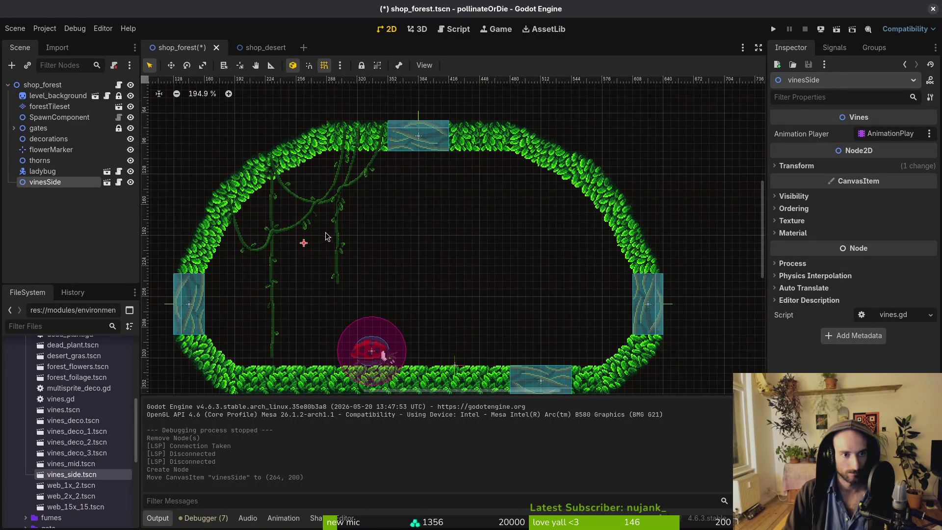
{"action": "scroll", "coordinate": [336, 226], "scroll_direction": "up", "scroll_amount": 2}
{"action": "left_click_drag", "start_coordinate": [337, 224], "coordinate": [339, 220]}
{"action": "scroll", "coordinate": [339, 220], "scroll_direction": "down", "scroll_amount": 3}
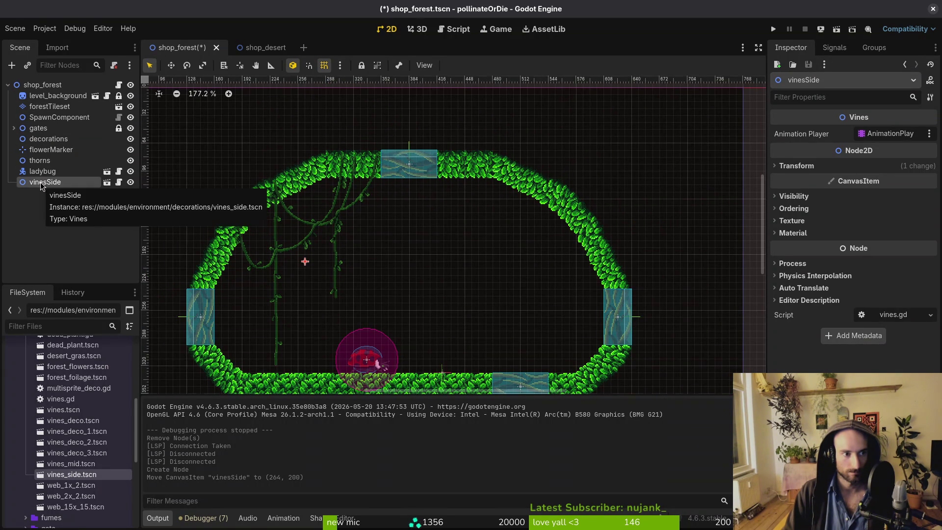
{"action": "left_click_drag", "start_coordinate": [42, 186], "coordinate": [55, 144]}
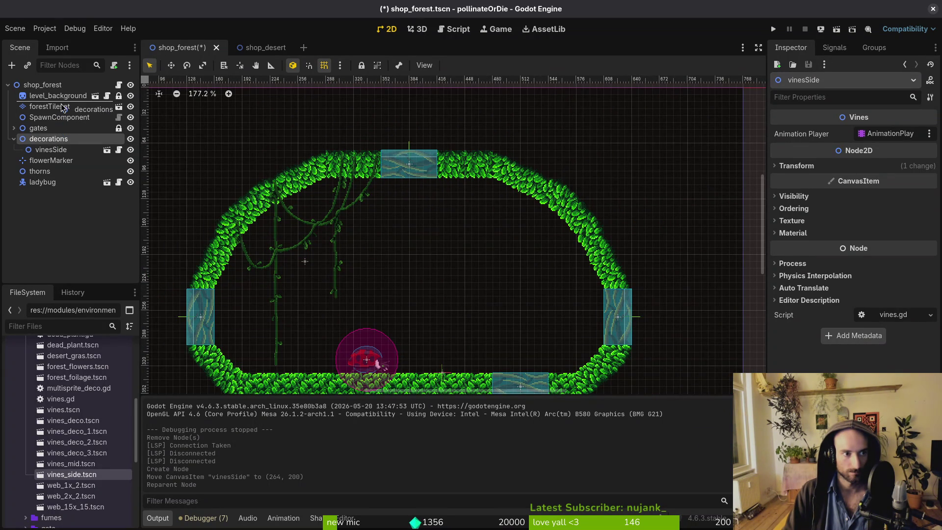
{"action": "left_click_drag", "start_coordinate": [63, 105], "coordinate": [61, 104]}
{"action": "left_click", "coordinate": [14, 106]}
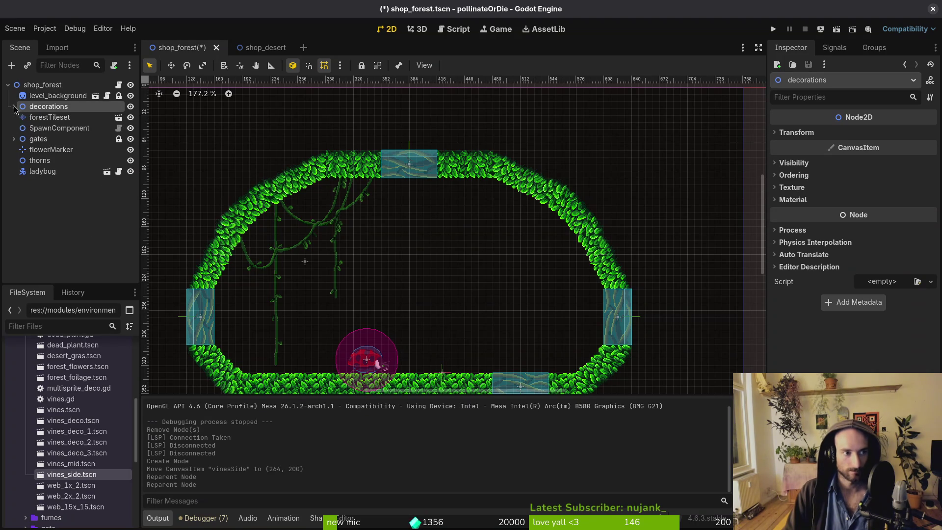
{"action": "key", "text": "ctrl+s"}
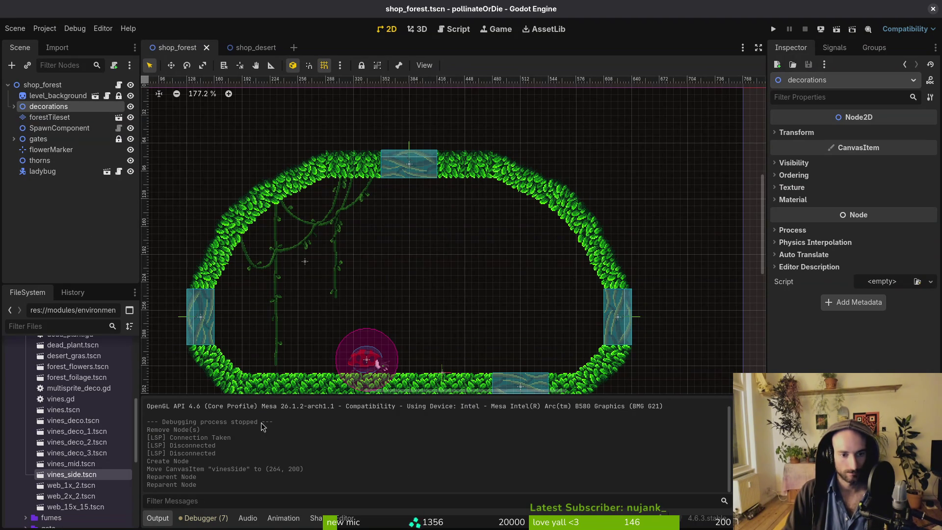
Add the vines_mid decoration in the middle of the cave as vinesMid.
{"action": "mouse_move", "coordinate": [69, 464]}
{"action": "left_mouse_down"}
{"action": "mouse_move", "coordinate": [367, 277]}
{"action": "mouse_move", "coordinate": [463, 277]}
{"action": "mouse_move", "coordinate": [484, 259]}
{"action": "left_mouse_up"}
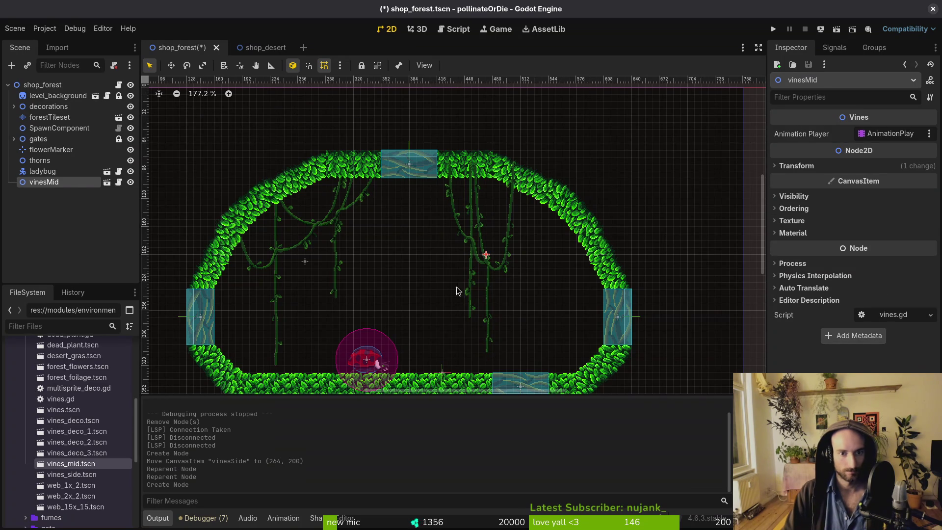
{"action": "left_click_drag", "start_coordinate": [57, 184], "coordinate": [67, 109]}
{"action": "key", "text": "ctrl+z"}
{"action": "left_click", "coordinate": [60, 182]}
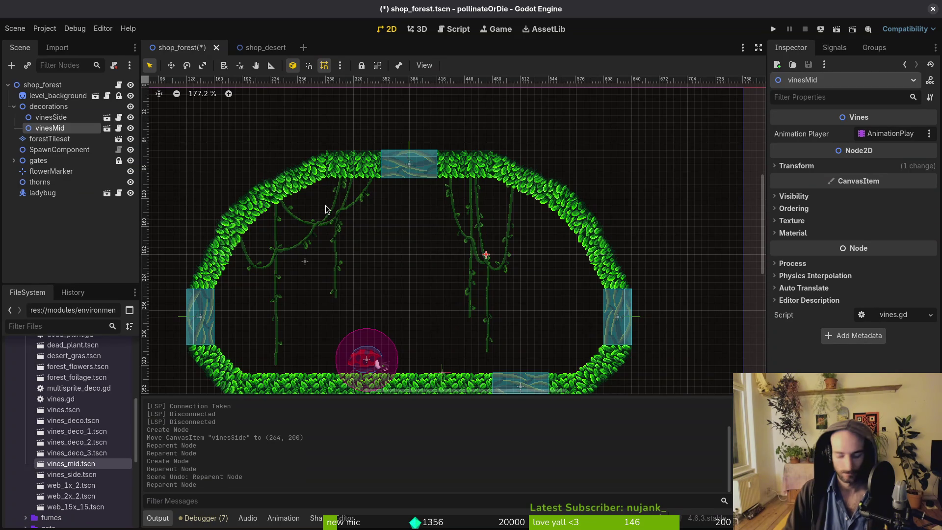
Open the level_4_2 scene through the quick file finder.
{"action": "key", "text": "alt+shift+o"}
{"action": "key", "text": "Escape"}
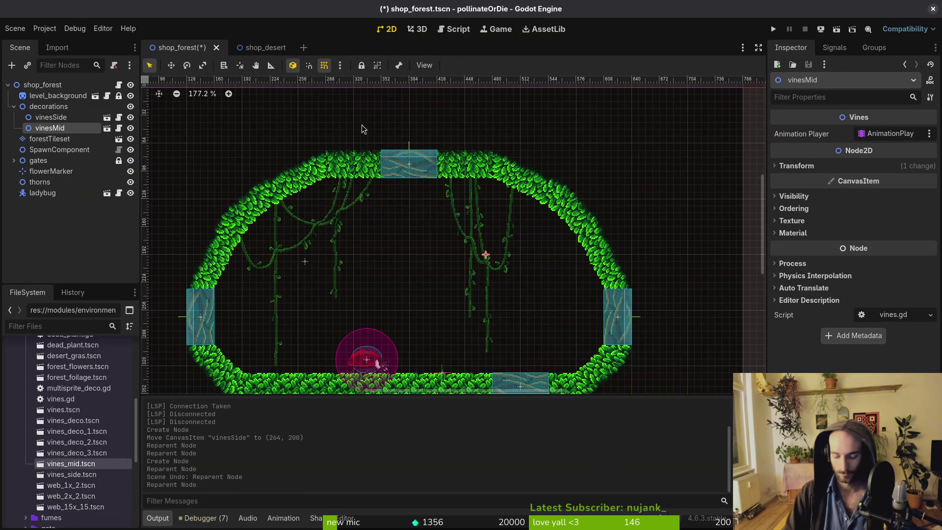
{"action": "key", "text": "alt+shift+o"}
{"action": "type", "text": "42"}
{"action": "key", "text": "Return"}
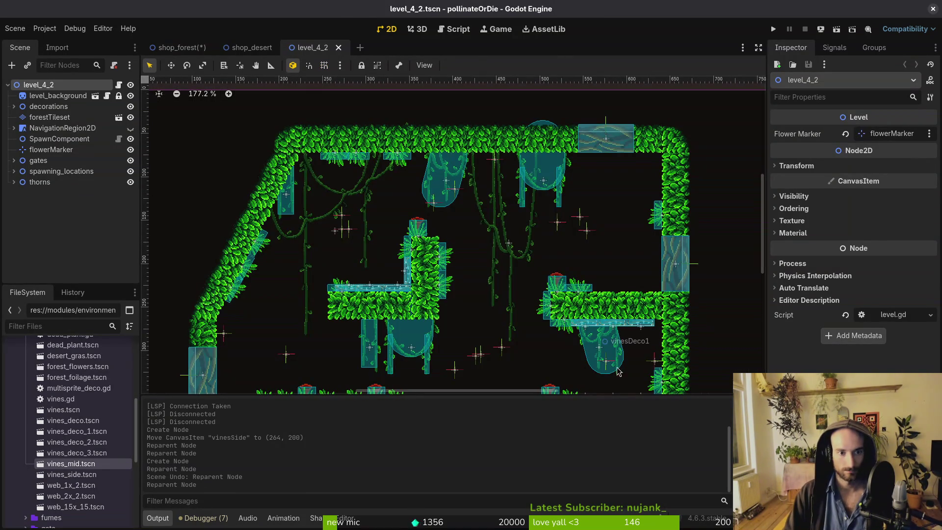
Add a 2x2 cobweb to level_4_2.
{"action": "scroll", "coordinate": [521, 273], "scroll_direction": "down", "scroll_amount": 2}
{"action": "scroll", "coordinate": [521, 273], "scroll_direction": "up", "scroll_amount": 2}
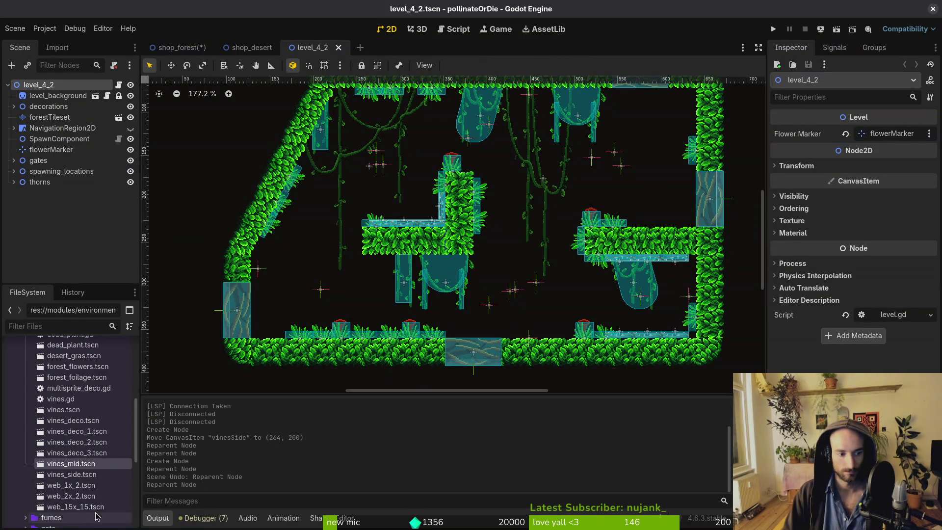
{"action": "mouse_move", "coordinate": [71, 495]}
{"action": "left_mouse_down"}
{"action": "mouse_move", "coordinate": [616, 295]}
{"action": "mouse_move", "coordinate": [636, 316]}
{"action": "mouse_move", "coordinate": [596, 300]}
{"action": "mouse_move", "coordinate": [578, 268]}
{"action": "mouse_move", "coordinate": [573, 283]}
{"action": "mouse_move", "coordinate": [687, 260]}
{"action": "mouse_move", "coordinate": [694, 270]}
{"action": "left_mouse_up"}
{"action": "scroll", "coordinate": [665, 315], "scroll_direction": "up", "scroll_amount": 5}
{"action": "scroll", "coordinate": [694, 271], "scroll_direction": "down", "scroll_amount": 5}
{"action": "scroll", "coordinate": [410, 383], "scroll_direction": "up", "scroll_amount": 3}
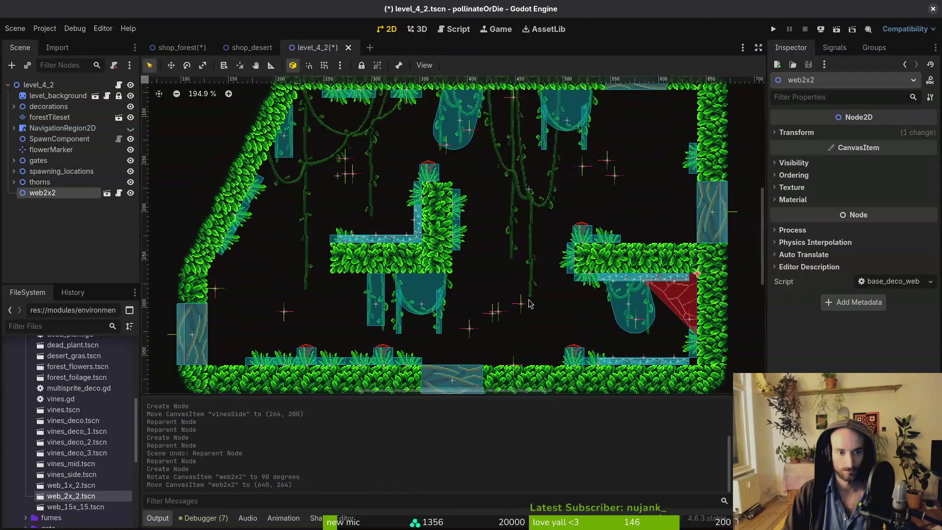
Add a 1x2 cobweb turned upside down and fit it snugly into the platform corner.
{"action": "mouse_move", "coordinate": [80, 485]}
{"action": "left_mouse_down"}
{"action": "mouse_move", "coordinate": [314, 307]}
{"action": "mouse_move", "coordinate": [366, 226]}
{"action": "left_mouse_up"}
{"action": "mouse_move", "coordinate": [366, 225]}
{"action": "left_mouse_down"}
{"action": "mouse_move", "coordinate": [387, 143]}
{"action": "mouse_move", "coordinate": [360, 162]}
{"action": "left_mouse_up"}
{"action": "key", "text": "shift+g"}
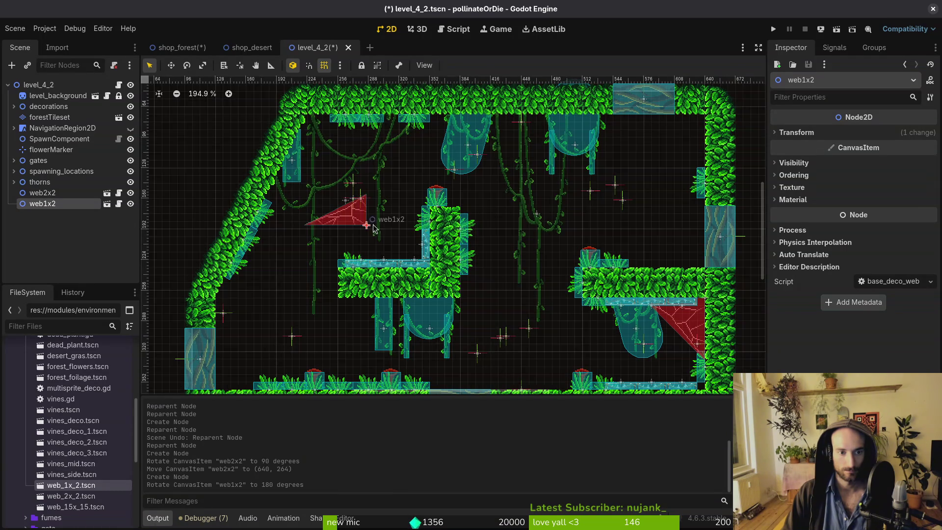
{"action": "scroll", "coordinate": [361, 219], "scroll_direction": "up", "scroll_amount": 4}
{"action": "left_click_drag", "start_coordinate": [361, 219], "coordinate": [429, 268]}
{"action": "scroll", "coordinate": [427, 275], "scroll_direction": "up", "scroll_amount": 5}
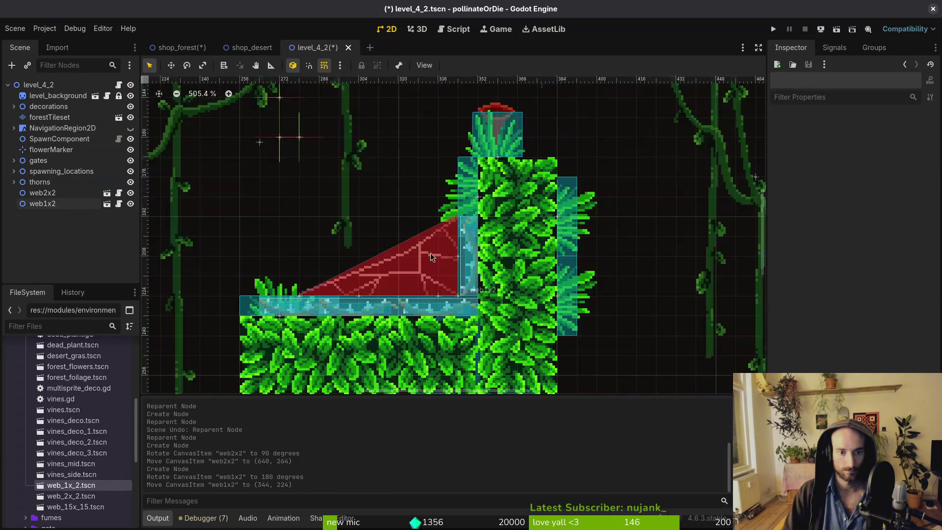
{"action": "left_click", "coordinate": [425, 284]}
{"action": "key", "text": "shift+g"}
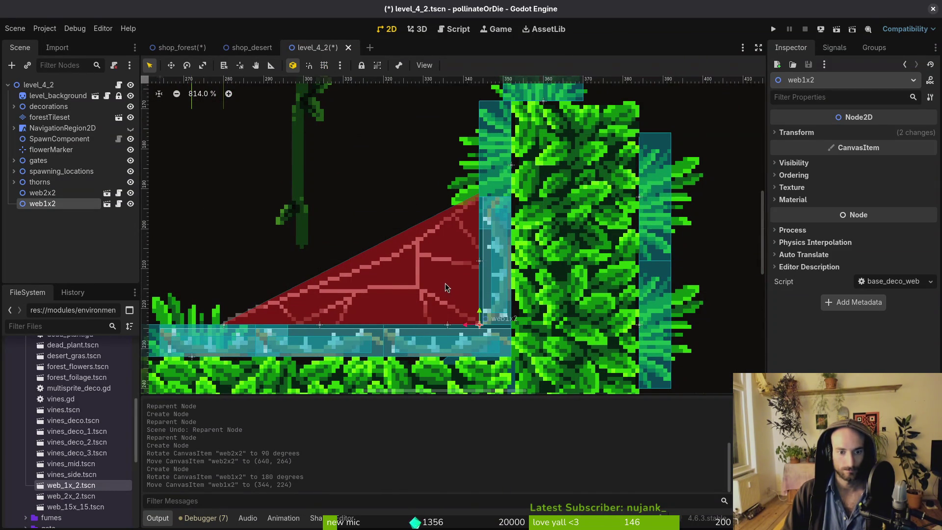
{"action": "left_click_drag", "start_coordinate": [446, 283], "coordinate": [461, 303]}
{"action": "key", "text": "Escape"}
{"action": "scroll", "coordinate": [461, 303], "scroll_direction": "down", "scroll_amount": 9}
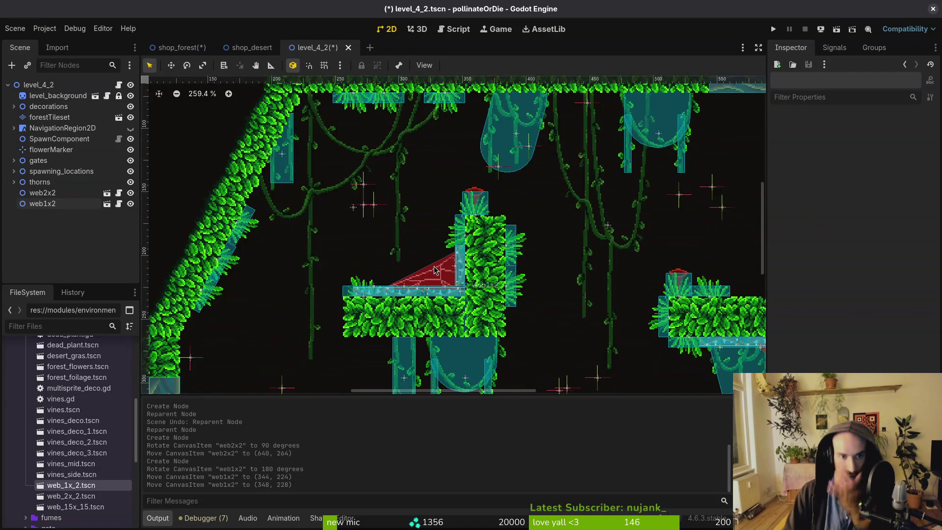
Place a 1x3 web rotated against the top-right leaf wall.
{"action": "left_click_drag", "start_coordinate": [425, 237], "coordinate": [375, 313]}
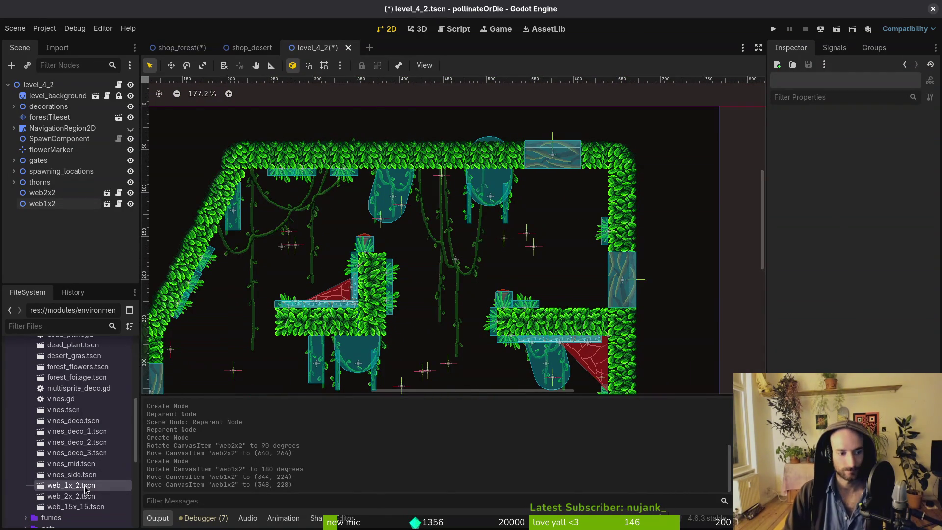
{"action": "mouse_move", "coordinate": [85, 489]}
{"action": "left_mouse_down"}
{"action": "mouse_move", "coordinate": [536, 231]}
{"action": "mouse_move", "coordinate": [578, 232]}
{"action": "left_mouse_up"}
{"action": "left_click_drag", "start_coordinate": [537, 268], "coordinate": [536, 268]}
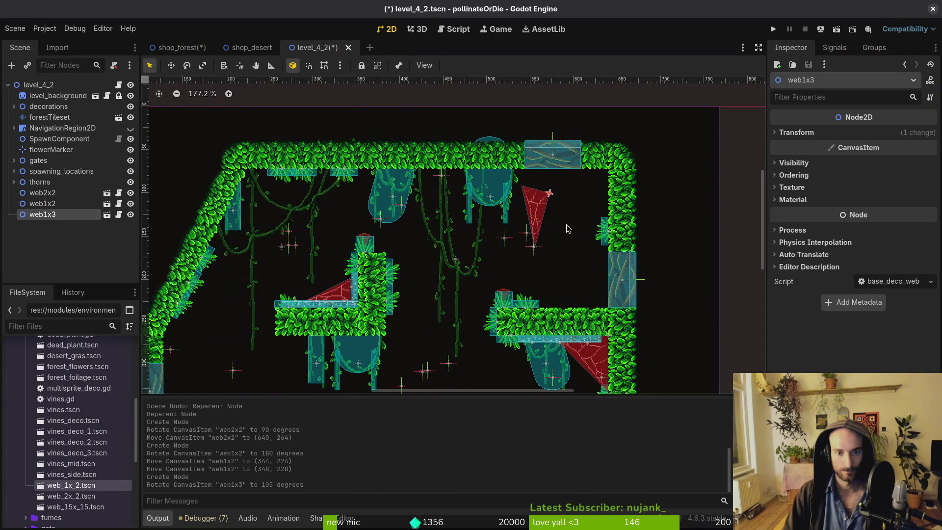
{"action": "scroll", "coordinate": [536, 267], "scroll_direction": "up", "scroll_amount": 4}
{"action": "left_click_drag", "start_coordinate": [392, 293], "coordinate": [519, 242]}
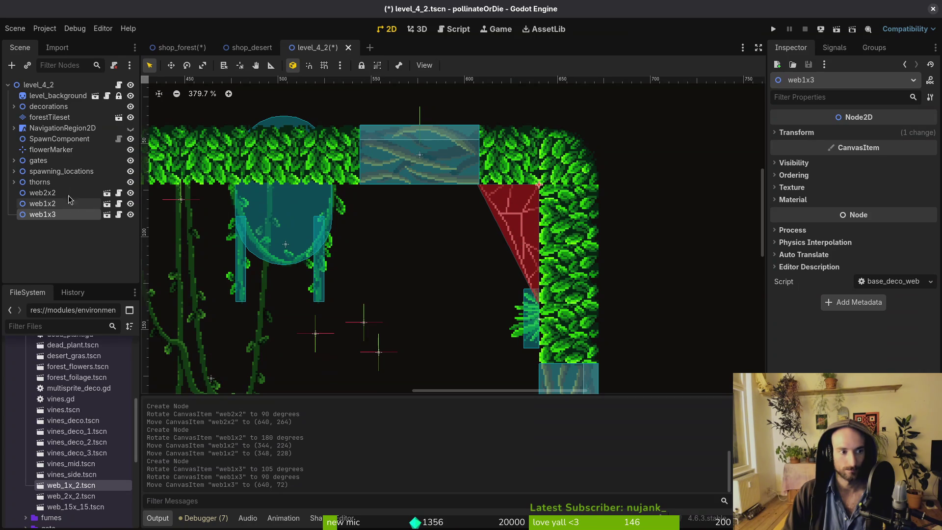
Move the three web nodes under decorations and save level_4_2.
{"action": "left_click", "coordinate": [55, 195], "text": "shift"}
{"action": "left_click_drag", "start_coordinate": [60, 110], "coordinate": [60, 112]}
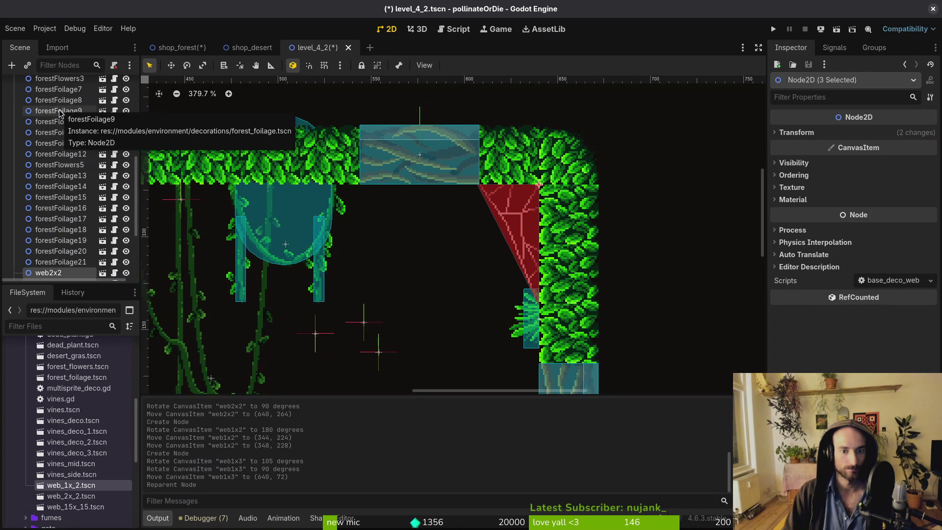
{"action": "scroll", "coordinate": [60, 112], "scroll_direction": "down", "scroll_amount": 5}
{"action": "key", "text": "ctrl+s"}
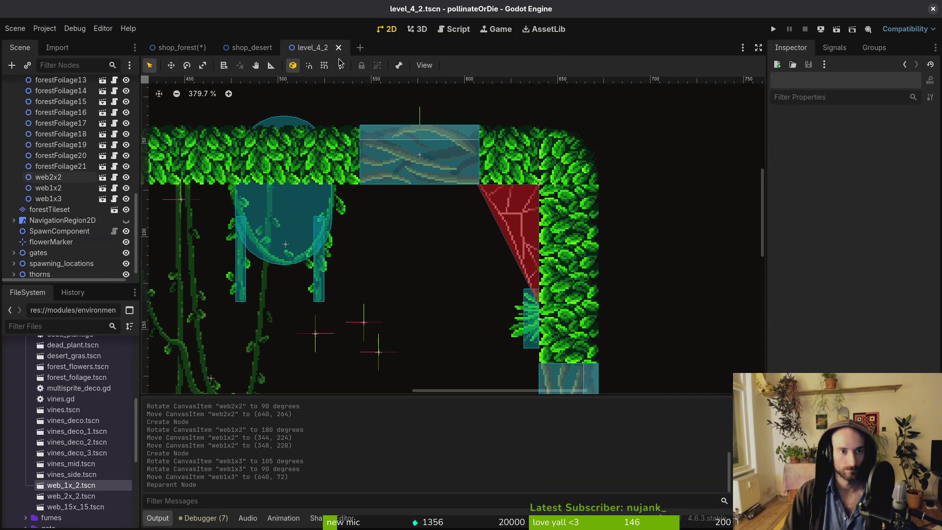
Open level_4_3 through the quick scene search.
{"action": "key", "text": "ctrl+shift+o"}
{"action": "key", "text": "Escape"}
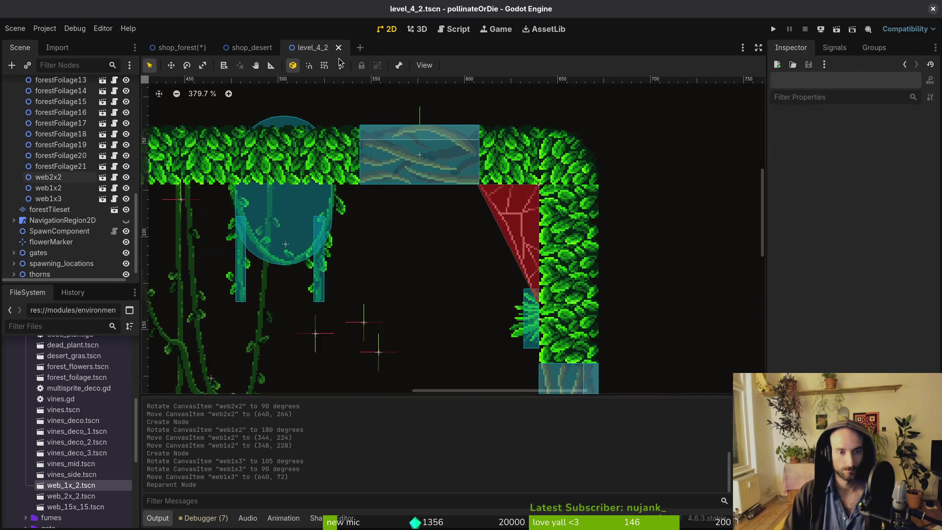
{"action": "key", "text": "ctrl+shift+o"}
{"action": "type", "text": "4_3"}
{"action": "key", "text": "Return"}
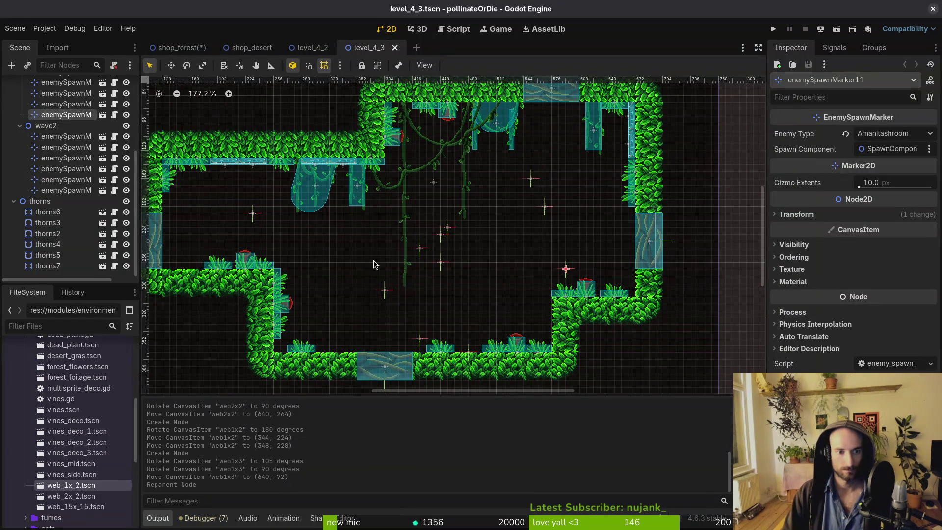
Place a small web in level_4_3, turned 180 degrees against the right-hand wall.
{"action": "mouse_move", "coordinate": [62, 486]}
{"action": "left_mouse_down"}
{"action": "mouse_move", "coordinate": [339, 320]}
{"action": "mouse_move", "coordinate": [412, 297]}
{"action": "mouse_move", "coordinate": [428, 268]}
{"action": "mouse_move", "coordinate": [354, 281]}
{"action": "left_mouse_up"}
{"action": "left_click_drag", "start_coordinate": [403, 233], "coordinate": [403, 233]}
{"action": "scroll", "coordinate": [443, 240], "scroll_direction": "up", "scroll_amount": 2}
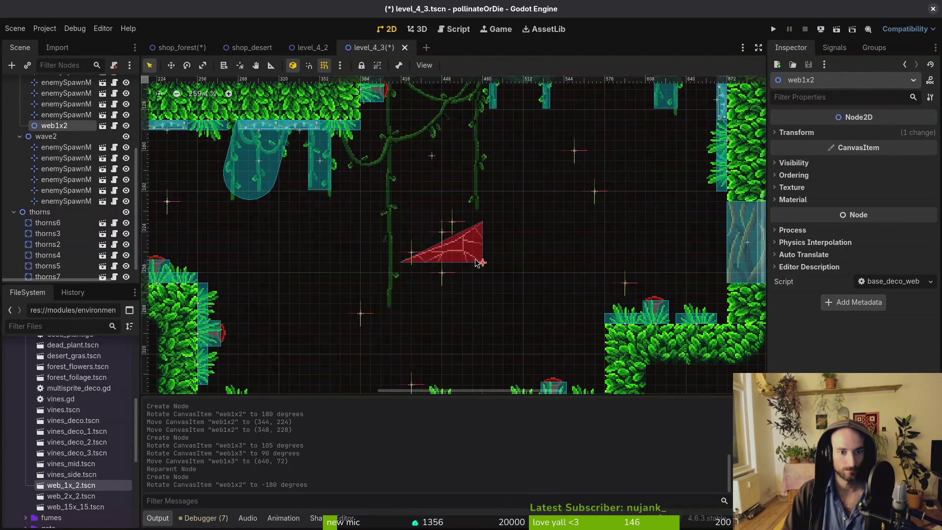
{"action": "mouse_move", "coordinate": [481, 259]}
{"action": "left_mouse_down"}
{"action": "mouse_move", "coordinate": [672, 295]}
{"action": "mouse_move", "coordinate": [721, 318]}
{"action": "left_mouse_up"}
{"action": "scroll", "coordinate": [569, 343], "scroll_direction": "down", "scroll_amount": 1}
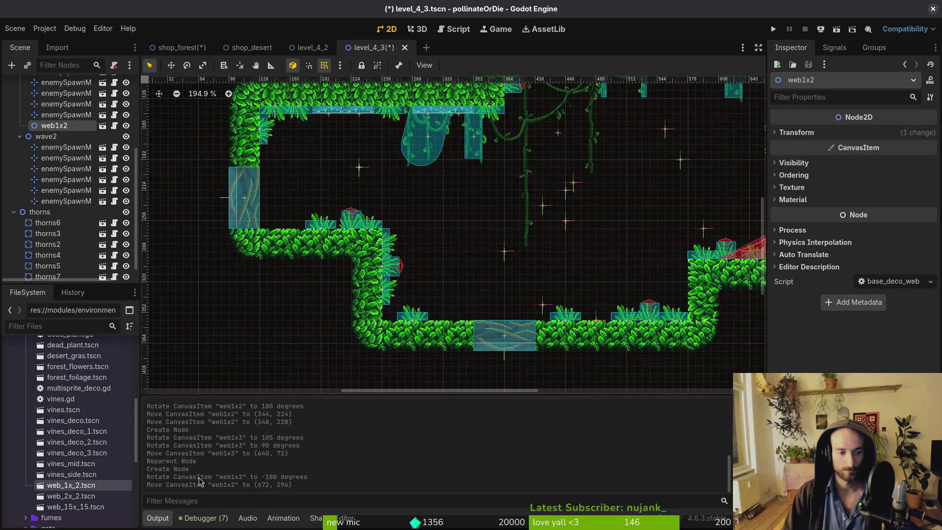
Add a large web in the step corner and a third web rotated to match its corner.
{"action": "mouse_move", "coordinate": [71, 496]}
{"action": "left_mouse_down"}
{"action": "mouse_move", "coordinate": [402, 304]}
{"action": "mouse_move", "coordinate": [483, 270]}
{"action": "mouse_move", "coordinate": [472, 256]}
{"action": "left_mouse_up"}
{"action": "mouse_move", "coordinate": [472, 257]}
{"action": "left_mouse_down"}
{"action": "mouse_move", "coordinate": [457, 280]}
{"action": "mouse_move", "coordinate": [412, 307]}
{"action": "left_mouse_up"}
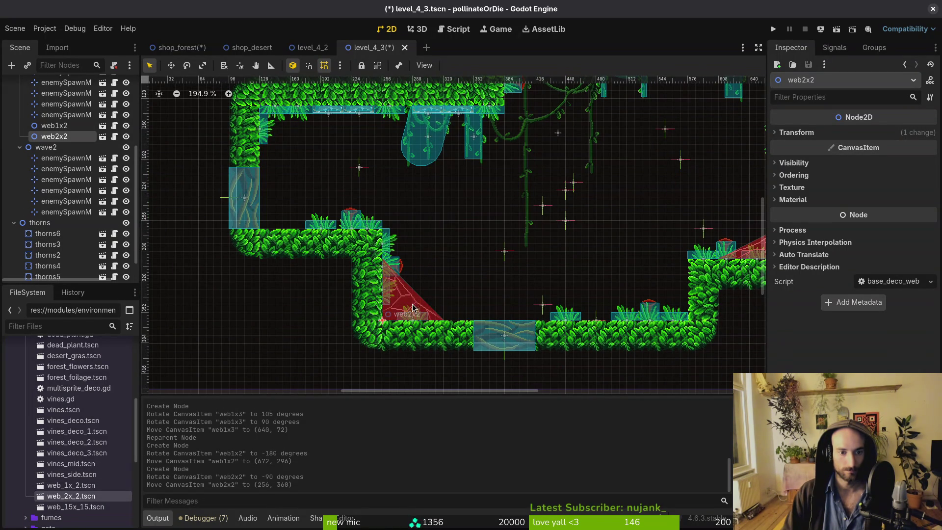
{"action": "mouse_move", "coordinate": [98, 503]}
{"action": "left_mouse_down"}
{"action": "mouse_move", "coordinate": [113, 441]}
{"action": "mouse_move", "coordinate": [289, 182]}
{"action": "mouse_move", "coordinate": [304, 142]}
{"action": "mouse_move", "coordinate": [275, 151]}
{"action": "mouse_move", "coordinate": [403, 292]}
{"action": "mouse_move", "coordinate": [525, 293]}
{"action": "left_mouse_up"}
{"action": "scroll", "coordinate": [275, 235], "scroll_direction": "up", "scroll_amount": 5}
{"action": "scroll", "coordinate": [315, 288], "scroll_direction": "down", "scroll_amount": 4}
{"action": "scroll", "coordinate": [412, 191], "scroll_direction": "down", "scroll_amount": 2}
{"action": "mouse_move", "coordinate": [412, 191]}
{"action": "left_mouse_down"}
{"action": "mouse_move", "coordinate": [431, 120]}
{"action": "mouse_move", "coordinate": [352, 317]}
{"action": "left_mouse_up"}
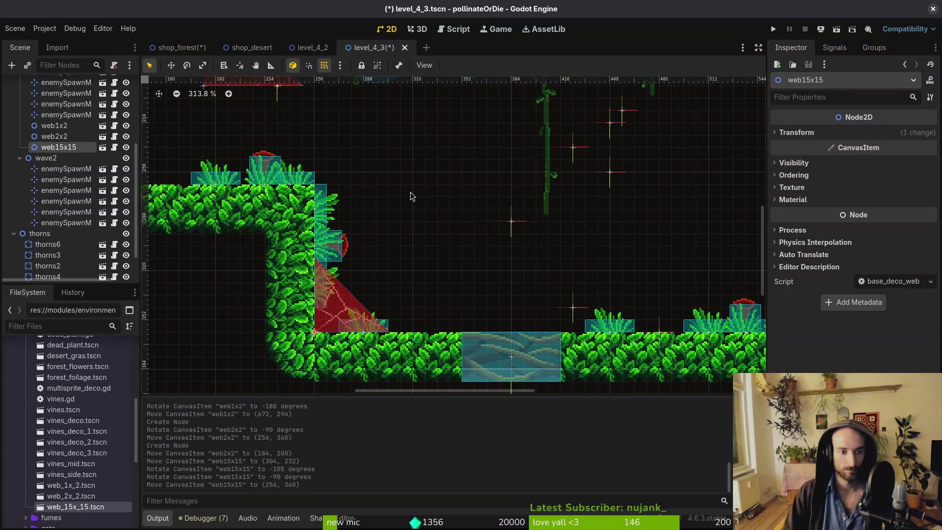
Tuck the third web into the lower step corner and set the large web upright higher up.
{"action": "scroll", "coordinate": [410, 193], "scroll_direction": "up", "scroll_amount": 5}
{"action": "scroll", "coordinate": [410, 192], "scroll_direction": "left", "scroll_amount": 2}
{"action": "mouse_move", "coordinate": [343, 254]}
{"action": "left_mouse_down"}
{"action": "mouse_move", "coordinate": [277, 318]}
{"action": "mouse_move", "coordinate": [241, 302]}
{"action": "left_mouse_up"}
{"action": "mouse_move", "coordinate": [255, 314]}
{"action": "left_mouse_down"}
{"action": "mouse_move", "coordinate": [243, 300]}
{"action": "mouse_move", "coordinate": [231, 201]}
{"action": "mouse_move", "coordinate": [214, 192]}
{"action": "left_mouse_up"}
{"action": "left_click", "coordinate": [240, 245]}
{"action": "scroll", "coordinate": [246, 257], "scroll_direction": "down", "scroll_amount": 5}
{"action": "scroll", "coordinate": [372, 257], "scroll_direction": "right", "scroll_amount": 2}
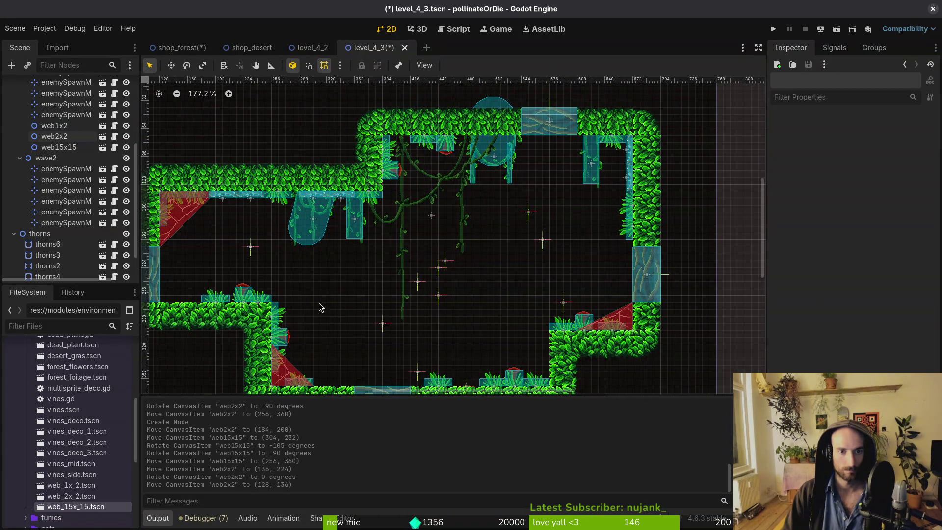
{"action": "scroll", "coordinate": [328, 280], "scroll_direction": "up", "scroll_amount": 2}
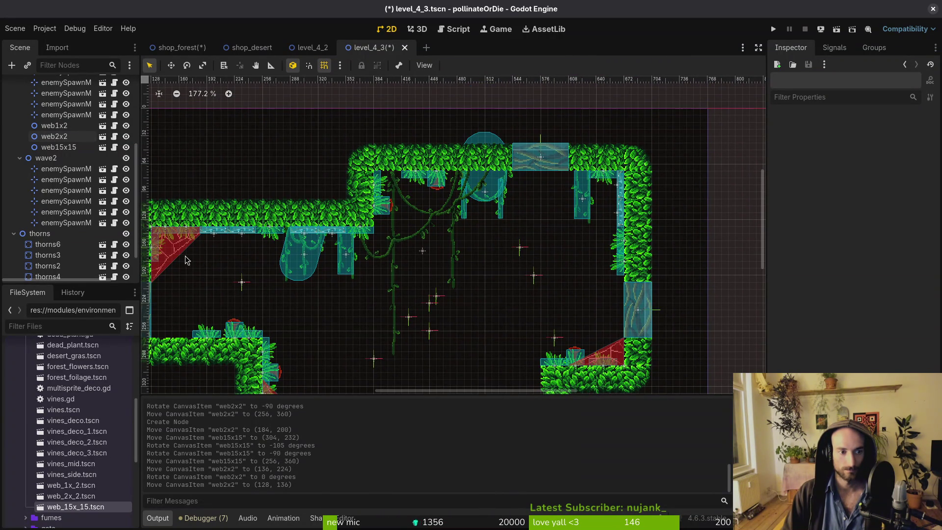
Save level_4_3 and open level_4_4.
{"action": "key", "text": "ctrl+s"}
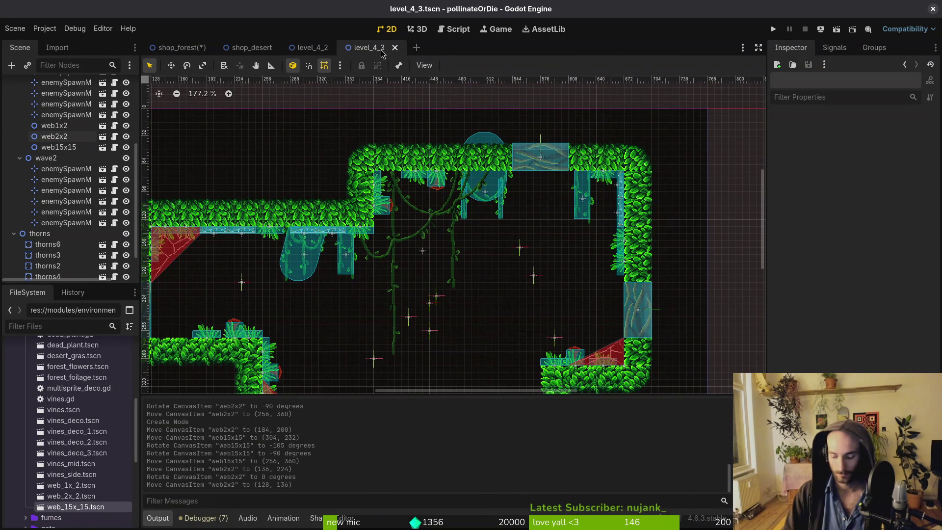
{"action": "key", "text": "ctrl+shift+o"}
{"action": "type", "text": "4_4"}
{"action": "key", "text": "Return"}
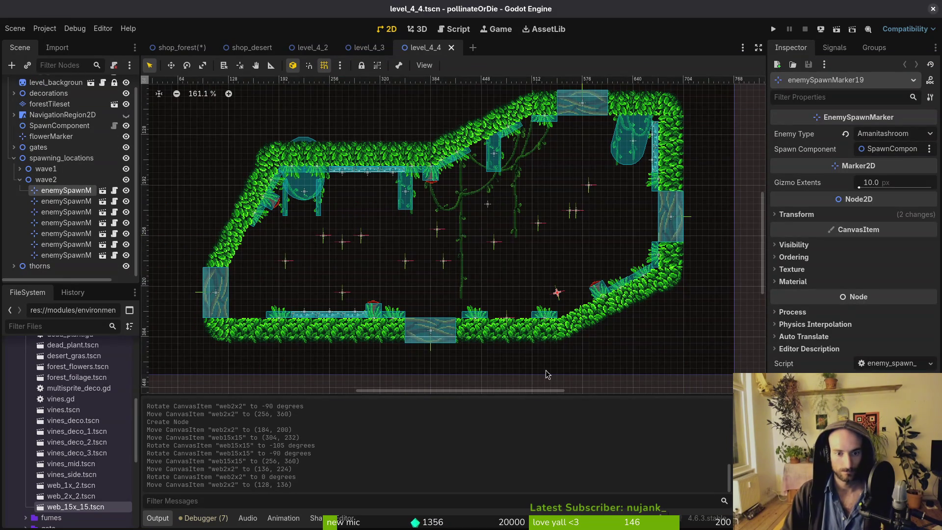
Add a large web to level_4_4, rotated to fit a corner.
{"action": "scroll", "coordinate": [507, 230], "scroll_direction": "up", "scroll_amount": 3}
{"action": "scroll", "coordinate": [507, 231], "scroll_direction": "right", "scroll_amount": 2}
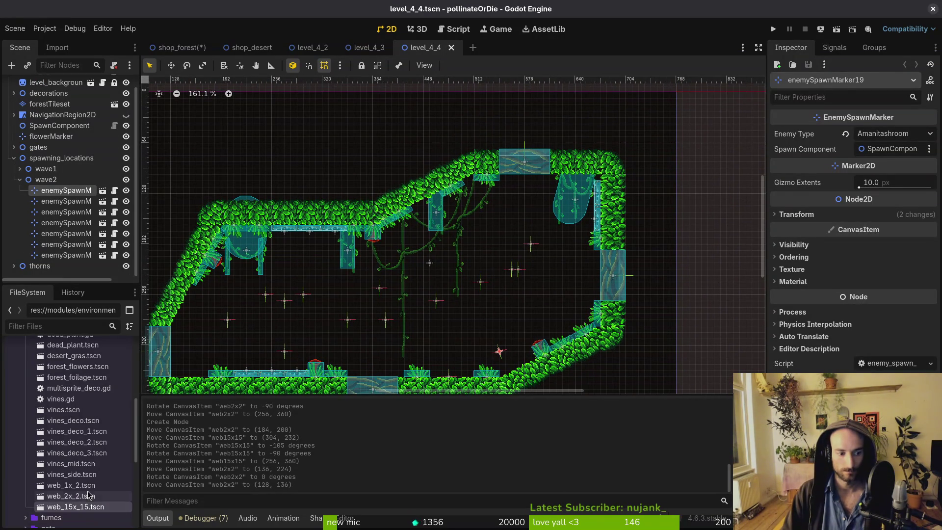
{"action": "left_click_drag", "start_coordinate": [88, 494], "coordinate": [519, 206]}
{"action": "mouse_move", "coordinate": [511, 248]}
{"action": "left_mouse_down", "text": "ctrl"}
{"action": "mouse_move", "coordinate": [483, 198]}
{"action": "mouse_move", "coordinate": [485, 217]}
{"action": "mouse_move", "coordinate": [627, 179]}
{"action": "left_mouse_up", "text": "ctrl"}
{"action": "scroll", "coordinate": [531, 217], "scroll_direction": "up", "scroll_amount": 5}
{"action": "scroll", "coordinate": [627, 179], "scroll_direction": "down", "scroll_amount": 4}
In level_4_3, move all three webs to the top of decorations and save.
{"action": "left_click", "coordinate": [366, 47]}
{"action": "scroll", "coordinate": [66, 225], "scroll_direction": "down", "scroll_amount": 2}
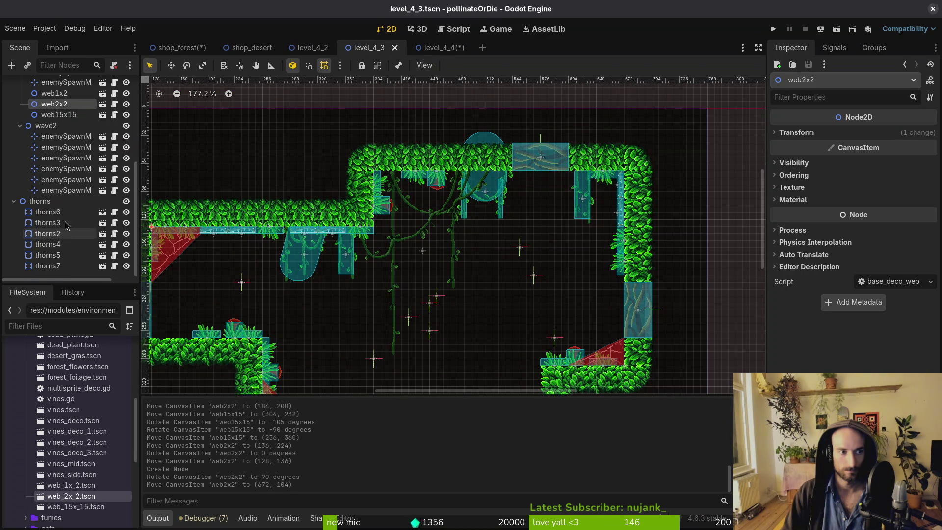
{"action": "scroll", "coordinate": [66, 225], "scroll_direction": "up", "scroll_amount": 3}
{"action": "left_click", "coordinate": [105, 211], "text": "shift"}
{"action": "left_click", "coordinate": [54, 190], "text": "shift"}
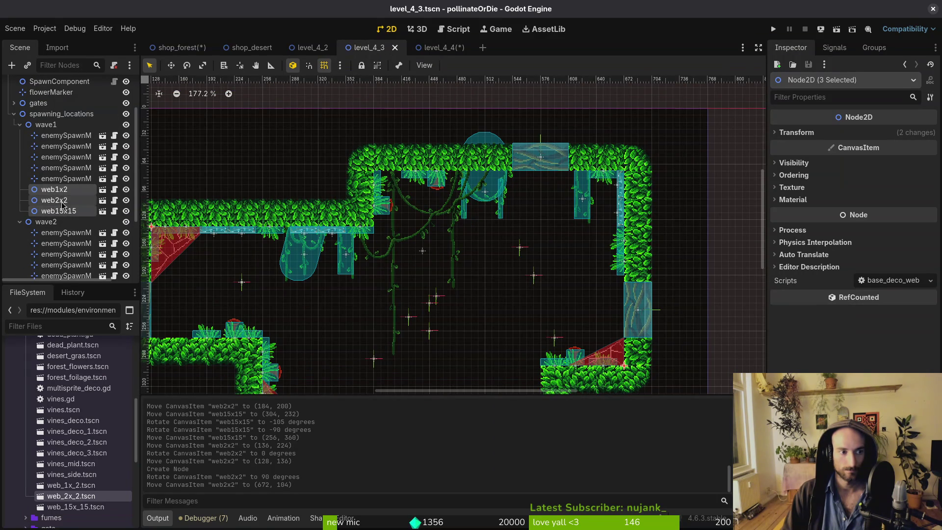
{"action": "left_click_drag", "start_coordinate": [58, 194], "coordinate": [77, 155]}
{"action": "left_click_drag", "start_coordinate": [66, 116], "coordinate": [47, 111]}
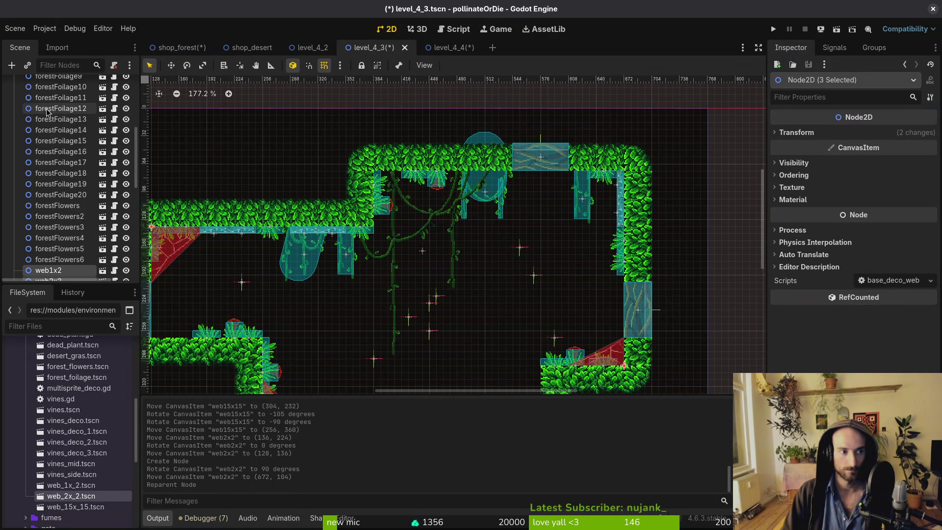
{"action": "left_click_drag", "start_coordinate": [50, 273], "coordinate": [61, 119]}
{"action": "key", "text": "ctrl+s"}
File the web nodes under decorations in level_4_2, save it, and save shop_forest.
{"action": "key", "text": "ctrl+shift+Tab"}
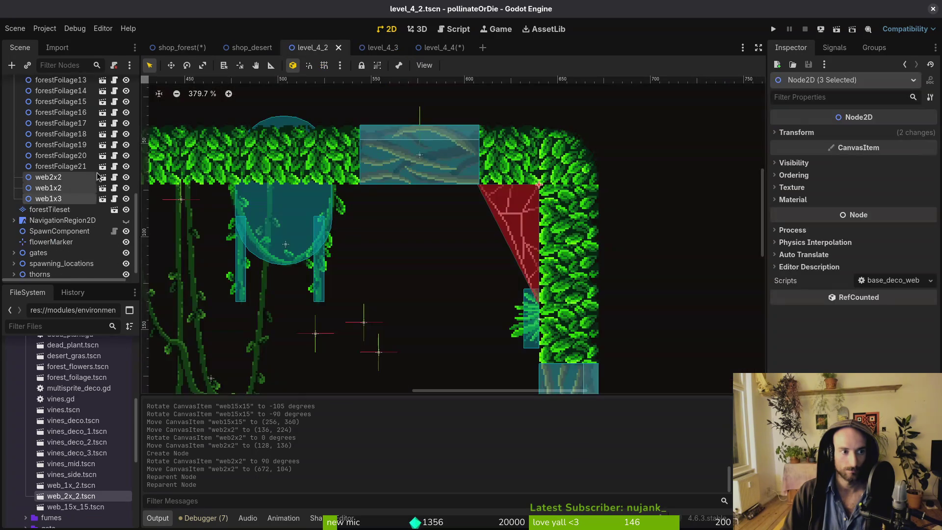
{"action": "mouse_move", "coordinate": [36, 185]}
{"action": "left_mouse_down"}
{"action": "mouse_move", "coordinate": [44, 83]}
{"action": "mouse_move", "coordinate": [49, 112]}
{"action": "left_mouse_up"}
{"action": "key", "text": "ctrl+s"}
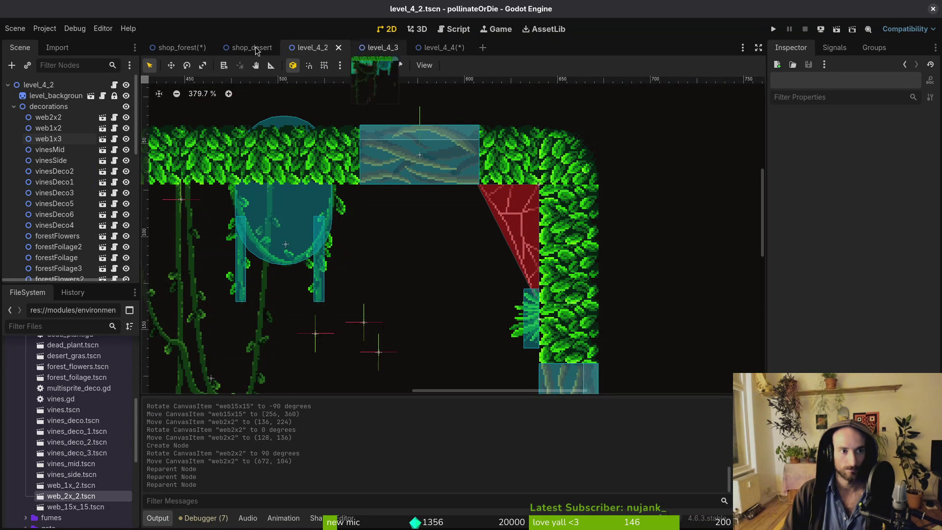
{"action": "left_click", "coordinate": [174, 47]}
{"action": "key", "text": "ctrl+s"}
{"action": "key", "text": "ctrl+shift+o"}
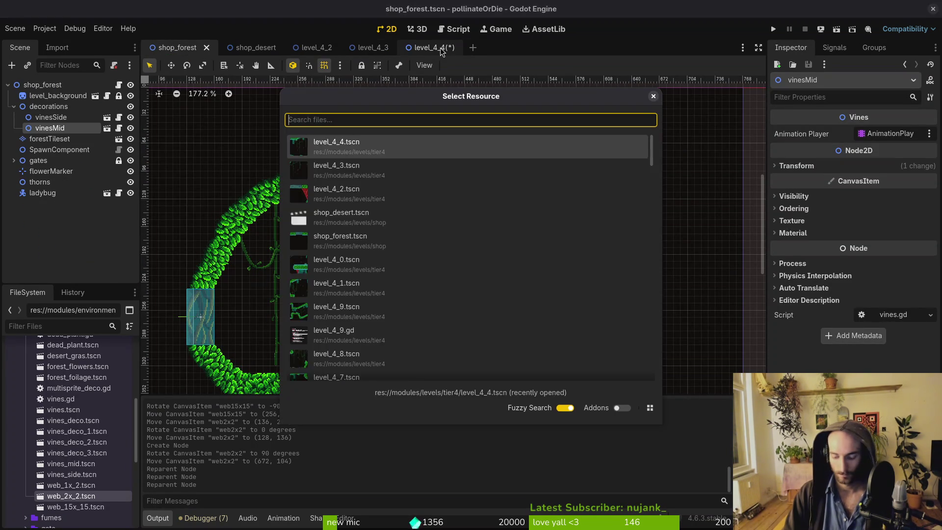
Open level_4_1 and fit a 2x2 web against its upper-left slope.
{"action": "type", "text": "4_1"}
{"action": "key", "text": "Return"}
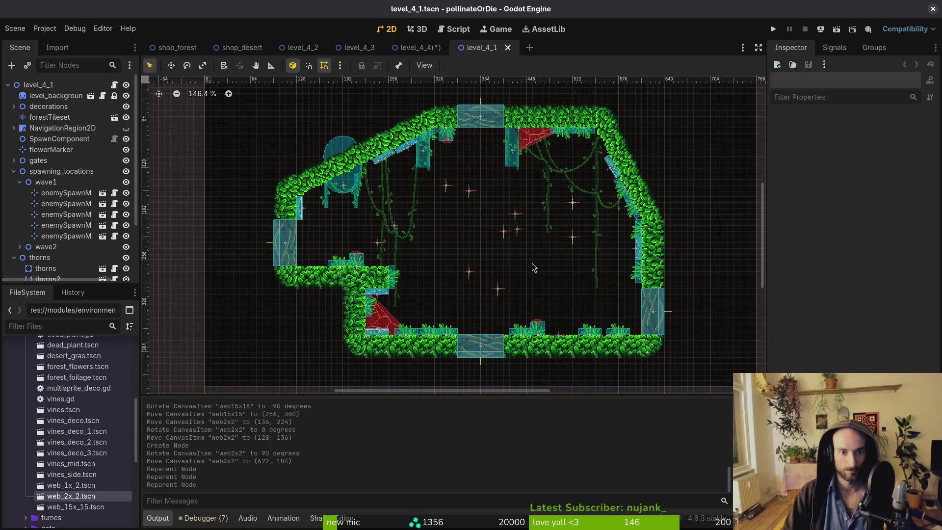
{"action": "scroll", "coordinate": [534, 267], "scroll_direction": "up", "scroll_amount": 1}
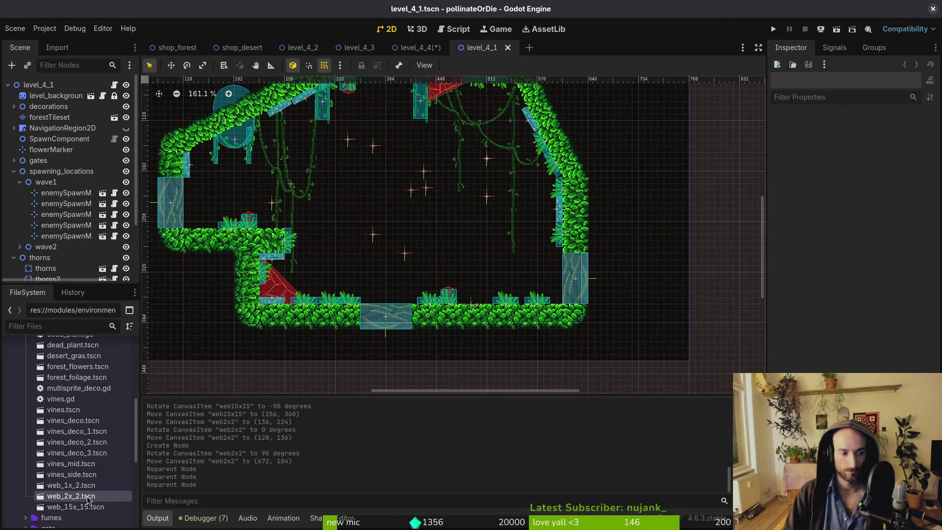
{"action": "mouse_move", "coordinate": [89, 499]}
{"action": "left_mouse_down"}
{"action": "mouse_move", "coordinate": [221, 197]}
{"action": "mouse_move", "coordinate": [274, 191]}
{"action": "left_mouse_up"}
{"action": "scroll", "coordinate": [415, 228], "scroll_direction": "up", "scroll_amount": 5}
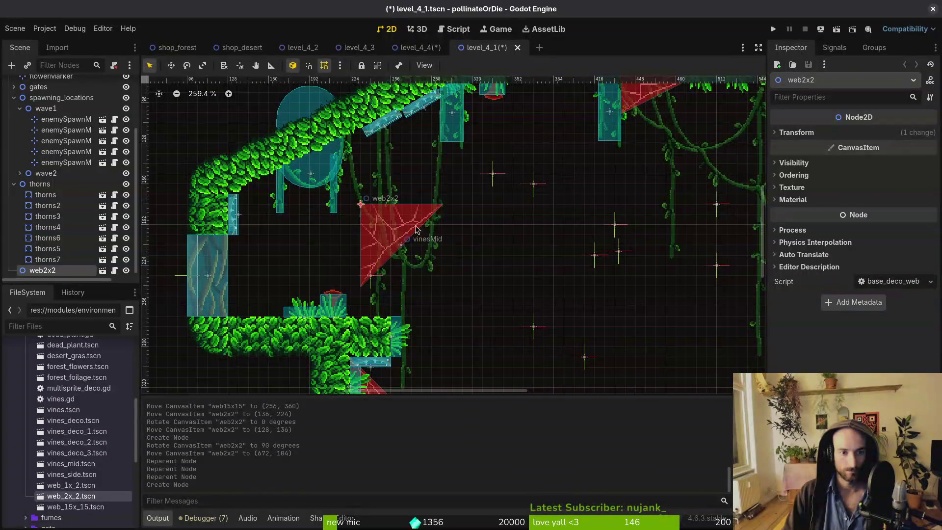
{"action": "mouse_move", "coordinate": [415, 225]}
{"action": "left_mouse_down"}
{"action": "mouse_move", "coordinate": [408, 238]}
{"action": "mouse_move", "coordinate": [266, 187]}
{"action": "mouse_move", "coordinate": [278, 199]}
{"action": "left_mouse_up"}
{"action": "mouse_move", "coordinate": [279, 200]}
{"action": "left_mouse_down"}
{"action": "mouse_move", "coordinate": [248, 200]}
{"action": "mouse_move", "coordinate": [255, 206]}
{"action": "mouse_move", "coordinate": [257, 196]}
{"action": "left_mouse_up"}
Move the web2x3 node into decorations and save level_4_1.
{"action": "scroll", "coordinate": [258, 197], "scroll_direction": "down", "scroll_amount": 5}
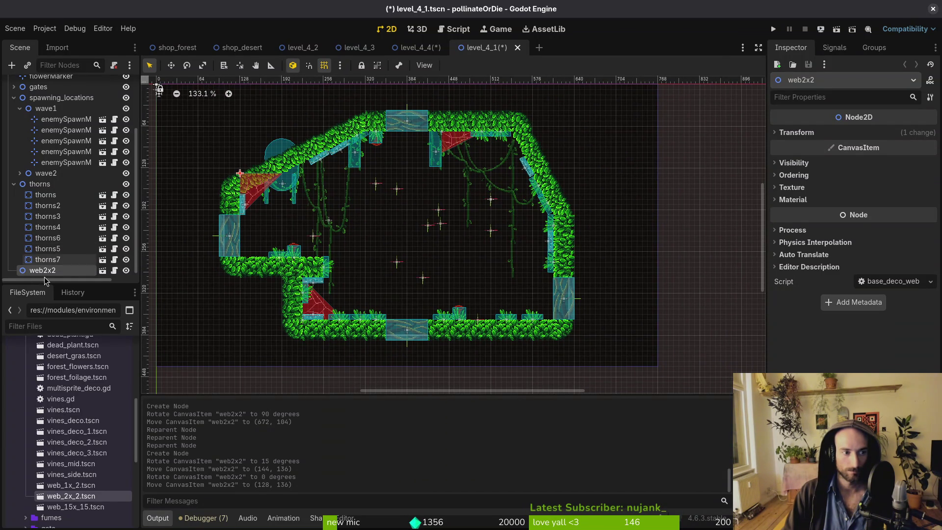
{"action": "left_click_drag", "start_coordinate": [69, 227], "coordinate": [64, 109]}
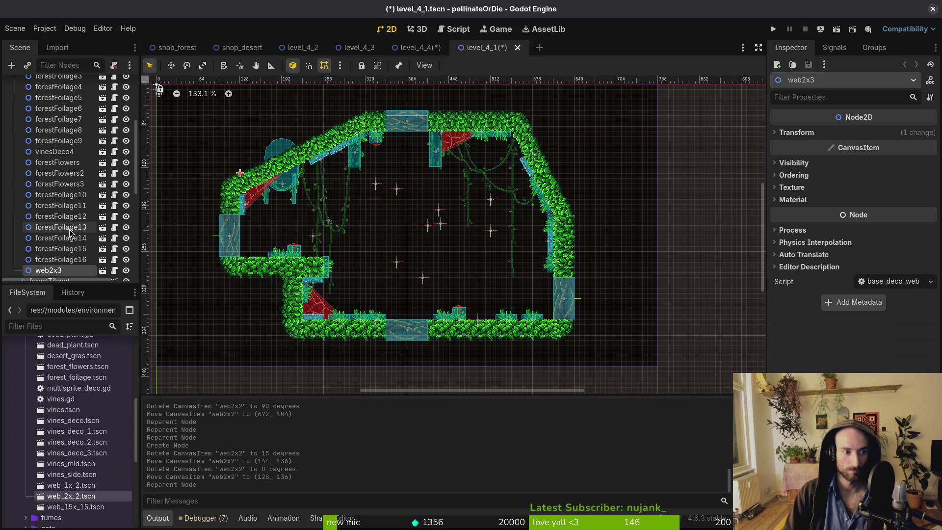
{"action": "left_click", "coordinate": [353, 208]}
{"action": "key", "text": "ctrl+s"}
{"action": "scroll", "coordinate": [279, 182], "scroll_direction": "up", "scroll_amount": 5}
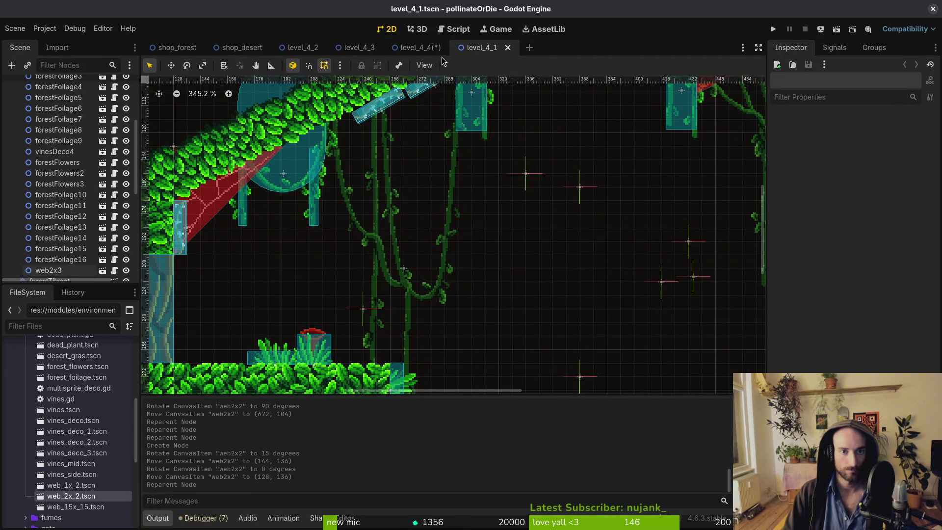
Switch to the level_4_4 scene and save it.
{"action": "left_click", "coordinate": [421, 48]}
{"action": "scroll", "coordinate": [452, 209], "scroll_direction": "down", "scroll_amount": 3}
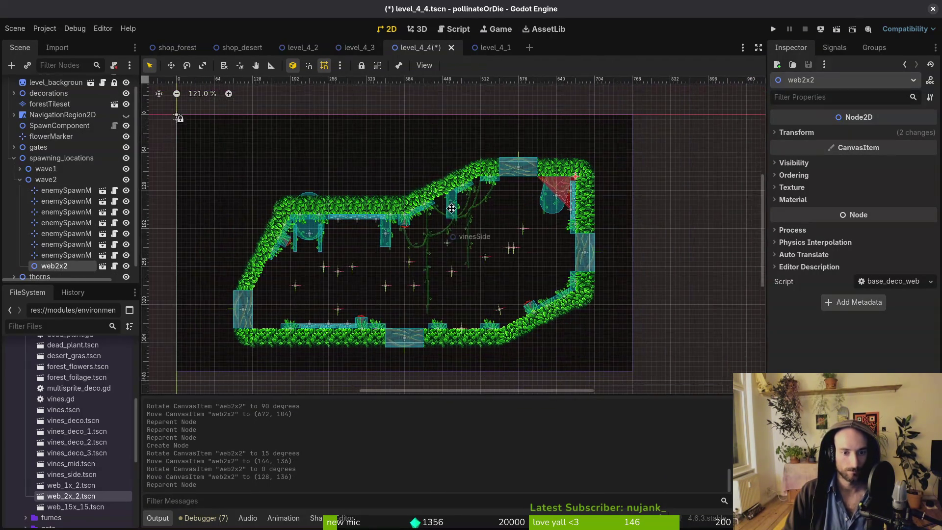
{"action": "key", "text": "ctrl+s"}
Move web2x2 up the Scene tree so it becomes the first child of decorations.
{"action": "left_click_drag", "start_coordinate": [70, 267], "coordinate": [56, 112]}
{"action": "scroll", "coordinate": [623, 210], "scroll_direction": "up", "scroll_amount": 6}
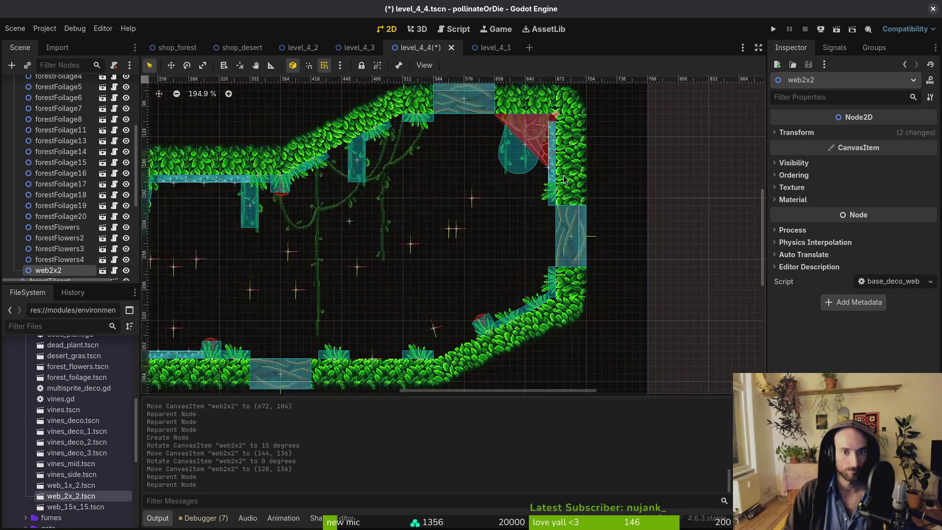
{"action": "scroll", "coordinate": [110, 214], "scroll_direction": "up", "scroll_amount": 2}
{"action": "scroll", "coordinate": [73, 225], "scroll_direction": "down", "scroll_amount": 3}
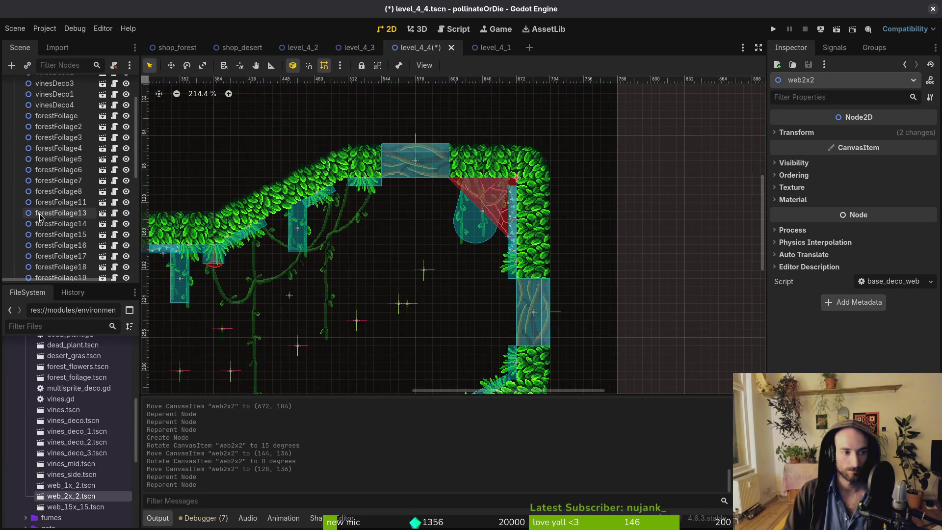
{"action": "mouse_move", "coordinate": [51, 250]}
{"action": "left_mouse_down"}
{"action": "mouse_move", "coordinate": [61, 98]}
{"action": "mouse_move", "coordinate": [55, 113]}
{"action": "left_mouse_up"}
{"action": "scroll", "coordinate": [398, 217], "scroll_direction": "down", "scroll_amount": 3}
Deselect the web, zoom out to view the whole level, and save level_4_4.
{"action": "left_click", "coordinate": [431, 217]}
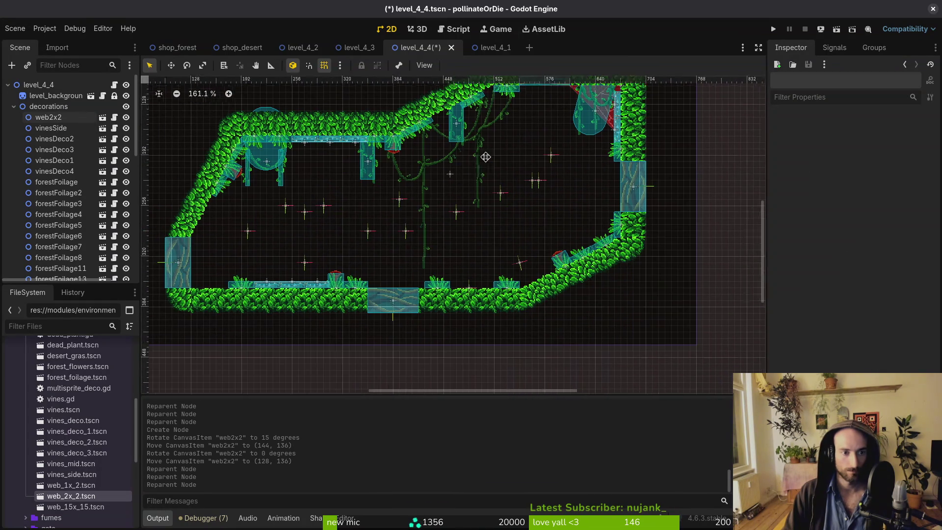
{"action": "scroll", "coordinate": [424, 234], "scroll_direction": "left", "scroll_amount": 2}
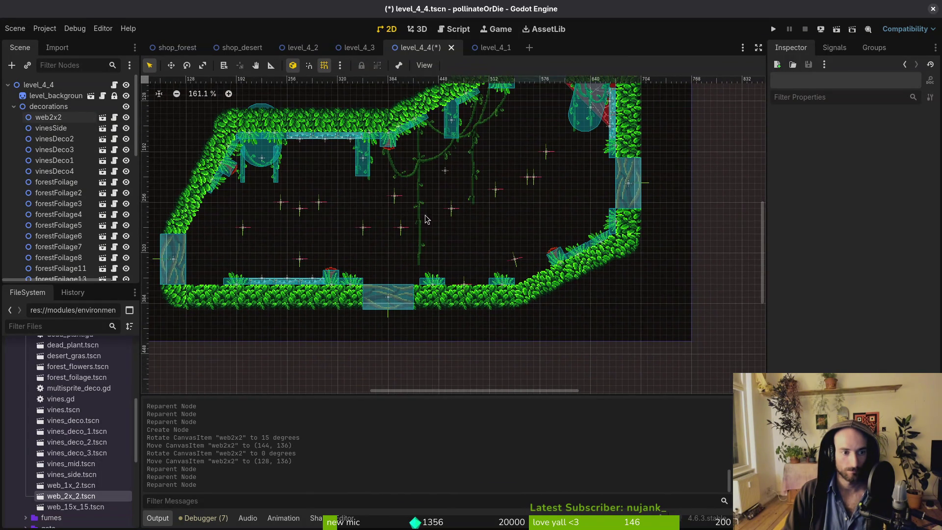
{"action": "scroll", "coordinate": [364, 274], "scroll_direction": "up", "scroll_amount": 1}
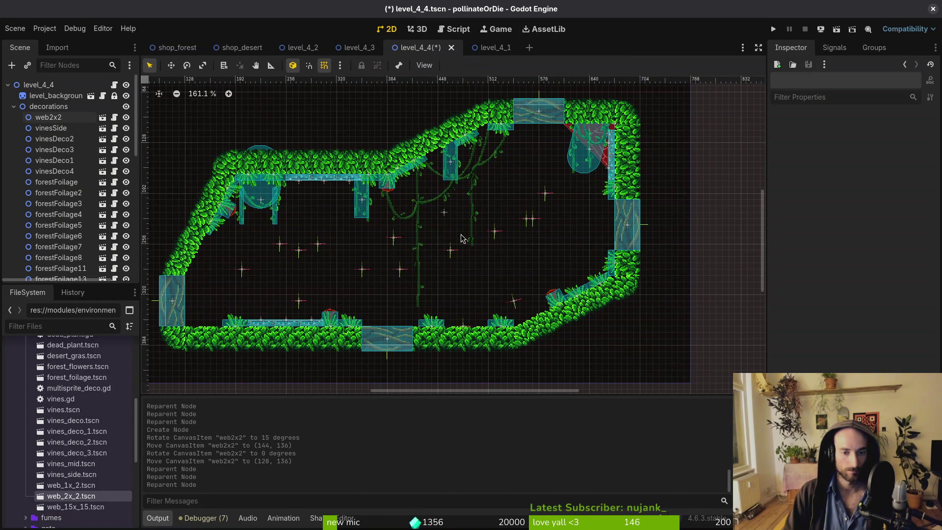
{"action": "scroll", "coordinate": [461, 239], "scroll_direction": "up", "scroll_amount": 1}
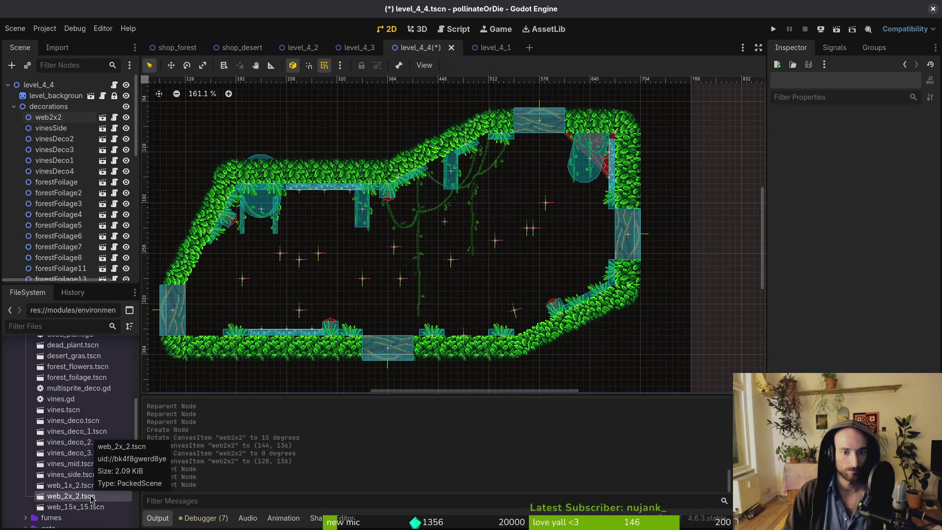
{"action": "scroll", "coordinate": [158, 214], "scroll_direction": "up", "scroll_amount": 3}
{"action": "scroll", "coordinate": [158, 215], "scroll_direction": "right", "scroll_amount": 1}
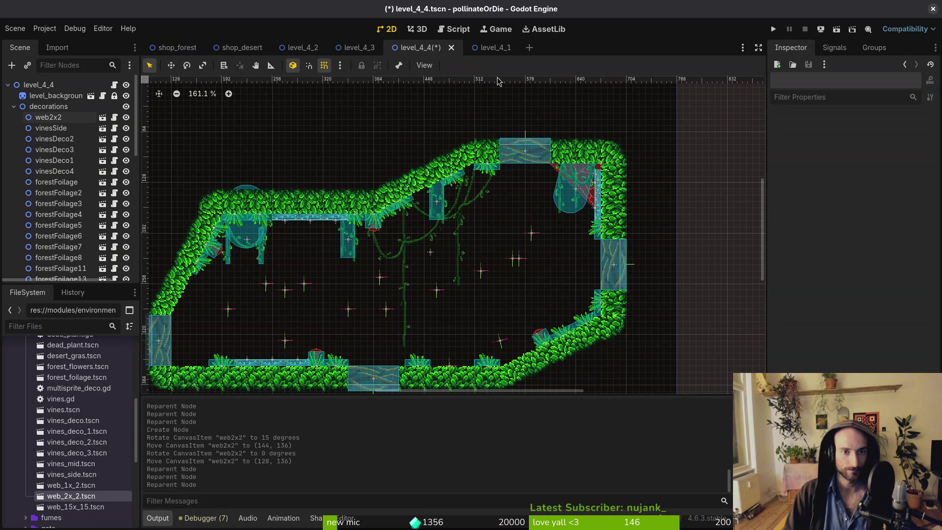
{"action": "key", "text": "ctrl+s"}
Quick-open the level_4_5 scene by searching for '45'.
{"action": "key", "text": "shift+alt+o"}
{"action": "type", "text": "45"}
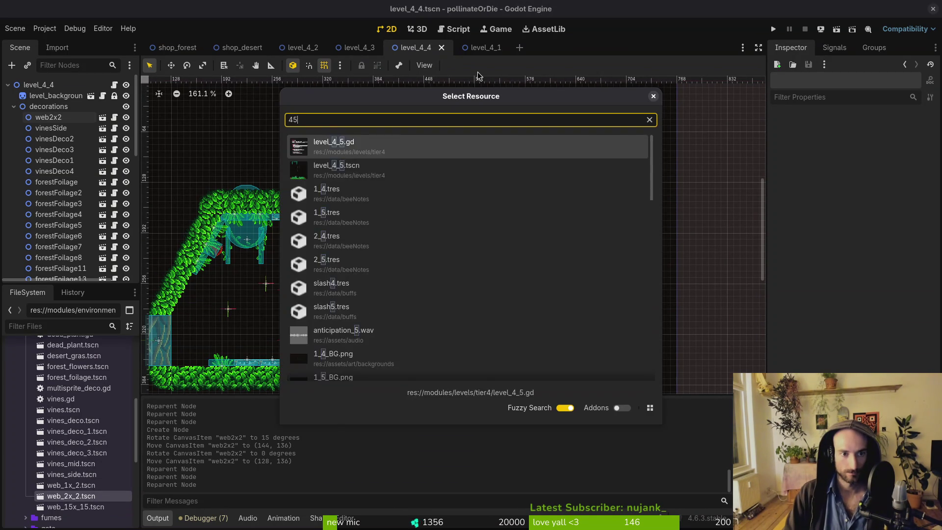
{"action": "key", "text": "Return"}
{"action": "key", "text": "shift+alt+o"}
{"action": "key", "text": "Down"}
{"action": "key", "text": "Return"}
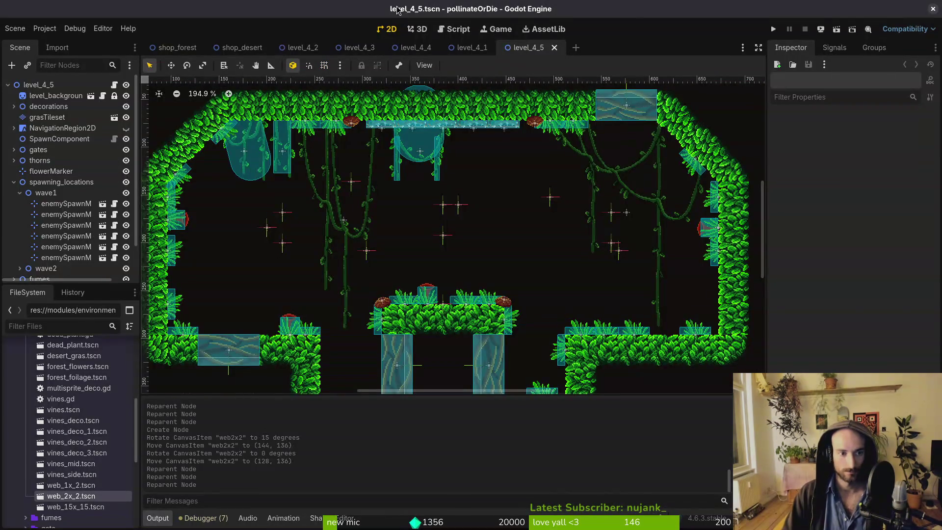
{"action": "scroll", "coordinate": [465, 193], "scroll_direction": "down", "scroll_amount": 3}
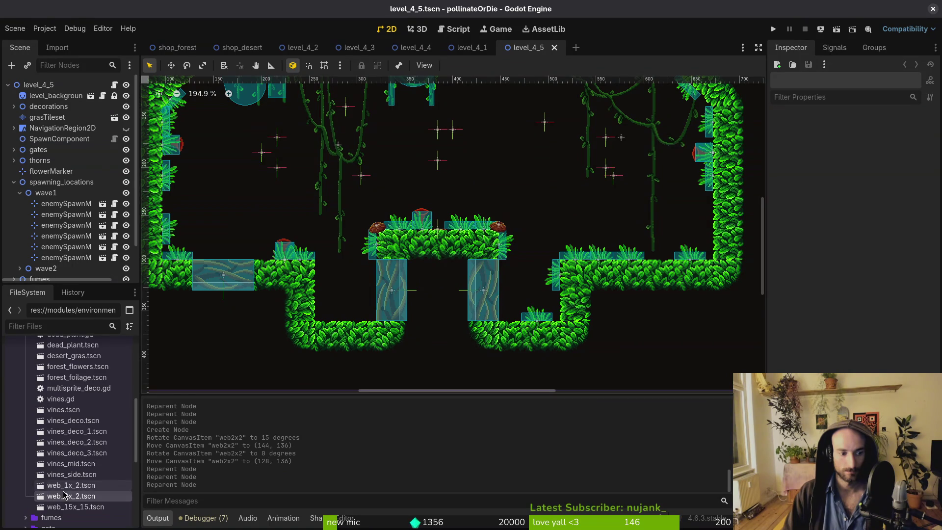
Place a web_1x_2 web beside the lower-left ledge, rotated a quarter turn.
{"action": "mouse_move", "coordinate": [63, 493]}
{"action": "left_mouse_down"}
{"action": "mouse_move", "coordinate": [167, 393]}
{"action": "mouse_move", "coordinate": [344, 277]}
{"action": "mouse_move", "coordinate": [338, 271]}
{"action": "left_mouse_up"}
{"action": "mouse_move", "coordinate": [343, 282]}
{"action": "left_mouse_down", "text": "ctrl"}
{"action": "mouse_move", "coordinate": [354, 305]}
{"action": "mouse_move", "coordinate": [352, 218]}
{"action": "mouse_move", "coordinate": [367, 243]}
{"action": "mouse_move", "coordinate": [311, 347]}
{"action": "left_mouse_up", "text": "ctrl"}
{"action": "scroll", "coordinate": [358, 274], "scroll_direction": "up", "scroll_amount": 3}
{"action": "scroll", "coordinate": [314, 295], "scroll_direction": "down", "scroll_amount": 2}
{"action": "scroll", "coordinate": [281, 278], "scroll_direction": "up", "scroll_amount": 3}
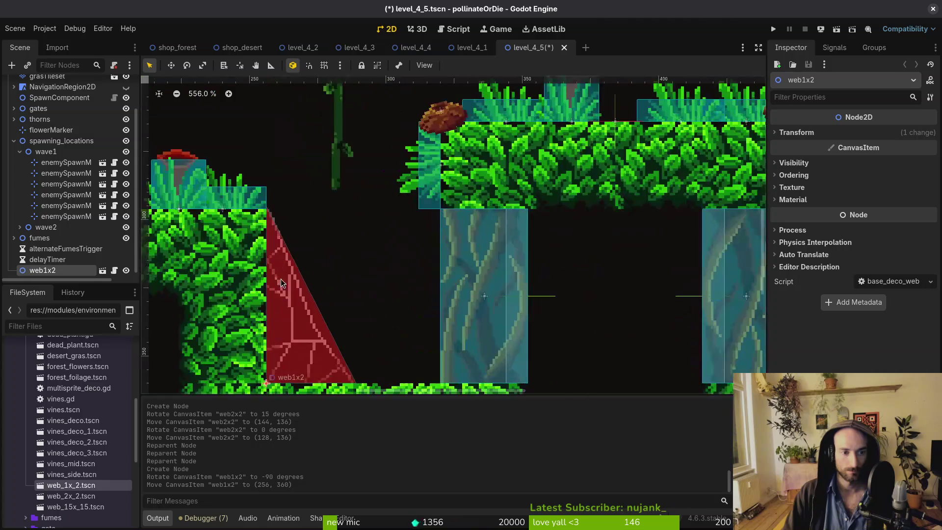
{"action": "scroll", "coordinate": [288, 278], "scroll_direction": "down", "scroll_amount": 1}
{"action": "scroll", "coordinate": [204, 379], "scroll_direction": "left", "scroll_amount": 3}
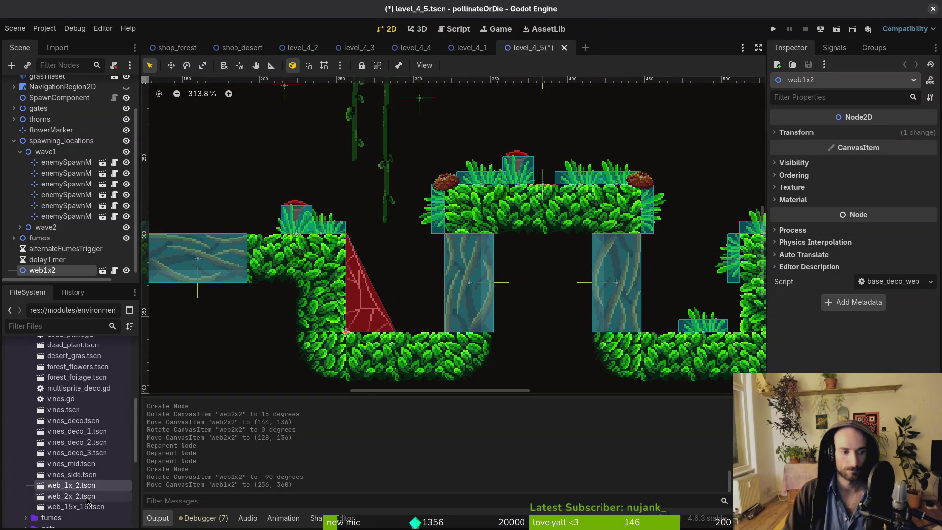
{"action": "scroll", "coordinate": [309, 171], "scroll_direction": "down", "scroll_amount": 4}
{"action": "scroll", "coordinate": [309, 171], "scroll_direction": "up", "scroll_amount": 5}
{"action": "scroll", "coordinate": [309, 172], "scroll_direction": "down", "scroll_amount": 2}
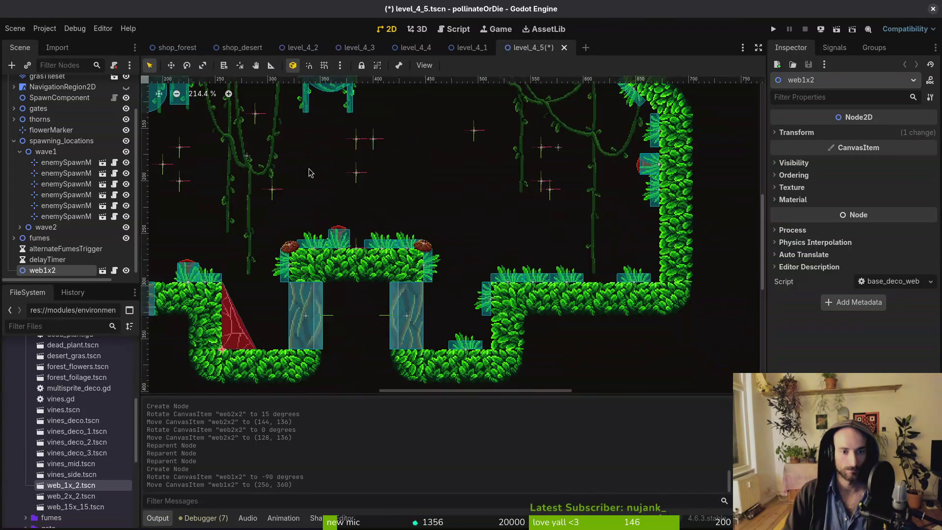
{"action": "scroll", "coordinate": [309, 172], "scroll_direction": "down", "scroll_amount": 2}
Add a web_2x_2 web upside down in the right-wall corner.
{"action": "mouse_move", "coordinate": [89, 485]}
{"action": "left_mouse_down"}
{"action": "mouse_move", "coordinate": [151, 446]}
{"action": "mouse_move", "coordinate": [391, 175]}
{"action": "left_mouse_up"}
{"action": "mouse_move", "coordinate": [392, 211]}
{"action": "left_mouse_down"}
{"action": "mouse_move", "coordinate": [484, 157]}
{"action": "mouse_move", "coordinate": [395, 96]}
{"action": "left_mouse_up"}
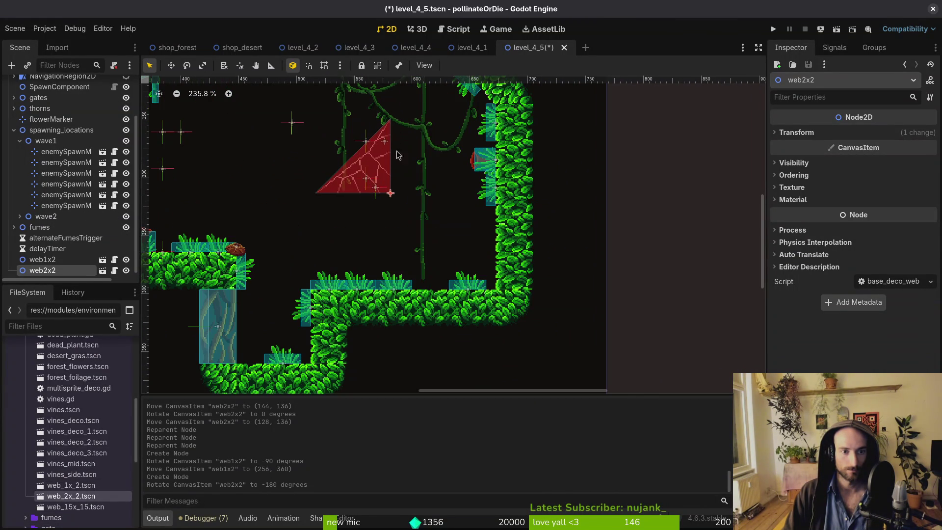
{"action": "mouse_move", "coordinate": [387, 148]}
{"action": "left_mouse_down"}
{"action": "mouse_move", "coordinate": [431, 206]}
{"action": "mouse_move", "coordinate": [490, 246]}
{"action": "mouse_move", "coordinate": [490, 279]}
{"action": "left_mouse_up"}
{"action": "scroll", "coordinate": [490, 246], "scroll_direction": "up", "scroll_amount": 5}
{"action": "scroll", "coordinate": [490, 246], "scroll_direction": "up", "scroll_amount": 3}
{"action": "scroll", "coordinate": [419, 306], "scroll_direction": "down", "scroll_amount": 3}
Reparent web1x2 and web2x2 into the decorations group.
{"action": "left_click", "coordinate": [53, 261], "text": "ctrl"}
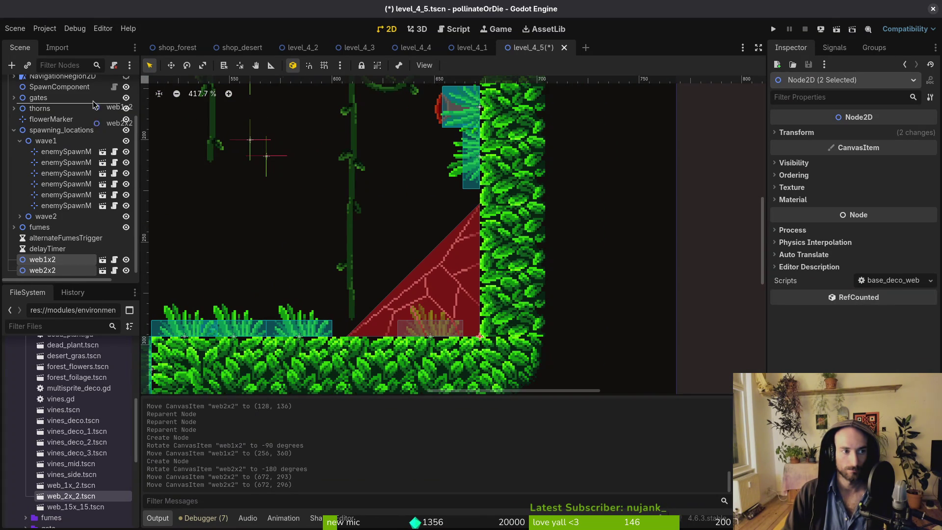
{"action": "mouse_move", "coordinate": [93, 105]}
{"action": "left_mouse_down"}
{"action": "mouse_move", "coordinate": [71, 131]}
{"action": "mouse_move", "coordinate": [58, 109]}
{"action": "left_mouse_up"}
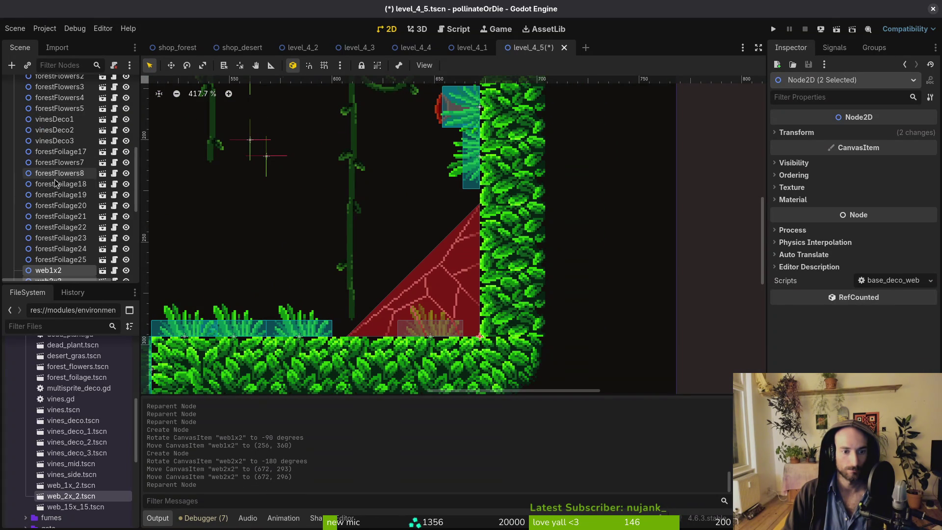
{"action": "scroll", "coordinate": [55, 183], "scroll_direction": "down", "scroll_amount": 3}
Open level_4_6 and place an upside-down web_1x_2 web in the lower-right corner.
{"action": "scroll", "coordinate": [49, 178], "scroll_direction": "up", "scroll_amount": 2}
{"action": "key", "text": "ctrl+shift+t"}
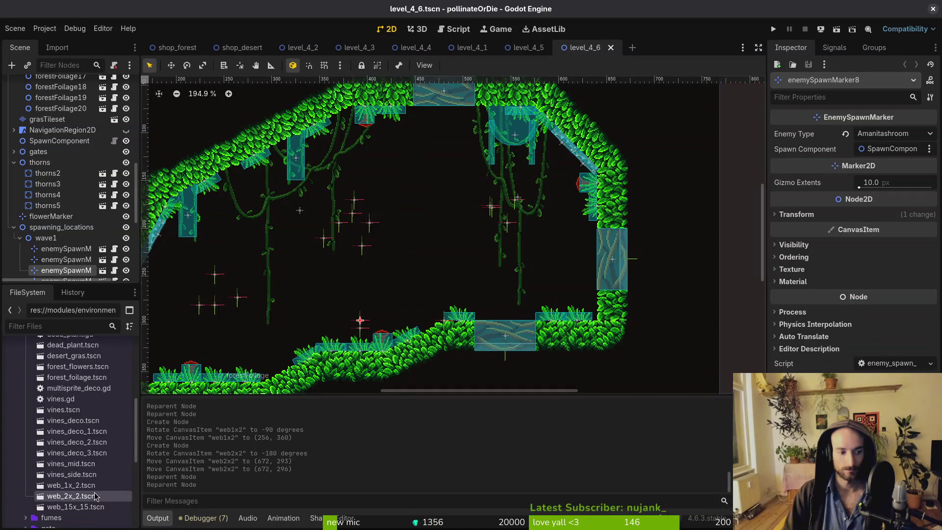
{"action": "left_click_drag", "start_coordinate": [71, 485], "coordinate": [426, 261]}
{"action": "mouse_move", "coordinate": [347, 283]}
{"action": "left_mouse_down"}
{"action": "mouse_move", "coordinate": [465, 171]}
{"action": "mouse_move", "coordinate": [451, 170]}
{"action": "left_mouse_up"}
{"action": "mouse_move", "coordinate": [432, 245]}
{"action": "left_mouse_down"}
{"action": "mouse_move", "coordinate": [441, 267]}
{"action": "mouse_move", "coordinate": [628, 337]}
{"action": "mouse_move", "coordinate": [674, 337]}
{"action": "left_mouse_up"}
{"action": "scroll", "coordinate": [674, 336], "scroll_direction": "up", "scroll_amount": 5}
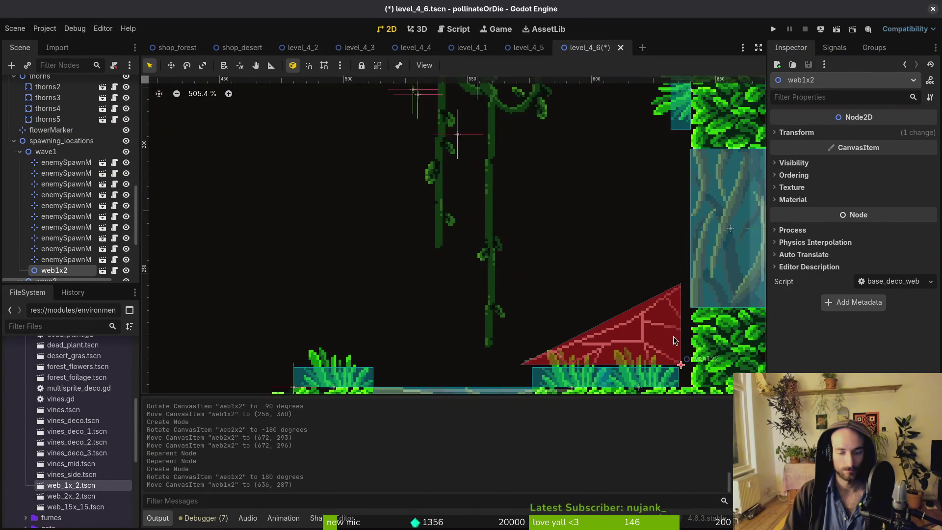
{"action": "scroll", "coordinate": [549, 247], "scroll_direction": "up", "scroll_amount": 2}
{"action": "left_click_drag", "start_coordinate": [549, 246], "coordinate": [546, 248]}
{"action": "left_click_drag", "start_coordinate": [538, 245], "coordinate": [537, 242]}
{"action": "scroll", "coordinate": [537, 242], "scroll_direction": "down", "scroll_amount": 4}
Move web1x2 into the decorations group.
{"action": "left_click_drag", "start_coordinate": [76, 266], "coordinate": [63, 103]}
{"action": "scroll", "coordinate": [236, 152], "scroll_direction": "down", "scroll_amount": 2}
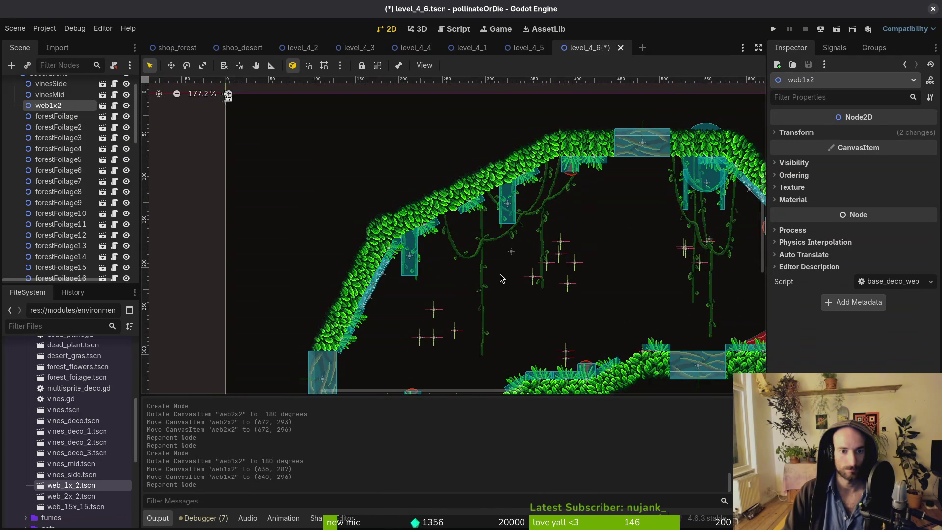
{"action": "scroll", "coordinate": [506, 220], "scroll_direction": "up", "scroll_amount": 4}
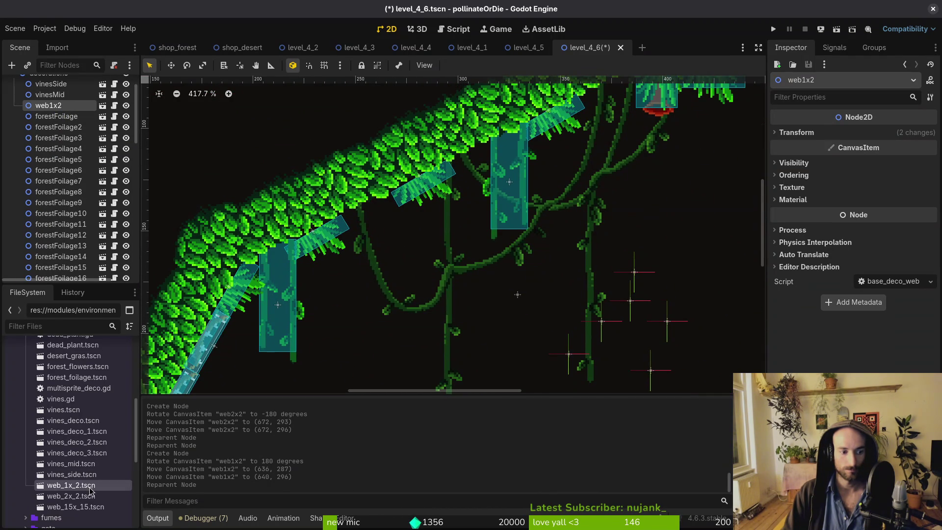
Add a second web_1x_2 web, rotated to fit under the sloped ceiling.
{"action": "mouse_move", "coordinate": [90, 491]}
{"action": "left_mouse_down"}
{"action": "mouse_move", "coordinate": [407, 237]}
{"action": "mouse_move", "coordinate": [389, 224]}
{"action": "left_mouse_up"}
{"action": "mouse_move", "coordinate": [393, 275]}
{"action": "left_mouse_down"}
{"action": "mouse_move", "coordinate": [338, 289]}
{"action": "mouse_move", "coordinate": [367, 296]}
{"action": "mouse_move", "coordinate": [424, 252]}
{"action": "mouse_move", "coordinate": [432, 221]}
{"action": "left_mouse_up"}
{"action": "scroll", "coordinate": [60, 254], "scroll_direction": "up", "scroll_amount": 2}
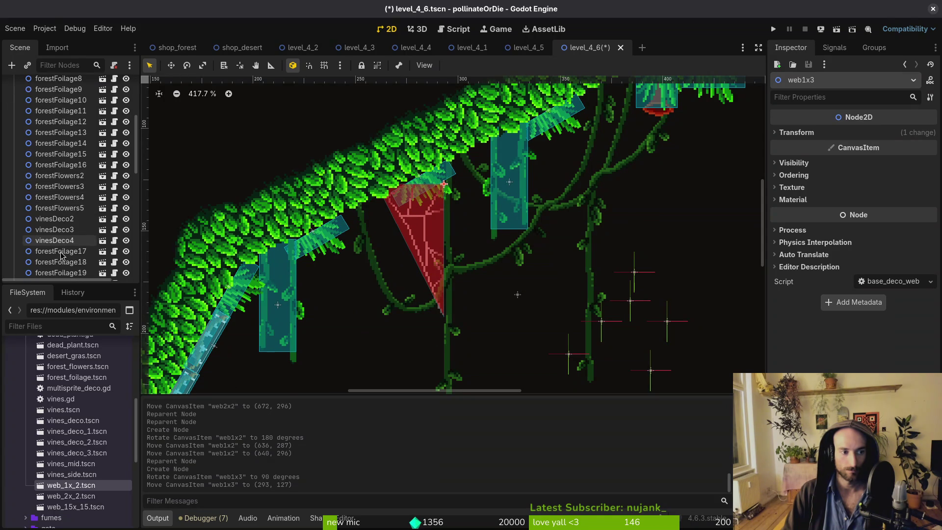
{"action": "scroll", "coordinate": [61, 254], "scroll_direction": "down", "scroll_amount": 5}
File web1x3 under decorations and save level_4_6.
{"action": "mouse_move", "coordinate": [64, 199]}
{"action": "left_mouse_down"}
{"action": "mouse_move", "coordinate": [76, 154]}
{"action": "mouse_move", "coordinate": [75, 164]}
{"action": "mouse_move", "coordinate": [55, 136]}
{"action": "mouse_move", "coordinate": [67, 115]}
{"action": "left_mouse_up"}
{"action": "left_click", "coordinate": [429, 229]}
{"action": "key", "text": "ctrl+s"}
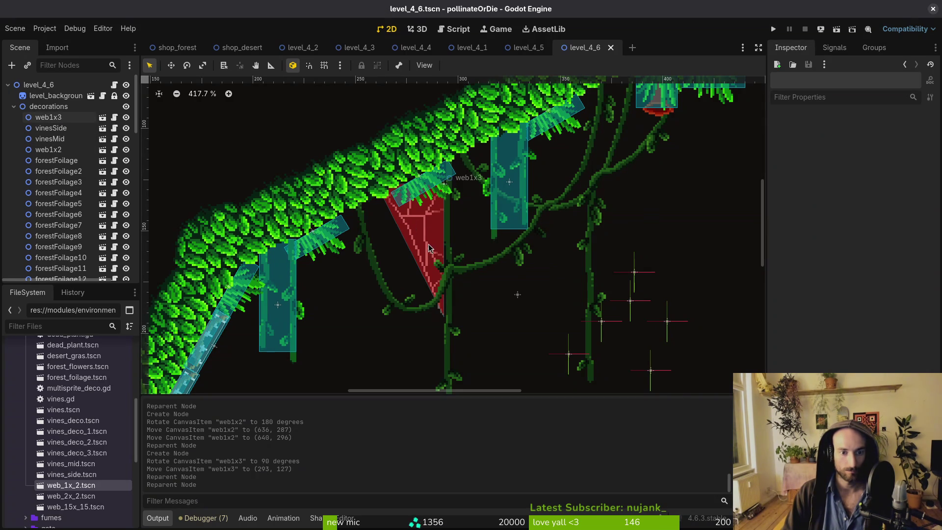
{"action": "scroll", "coordinate": [429, 228], "scroll_direction": "down", "scroll_amount": 5}
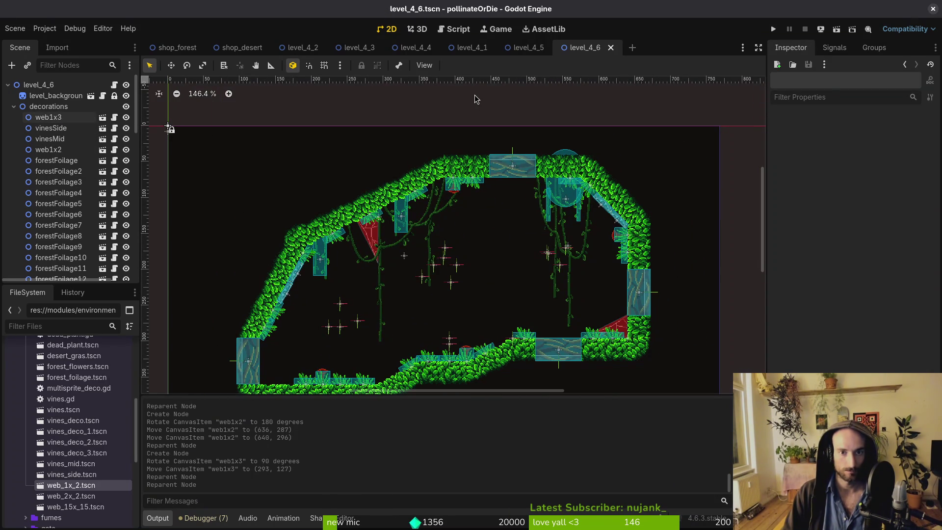
Quick-open the level_4_7 scene by searching '47ts'.
{"action": "key", "text": "ctrl+shift+o"}
{"action": "type", "text": "47ts"}
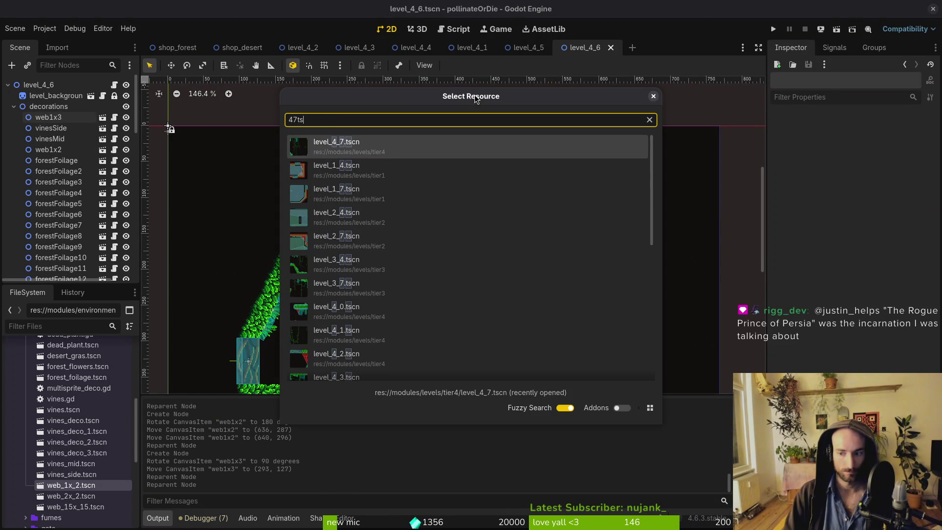
{"action": "key", "text": "Return"}
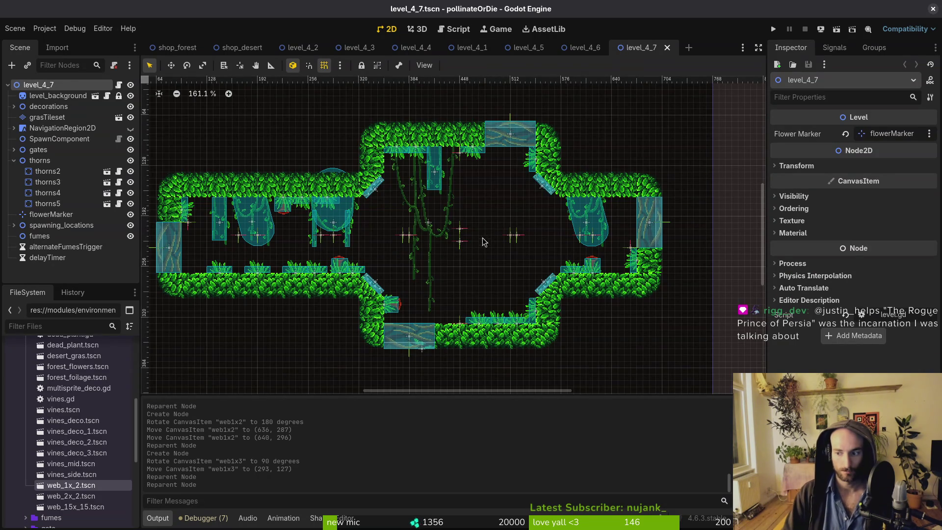
{"action": "scroll", "coordinate": [476, 234], "scroll_direction": "up", "scroll_amount": 1}
{"action": "scroll", "coordinate": [504, 201], "scroll_direction": "up", "scroll_amount": 2}
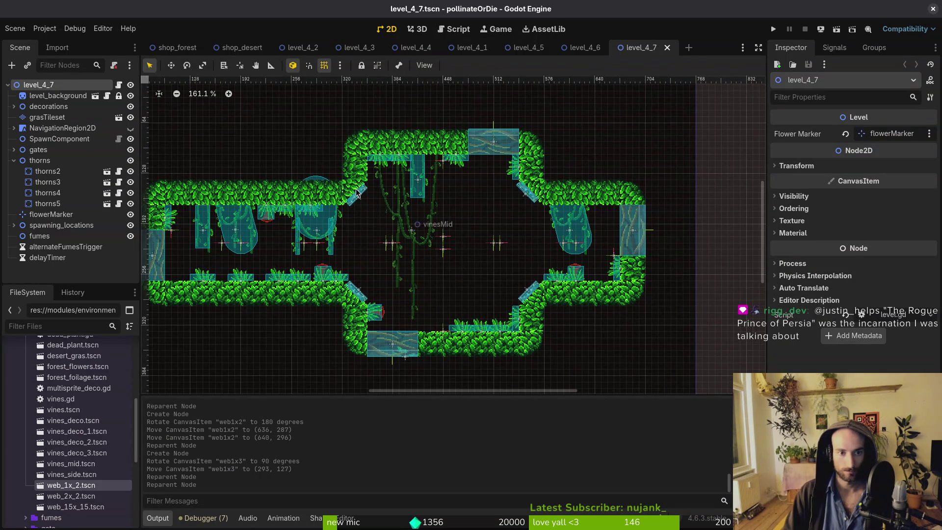
{"action": "scroll", "coordinate": [321, 253], "scroll_direction": "up", "scroll_amount": 1}
Add a web_1x_2 web to level_4_7.
{"action": "mouse_move", "coordinate": [92, 486]}
{"action": "left_mouse_down"}
{"action": "mouse_move", "coordinate": [98, 454]}
{"action": "mouse_move", "coordinate": [412, 230]}
{"action": "mouse_move", "coordinate": [395, 198]}
{"action": "mouse_move", "coordinate": [391, 153]}
{"action": "left_mouse_up"}
{"action": "scroll", "coordinate": [395, 199], "scroll_direction": "up", "scroll_amount": 3}
{"action": "scroll", "coordinate": [391, 153], "scroll_direction": "down", "scroll_amount": 4}
{"action": "scroll", "coordinate": [387, 146], "scroll_direction": "up", "scroll_amount": 3}
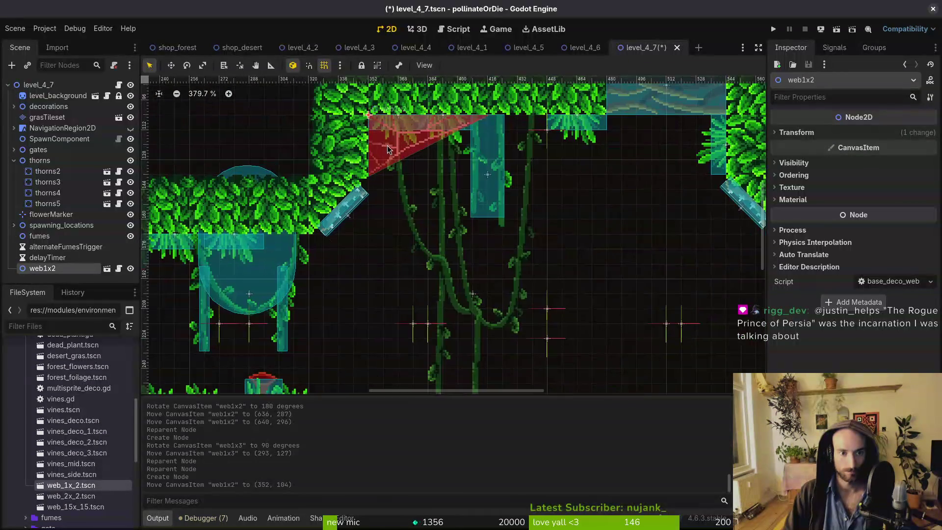
{"action": "scroll", "coordinate": [377, 206], "scroll_direction": "down", "scroll_amount": 3}
{"action": "left_click", "coordinate": [371, 246]}
{"action": "scroll", "coordinate": [423, 258], "scroll_direction": "down", "scroll_amount": 2}
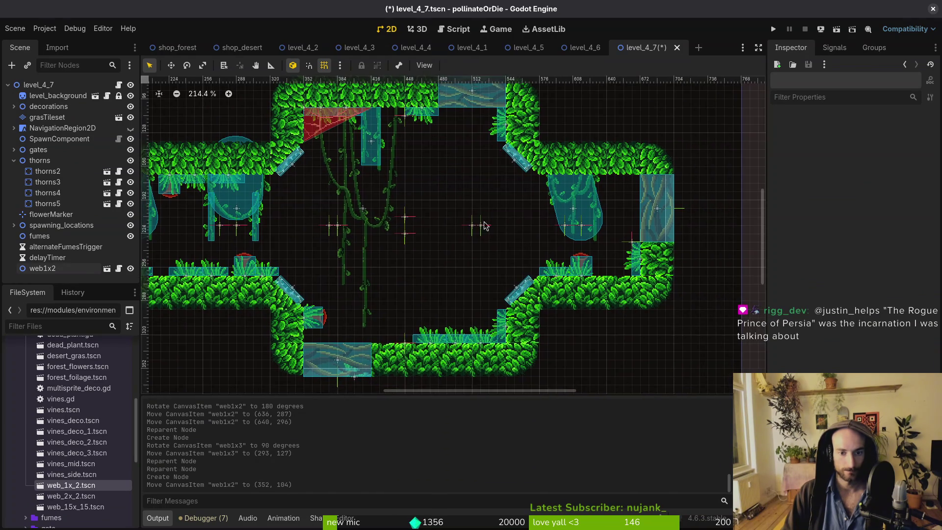
{"action": "scroll", "coordinate": [490, 250], "scroll_direction": "up", "scroll_amount": 2}
Add a second web turned sideways and place it under the left ceiling.
{"action": "mouse_move", "coordinate": [526, 246]}
{"action": "left_mouse_down"}
{"action": "mouse_move", "coordinate": [655, 240]}
{"action": "mouse_move", "coordinate": [615, 245]}
{"action": "left_mouse_up"}
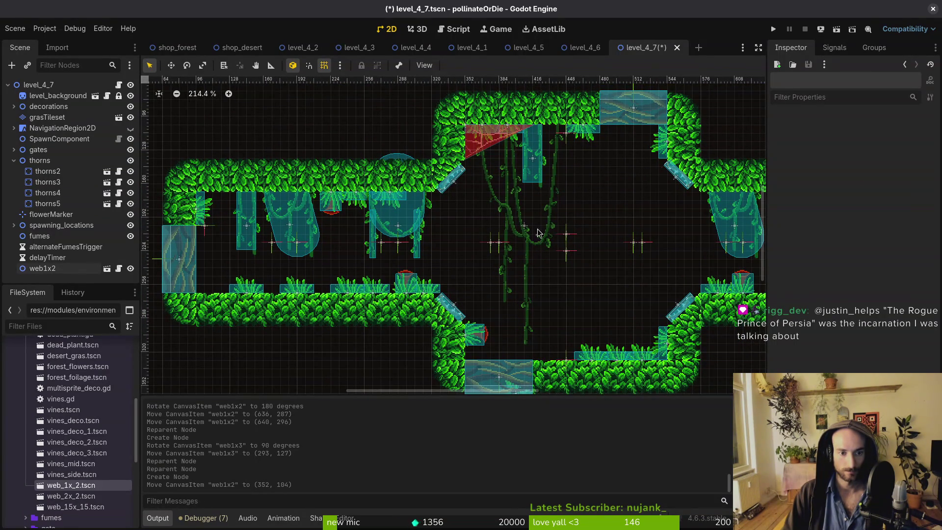
{"action": "left_click_drag", "start_coordinate": [461, 233], "coordinate": [498, 249]}
{"action": "mouse_move", "coordinate": [71, 485]}
{"action": "left_mouse_down"}
{"action": "mouse_move", "coordinate": [373, 237]}
{"action": "mouse_move", "coordinate": [371, 270]}
{"action": "mouse_move", "coordinate": [451, 205]}
{"action": "mouse_move", "coordinate": [305, 210]}
{"action": "mouse_move", "coordinate": [452, 211]}
{"action": "left_mouse_up"}
{"action": "scroll", "coordinate": [372, 270], "scroll_direction": "up", "scroll_amount": 5}
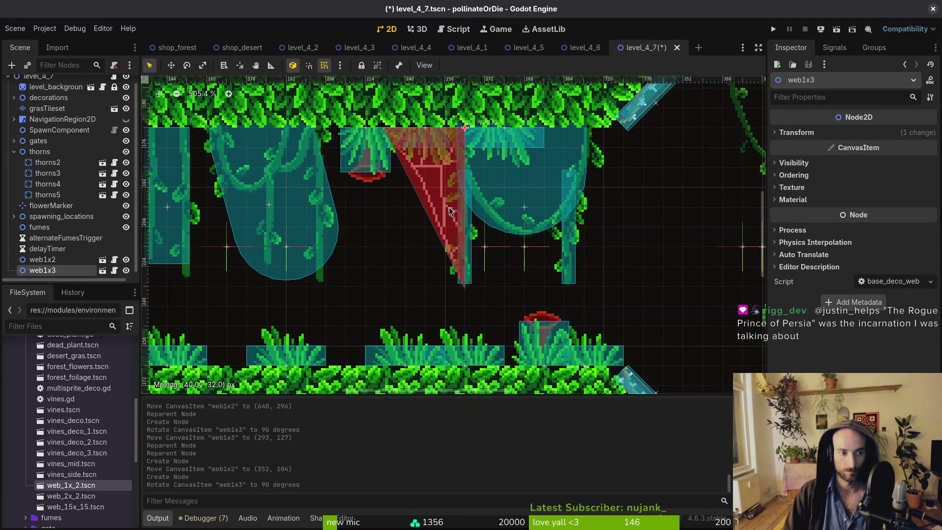
{"action": "left_click_drag", "start_coordinate": [374, 236], "coordinate": [566, 254]}
Mirror vinesDeco4 horizontally by setting its Scale x to -1.
{"action": "left_click", "coordinate": [375, 220]}
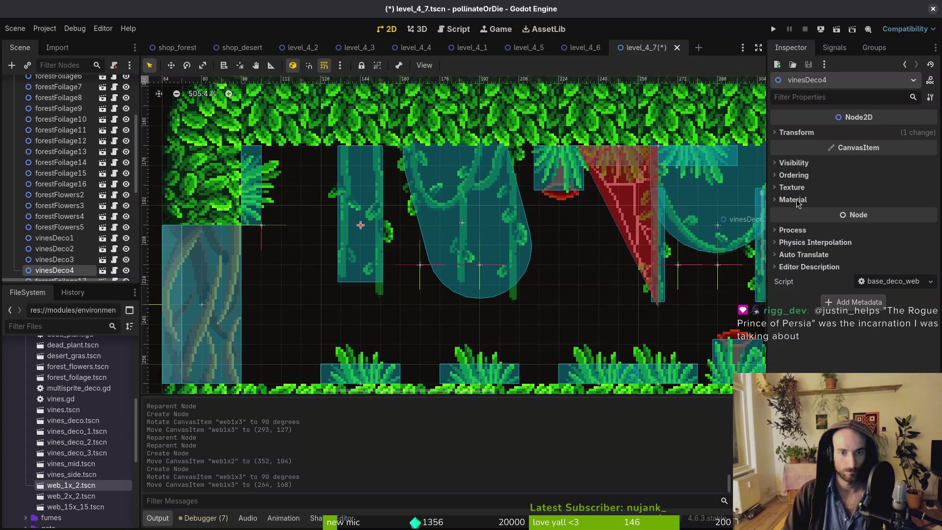
{"action": "left_click", "coordinate": [822, 134]}
{"action": "left_click", "coordinate": [881, 192]}
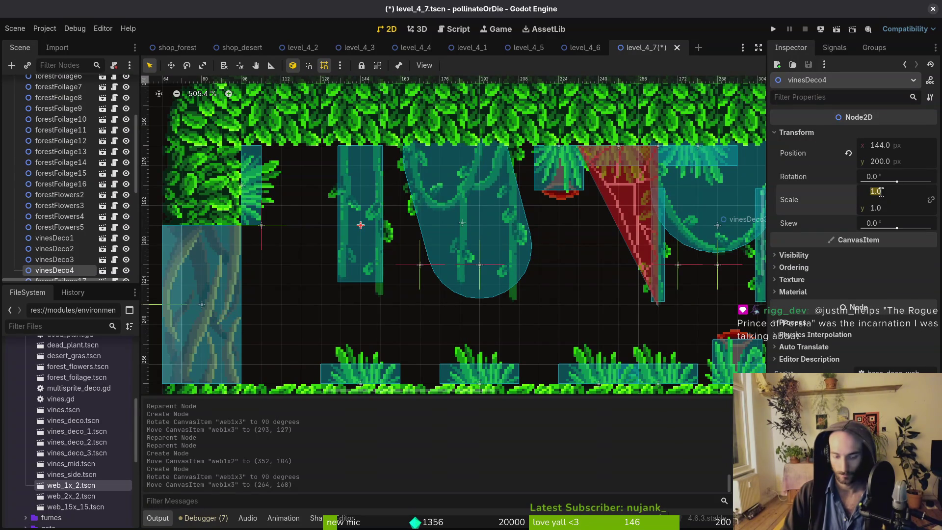
{"action": "type", "text": "-1"}
{"action": "key", "text": "Return"}
Move the red web into the upper-left corner with snapping off.
{"action": "left_click", "coordinate": [628, 237]}
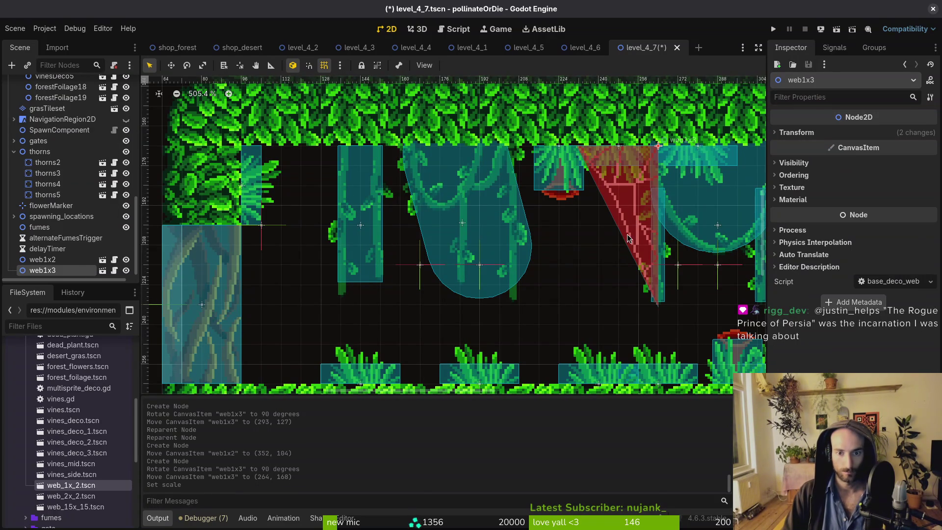
{"action": "mouse_move", "coordinate": [633, 215]}
{"action": "left_mouse_down"}
{"action": "mouse_move", "coordinate": [316, 246]}
{"action": "mouse_move", "coordinate": [318, 201]}
{"action": "left_mouse_up"}
{"action": "key", "text": "shift+g"}
Move web1x2 and web1x3 under decorations and save level_4_7.
{"action": "left_click", "coordinate": [42, 260], "text": "shift"}
{"action": "mouse_move", "coordinate": [42, 265]}
{"action": "left_mouse_down"}
{"action": "mouse_move", "coordinate": [17, 121]}
{"action": "mouse_move", "coordinate": [56, 119]}
{"action": "left_mouse_up"}
{"action": "key", "text": "ctrl+s"}
{"action": "scroll", "coordinate": [382, 219], "scroll_direction": "down", "scroll_amount": 7}
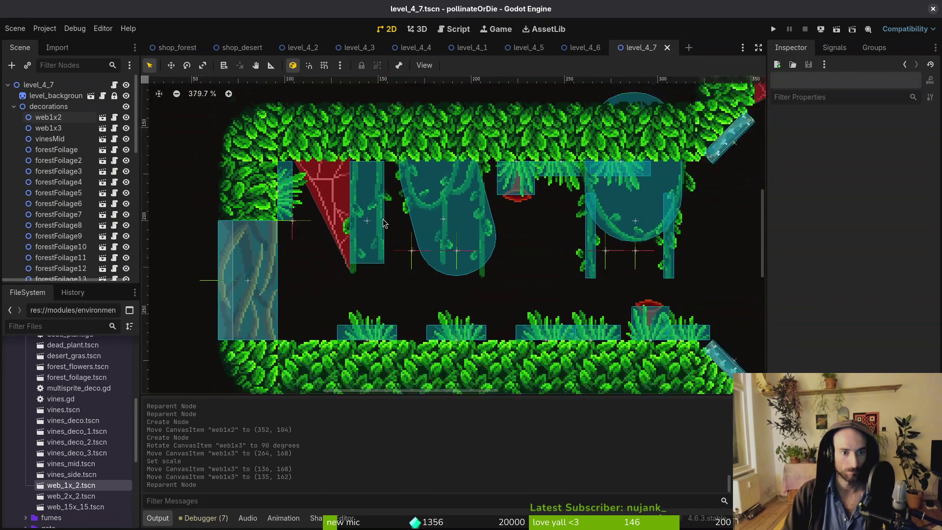
Quick-open the level_4_8 scene by searching '48'.
{"action": "key", "text": "ctrl+shift+o"}
{"action": "type", "text": "48"}
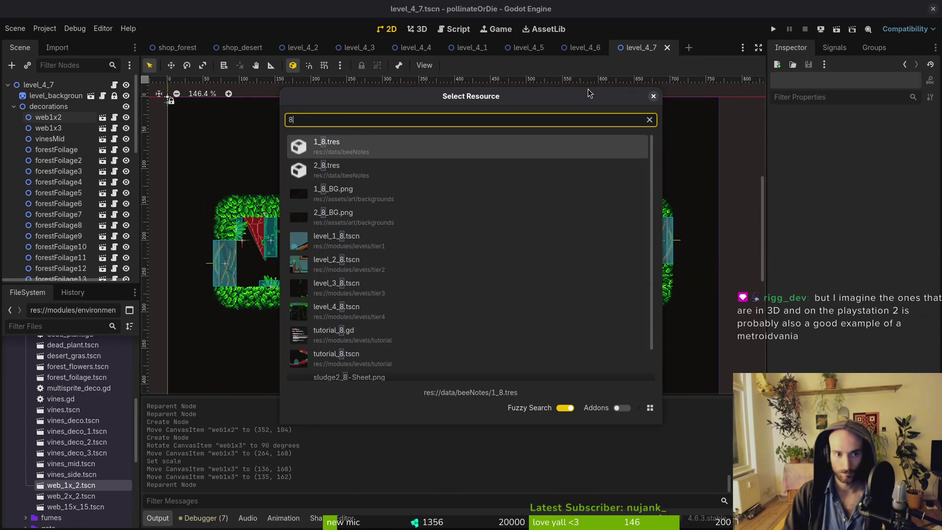
{"action": "key", "text": "Return"}
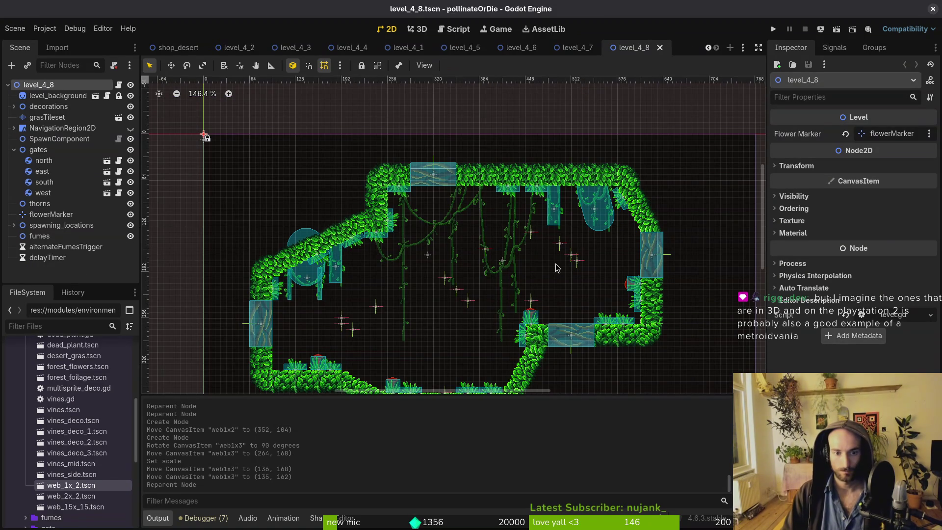
{"action": "scroll", "coordinate": [479, 226], "scroll_direction": "down", "scroll_amount": 2}
{"action": "scroll", "coordinate": [348, 201], "scroll_direction": "up", "scroll_amount": 4}
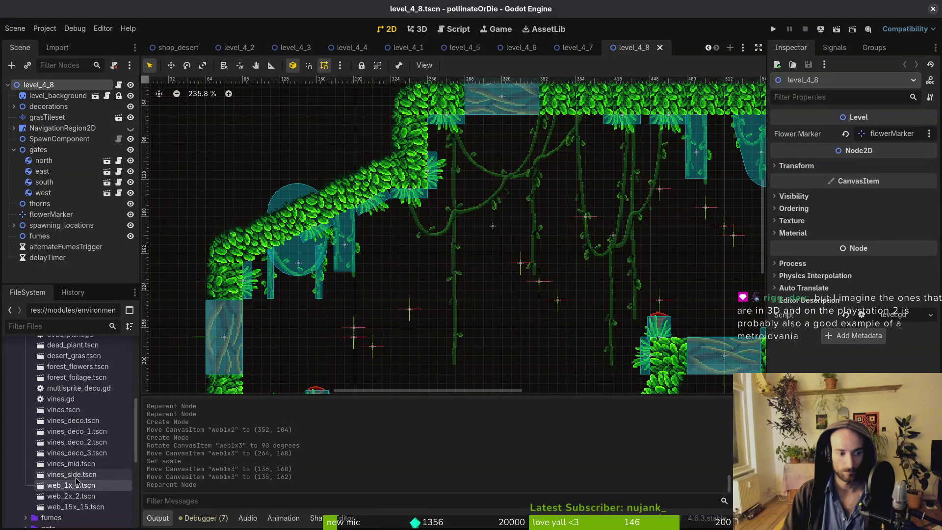
Place a web_1x_2 web with Scale x -1, rotated into the upper-left corner.
{"action": "mouse_move", "coordinate": [71, 484]}
{"action": "left_mouse_down"}
{"action": "mouse_move", "coordinate": [374, 247]}
{"action": "mouse_move", "coordinate": [446, 151]}
{"action": "mouse_move", "coordinate": [466, 142]}
{"action": "left_mouse_up"}
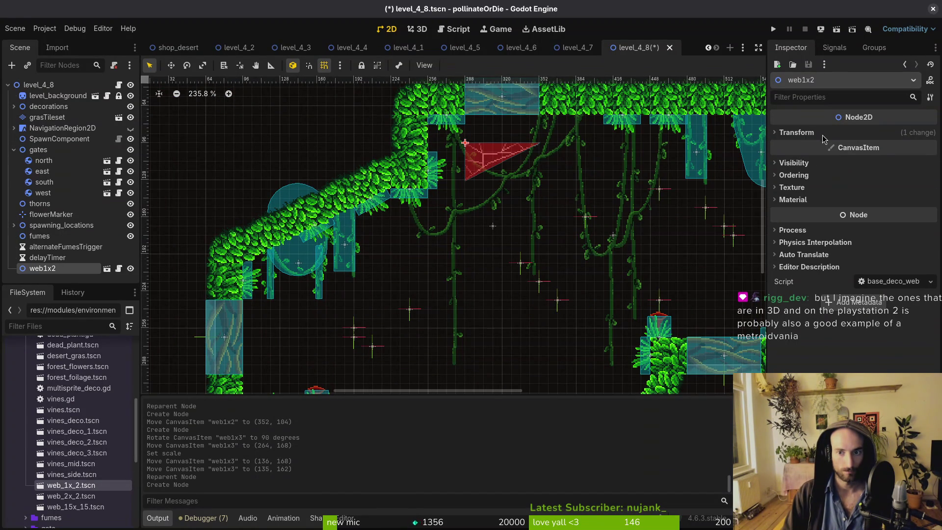
{"action": "left_click", "coordinate": [824, 134]}
{"action": "left_click", "coordinate": [914, 193]}
{"action": "type", "text": "-1"}
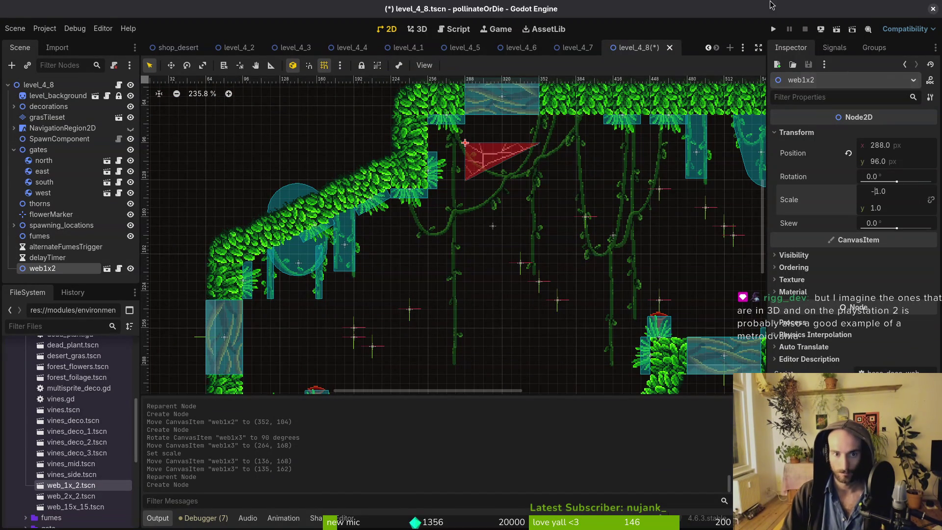
{"action": "key", "text": "Return"}
{"action": "mouse_move", "coordinate": [401, 177]}
{"action": "left_mouse_down"}
{"action": "mouse_move", "coordinate": [409, 223]}
{"action": "mouse_move", "coordinate": [492, 258]}
{"action": "mouse_move", "coordinate": [520, 247]}
{"action": "left_mouse_up"}
{"action": "scroll", "coordinate": [470, 125], "scroll_direction": "up", "scroll_amount": 2}
{"action": "mouse_move", "coordinate": [484, 199]}
{"action": "left_mouse_down"}
{"action": "mouse_move", "coordinate": [431, 160]}
{"action": "mouse_move", "coordinate": [427, 147]}
{"action": "left_mouse_up"}
{"action": "scroll", "coordinate": [427, 146], "scroll_direction": "down", "scroll_amount": 3}
{"action": "left_click", "coordinate": [451, 258]}
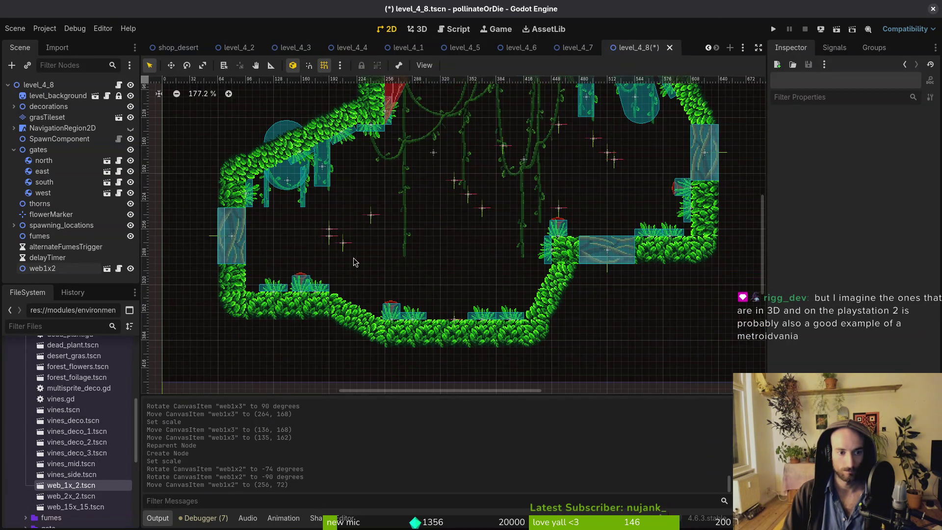
Add a second mirrored web_1x_2 web, upside down in the bottom-left corner.
{"action": "mouse_move", "coordinate": [57, 489]}
{"action": "left_mouse_down"}
{"action": "mouse_move", "coordinate": [307, 269]}
{"action": "mouse_move", "coordinate": [316, 236]}
{"action": "left_mouse_up"}
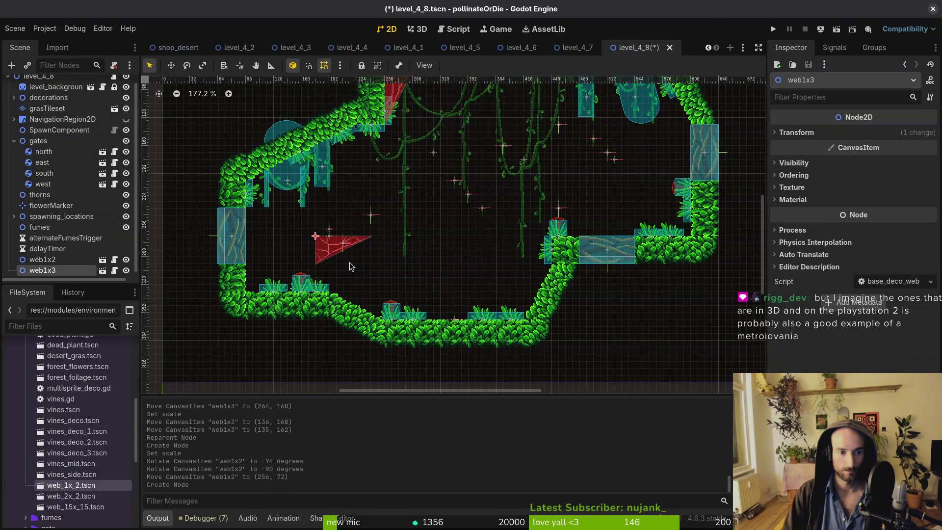
{"action": "left_click", "coordinate": [824, 133]}
{"action": "left_click", "coordinate": [901, 192]}
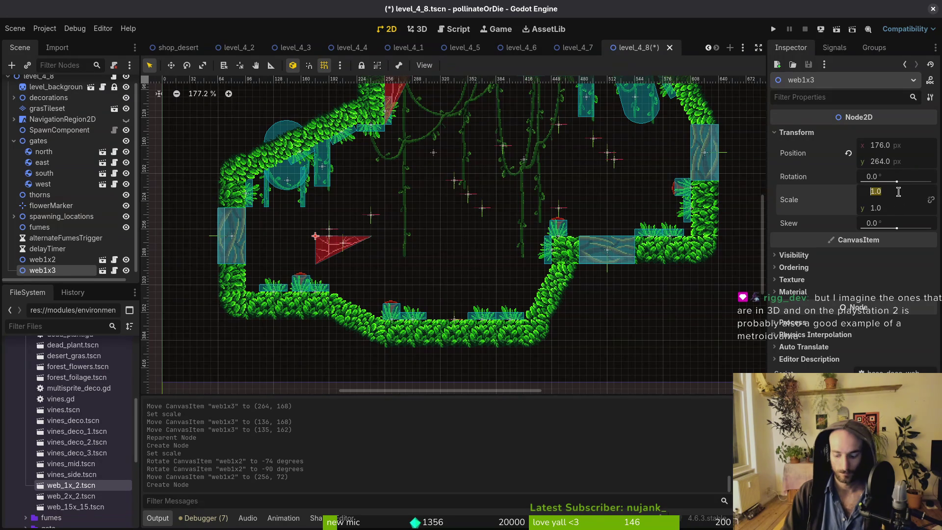
{"action": "key", "text": "Home"}
{"action": "type", "text": "-"}
{"action": "key", "text": "Return"}
{"action": "mouse_move", "coordinate": [564, 265]}
{"action": "left_mouse_down"}
{"action": "mouse_move", "coordinate": [497, 301]}
{"action": "mouse_move", "coordinate": [184, 140]}
{"action": "mouse_move", "coordinate": [197, 147]}
{"action": "left_mouse_up"}
{"action": "left_click_drag", "start_coordinate": [327, 231], "coordinate": [258, 286]}
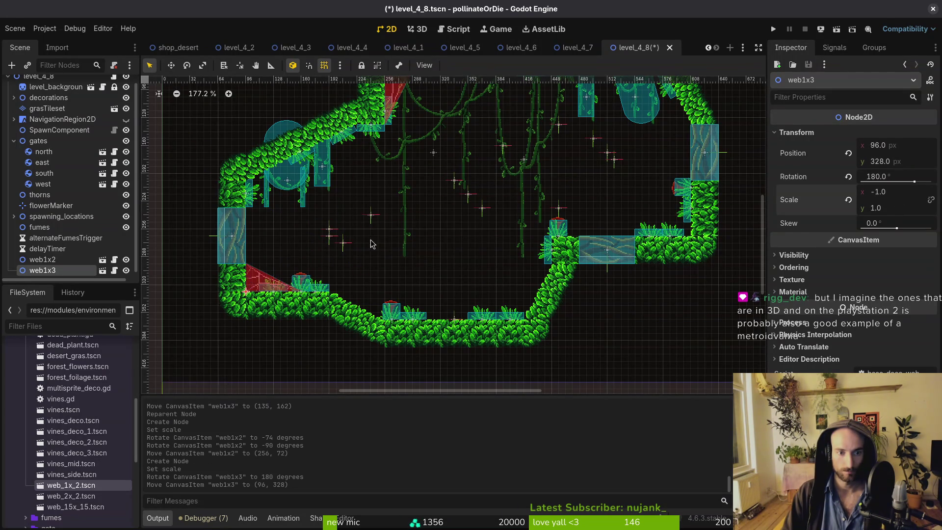
{"action": "scroll", "coordinate": [442, 274], "scroll_direction": "down", "scroll_amount": 3}
Add a web_2x_2 web upside down in the bottom-right corner.
{"action": "mouse_move", "coordinate": [43, 496]}
{"action": "left_mouse_down"}
{"action": "mouse_move", "coordinate": [54, 479]}
{"action": "mouse_move", "coordinate": [478, 247]}
{"action": "left_mouse_up"}
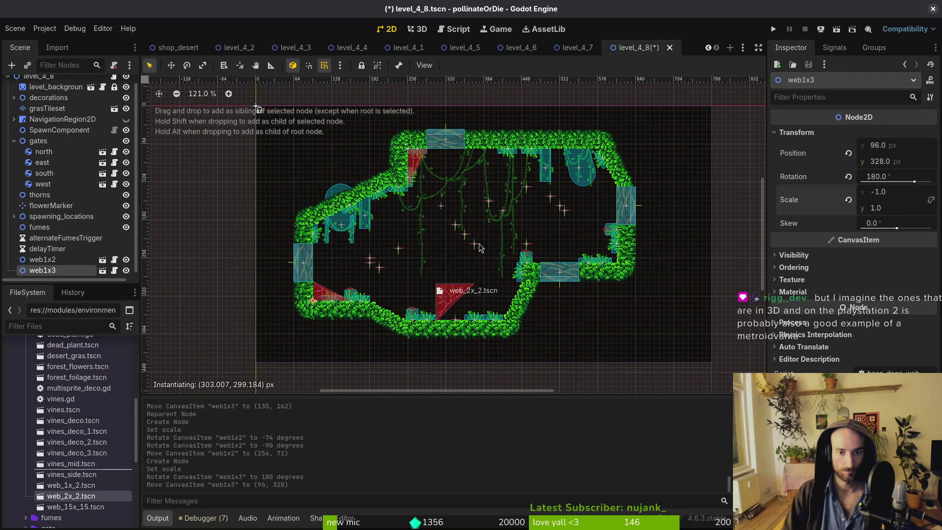
{"action": "left_click_drag", "start_coordinate": [604, 226], "coordinate": [583, 210]}
{"action": "scroll", "coordinate": [582, 209], "scroll_direction": "up", "scroll_amount": 8}
{"action": "mouse_move", "coordinate": [582, 261]}
{"action": "left_mouse_down"}
{"action": "mouse_move", "coordinate": [416, 186]}
{"action": "mouse_move", "coordinate": [459, 140]}
{"action": "left_mouse_up"}
{"action": "left_click_drag", "start_coordinate": [509, 199], "coordinate": [620, 300]}
{"action": "scroll", "coordinate": [485, 314], "scroll_direction": "down", "scroll_amount": 6}
Move all three webs into the decorations group and save level_4_8.
{"action": "left_click", "coordinate": [39, 250], "text": "shift"}
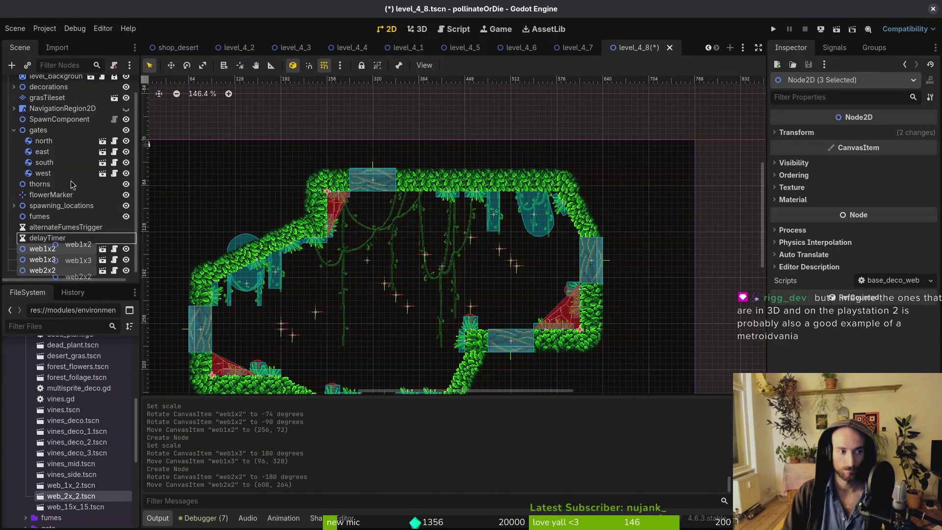
{"action": "mouse_move", "coordinate": [40, 250]}
{"action": "left_mouse_down"}
{"action": "mouse_move", "coordinate": [72, 112]}
{"action": "mouse_move", "coordinate": [37, 110]}
{"action": "mouse_move", "coordinate": [52, 127]}
{"action": "left_mouse_up"}
{"action": "key", "text": "ctrl+s"}
{"action": "scroll", "coordinate": [367, 276], "scroll_direction": "down", "scroll_amount": 2}
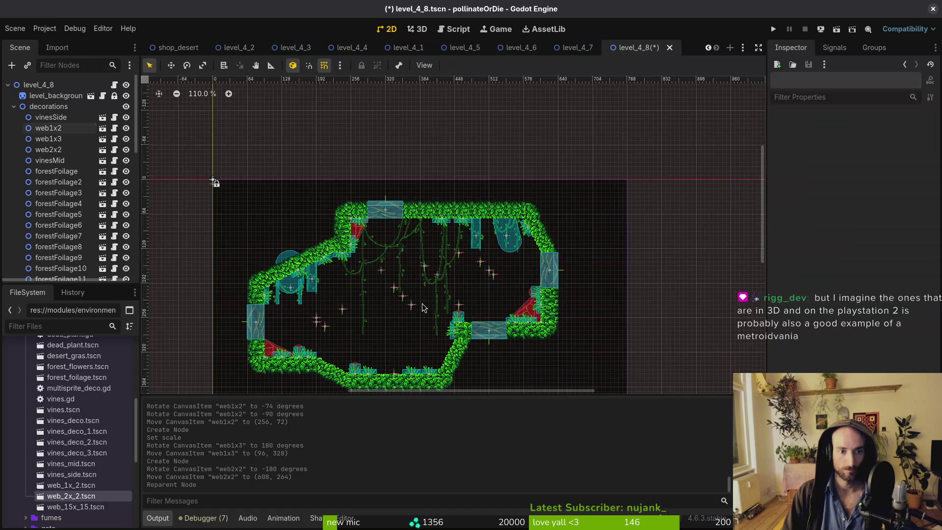
Open the level_4_9 scene through quick file search.
{"action": "key", "text": "alt+shift+o"}
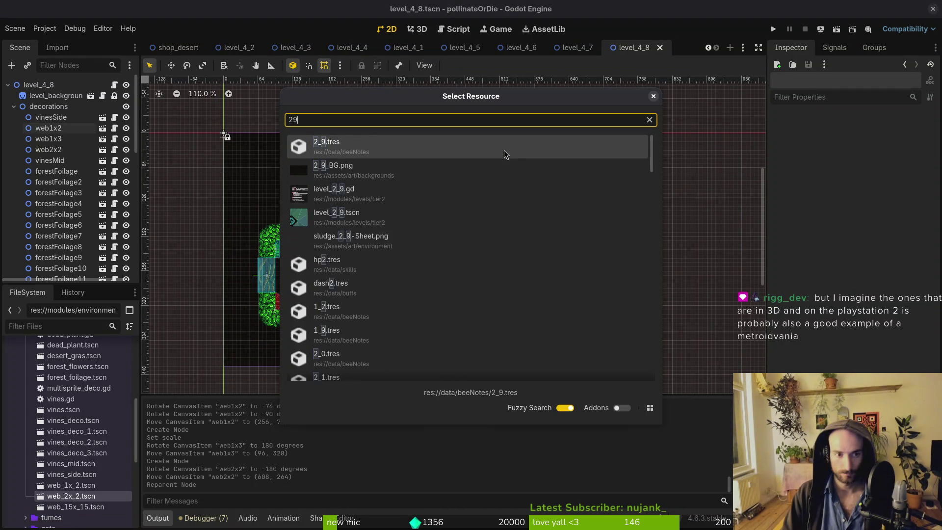
{"action": "type", "text": "49"}
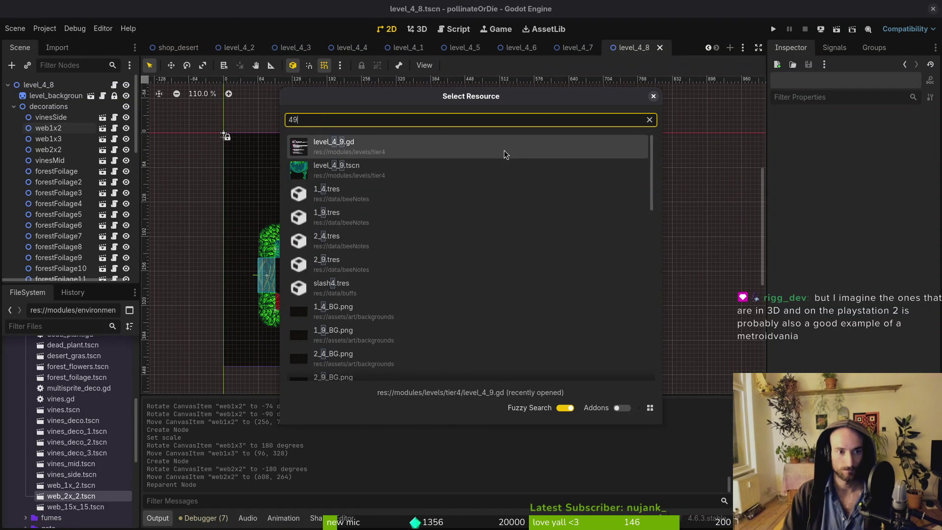
{"action": "key", "text": "Return"}
Place a web_2x_2 web in the level and a web_1x_2 web below the upper ledge.
{"action": "scroll", "coordinate": [560, 205], "scroll_direction": "down", "scroll_amount": 5}
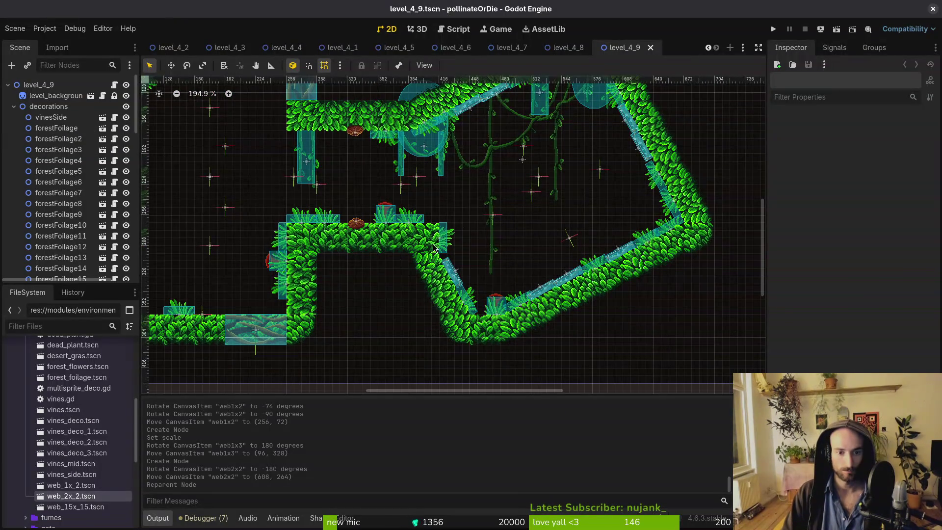
{"action": "mouse_move", "coordinate": [295, 356]}
{"action": "left_mouse_down"}
{"action": "mouse_move", "coordinate": [623, 191]}
{"action": "mouse_move", "coordinate": [585, 192]}
{"action": "mouse_move", "coordinate": [569, 147]}
{"action": "mouse_move", "coordinate": [538, 162]}
{"action": "mouse_move", "coordinate": [559, 196]}
{"action": "mouse_move", "coordinate": [695, 223]}
{"action": "mouse_move", "coordinate": [510, 221]}
{"action": "mouse_move", "coordinate": [534, 233]}
{"action": "mouse_move", "coordinate": [538, 258]}
{"action": "mouse_move", "coordinate": [565, 259]}
{"action": "left_mouse_up"}
{"action": "scroll", "coordinate": [563, 194], "scroll_direction": "up", "scroll_amount": 2}
{"action": "scroll", "coordinate": [561, 194], "scroll_direction": "up", "scroll_amount": 1}
{"action": "scroll", "coordinate": [535, 237], "scroll_direction": "up", "scroll_amount": 2}
{"action": "scroll", "coordinate": [564, 259], "scroll_direction": "down", "scroll_amount": 5}
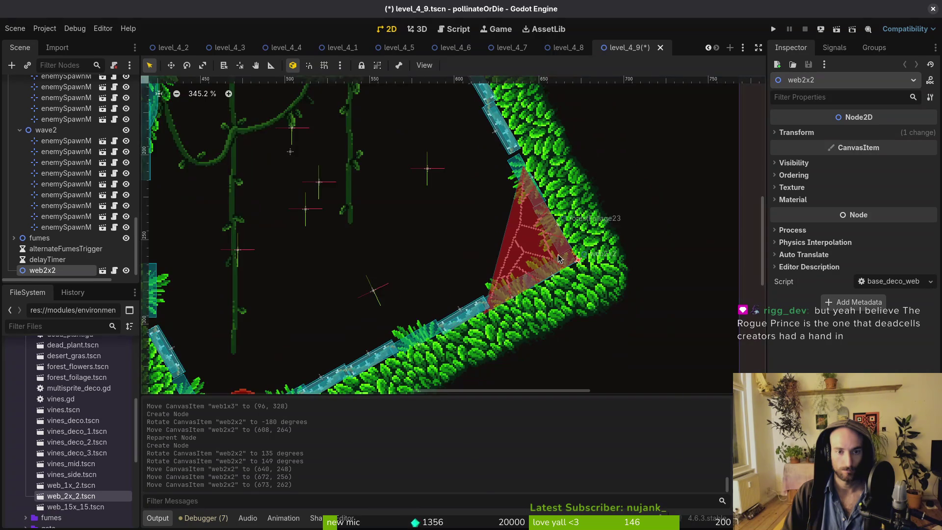
{"action": "scroll", "coordinate": [449, 240], "scroll_direction": "left", "scroll_amount": 5}
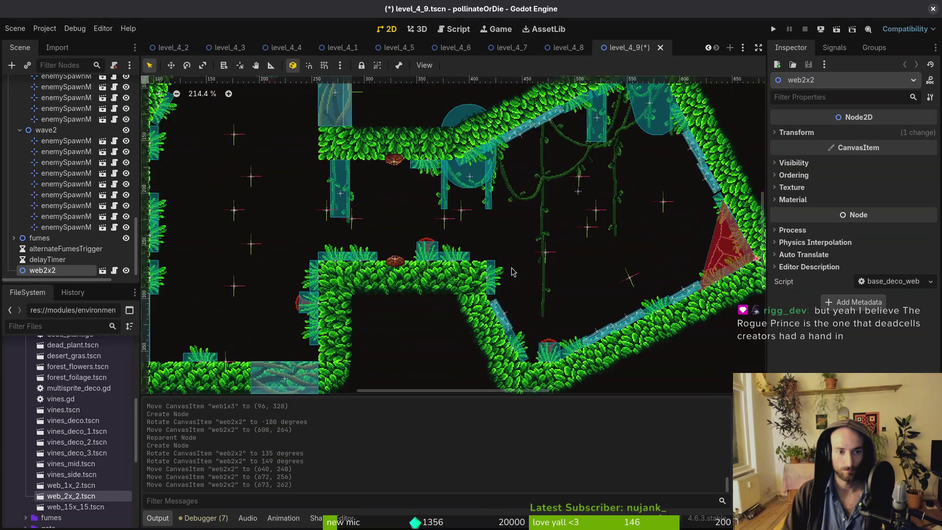
{"action": "scroll", "coordinate": [356, 226], "scroll_direction": "down", "scroll_amount": 1}
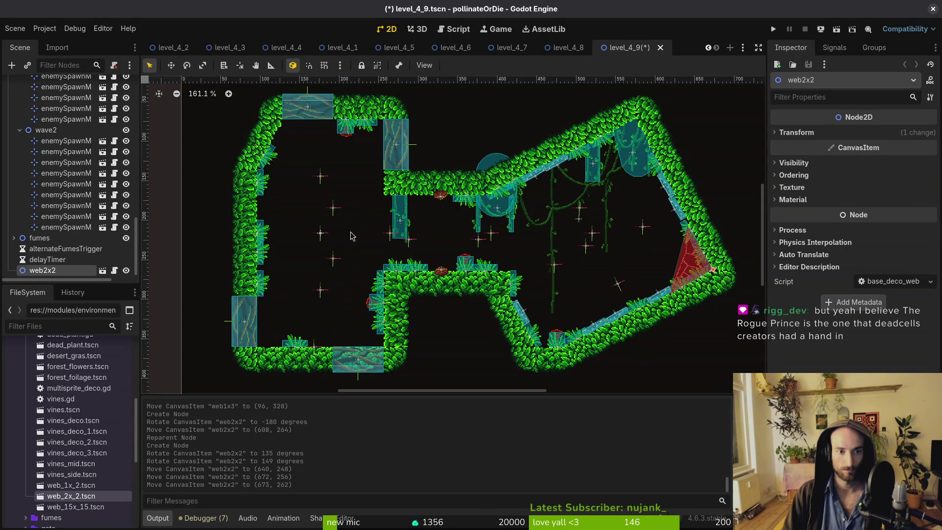
{"action": "scroll", "coordinate": [342, 270], "scroll_direction": "down", "scroll_amount": 1}
{"action": "scroll", "coordinate": [342, 271], "scroll_direction": "right", "scroll_amount": 1}
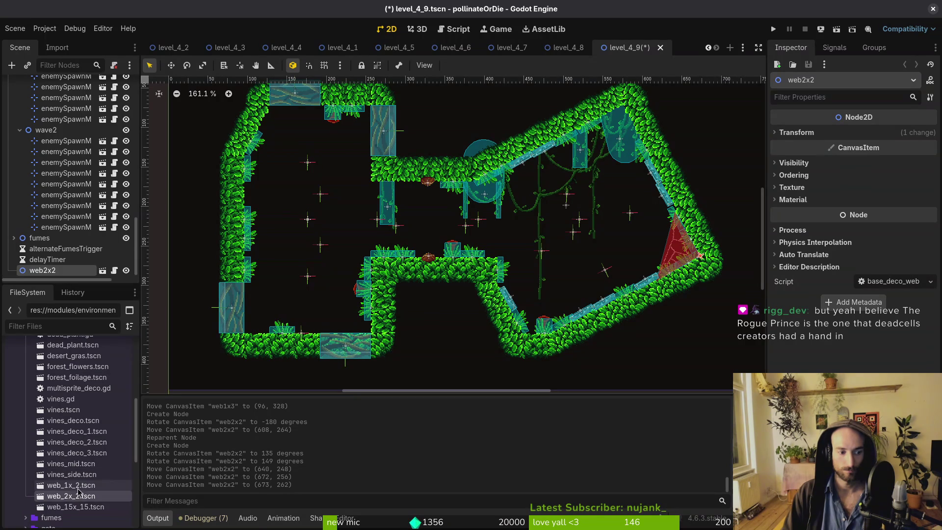
{"action": "mouse_move", "coordinate": [74, 485]}
{"action": "left_mouse_down"}
{"action": "mouse_move", "coordinate": [440, 233]}
{"action": "mouse_move", "coordinate": [415, 209]}
{"action": "mouse_move", "coordinate": [377, 201]}
{"action": "mouse_move", "coordinate": [406, 216]}
{"action": "mouse_move", "coordinate": [388, 201]}
{"action": "left_mouse_up"}
Move both webs into the decorations group and save level_4_9.
{"action": "scroll", "coordinate": [408, 216], "scroll_direction": "up", "scroll_amount": 4}
{"action": "scroll", "coordinate": [378, 201], "scroll_direction": "up", "scroll_amount": 2}
{"action": "left_click", "coordinate": [49, 260], "text": "shift"}
{"action": "mouse_move", "coordinate": [49, 259]}
{"action": "left_mouse_down"}
{"action": "mouse_move", "coordinate": [86, 127]}
{"action": "mouse_move", "coordinate": [89, 141]}
{"action": "mouse_move", "coordinate": [74, 106]}
{"action": "mouse_move", "coordinate": [64, 123]}
{"action": "left_mouse_up"}
{"action": "scroll", "coordinate": [505, 267], "scroll_direction": "down", "scroll_amount": 4}
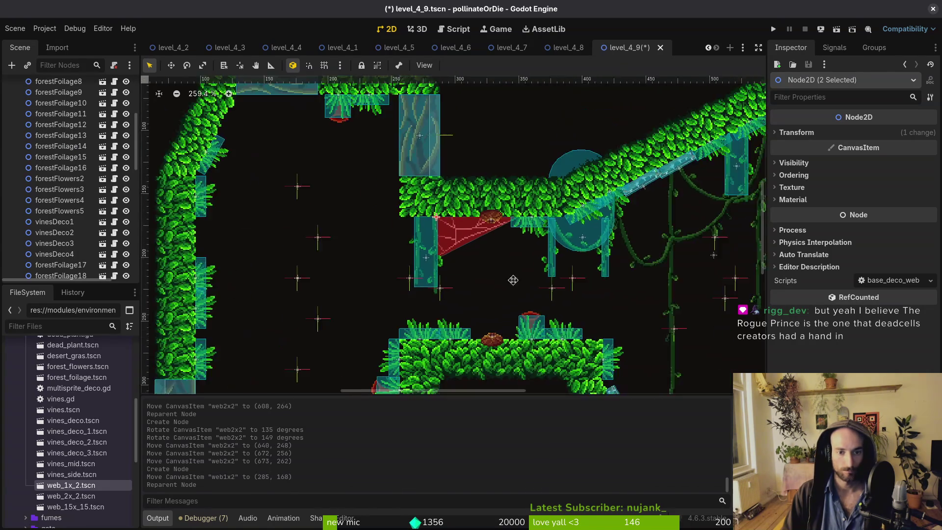
{"action": "scroll", "coordinate": [452, 239], "scroll_direction": "down", "scroll_amount": 3}
{"action": "key", "text": "ctrl+s"}
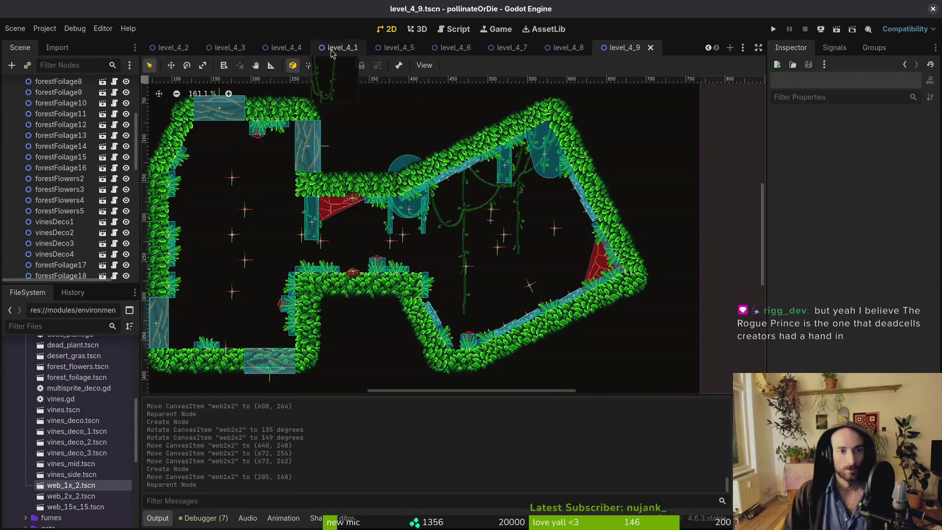
Open the shop_forest scene through quick file search.
{"action": "key", "text": "shift+alt+o"}
{"action": "type", "text": "shop_for"}
{"action": "key", "text": "Return"}
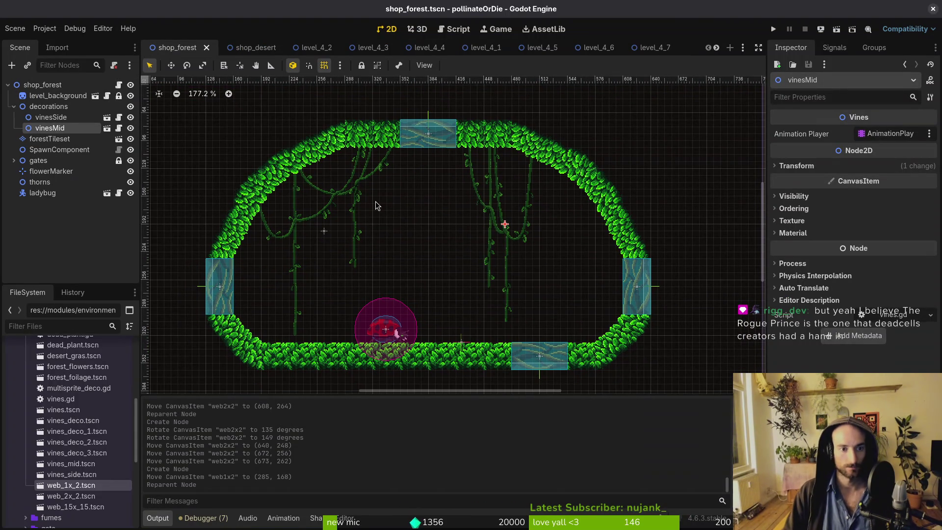
Add a web_1x_2 web to the shop room under decorations and save.
{"action": "left_click", "coordinate": [117, 224]}
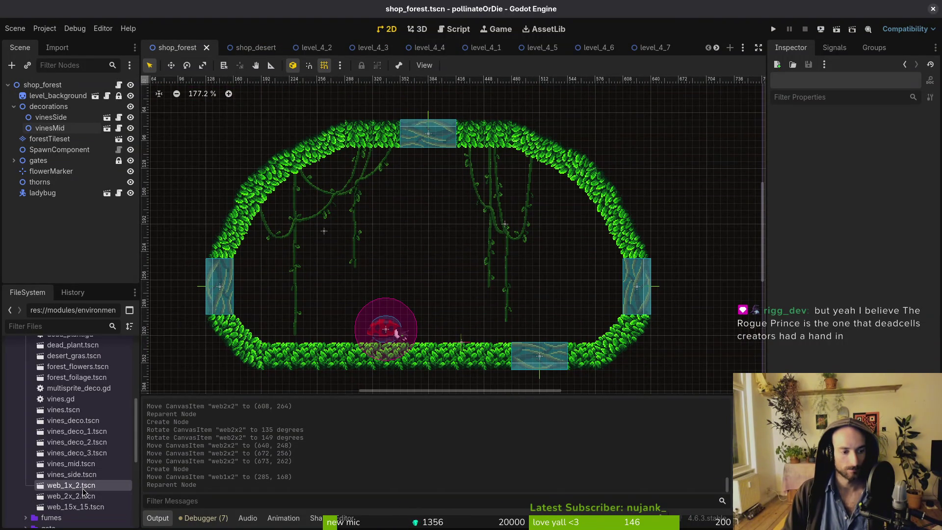
{"action": "mouse_move", "coordinate": [84, 491]}
{"action": "left_mouse_down"}
{"action": "mouse_move", "coordinate": [473, 245]}
{"action": "mouse_move", "coordinate": [471, 163]}
{"action": "mouse_move", "coordinate": [502, 170]}
{"action": "mouse_move", "coordinate": [494, 256]}
{"action": "mouse_move", "coordinate": [368, 352]}
{"action": "mouse_move", "coordinate": [393, 225]}
{"action": "mouse_move", "coordinate": [448, 184]}
{"action": "mouse_move", "coordinate": [442, 188]}
{"action": "left_mouse_up"}
{"action": "scroll", "coordinate": [471, 166], "scroll_direction": "up", "scroll_amount": 5}
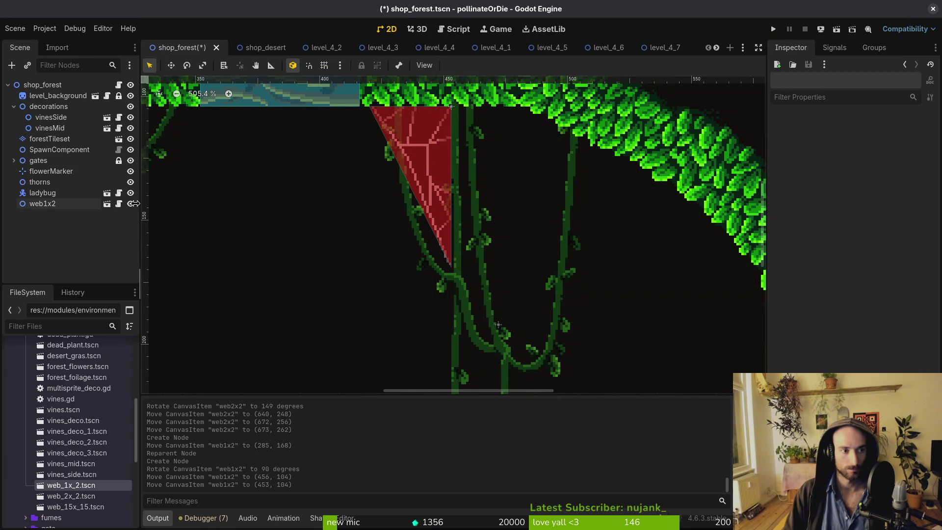
{"action": "mouse_move", "coordinate": [42, 204]}
{"action": "left_mouse_down"}
{"action": "mouse_move", "coordinate": [49, 101]}
{"action": "mouse_move", "coordinate": [49, 114]}
{"action": "left_mouse_up"}
{"action": "left_click", "coordinate": [395, 254]}
{"action": "scroll", "coordinate": [396, 253], "scroll_direction": "down", "scroll_amount": 5}
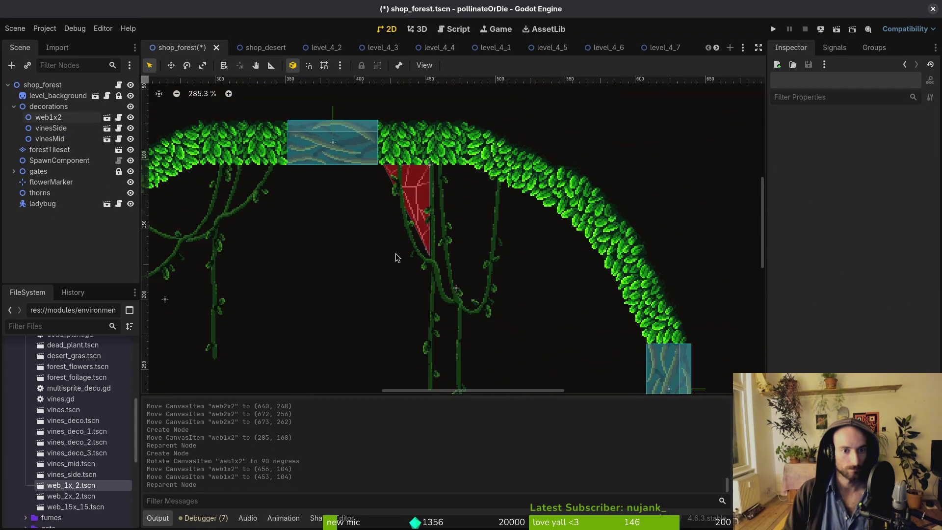
{"action": "key", "text": "ctrl+s"}
Slide the web left along the ceiling and mirror it with Scale x -1.
{"action": "scroll", "coordinate": [416, 270], "scroll_direction": "left", "scroll_amount": 1}
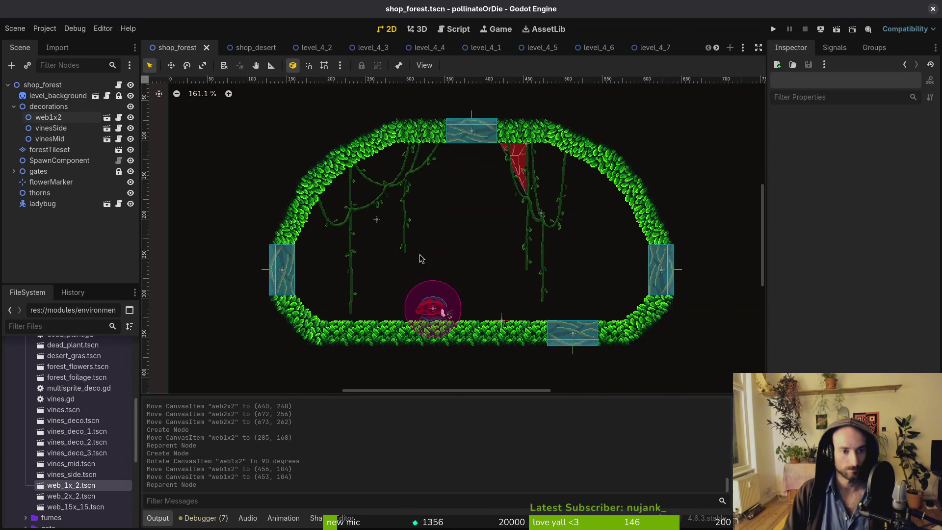
{"action": "scroll", "coordinate": [381, 210], "scroll_direction": "up", "scroll_amount": 2}
{"action": "scroll", "coordinate": [520, 201], "scroll_direction": "left", "scroll_amount": 2}
{"action": "mouse_move", "coordinate": [662, 189]}
{"action": "left_mouse_down"}
{"action": "mouse_move", "coordinate": [372, 259]}
{"action": "mouse_move", "coordinate": [383, 215]}
{"action": "left_mouse_up"}
{"action": "scroll", "coordinate": [372, 259], "scroll_direction": "up", "scroll_amount": 2}
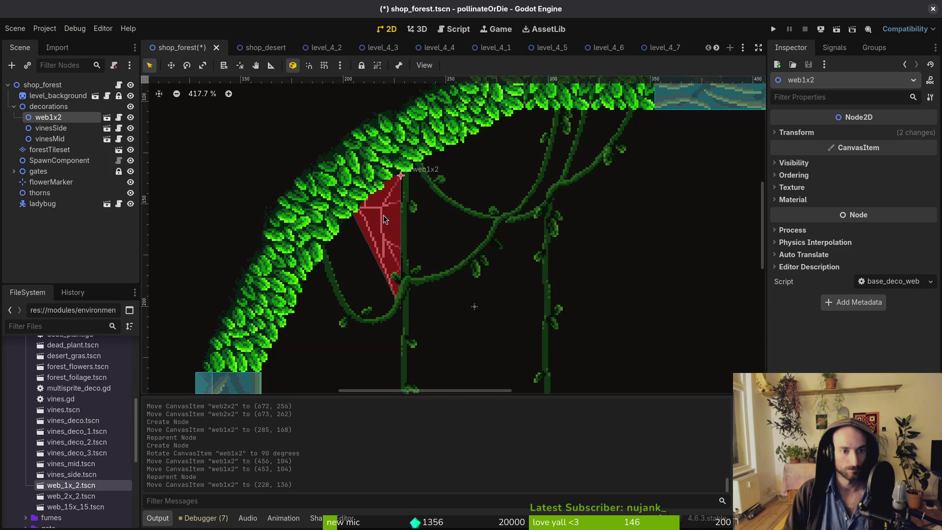
{"action": "left_click", "coordinate": [841, 140]}
{"action": "left_click", "coordinate": [883, 191]}
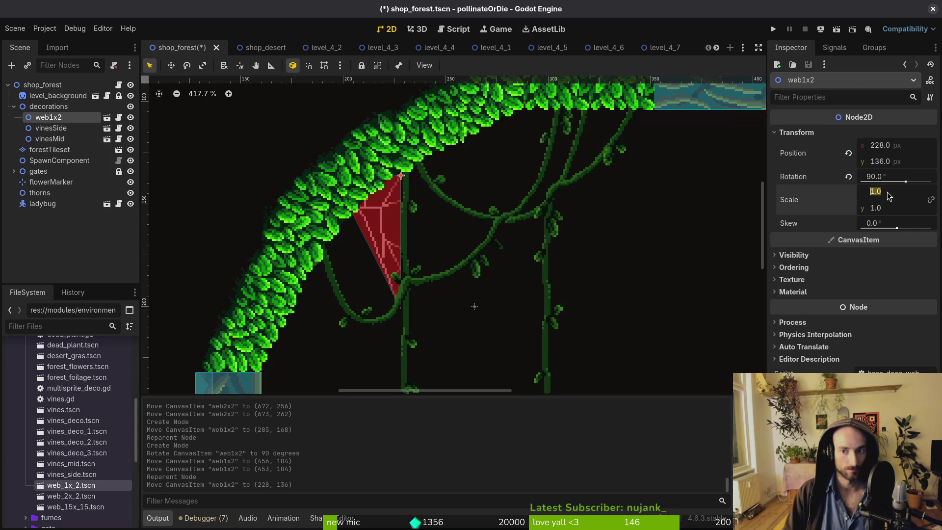
{"action": "type", "text": "-1"}
{"action": "key", "text": "Return"}
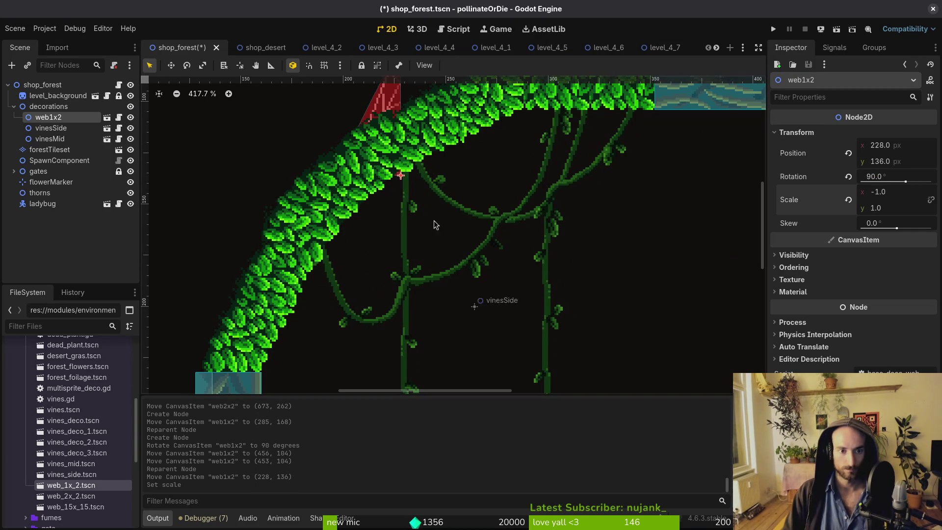
Rotate the web to 270 degrees, reset its scale, fit it among the vines, and save.
{"action": "mouse_move", "coordinate": [432, 218]}
{"action": "left_mouse_down"}
{"action": "mouse_move", "coordinate": [151, 238]}
{"action": "mouse_move", "coordinate": [261, 132]}
{"action": "left_mouse_up"}
{"action": "mouse_move", "coordinate": [427, 219]}
{"action": "left_mouse_down"}
{"action": "mouse_move", "coordinate": [441, 310]}
{"action": "mouse_move", "coordinate": [438, 291]}
{"action": "mouse_move", "coordinate": [490, 240]}
{"action": "mouse_move", "coordinate": [515, 251]}
{"action": "left_mouse_up"}
{"action": "scroll", "coordinate": [515, 251], "scroll_direction": "down", "scroll_amount": 2}
{"action": "scroll", "coordinate": [515, 250], "scroll_direction": "right", "scroll_amount": 3}
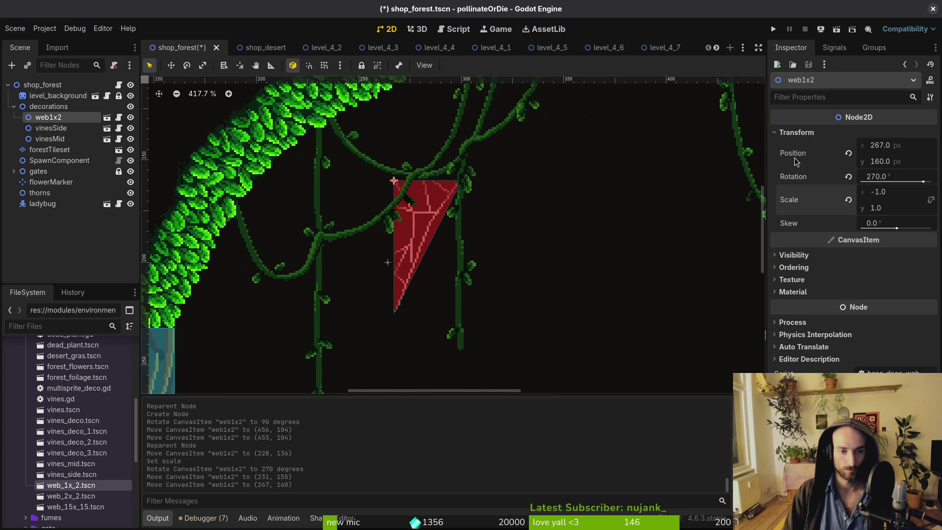
{"action": "left_click", "coordinate": [848, 200]}
{"action": "mouse_move", "coordinate": [417, 137]}
{"action": "left_mouse_down"}
{"action": "mouse_move", "coordinate": [463, 282]}
{"action": "mouse_move", "coordinate": [361, 338]}
{"action": "mouse_move", "coordinate": [390, 257]}
{"action": "mouse_move", "coordinate": [444, 271]}
{"action": "left_mouse_up"}
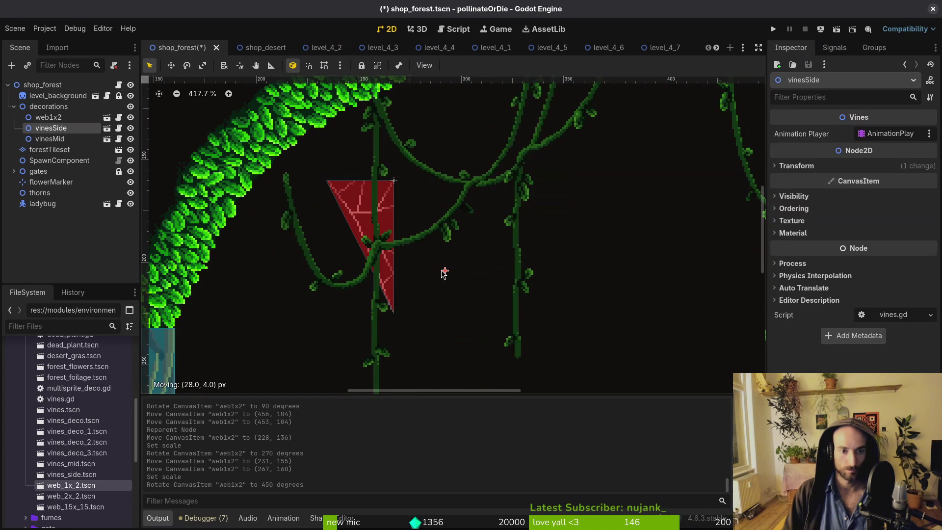
{"action": "key", "text": "ctrl+z"}
{"action": "mouse_move", "coordinate": [389, 257]}
{"action": "left_mouse_down"}
{"action": "mouse_move", "coordinate": [451, 258]}
{"action": "mouse_move", "coordinate": [449, 249]}
{"action": "left_mouse_up"}
{"action": "key", "text": "Escape"}
{"action": "scroll", "coordinate": [454, 244], "scroll_direction": "down", "scroll_amount": 7}
{"action": "scroll", "coordinate": [465, 243], "scroll_direction": "down", "scroll_amount": 3}
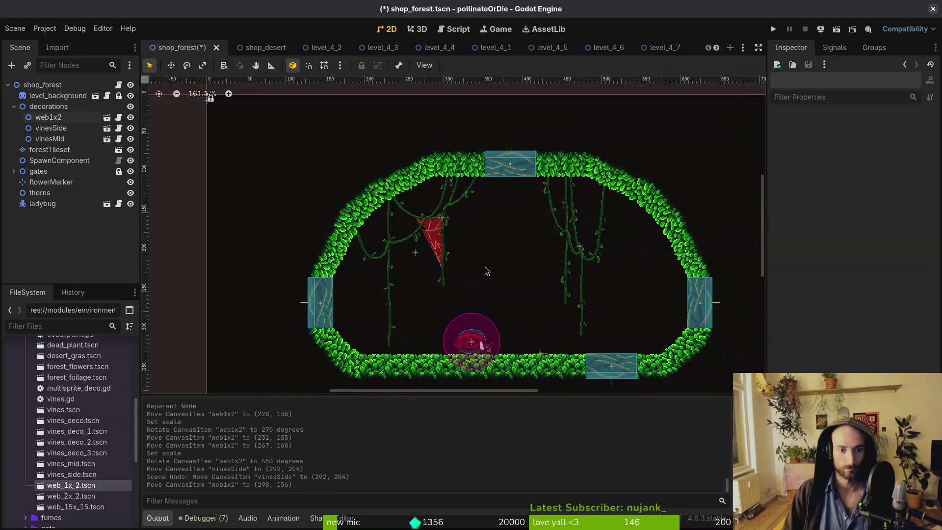
{"action": "key", "text": "ctrl+s"}
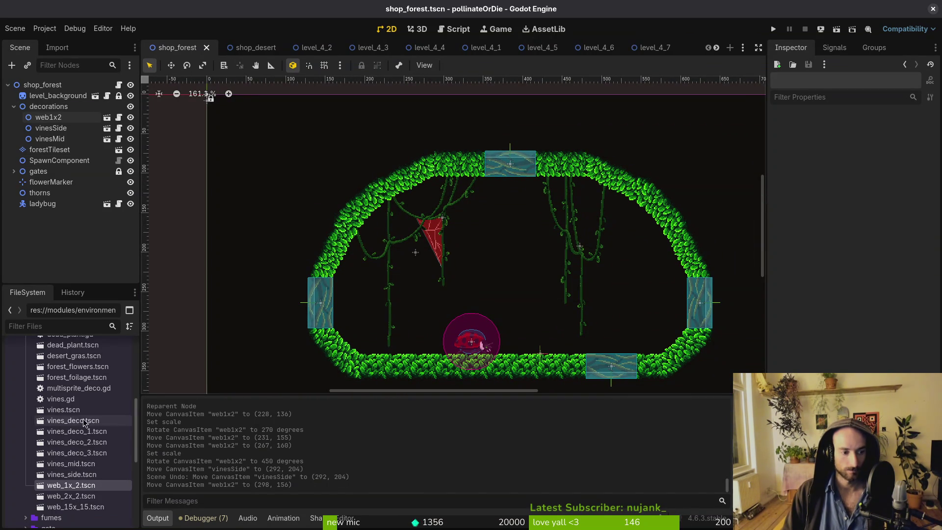
Place vines_deco_1 in the room under decorations, after web1x2, nudged slightly right.
{"action": "scroll", "coordinate": [79, 422], "scroll_direction": "up", "scroll_amount": 3}
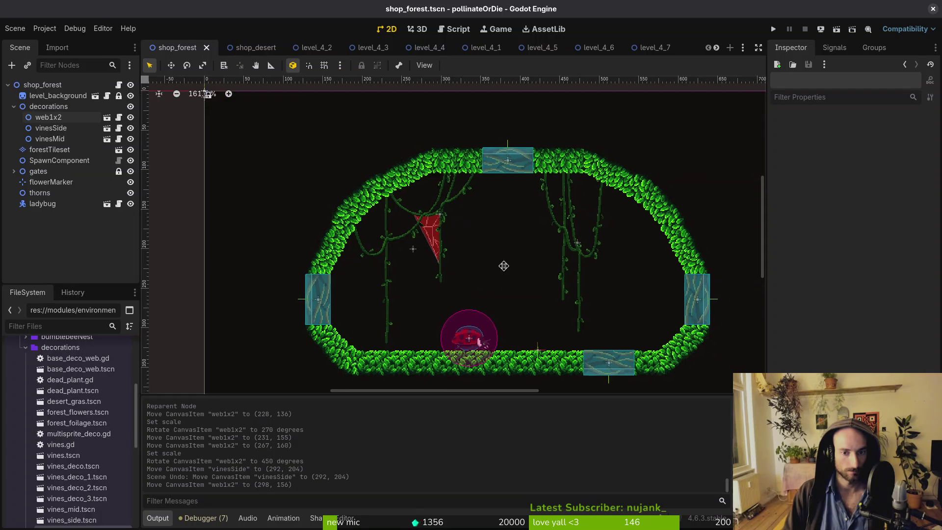
{"action": "scroll", "coordinate": [439, 231], "scroll_direction": "up", "scroll_amount": 3}
{"action": "mouse_move", "coordinate": [76, 476]}
{"action": "left_mouse_down"}
{"action": "mouse_move", "coordinate": [564, 163]}
{"action": "mouse_move", "coordinate": [594, 196]}
{"action": "mouse_move", "coordinate": [595, 152]}
{"action": "left_mouse_up"}
{"action": "left_click_drag", "start_coordinate": [49, 214], "coordinate": [69, 183]}
{"action": "left_click_drag", "start_coordinate": [81, 127], "coordinate": [81, 125]}
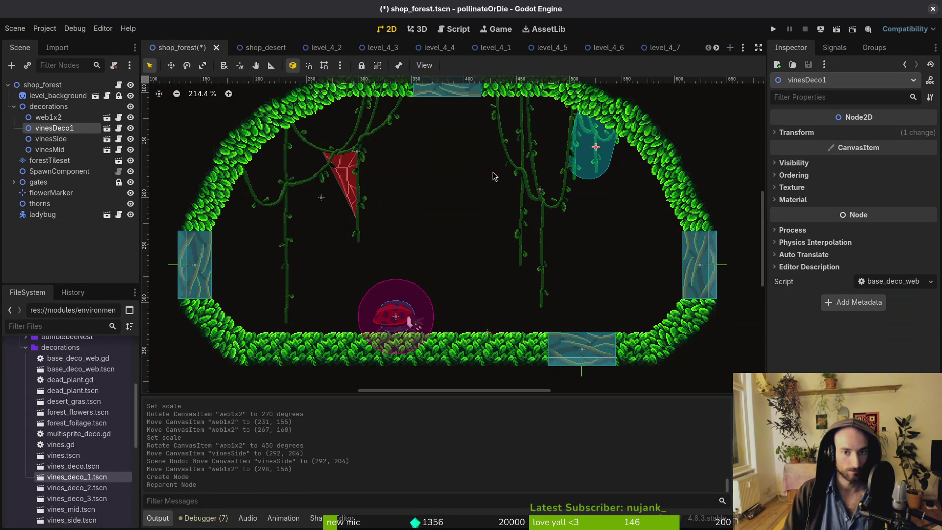
{"action": "left_click_drag", "start_coordinate": [599, 147], "coordinate": [614, 152]}
Add vines_deco_2 on the right wall and vines_deco_3 on the left wall, dropping the extra vine.
{"action": "mouse_move", "coordinate": [120, 489]}
{"action": "left_mouse_down"}
{"action": "mouse_move", "coordinate": [638, 242]}
{"action": "mouse_move", "coordinate": [644, 196]}
{"action": "left_mouse_up"}
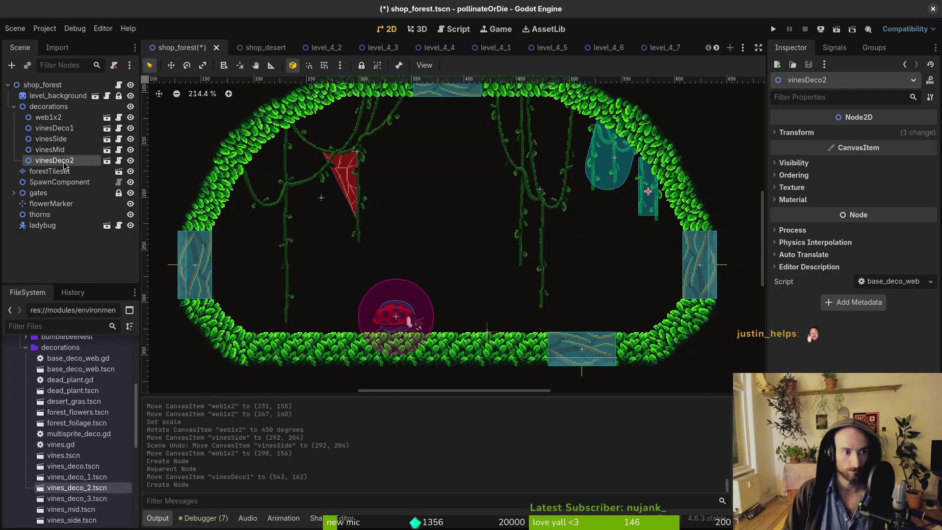
{"action": "scroll", "coordinate": [480, 159], "scroll_direction": "up", "scroll_amount": 2}
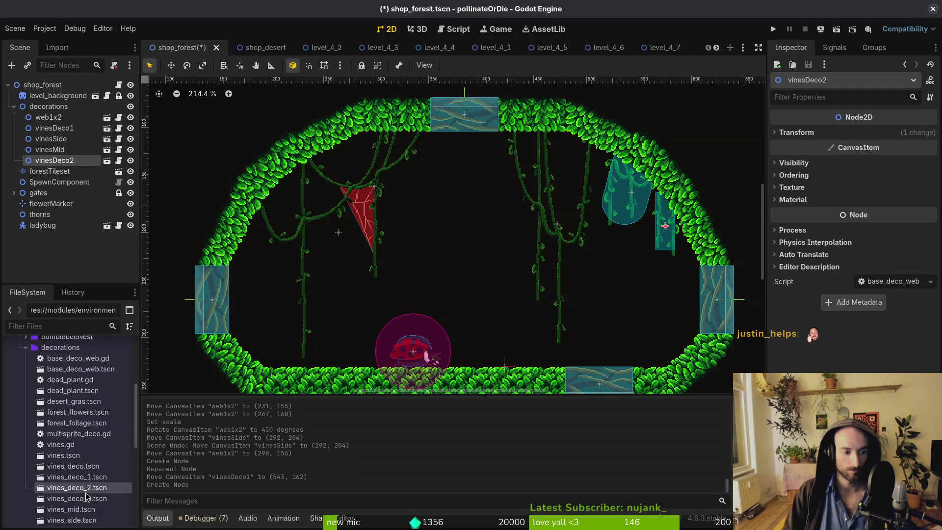
{"action": "mouse_move", "coordinate": [86, 490]}
{"action": "left_mouse_down"}
{"action": "mouse_move", "coordinate": [321, 164]}
{"action": "mouse_move", "coordinate": [356, 162]}
{"action": "mouse_move", "coordinate": [390, 182]}
{"action": "mouse_move", "coordinate": [276, 238]}
{"action": "mouse_move", "coordinate": [284, 201]}
{"action": "left_mouse_up"}
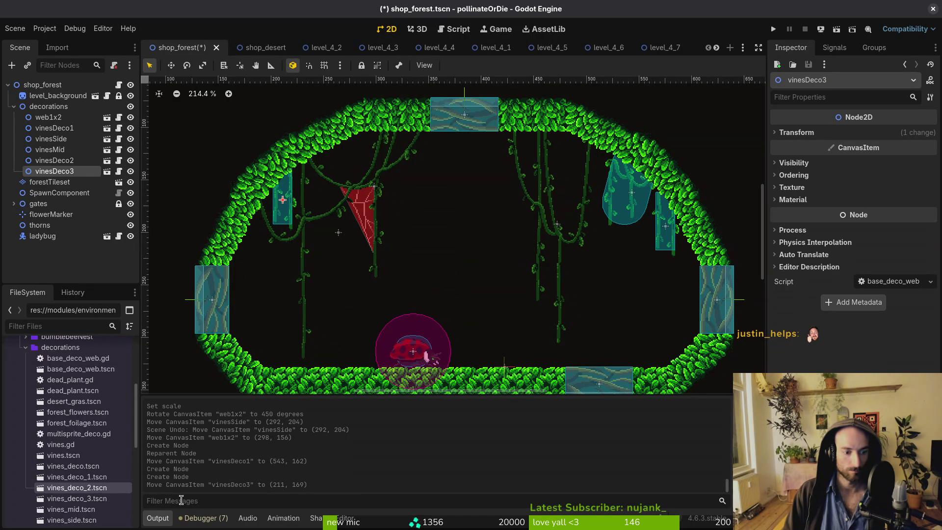
{"action": "mouse_move", "coordinate": [98, 498]}
{"action": "left_mouse_down"}
{"action": "mouse_move", "coordinate": [431, 275]}
{"action": "mouse_move", "coordinate": [559, 177]}
{"action": "mouse_move", "coordinate": [555, 168]}
{"action": "mouse_move", "coordinate": [370, 162]}
{"action": "mouse_move", "coordinate": [420, 181]}
{"action": "mouse_move", "coordinate": [454, 216]}
{"action": "left_mouse_up"}
{"action": "key", "text": "ctrl+z"}
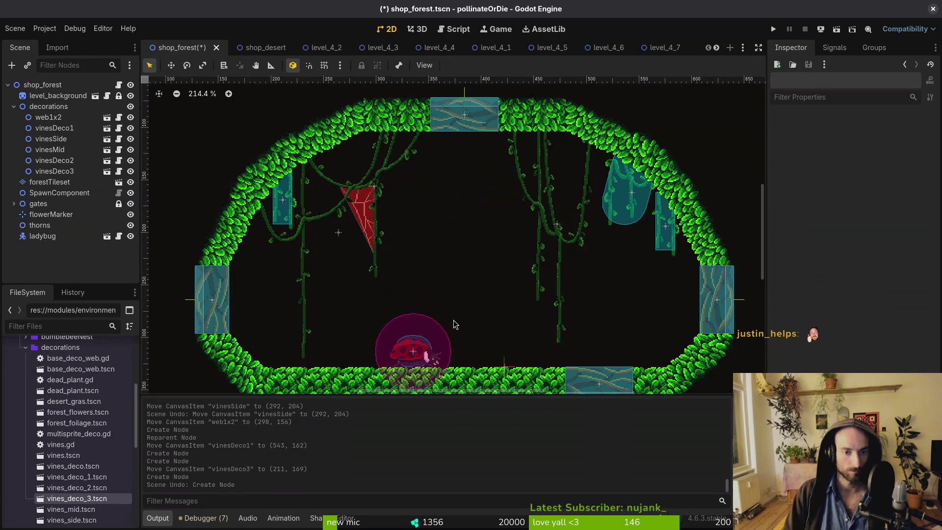
Add a forest foliage clump to the floor under decorations and paste a copy.
{"action": "mouse_move", "coordinate": [74, 422]}
{"action": "left_mouse_down"}
{"action": "mouse_move", "coordinate": [123, 422]}
{"action": "mouse_move", "coordinate": [330, 343]}
{"action": "left_mouse_up"}
{"action": "mouse_move", "coordinate": [58, 247]}
{"action": "left_mouse_down"}
{"action": "mouse_move", "coordinate": [85, 182]}
{"action": "mouse_move", "coordinate": [54, 107]}
{"action": "left_mouse_up"}
{"action": "key", "text": "ctrl+v"}
Copy and paste several more foliage clumps into the decorations group.
{"action": "left_click_drag", "start_coordinate": [369, 338], "coordinate": [338, 325]}
{"action": "left_click", "coordinate": [57, 182], "text": "shift"}
{"action": "key", "text": "ctrl+c"}
{"action": "key", "text": "ctrl+v"}
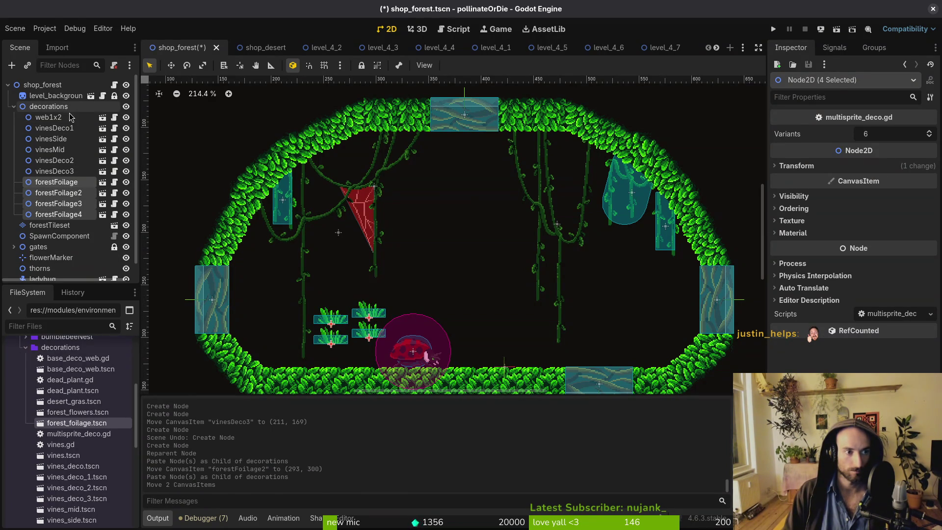
{"action": "left_click", "coordinate": [61, 108]}
{"action": "key", "text": "ctrl+v"}
{"action": "mouse_move", "coordinate": [372, 315]}
{"action": "left_mouse_down"}
{"action": "mouse_move", "coordinate": [613, 301]}
{"action": "mouse_move", "coordinate": [564, 309]}
{"action": "mouse_move", "coordinate": [631, 295]}
{"action": "mouse_move", "coordinate": [658, 315]}
{"action": "mouse_move", "coordinate": [550, 206]}
{"action": "mouse_move", "coordinate": [561, 165]}
{"action": "mouse_move", "coordinate": [535, 123]}
{"action": "mouse_move", "coordinate": [500, 101]}
{"action": "mouse_move", "coordinate": [493, 193]}
{"action": "mouse_move", "coordinate": [451, 210]}
{"action": "mouse_move", "coordinate": [330, 170]}
{"action": "left_mouse_up"}
{"action": "key", "text": "ctrl+v"}
{"action": "key", "text": "ctrl+v"}
{"action": "key", "text": "ctrl+v"}
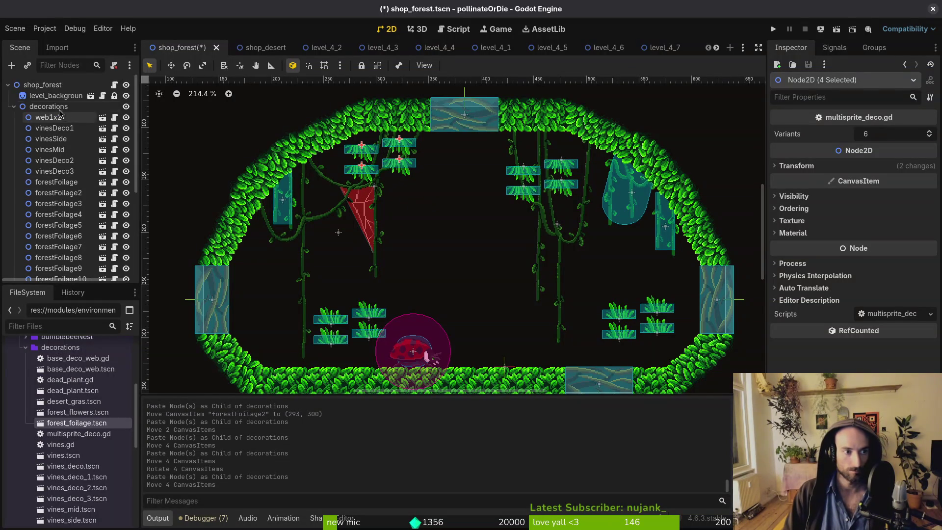
Turn a foliage group onto the left vines and set upright pieces and forestFoliage5 on the floor.
{"action": "mouse_move", "coordinate": [363, 184]}
{"action": "left_mouse_down"}
{"action": "mouse_move", "coordinate": [266, 314]}
{"action": "mouse_move", "coordinate": [333, 301]}
{"action": "left_mouse_up"}
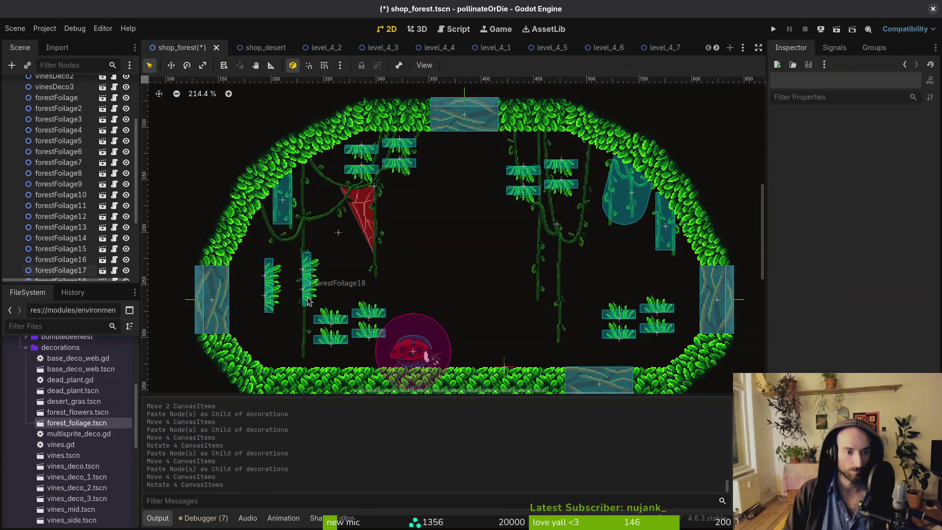
{"action": "left_click", "coordinate": [330, 300]}
{"action": "mouse_move", "coordinate": [346, 267]}
{"action": "left_mouse_down"}
{"action": "mouse_move", "coordinate": [582, 324]}
{"action": "mouse_move", "coordinate": [564, 354]}
{"action": "mouse_move", "coordinate": [515, 308]}
{"action": "left_mouse_up"}
{"action": "scroll", "coordinate": [575, 361], "scroll_direction": "up", "scroll_amount": 3}
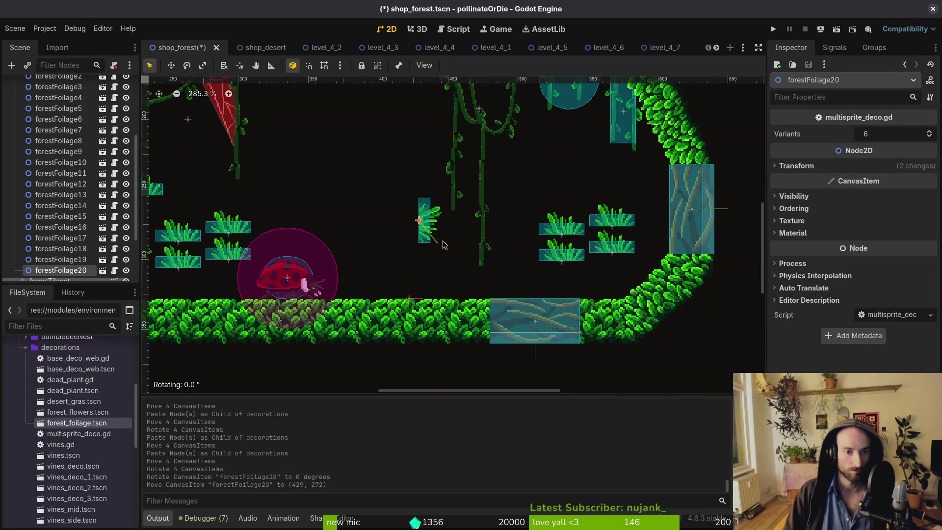
{"action": "left_click_drag", "start_coordinate": [466, 183], "coordinate": [461, 186]}
{"action": "mouse_move", "coordinate": [418, 216]}
{"action": "left_mouse_down"}
{"action": "mouse_move", "coordinate": [473, 245]}
{"action": "mouse_move", "coordinate": [465, 299]}
{"action": "left_mouse_up"}
{"action": "key", "text": "shift+g"}
{"action": "scroll", "coordinate": [497, 281], "scroll_direction": "down", "scroll_amount": 3}
{"action": "left_click_drag", "start_coordinate": [546, 269], "coordinate": [575, 290]}
Tilt forestFoliage6 onto the curved floor slope and save the scene.
{"action": "scroll", "coordinate": [569, 280], "scroll_direction": "up", "scroll_amount": 4}
{"action": "left_click", "coordinate": [554, 251]}
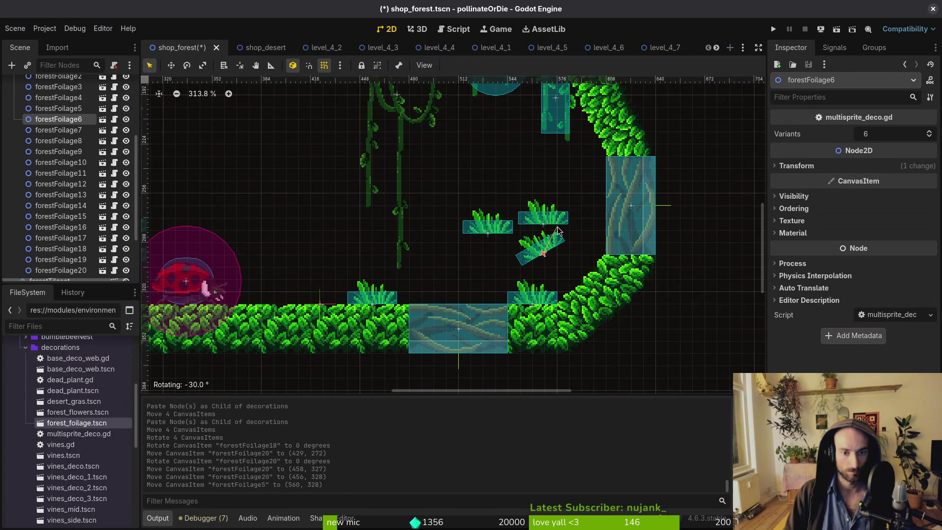
{"action": "left_click_drag", "start_coordinate": [559, 230], "coordinate": [554, 242]}
{"action": "left_click_drag", "start_coordinate": [555, 258], "coordinate": [582, 284]}
{"action": "scroll", "coordinate": [581, 285], "scroll_direction": "up", "scroll_amount": 3}
{"action": "left_click", "coordinate": [584, 274]}
{"action": "left_click", "coordinate": [518, 159]}
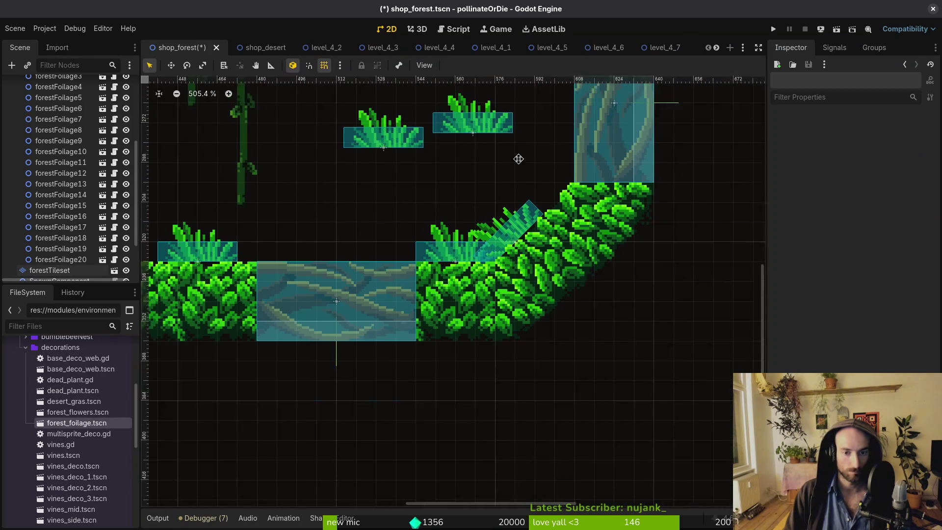
{"action": "left_click", "coordinate": [498, 216]}
{"action": "right_click", "coordinate": [498, 216], "text": "alt"}
{"action": "left_click", "coordinate": [553, 231]}
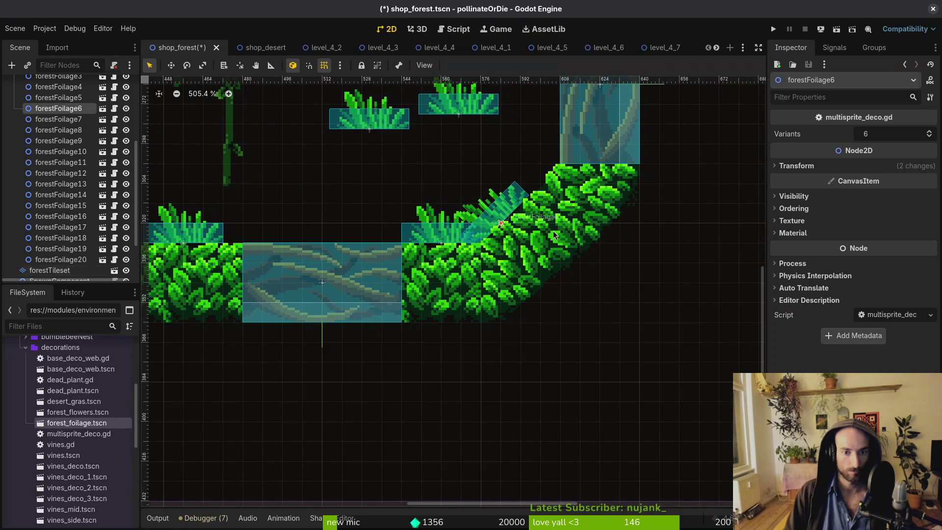
{"action": "left_click_drag", "start_coordinate": [512, 211], "coordinate": [525, 208]}
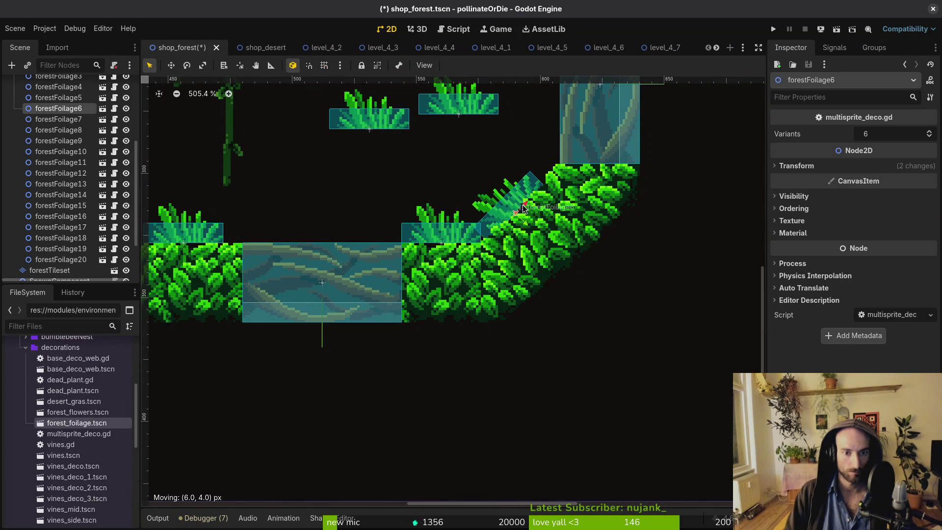
{"action": "key", "text": "ctrl+s"}
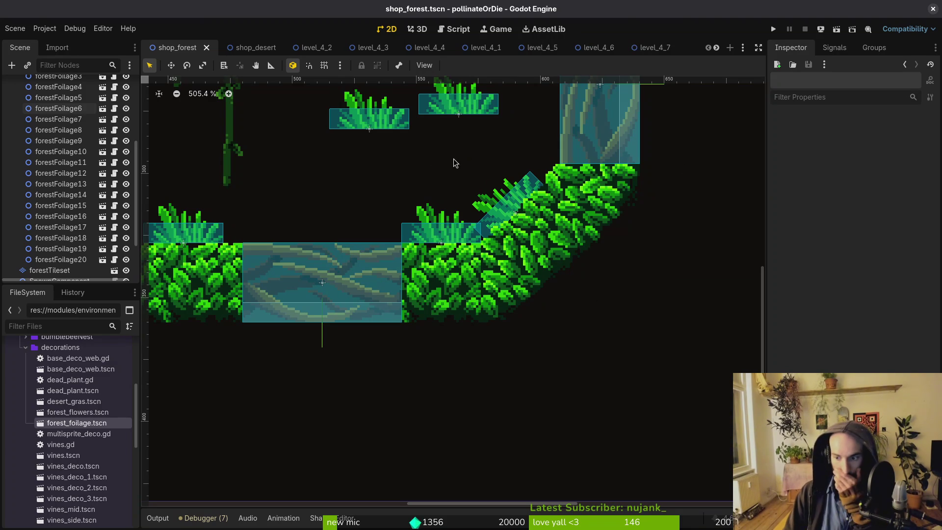
Tilt forestFoliage8 up along the wall curve and drop forestFoliage7 onto the floor.
{"action": "scroll", "coordinate": [393, 187], "scroll_direction": "down", "scroll_amount": 3}
{"action": "scroll", "coordinate": [467, 158], "scroll_direction": "up", "scroll_amount": 3}
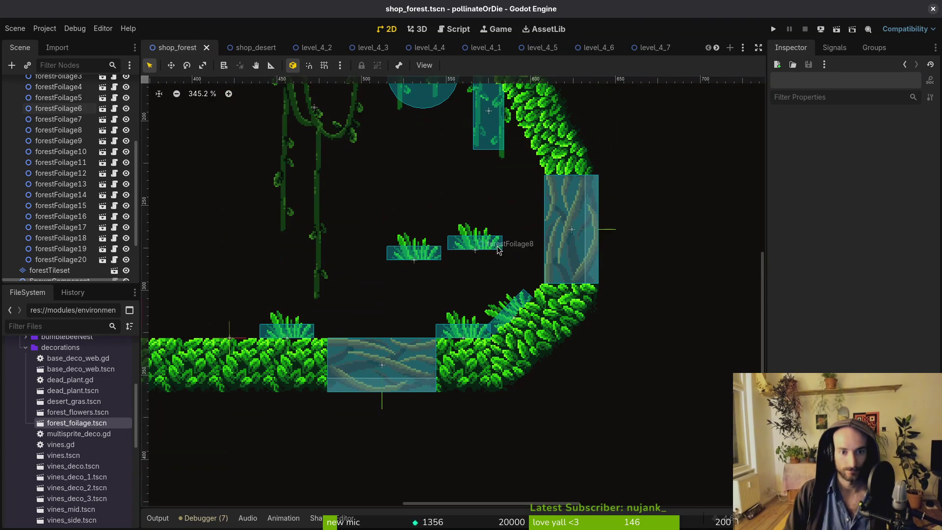
{"action": "left_click_drag", "start_coordinate": [485, 244], "coordinate": [500, 192]}
{"action": "scroll", "coordinate": [491, 235], "scroll_direction": "up", "scroll_amount": 3}
{"action": "mouse_move", "coordinate": [484, 279]}
{"action": "left_mouse_down"}
{"action": "mouse_move", "coordinate": [504, 294]}
{"action": "mouse_move", "coordinate": [496, 304]}
{"action": "mouse_move", "coordinate": [543, 221]}
{"action": "left_mouse_up"}
{"action": "scroll", "coordinate": [493, 299], "scroll_direction": "up", "scroll_amount": 3}
{"action": "scroll", "coordinate": [534, 276], "scroll_direction": "down", "scroll_amount": 2}
{"action": "left_click_drag", "start_coordinate": [533, 276], "coordinate": [338, 342]}
{"action": "key", "text": "shift+g"}
{"action": "scroll", "coordinate": [481, 329], "scroll_direction": "left", "scroll_amount": 3}
{"action": "left_click_drag", "start_coordinate": [530, 326], "coordinate": [509, 334]}
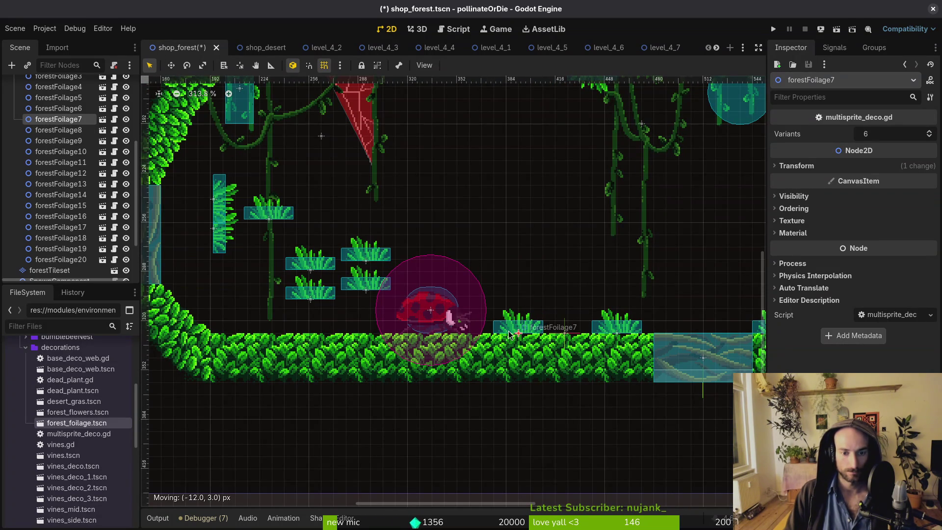
{"action": "scroll", "coordinate": [513, 327], "scroll_direction": "down", "scroll_amount": 1}
Add two forest flowers decorations, one on the floor and one rotated near the red web.
{"action": "mouse_move", "coordinate": [77, 412]}
{"action": "left_mouse_down"}
{"action": "mouse_move", "coordinate": [580, 318]}
{"action": "mouse_move", "coordinate": [554, 320]}
{"action": "mouse_move", "coordinate": [643, 319]}
{"action": "mouse_move", "coordinate": [657, 305]}
{"action": "left_mouse_up"}
{"action": "scroll", "coordinate": [554, 314], "scroll_direction": "down", "scroll_amount": 5}
{"action": "mouse_move", "coordinate": [501, 287]}
{"action": "left_mouse_down"}
{"action": "mouse_move", "coordinate": [534, 334]}
{"action": "mouse_move", "coordinate": [367, 330]}
{"action": "left_mouse_up"}
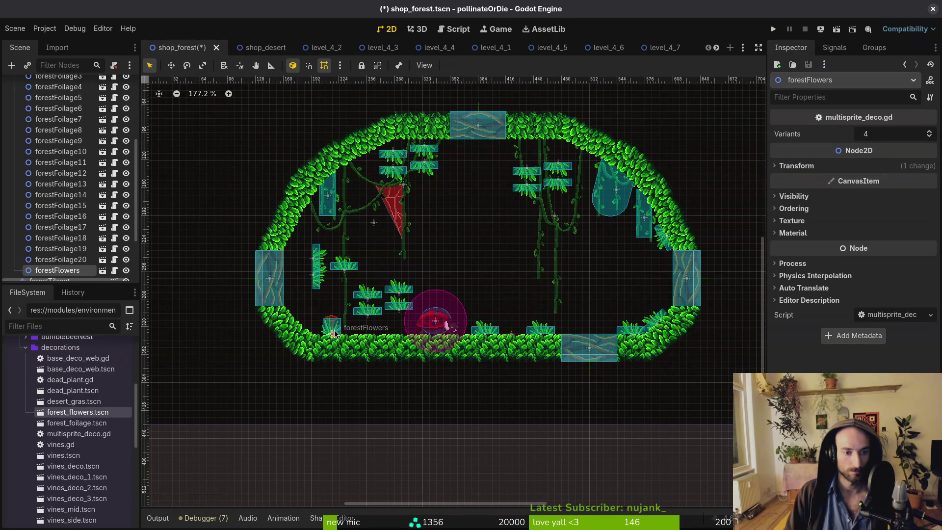
{"action": "scroll", "coordinate": [360, 285], "scroll_direction": "up", "scroll_amount": 2}
{"action": "mouse_move", "coordinate": [78, 415]}
{"action": "left_mouse_down"}
{"action": "mouse_move", "coordinate": [337, 210]}
{"action": "mouse_move", "coordinate": [390, 204]}
{"action": "left_mouse_up"}
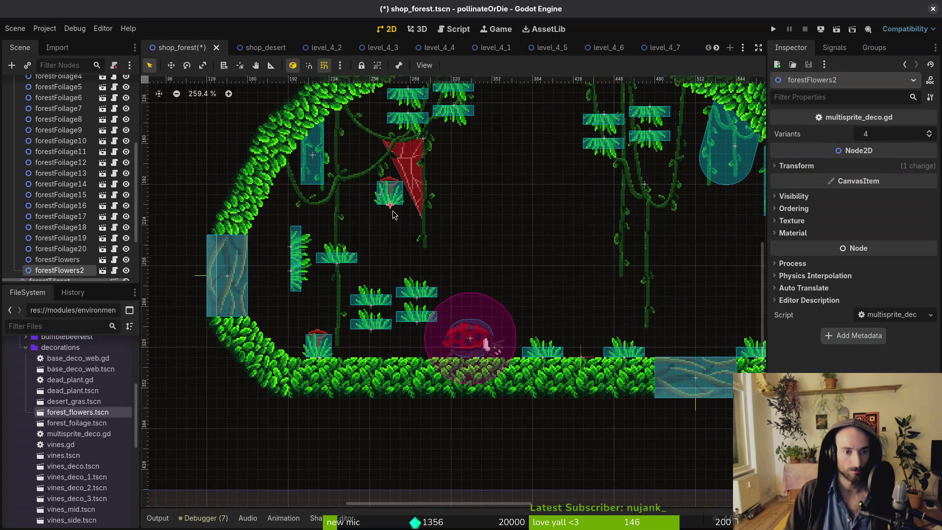
{"action": "scroll", "coordinate": [524, 302], "scroll_direction": "up", "scroll_amount": 2}
{"action": "scroll", "coordinate": [524, 301], "scroll_direction": "up", "scroll_amount": 3}
{"action": "mouse_move", "coordinate": [378, 319]}
{"action": "left_mouse_down"}
{"action": "mouse_move", "coordinate": [319, 330]}
{"action": "mouse_move", "coordinate": [565, 191]}
{"action": "mouse_move", "coordinate": [611, 198]}
{"action": "left_mouse_up"}
Raise forestFoliage10 and 11 into the top canopy and tilt forestFoliage15 along the ceiling.
{"action": "left_click_drag", "start_coordinate": [622, 238], "coordinate": [554, 191]}
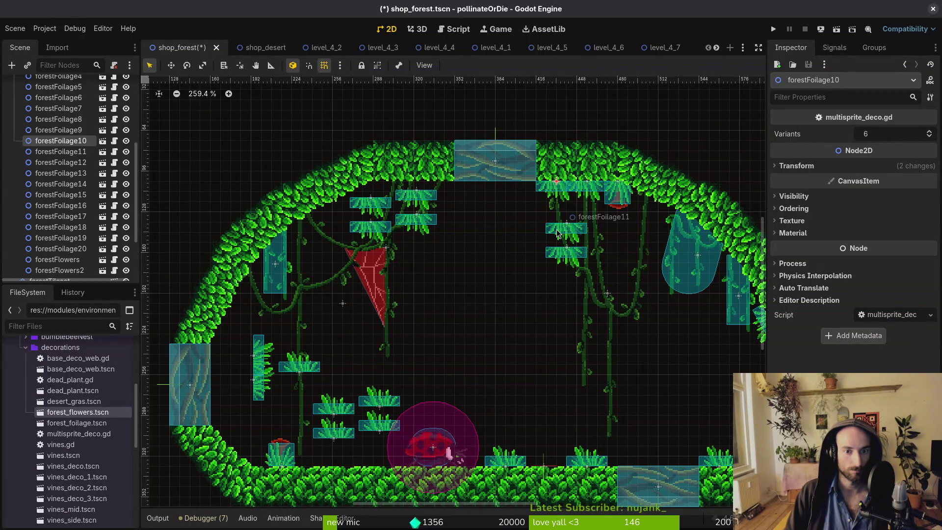
{"action": "left_click_drag", "start_coordinate": [558, 235], "coordinate": [422, 187]}
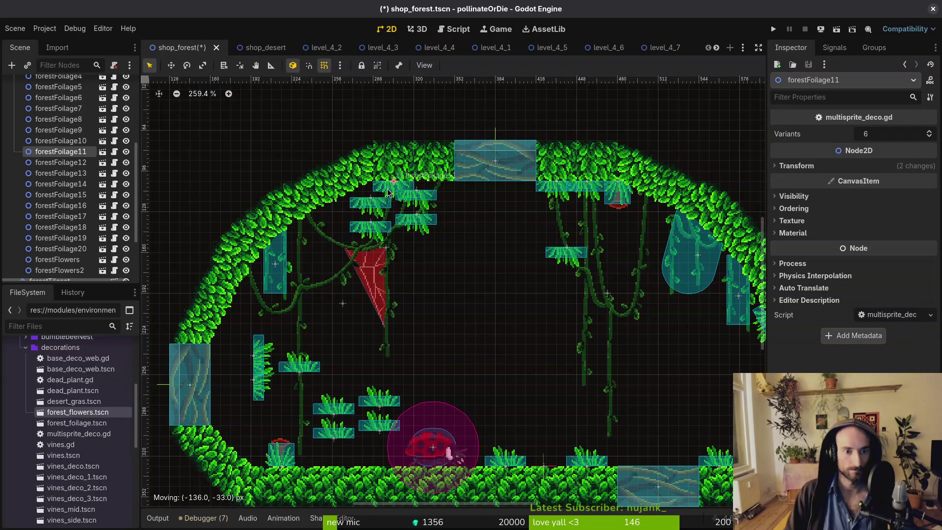
{"action": "left_click", "coordinate": [373, 204]}
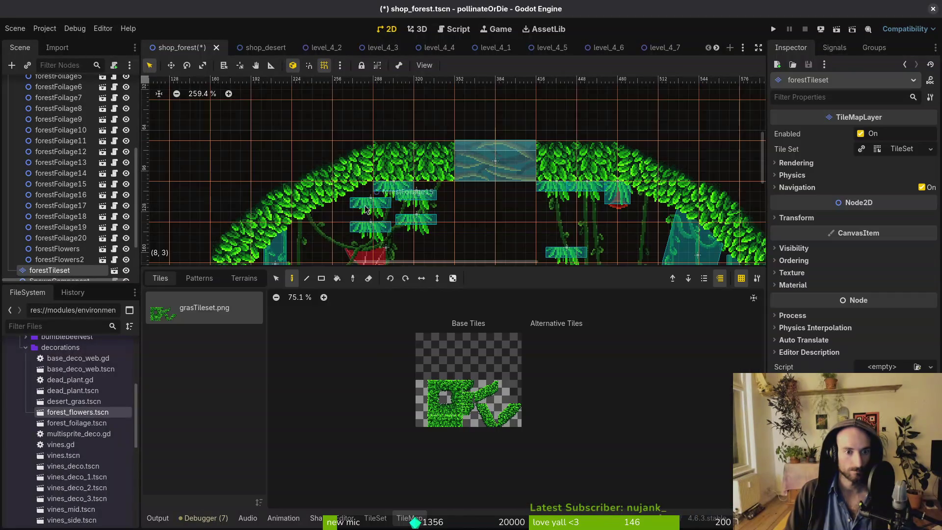
{"action": "left_click", "coordinate": [363, 206]}
{"action": "left_click", "coordinate": [364, 206]}
{"action": "mouse_move", "coordinate": [366, 206]}
{"action": "left_mouse_down"}
{"action": "mouse_move", "coordinate": [392, 205]}
{"action": "mouse_move", "coordinate": [346, 199]}
{"action": "left_mouse_up"}
{"action": "scroll", "coordinate": [385, 205], "scroll_direction": "up", "scroll_amount": 4}
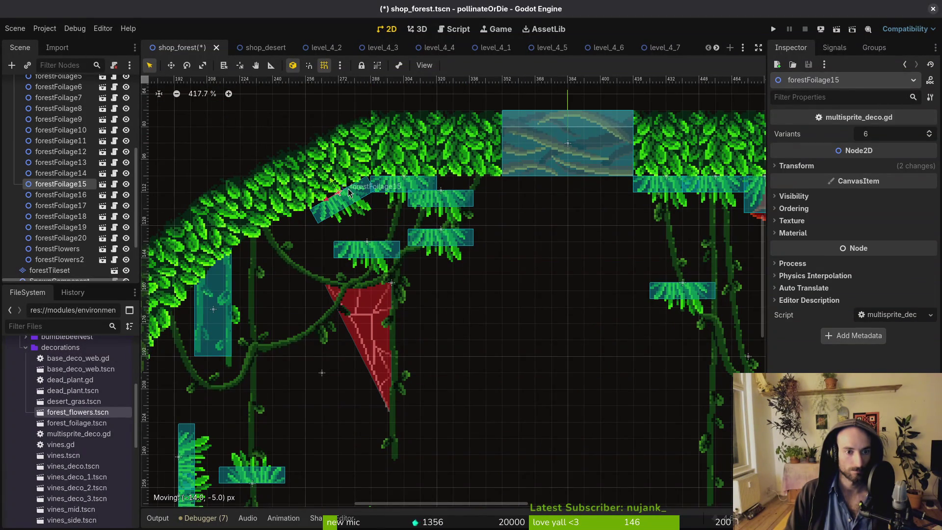
Drag the forestFoliage16 tuft up-left onto the leafy arch.
{"action": "mouse_move", "coordinate": [456, 198]}
{"action": "left_mouse_down"}
{"action": "mouse_move", "coordinate": [491, 223]}
{"action": "mouse_move", "coordinate": [470, 183]}
{"action": "mouse_move", "coordinate": [525, 287]}
{"action": "left_mouse_up"}
{"action": "scroll", "coordinate": [526, 287], "scroll_direction": "down", "scroll_amount": 4}
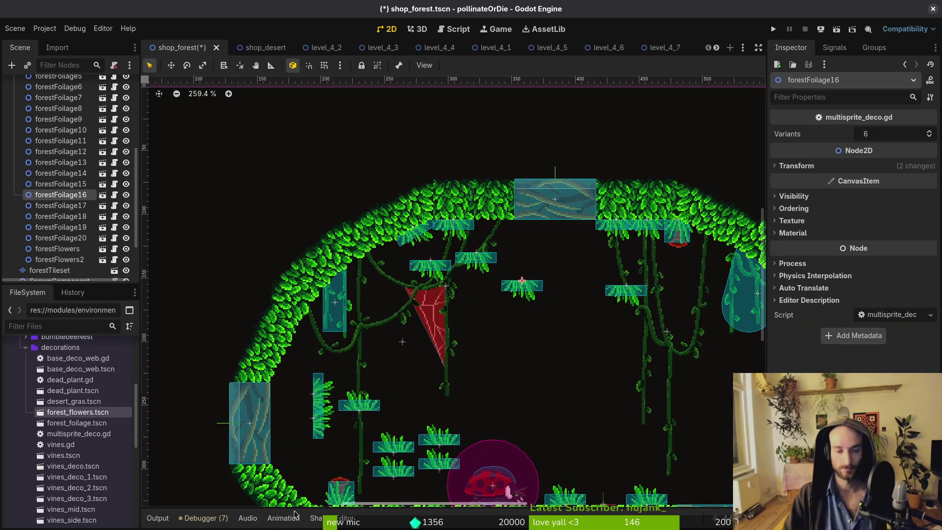
{"action": "scroll", "coordinate": [493, 347], "scroll_direction": "left", "scroll_amount": 2}
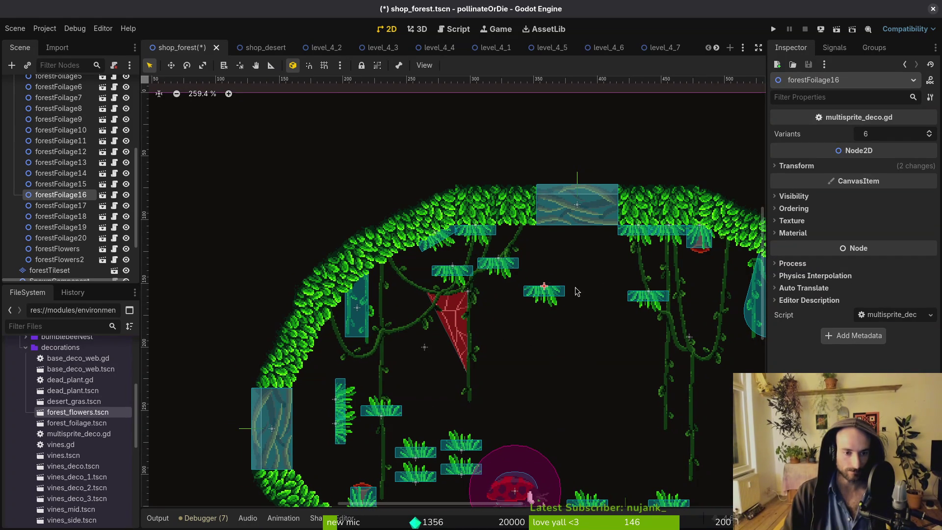
{"action": "mouse_move", "coordinate": [548, 290]}
{"action": "left_mouse_down"}
{"action": "mouse_move", "coordinate": [417, 308]}
{"action": "mouse_move", "coordinate": [334, 290]}
{"action": "mouse_move", "coordinate": [357, 263]}
{"action": "left_mouse_up"}
{"action": "scroll", "coordinate": [425, 301], "scroll_direction": "up", "scroll_amount": 3}
Nudge forestFoliage14 up along the arch and move forestFoliage13 down to the left.
{"action": "left_click", "coordinate": [560, 243]}
{"action": "scroll", "coordinate": [559, 243], "scroll_direction": "right", "scroll_amount": 5}
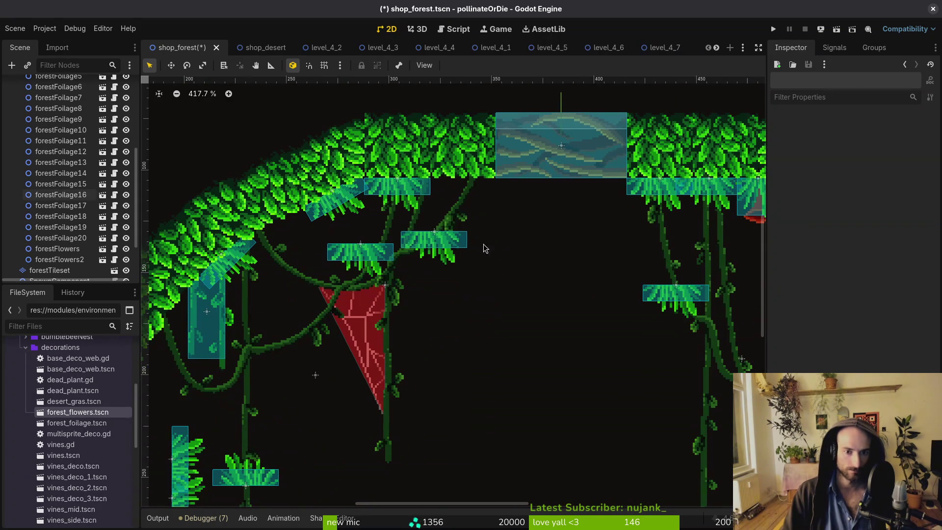
{"action": "mouse_move", "coordinate": [453, 246]}
{"action": "left_mouse_down"}
{"action": "mouse_move", "coordinate": [476, 204]}
{"action": "mouse_move", "coordinate": [464, 192]}
{"action": "left_mouse_up"}
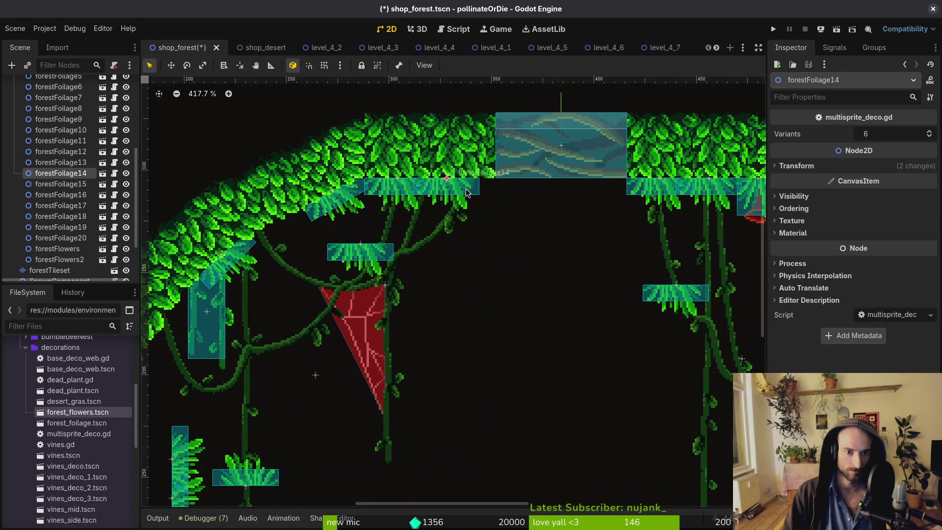
{"action": "scroll", "coordinate": [466, 192], "scroll_direction": "down", "scroll_amount": 3}
{"action": "mouse_move", "coordinate": [425, 216]}
{"action": "left_mouse_down"}
{"action": "mouse_move", "coordinate": [273, 326]}
{"action": "mouse_move", "coordinate": [292, 297]}
{"action": "mouse_move", "coordinate": [319, 317]}
{"action": "mouse_move", "coordinate": [324, 293]}
{"action": "mouse_move", "coordinate": [326, 323]}
{"action": "mouse_move", "coordinate": [298, 417]}
{"action": "mouse_move", "coordinate": [344, 412]}
{"action": "mouse_move", "coordinate": [324, 411]}
{"action": "left_mouse_up"}
{"action": "scroll", "coordinate": [293, 297], "scroll_direction": "up", "scroll_amount": 3}
{"action": "scroll", "coordinate": [325, 294], "scroll_direction": "down", "scroll_amount": 3}
Lay forestFoliage19 flat by rotating it -90°, enable grid snap, and drop forestFoliage and forestFoliage2 to the ground.
{"action": "left_click_drag", "start_coordinate": [315, 255], "coordinate": [354, 333]}
{"action": "mouse_move", "coordinate": [361, 314]}
{"action": "left_mouse_down"}
{"action": "mouse_move", "coordinate": [378, 325]}
{"action": "mouse_move", "coordinate": [398, 422]}
{"action": "mouse_move", "coordinate": [390, 427]}
{"action": "left_mouse_up"}
{"action": "key", "text": "shift+g"}
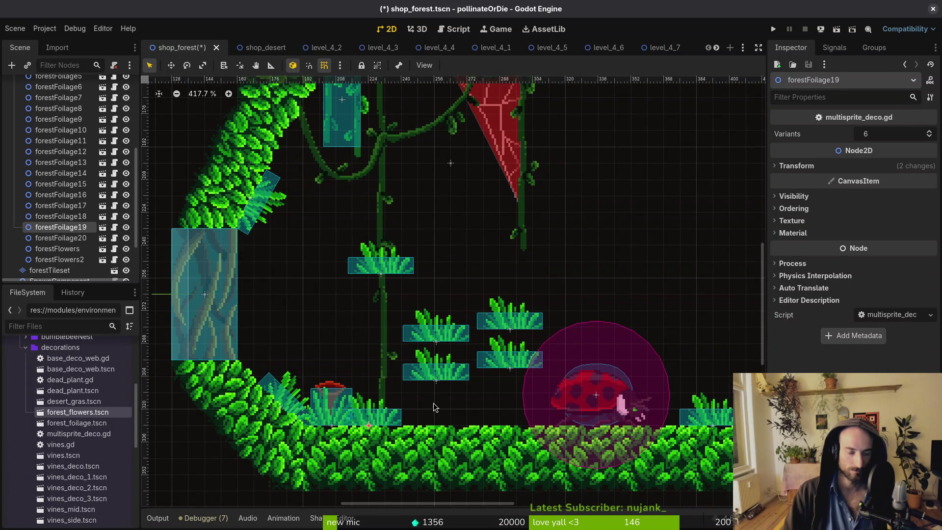
{"action": "left_click_drag", "start_coordinate": [435, 374], "coordinate": [437, 425]}
{"action": "left_click_drag", "start_coordinate": [511, 360], "coordinate": [512, 417]}
Move forestFoliage7 up and left, then select forestFoliage9 and forestFoliage3 along with it.
{"action": "scroll", "coordinate": [512, 417], "scroll_direction": "down", "scroll_amount": 4}
{"action": "scroll", "coordinate": [442, 373], "scroll_direction": "right", "scroll_amount": 5}
{"action": "scroll", "coordinate": [409, 350], "scroll_direction": "down", "scroll_amount": 2}
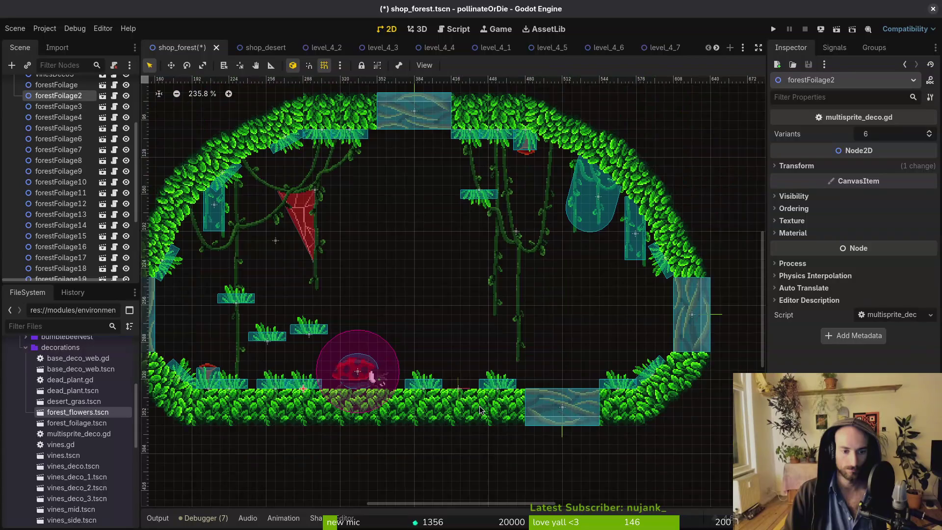
{"action": "mouse_move", "coordinate": [424, 385]}
{"action": "left_mouse_down"}
{"action": "mouse_move", "coordinate": [368, 323]}
{"action": "mouse_move", "coordinate": [312, 311]}
{"action": "mouse_move", "coordinate": [340, 301]}
{"action": "mouse_move", "coordinate": [396, 250]}
{"action": "left_mouse_up"}
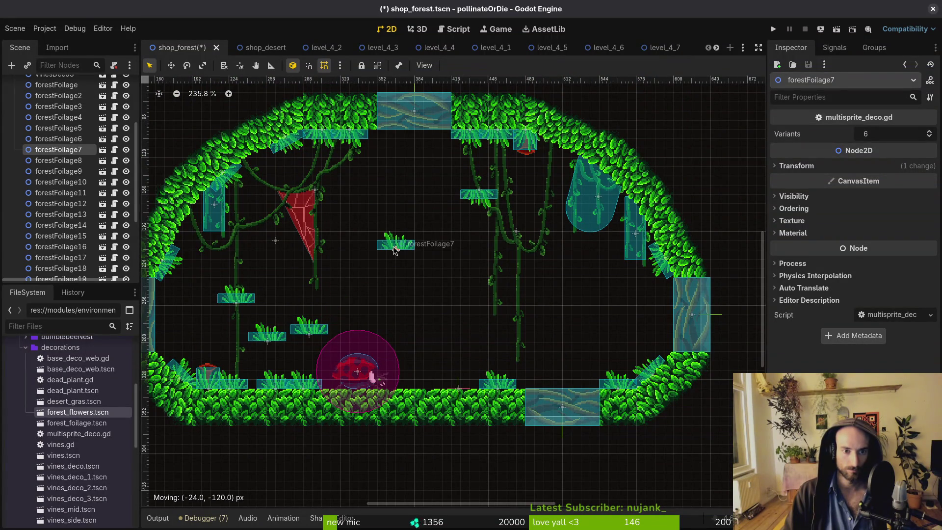
{"action": "left_click", "coordinate": [470, 201], "text": "shift"}
{"action": "left_click", "coordinate": [284, 335], "text": "shift"}
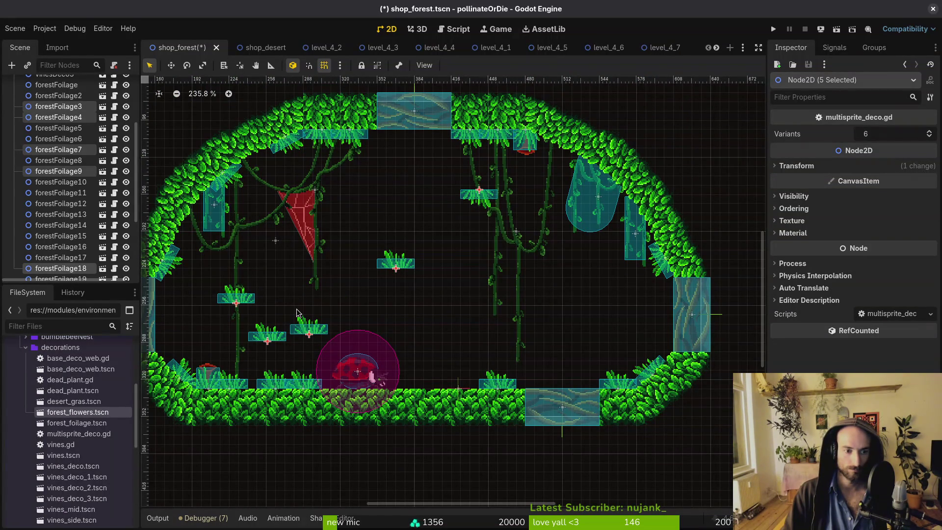
Delete the selected floating foliage tufts and save shop_forest.
{"action": "key", "text": "Delete"}
{"action": "key", "text": "ctrl+s"}
{"action": "scroll", "coordinate": [563, 359], "scroll_direction": "down", "scroll_amount": 5}
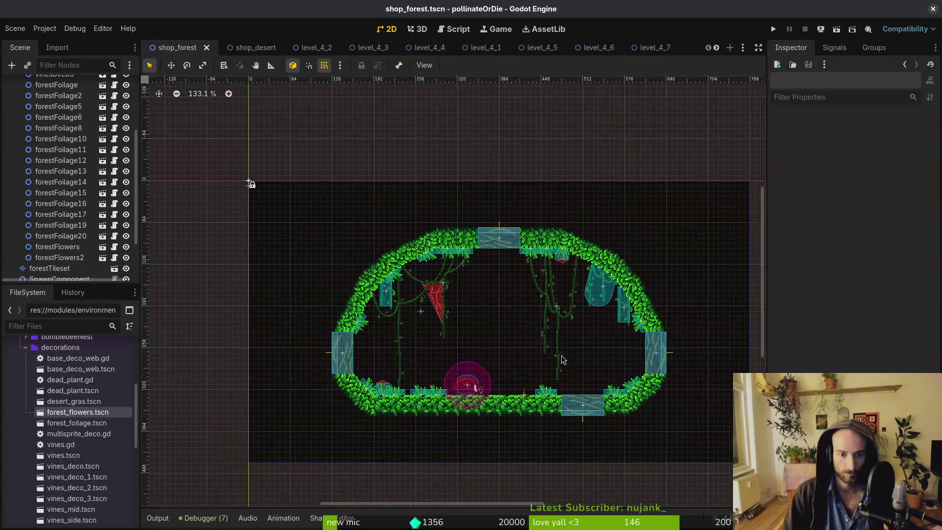
{"action": "left_click_drag", "start_coordinate": [563, 360], "coordinate": [563, 351]}
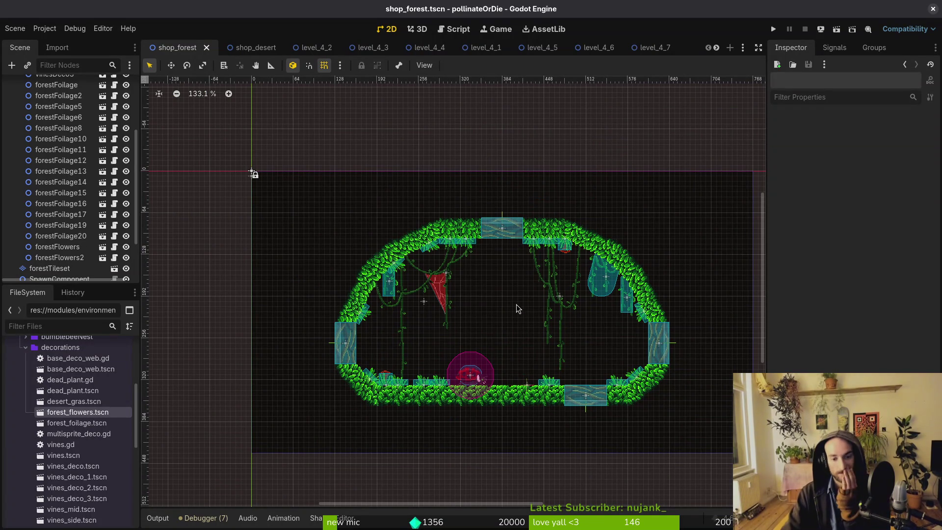
{"action": "scroll", "coordinate": [536, 376], "scroll_direction": "up", "scroll_amount": 8}
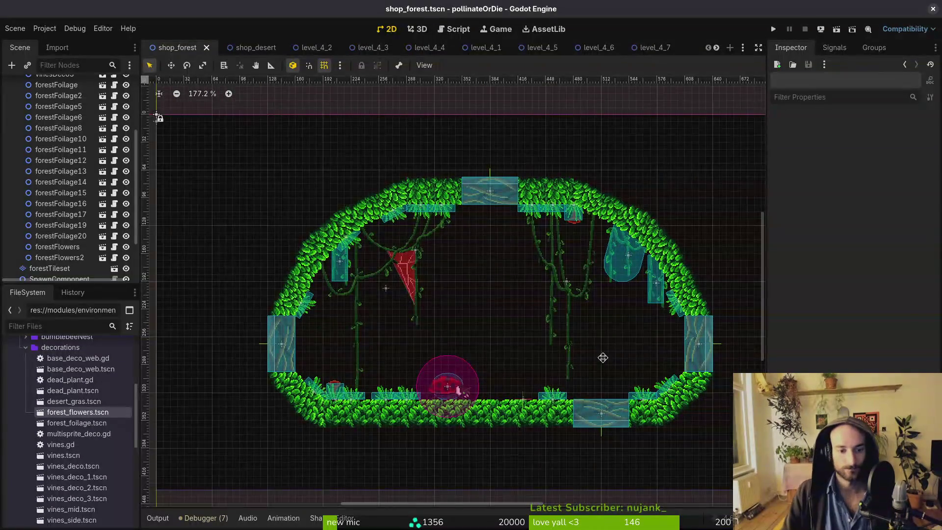
{"action": "scroll", "coordinate": [671, 392], "scroll_direction": "up", "scroll_amount": 2}
Nudge forestFoliage6 on the room floor slightly up and to the right.
{"action": "left_click", "coordinate": [654, 387]}
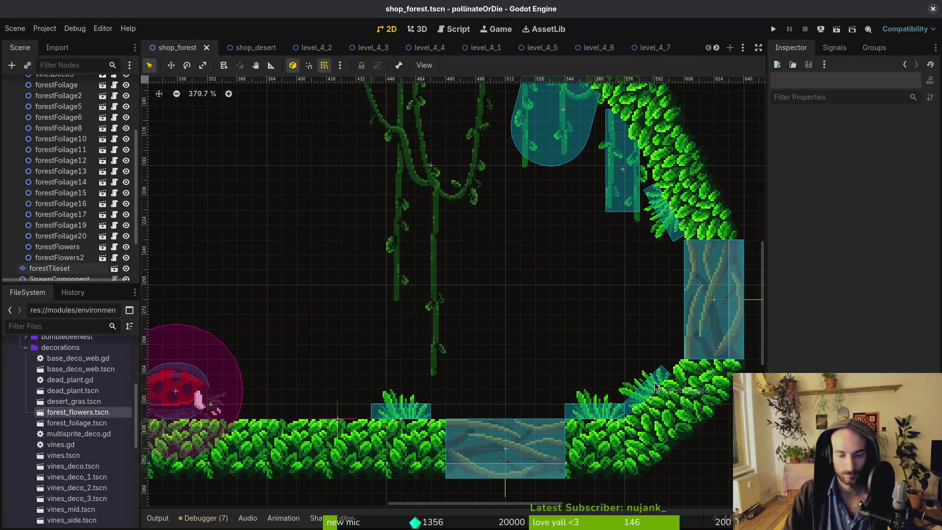
{"action": "right_click", "coordinate": [667, 387], "text": "alt"}
{"action": "left_click", "coordinate": [685, 399]}
{"action": "left_click_drag", "start_coordinate": [644, 394], "coordinate": [663, 372]}
{"action": "scroll", "coordinate": [346, 368], "scroll_direction": "down", "scroll_amount": 5}
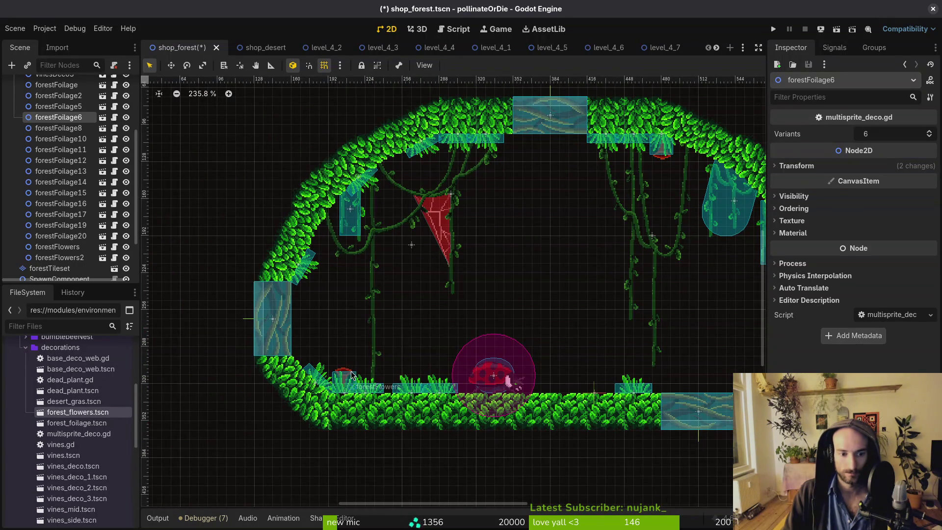
Duplicate the forestFlowers patch as forestFlowers3 on the right-hand slope and save.
{"action": "left_click", "coordinate": [351, 375]}
{"action": "key", "text": "ctrl+d"}
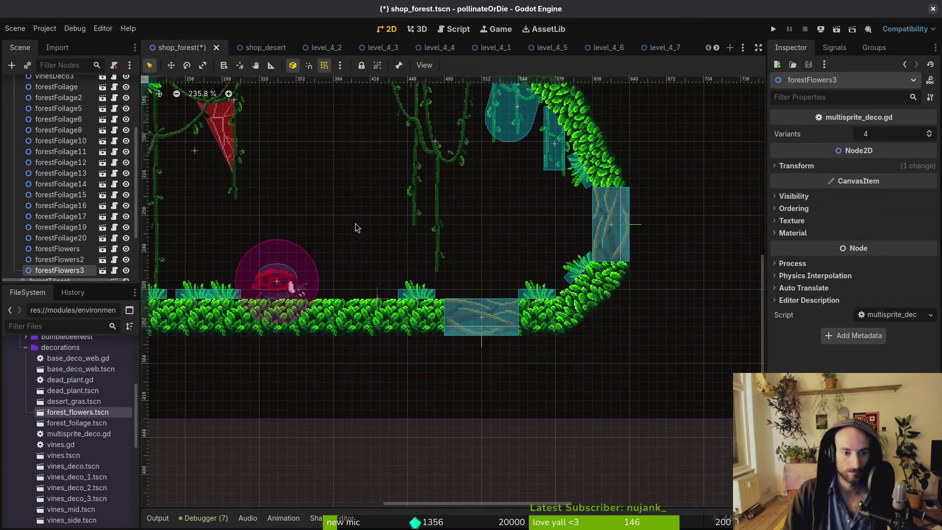
{"action": "mouse_move", "coordinate": [407, 249]}
{"action": "left_mouse_down"}
{"action": "mouse_move", "coordinate": [520, 265]}
{"action": "mouse_move", "coordinate": [556, 293]}
{"action": "mouse_move", "coordinate": [556, 276]}
{"action": "mouse_move", "coordinate": [553, 301]}
{"action": "mouse_move", "coordinate": [564, 289]}
{"action": "left_mouse_up"}
{"action": "scroll", "coordinate": [520, 265], "scroll_direction": "up", "scroll_amount": 5}
{"action": "key", "text": "Escape"}
{"action": "key", "text": "ctrl+s"}
{"action": "scroll", "coordinate": [523, 321], "scroll_direction": "down", "scroll_amount": 10}
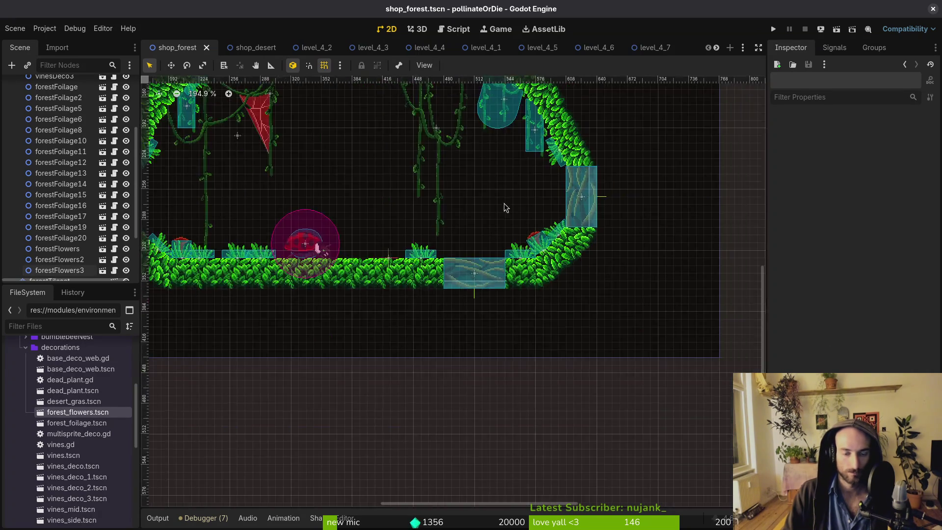
{"action": "scroll", "coordinate": [520, 306], "scroll_direction": "up", "scroll_amount": 5}
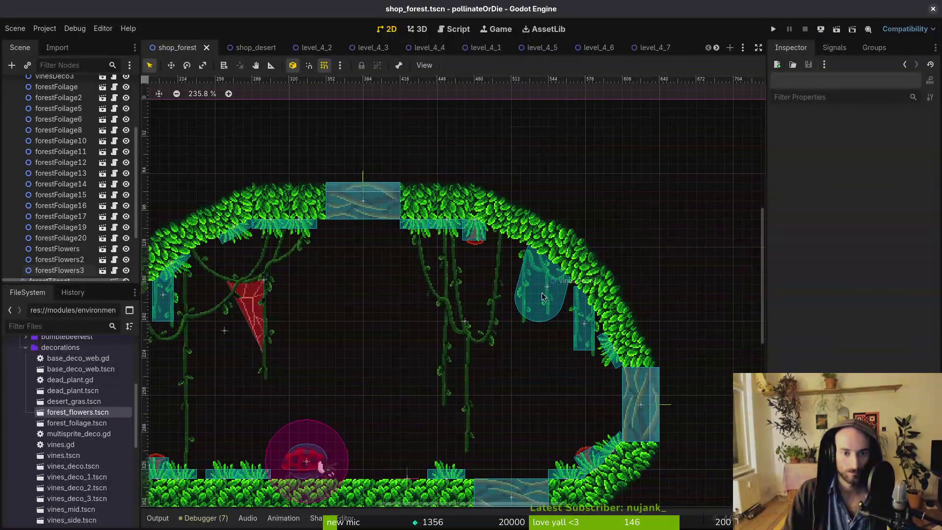
Duplicate forestFoliage8 as a new tuft beneath the leafy arch and save the scene.
{"action": "left_click", "coordinate": [599, 343]}
{"action": "mouse_move", "coordinate": [606, 317]}
{"action": "left_mouse_down"}
{"action": "mouse_move", "coordinate": [583, 223]}
{"action": "mouse_move", "coordinate": [569, 253]}
{"action": "mouse_move", "coordinate": [647, 414]}
{"action": "mouse_move", "coordinate": [511, 283]}
{"action": "left_mouse_up"}
{"action": "key", "text": "Escape"}
{"action": "right_click", "coordinate": [541, 256]}
{"action": "left_click", "coordinate": [578, 271]}
{"action": "scroll", "coordinate": [61, 102], "scroll_direction": "up", "scroll_amount": 4}
{"action": "key", "text": "ctrl+d"}
{"action": "scroll", "coordinate": [532, 301], "scroll_direction": "up", "scroll_amount": 3}
{"action": "scroll", "coordinate": [530, 301], "scroll_direction": "up", "scroll_amount": 3}
{"action": "key", "text": "ctrl+s"}
{"action": "scroll", "coordinate": [487, 347], "scroll_direction": "down", "scroll_amount": 5}
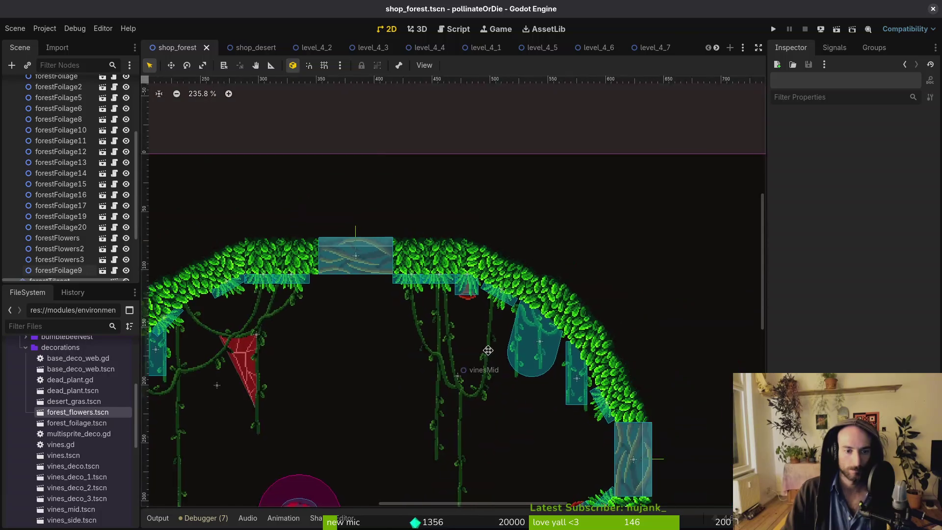
{"action": "scroll", "coordinate": [551, 166], "scroll_direction": "up", "scroll_amount": 8}
{"action": "scroll", "coordinate": [377, 343], "scroll_direction": "down", "scroll_amount": 6}
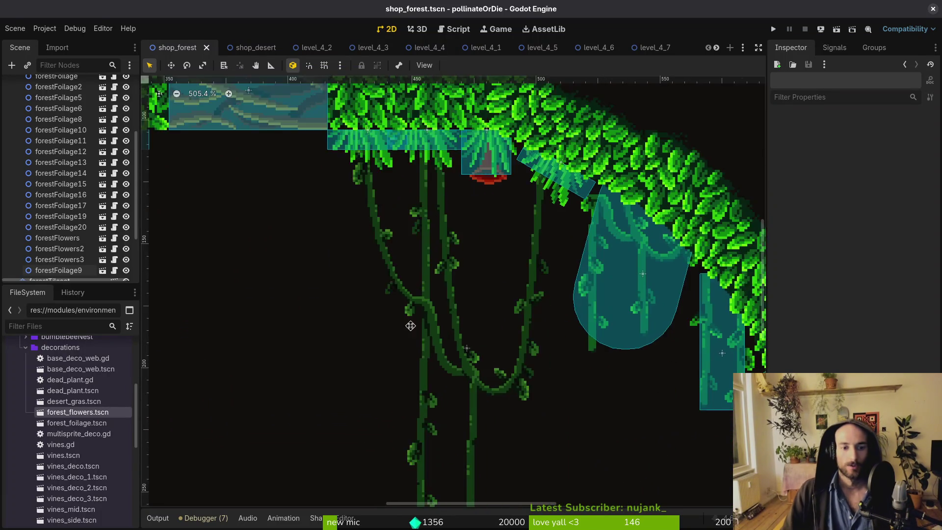
{"action": "scroll", "coordinate": [459, 322], "scroll_direction": "down", "scroll_amount": 2}
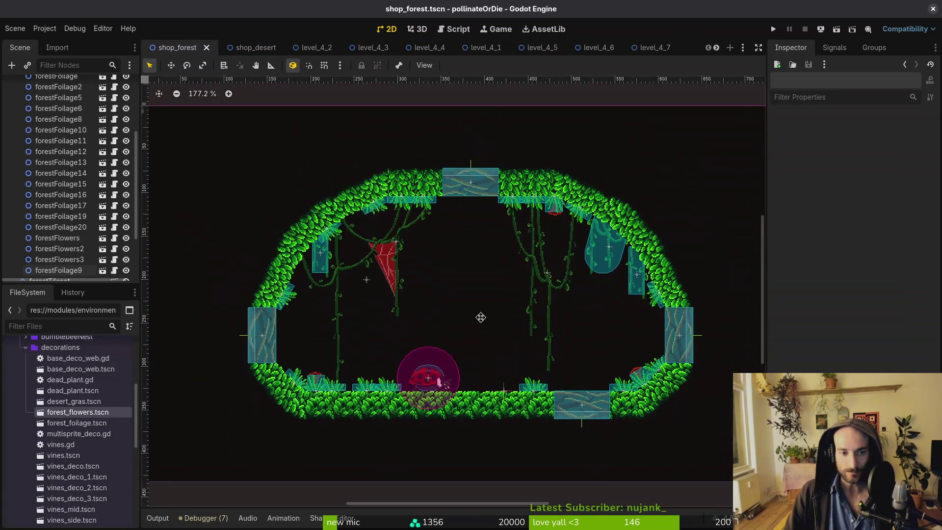
Launch the game and load the S_forest level from the debug level select.
{"action": "left_click", "coordinate": [774, 28]}
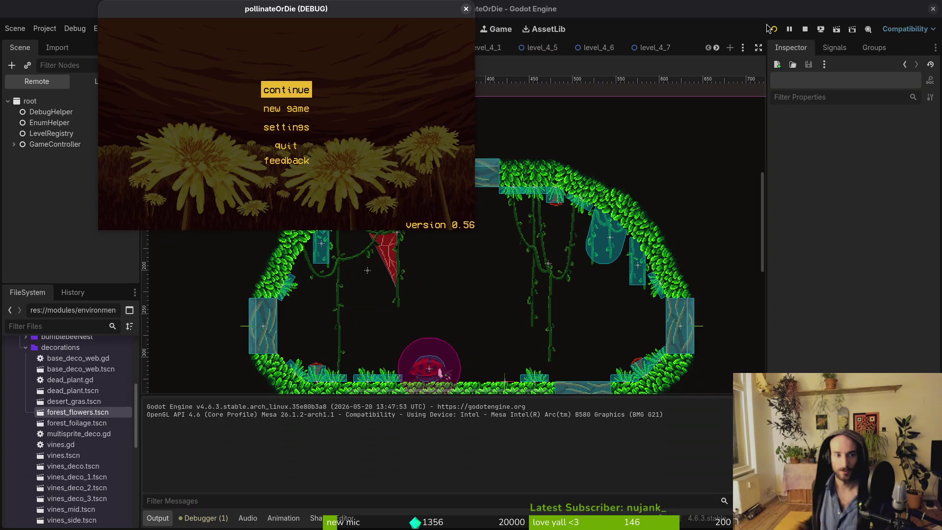
{"action": "key", "text": "Return"}
{"action": "key", "text": "Escape"}
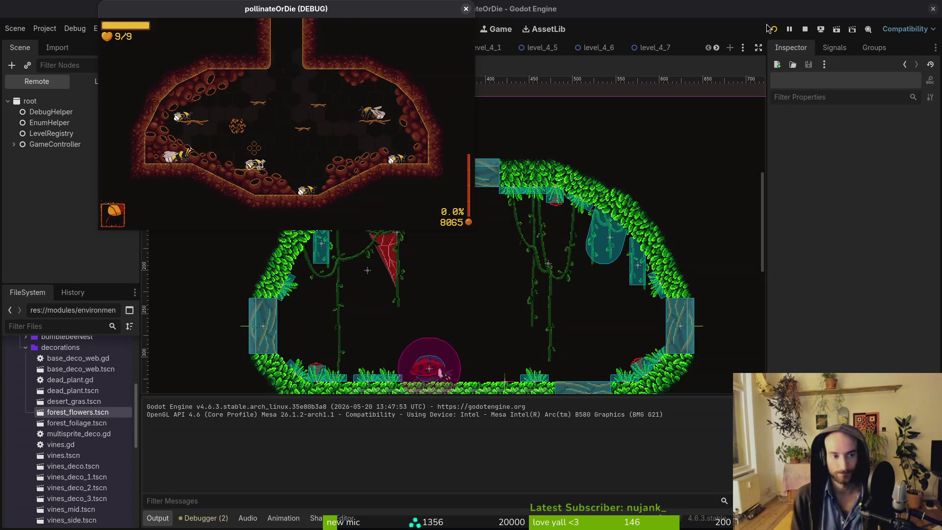
{"action": "key", "text": "Up"}
{"action": "key", "text": "Right"}
{"action": "key", "text": "Right"}
{"action": "key", "text": "Down"}
{"action": "key", "text": "Return"}
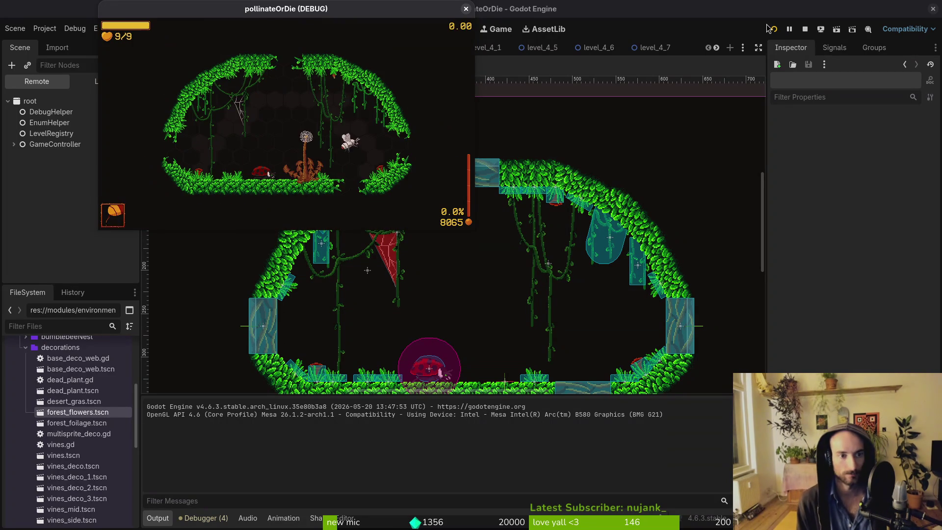
Fly the bee around the flower, out the right exit and into the hive room's hexagon.
{"action": "key", "text": "Left"}
{"action": "key", "text": "Down"}
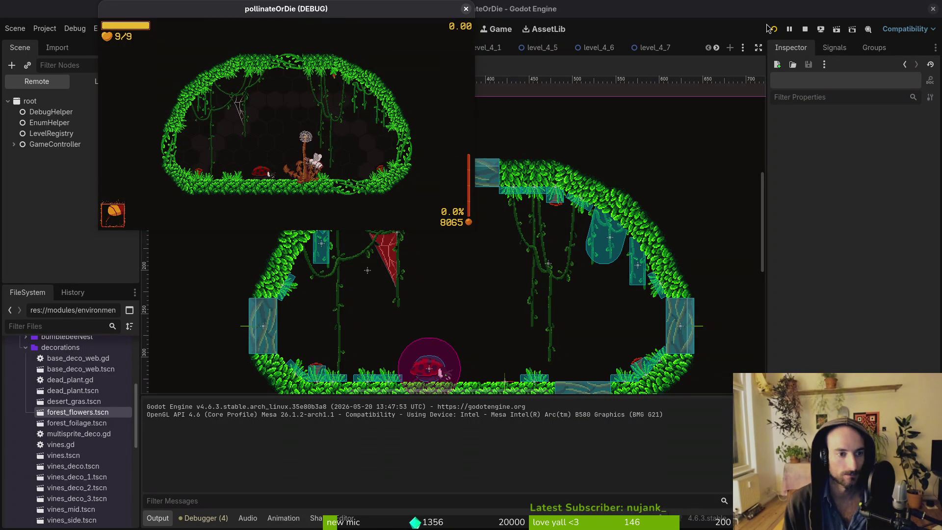
{"action": "key", "text": "Left"}
{"action": "key", "text": "Up"}
{"action": "key", "text": "Right"}
{"action": "key", "text": "Down"}
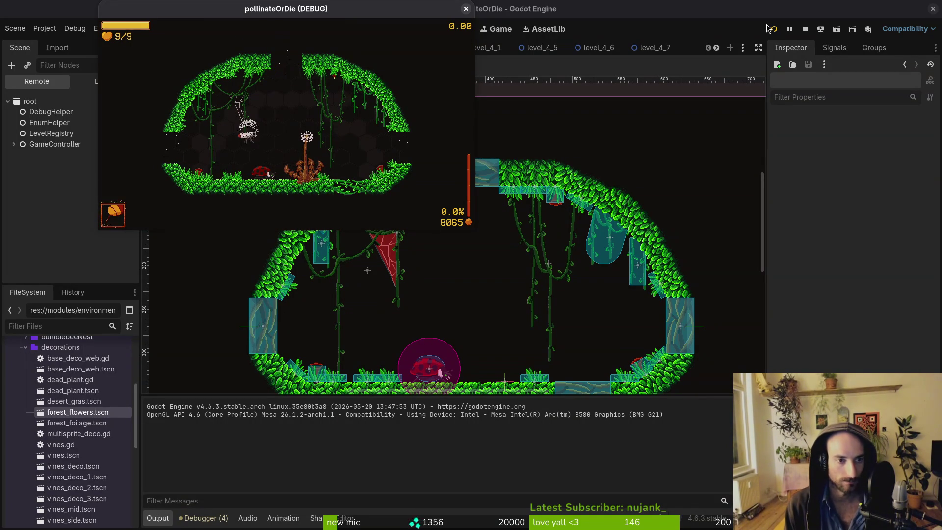
{"action": "key", "text": "Right"}
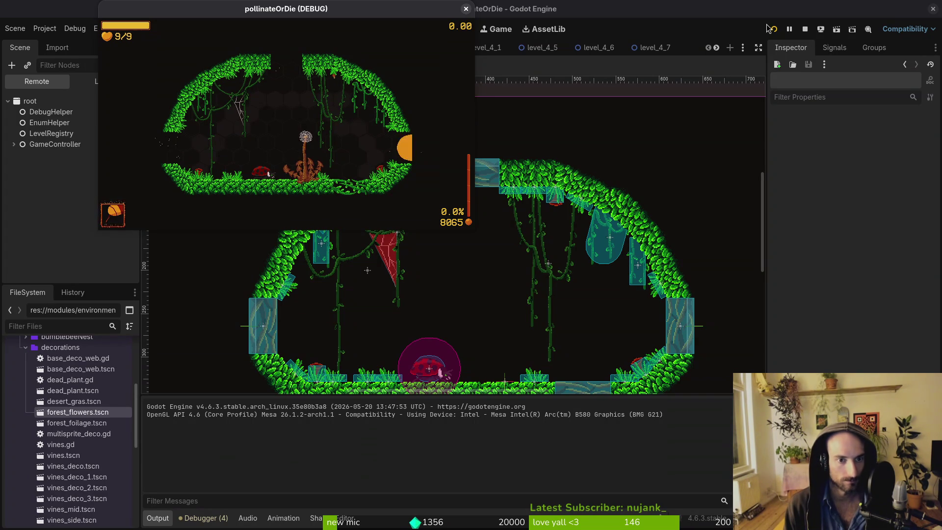
{"action": "key", "text": "Right"}
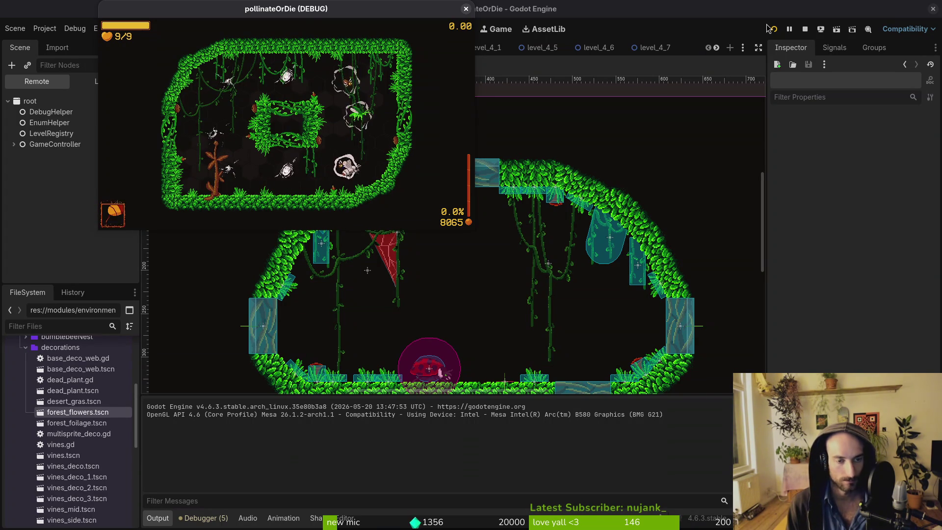
{"action": "key", "text": "Right"}
{"action": "key", "text": "Down"}
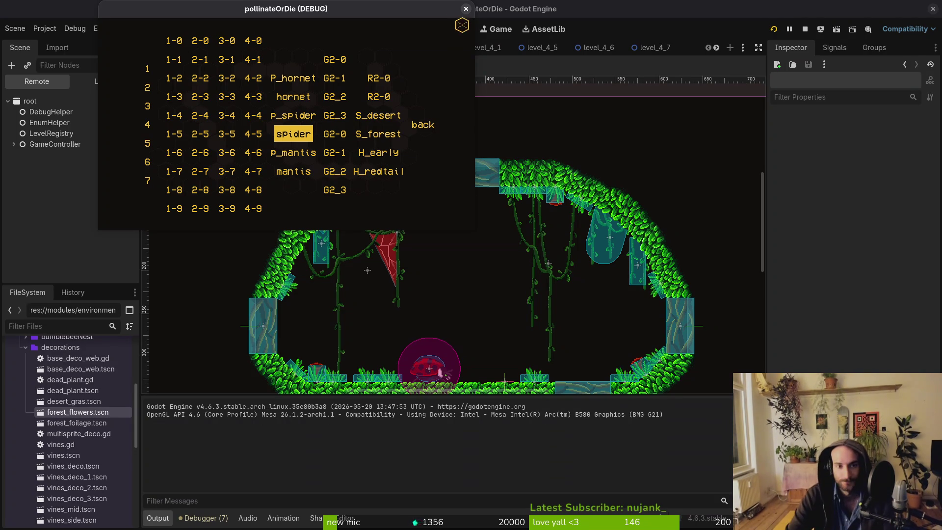
Close the running game window and the extra level_4_x scene tabs, then show the window overview.
{"action": "left_click", "coordinate": [465, 10]}
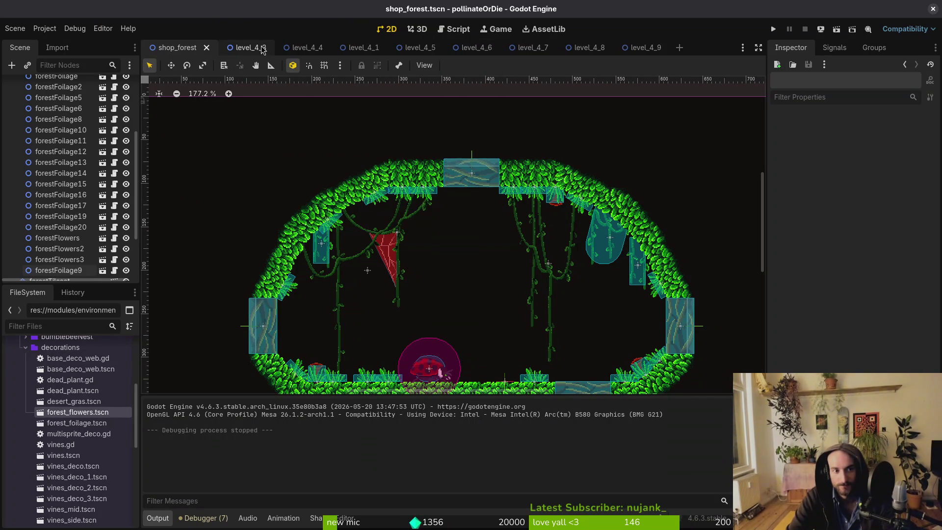
{"action": "middle_click", "coordinate": [257, 49]}
{"action": "middle_click", "coordinate": [258, 49]}
{"action": "middle_click", "coordinate": [258, 49]}
{"action": "middle_click", "coordinate": [258, 49]}
{"action": "middle_click", "coordinate": [258, 49]}
{"action": "key", "text": "ctrl+s"}
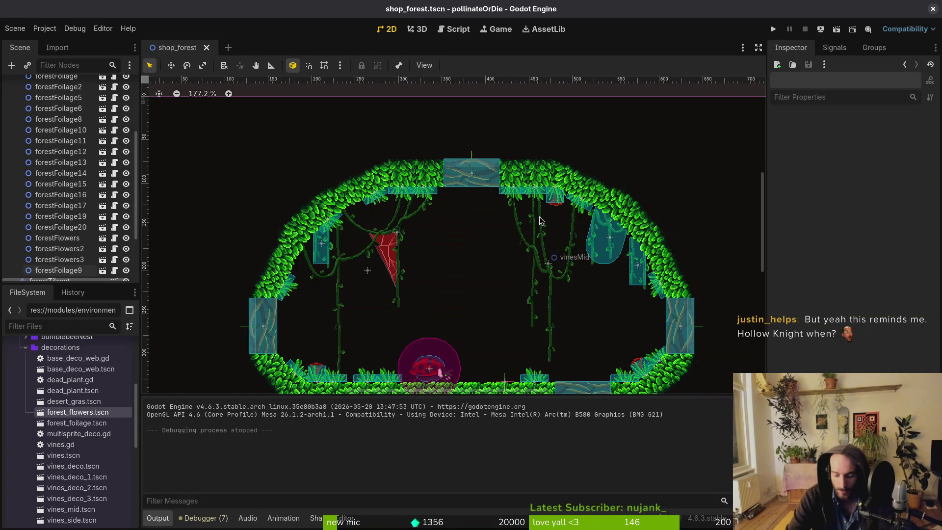
{"action": "key", "text": "super"}
{"action": "key", "text": "super"}
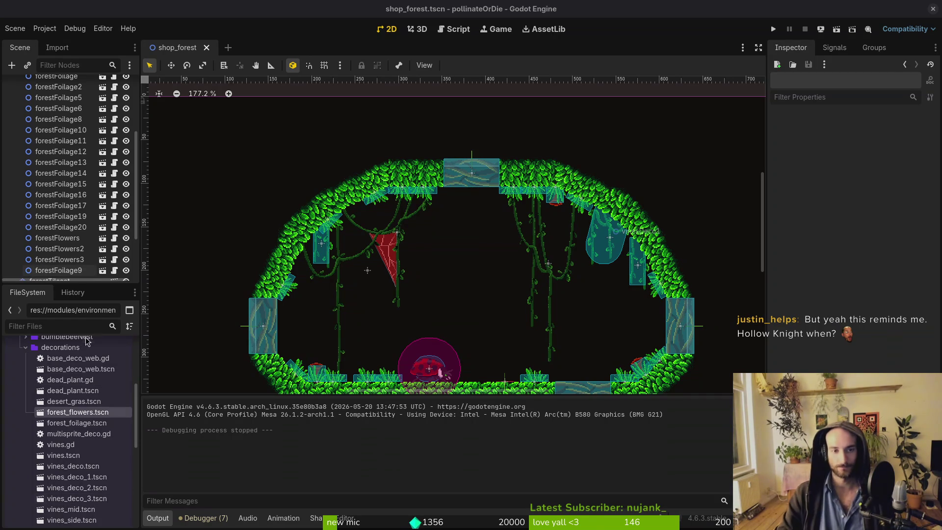
{"action": "scroll", "coordinate": [176, 297], "scroll_direction": "down", "scroll_amount": 2}
In tig status, stage level.manager.gd, enemy_spawn_marker.tscn and forestTilemapLayer.tscn.
{"action": "key", "text": "super+2"}
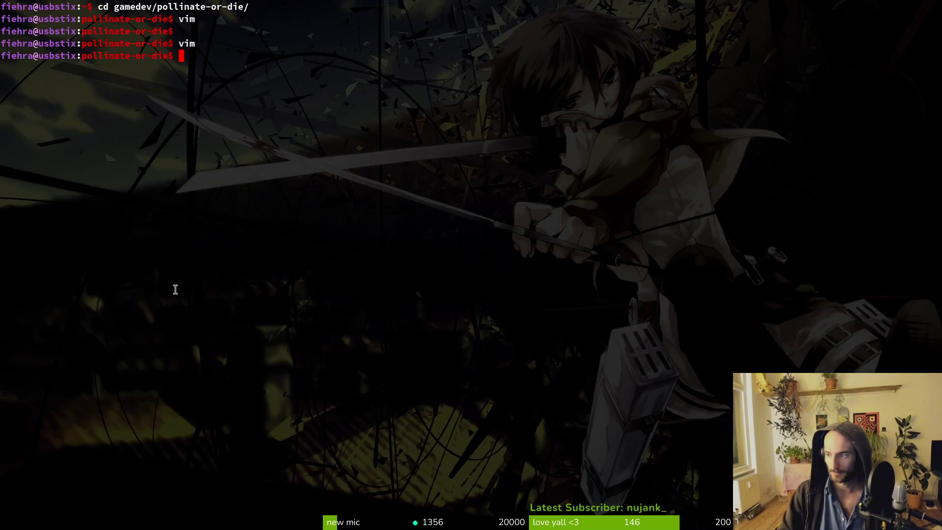
{"action": "type", "text": "tig status"}
{"action": "key", "text": "Return"}
{"action": "key", "text": "Down"}
{"action": "key", "text": "Down"}
{"action": "key", "text": "Down"}
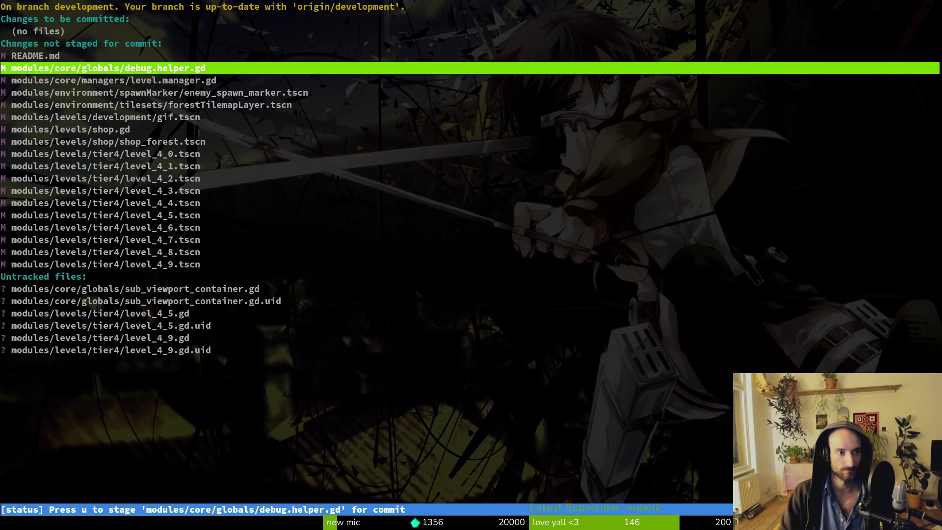
{"action": "key", "text": "Return"}
{"action": "key", "text": "u"}
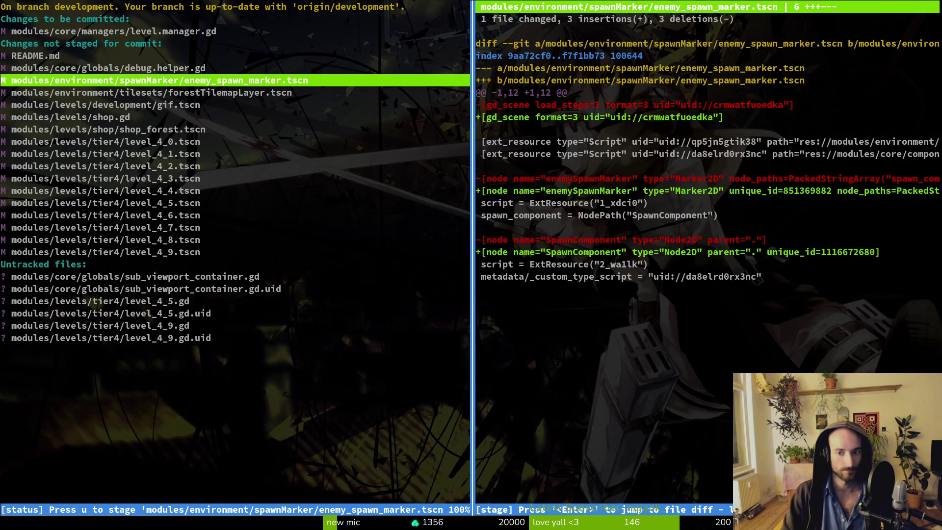
{"action": "key", "text": "u"}
{"action": "key", "text": "Down"}
{"action": "key", "text": "u"}
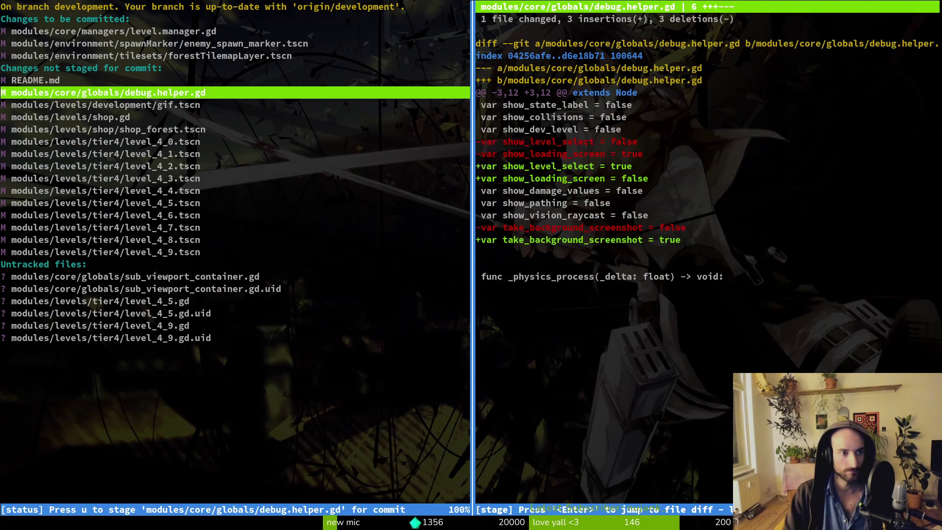
{"action": "key", "text": "Down"}
{"action": "key", "text": "Down"}
{"action": "key", "text": "Down"}
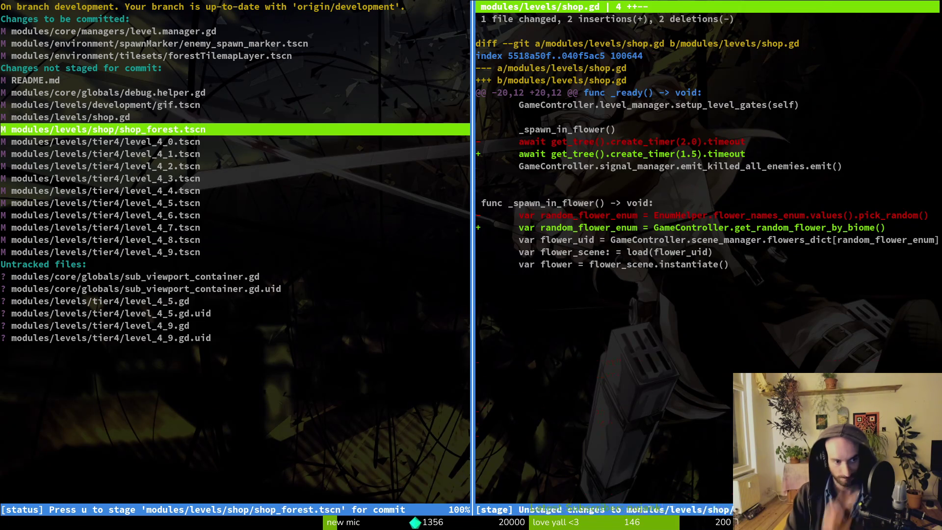
Commit with the message "fixed missing collision in forest tilemap and godot doing uid thing".
{"action": "type", "text": "qgit commit -m \"fixed mis"}
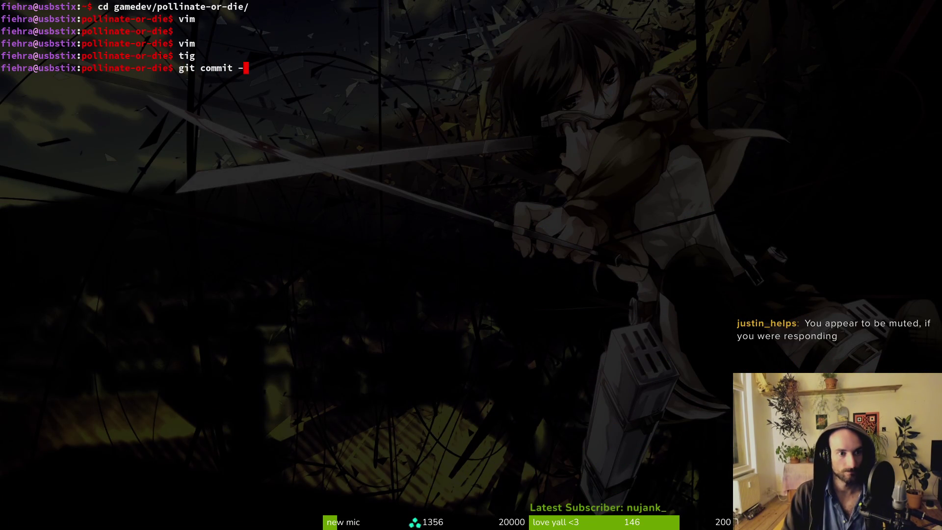
{"action": "type", "text": "sing collision in forest "}
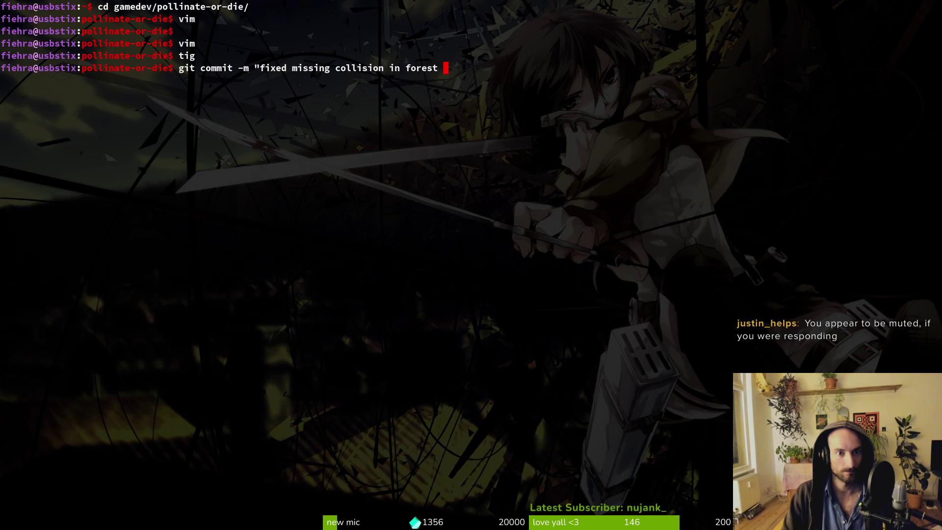
{"action": "type", "text": "tilemap and "}
{"action": "type", "text": "ago"}
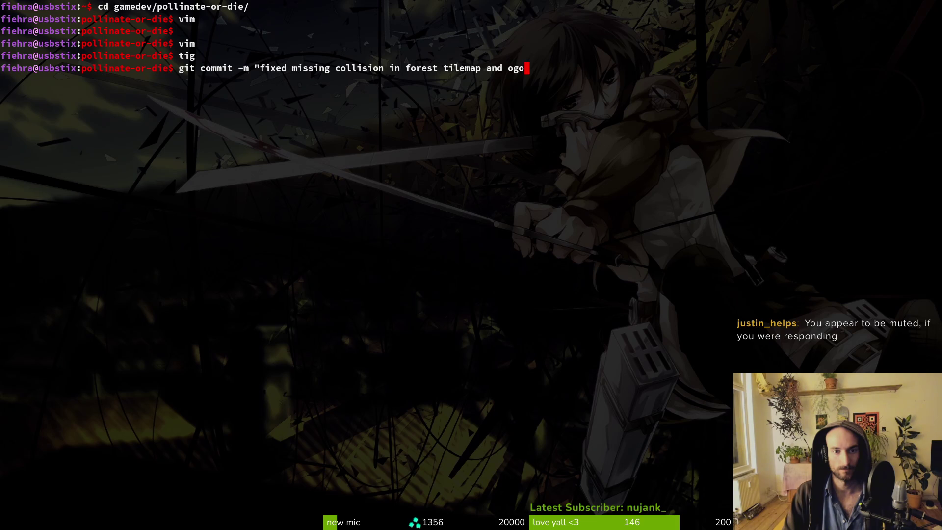
{"action": "key", "text": "BackSpace"}
{"action": "key", "text": "BackSpace"}
{"action": "key", "text": "BackSpace"}
{"action": "type", "text": "godot doing uid thing"}
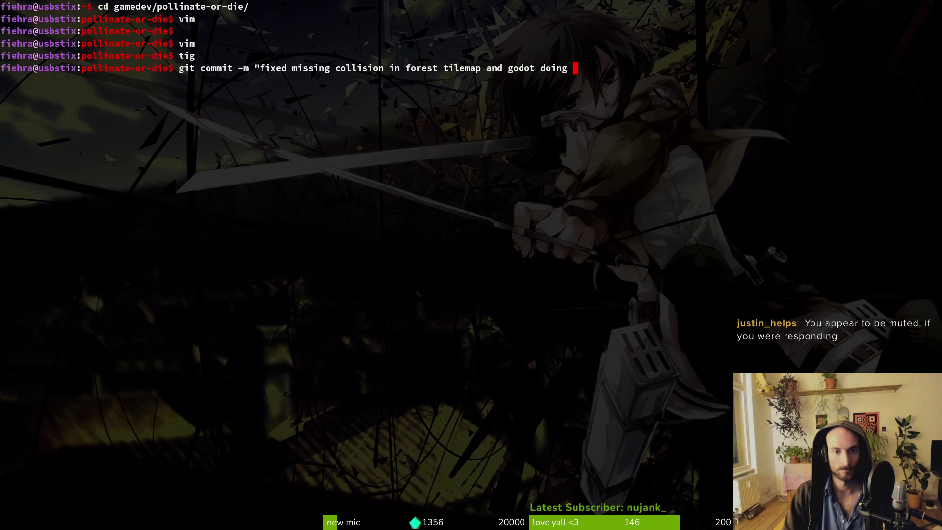
{"action": "type", "text": "\""}
{"action": "key", "text": "Return"}
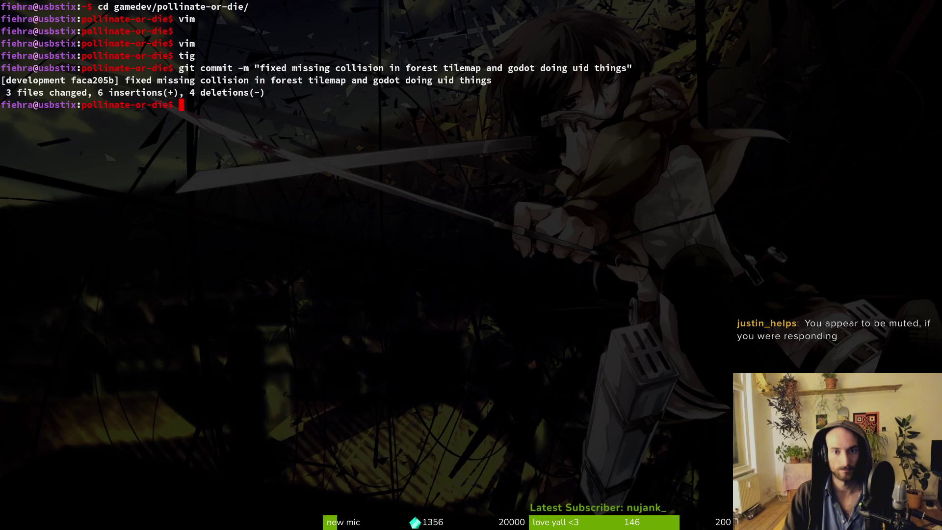
Stage shop_forest.tscn, the tier4 level scenes, shop.gd and the new level_4_5 and level_4_9 scripts.
{"action": "type", "text": "tig"}
{"action": "key", "text": "Return"}
{"action": "key", "text": "Down"}
{"action": "key", "text": "Down"}
{"action": "key", "text": "Down"}
{"action": "key", "text": "Down"}
{"action": "key", "text": "u"}
{"action": "key", "text": "u"}
{"action": "key", "text": "u"}
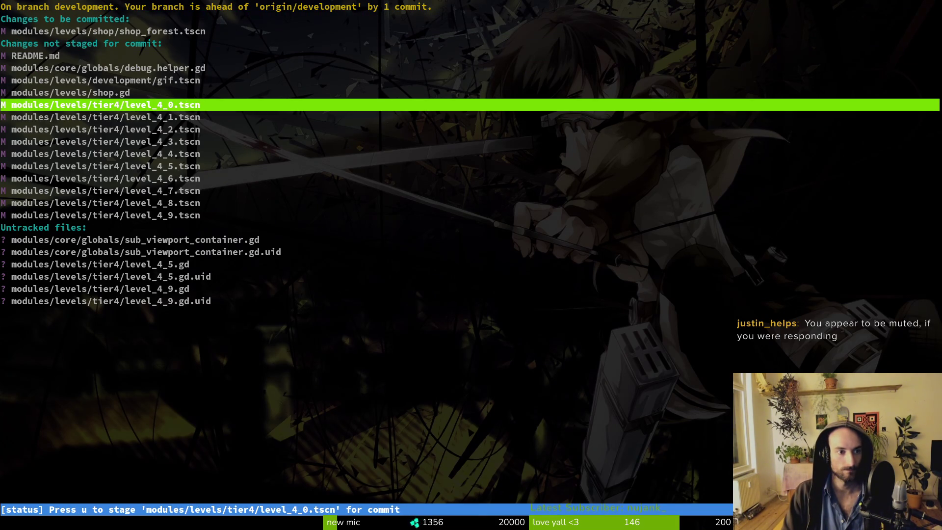
{"action": "key", "text": "u"}
{"action": "key", "text": "u"}
{"action": "key", "text": "u"}
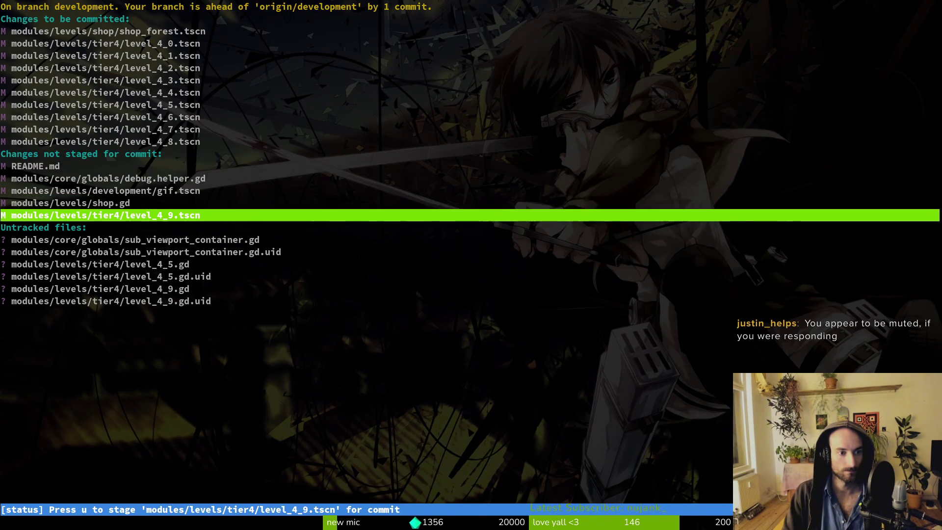
{"action": "key", "text": "u"}
{"action": "key", "text": "Up"}
{"action": "key", "text": "u"}
{"action": "key", "text": "Down"}
{"action": "key", "text": "Down"}
{"action": "key", "text": "u"}
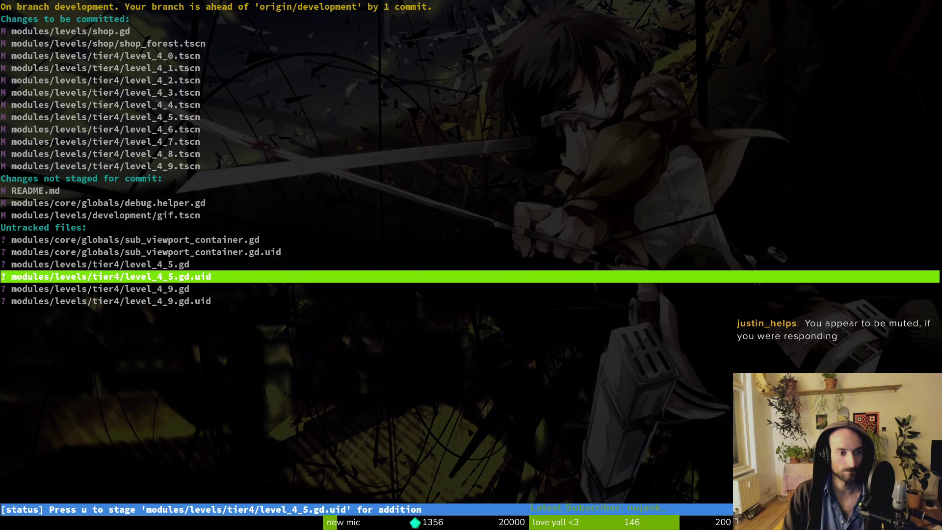
{"action": "key", "text": "u"}
{"action": "key", "text": "u"}
Commit with the message "worked on tier4 levels" and git push both commits.
{"action": "type", "text": "uqgit commit -m "}
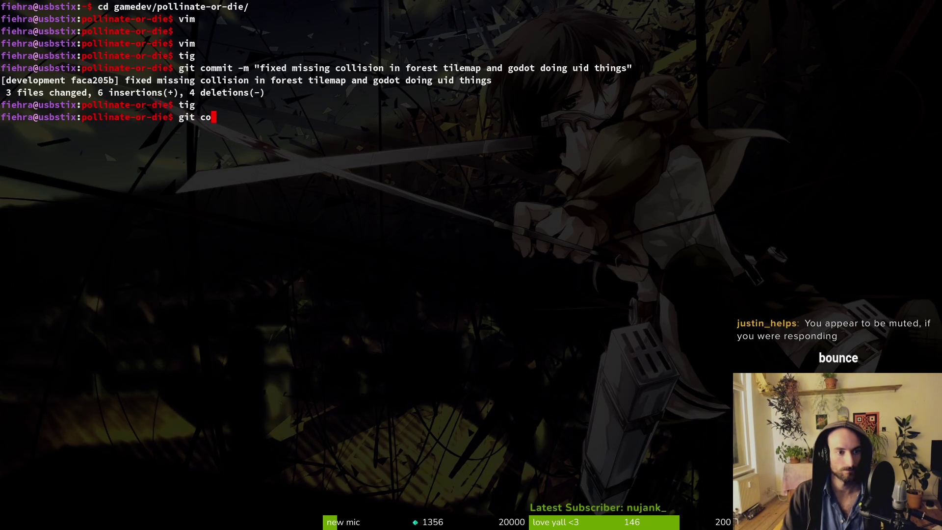
{"action": "type", "text": "\""}
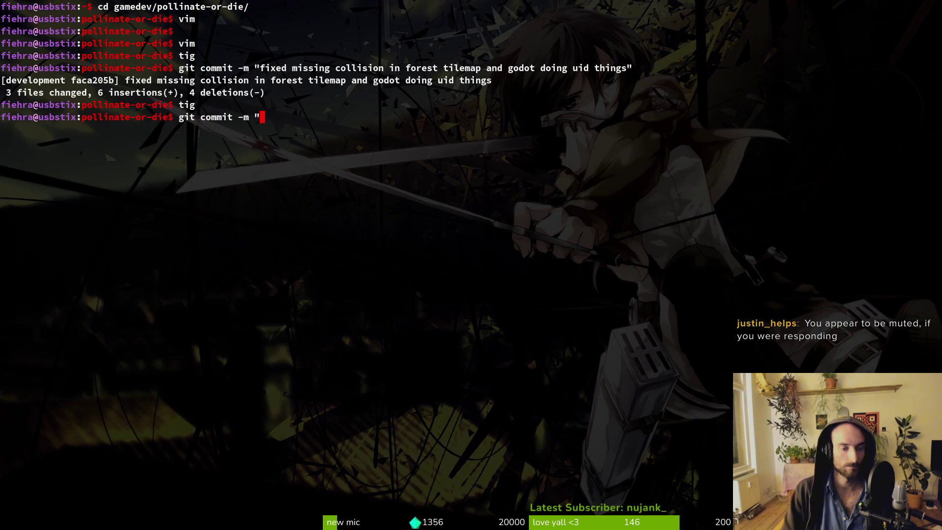
{"action": "type", "text": "worked on t"}
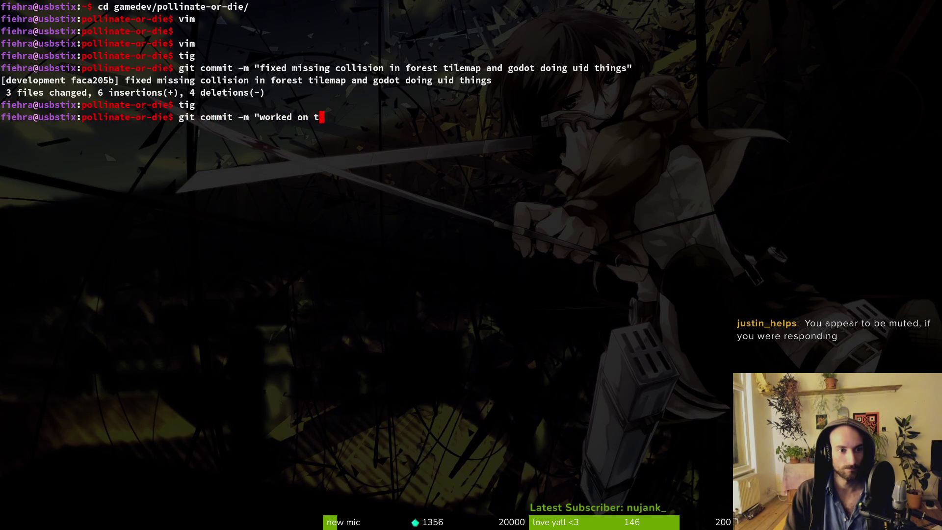
{"action": "type", "text": "ier4 levels\""}
{"action": "key", "text": "Return"}
{"action": "type", "text": "git push"}
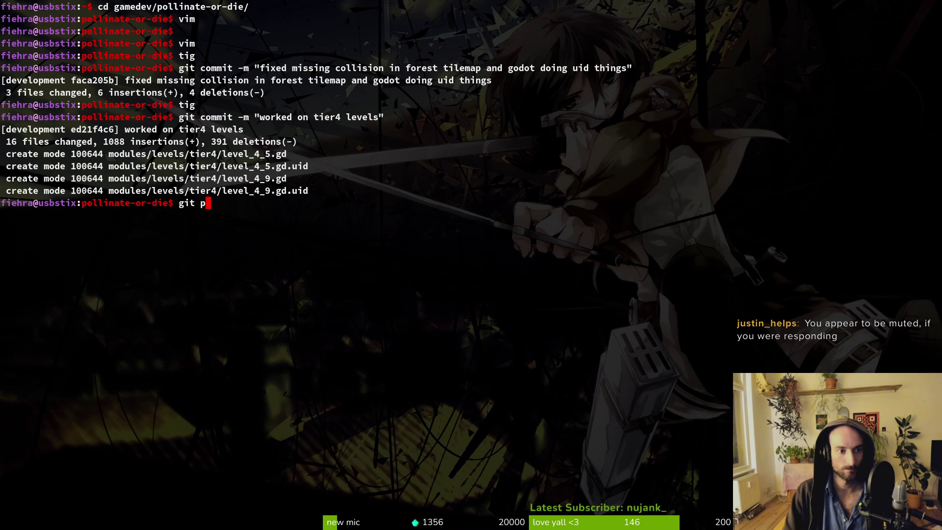
{"action": "key", "text": "Return"}
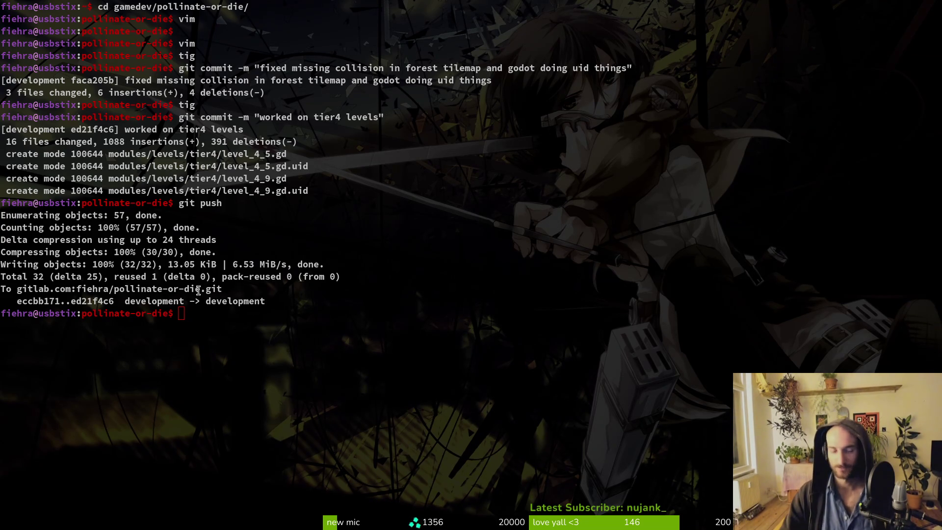
{"action": "left_click", "coordinate": [221, 255]}
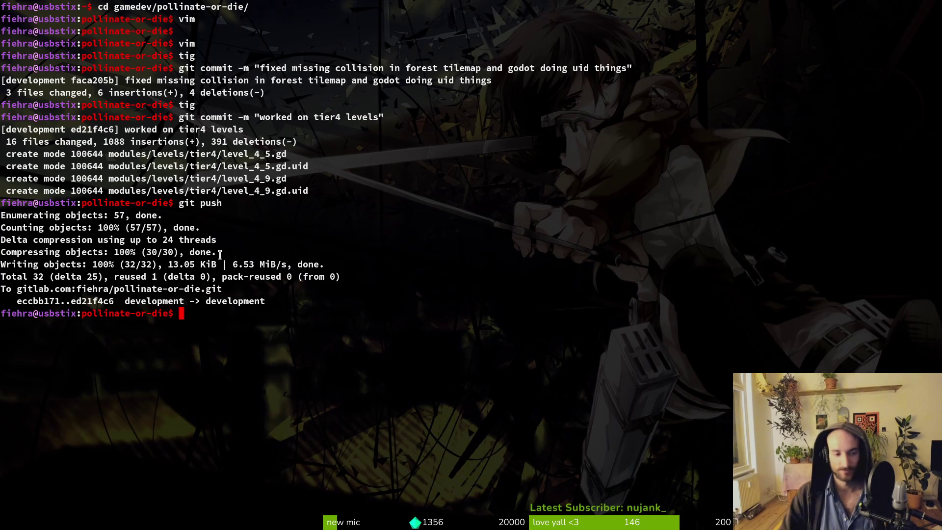
Revert README.md in tig with ! and confirm, quit tig, and return to the Godot editor.
{"action": "type", "text": "tig"}
{"action": "key", "text": "Return"}
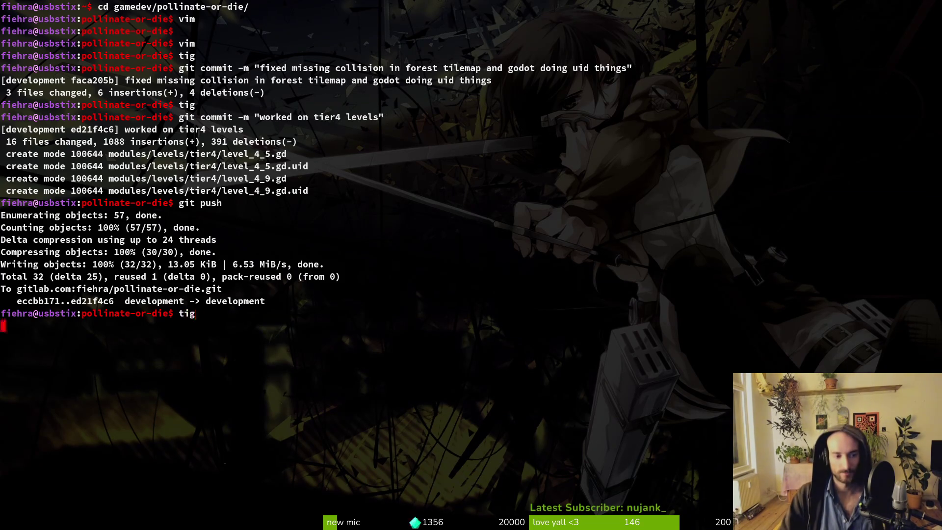
{"action": "key", "text": "Down"}
{"action": "key", "text": "Down"}
{"action": "key", "text": "Return"}
{"action": "key", "text": "exclam"}
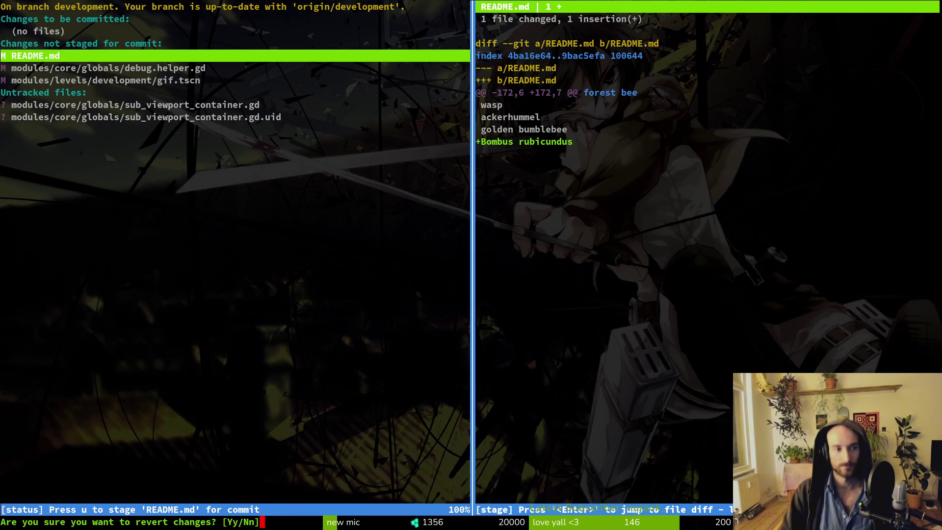
{"action": "key", "text": "y"}
{"action": "key", "text": "Down"}
{"action": "key", "text": "Down"}
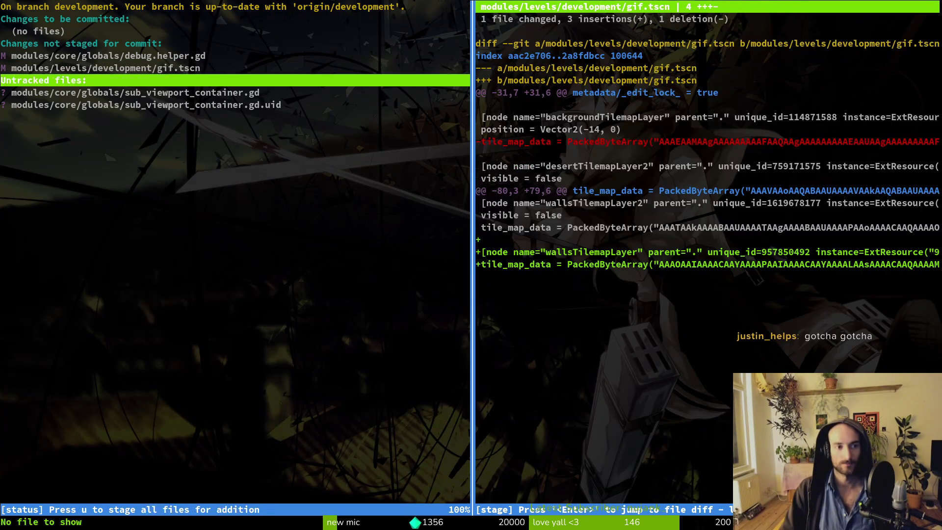
{"action": "key", "text": "Down"}
{"action": "key", "text": "q"}
{"action": "key", "text": "alt+Tab"}
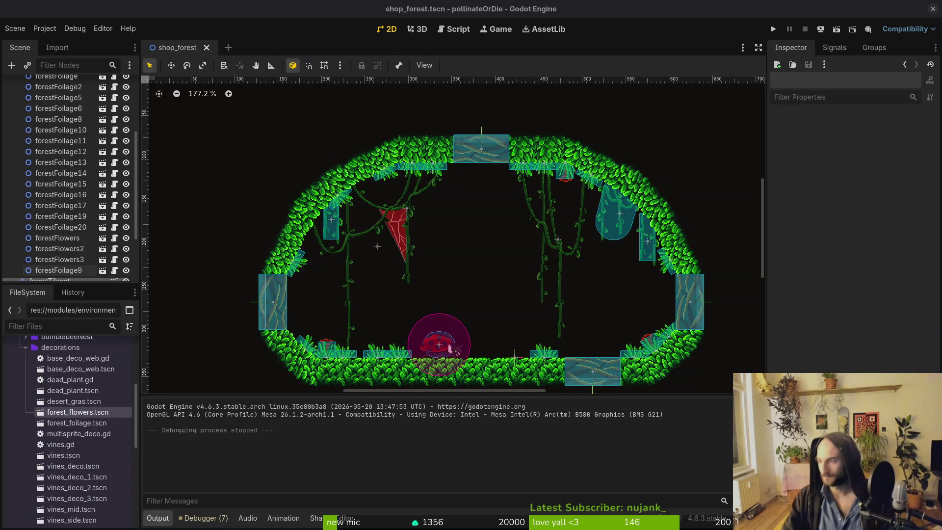
Save shop_forest and collapse the decorations node's children.
{"action": "mouse_move", "coordinate": [505, 263]}
{"action": "left_mouse_down"}
{"action": "mouse_move", "coordinate": [530, 246]}
{"action": "mouse_move", "coordinate": [520, 222]}
{"action": "left_mouse_up"}
{"action": "key", "text": "ctrl+s"}
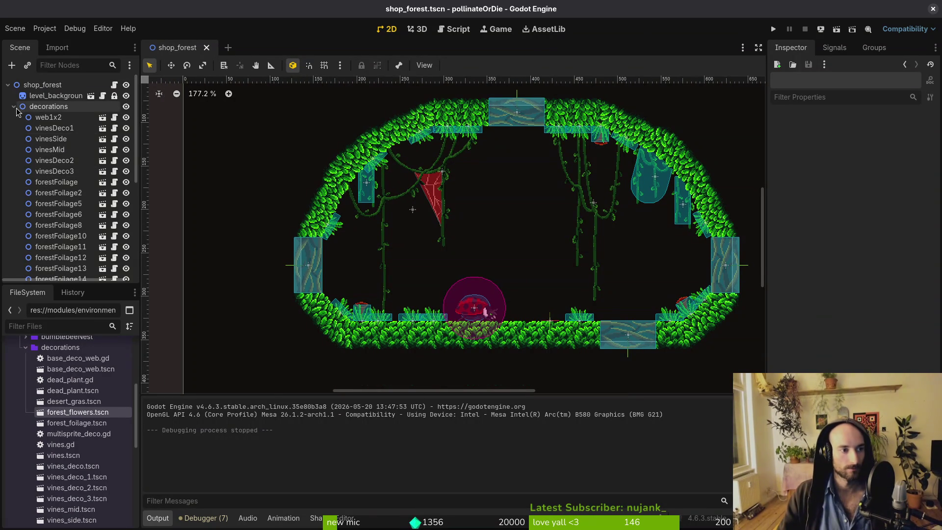
{"action": "left_click", "coordinate": [14, 107]}
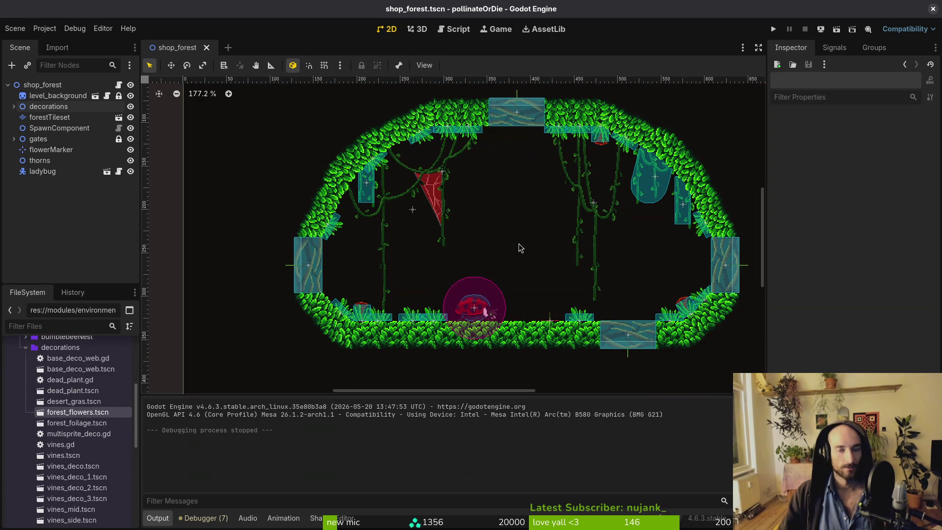
{"action": "left_click_drag", "start_coordinate": [519, 243], "coordinate": [493, 258]}
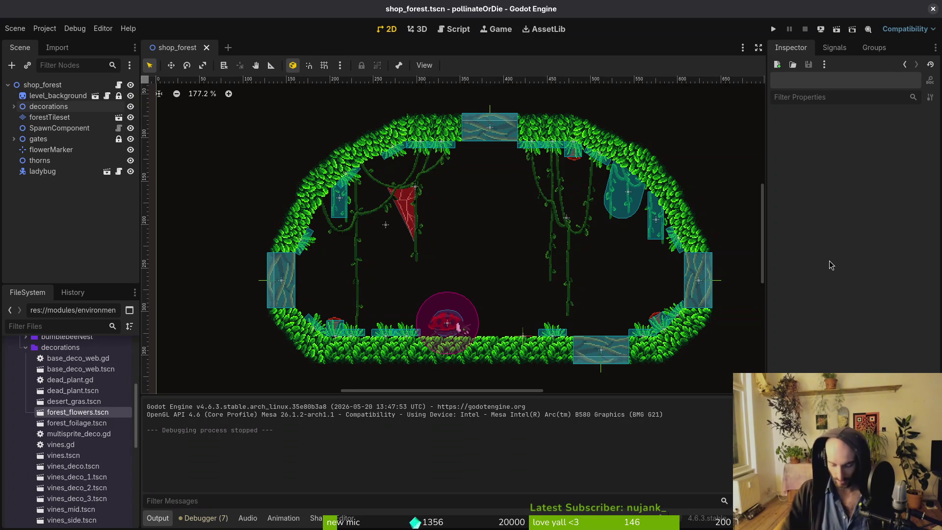
Quick-open recovery_2_0.tscn and start renaming its root node to recovery_desert.
{"action": "key", "text": "shift+alt+o"}
{"action": "type", "text": "recover"}
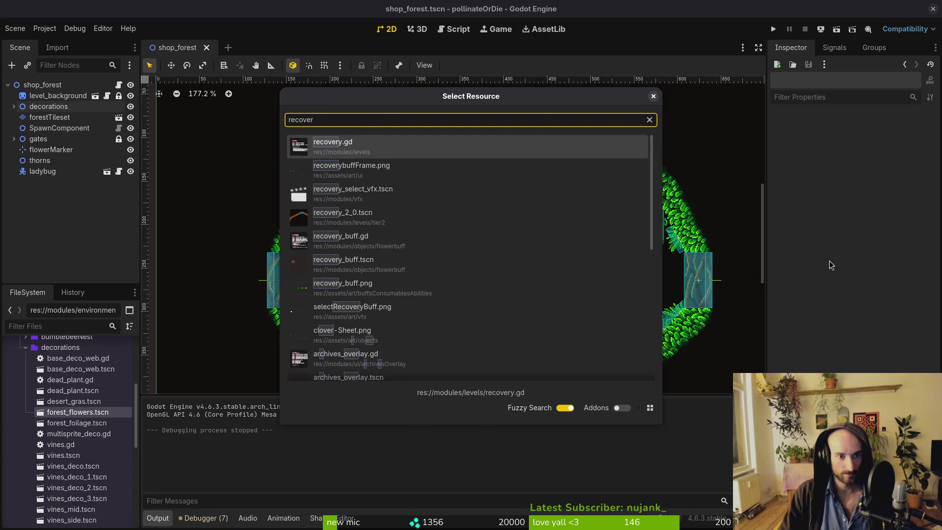
{"action": "type", "text": "ts"}
{"action": "key", "text": "Return"}
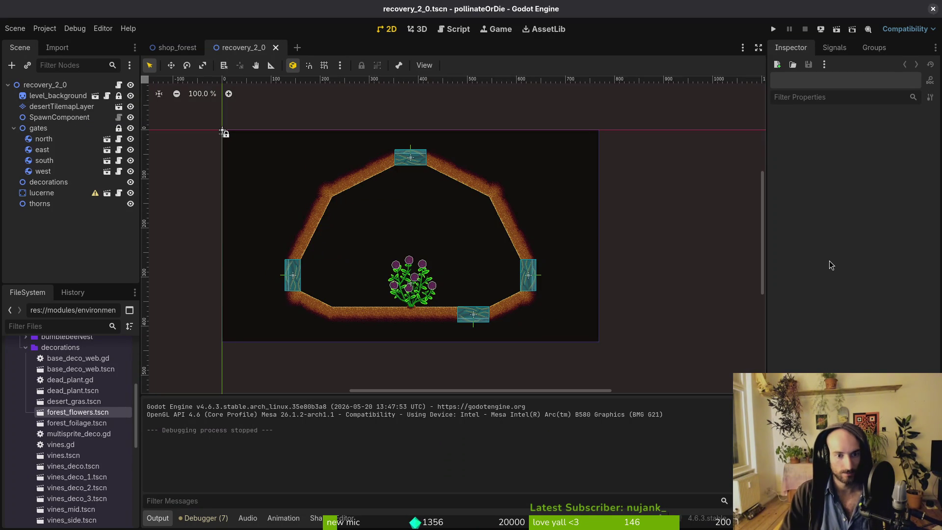
{"action": "key", "text": "shift+alt+o"}
{"action": "type", "text": "recover"}
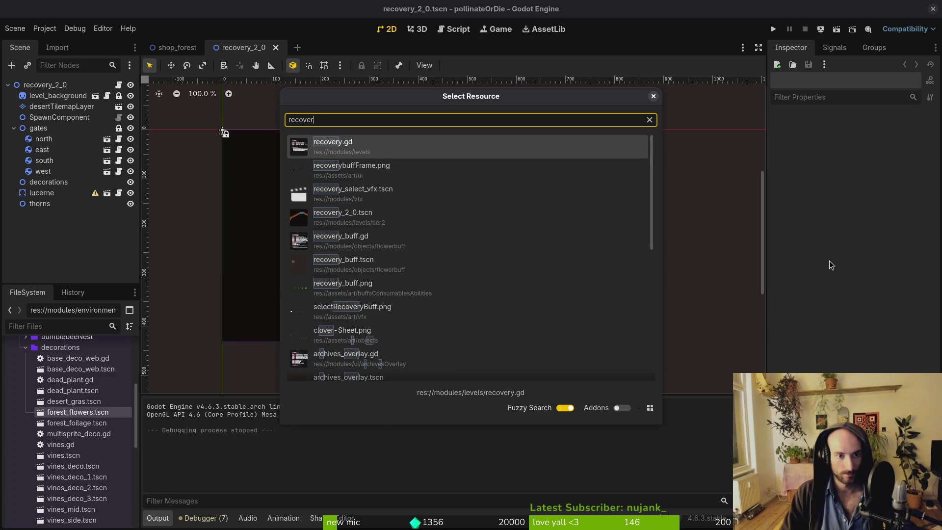
{"action": "key", "text": "Down"}
{"action": "key", "text": "Down"}
{"action": "key", "text": "Down"}
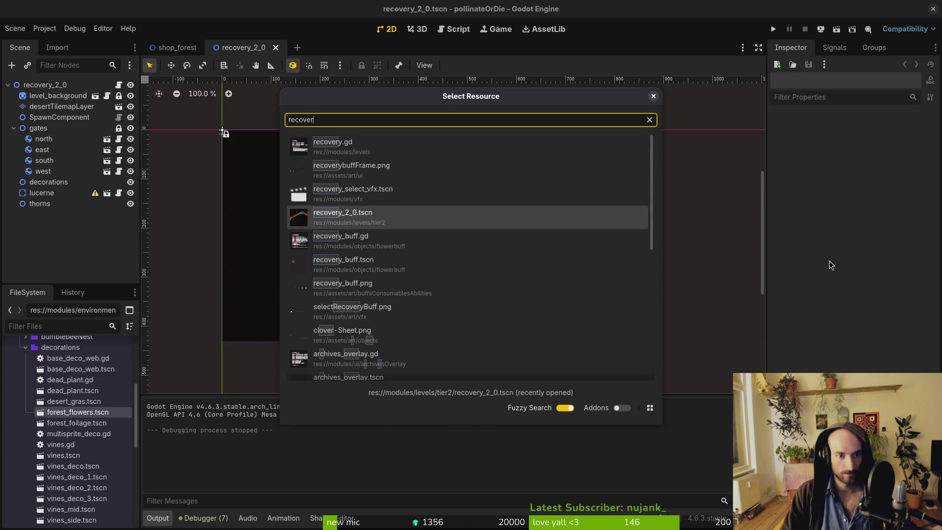
{"action": "key", "text": "Return"}
{"action": "left_click", "coordinate": [82, 82]}
{"action": "left_click", "coordinate": [81, 82]}
{"action": "type", "text": "desert"}
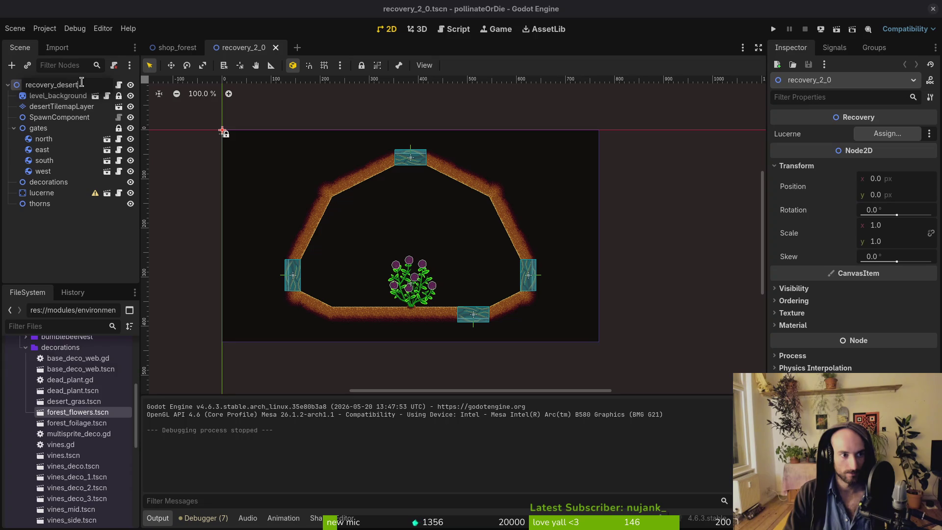
Confirm the root name recovery_desert and add a deadPlant instance under the decorations node.
{"action": "key", "text": "Return"}
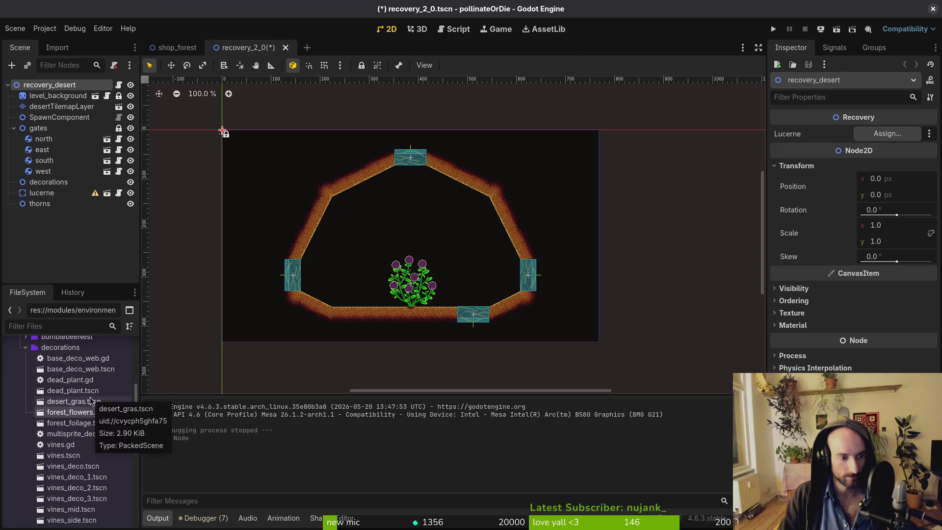
{"action": "mouse_move", "coordinate": [90, 395]}
{"action": "left_mouse_down"}
{"action": "mouse_move", "coordinate": [383, 287]}
{"action": "mouse_move", "coordinate": [318, 278]}
{"action": "left_mouse_up"}
{"action": "scroll", "coordinate": [383, 287], "scroll_direction": "up", "scroll_amount": 5}
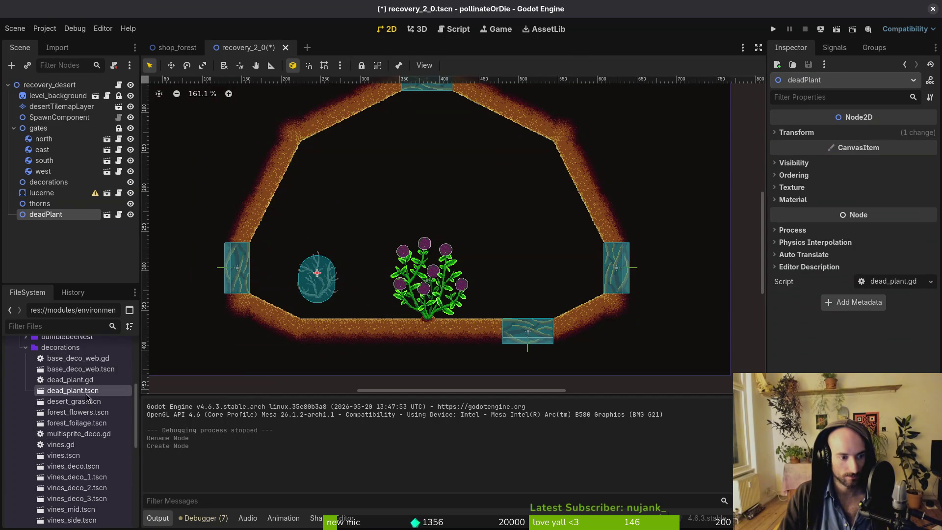
{"action": "left_click_drag", "start_coordinate": [61, 217], "coordinate": [52, 183]}
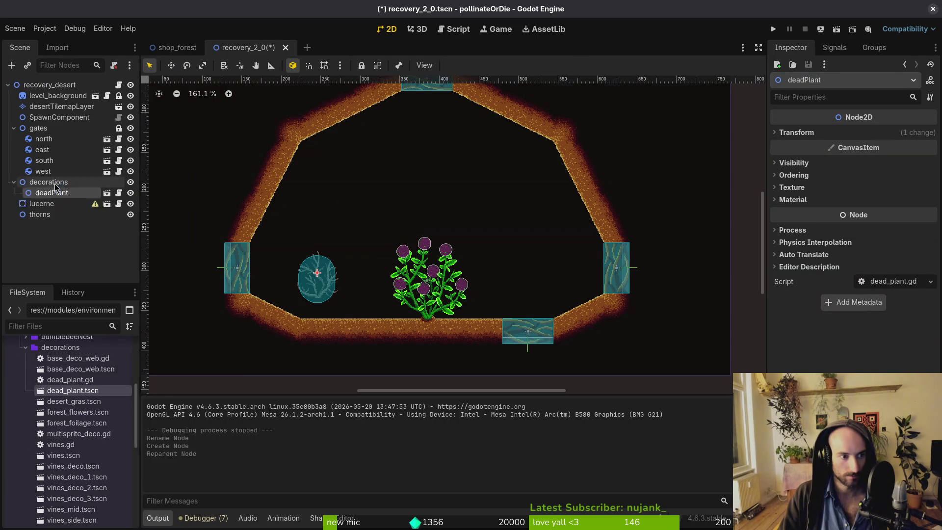
{"action": "mouse_move", "coordinate": [73, 390]}
{"action": "left_mouse_down"}
{"action": "mouse_move", "coordinate": [118, 388]}
{"action": "mouse_move", "coordinate": [496, 252]}
{"action": "mouse_move", "coordinate": [451, 199]}
{"action": "left_mouse_up"}
{"action": "key", "text": "ctrl+z"}
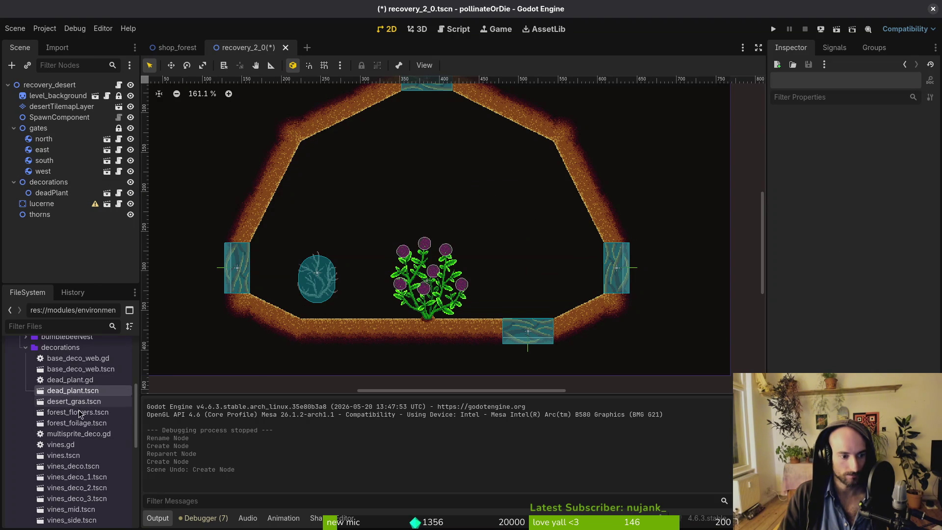
Add desertGras under decorations, then paste two copies (desertGras2, desertGras3) and position them.
{"action": "mouse_move", "coordinate": [74, 400]}
{"action": "left_mouse_down"}
{"action": "mouse_move", "coordinate": [372, 210]}
{"action": "mouse_move", "coordinate": [378, 218]}
{"action": "left_mouse_up"}
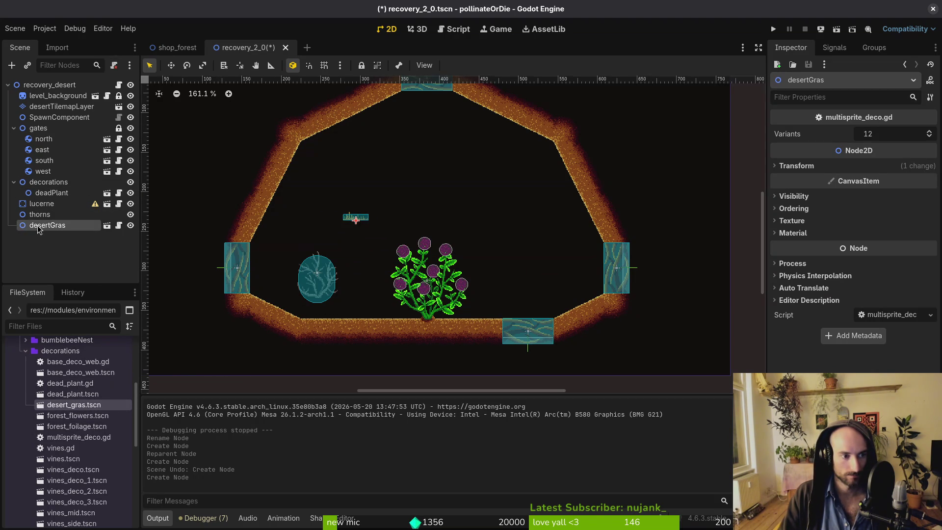
{"action": "left_click_drag", "start_coordinate": [47, 226], "coordinate": [65, 202]}
{"action": "key", "text": "ctrl+c"}
{"action": "left_click", "coordinate": [48, 182]}
{"action": "key", "text": "ctrl+v"}
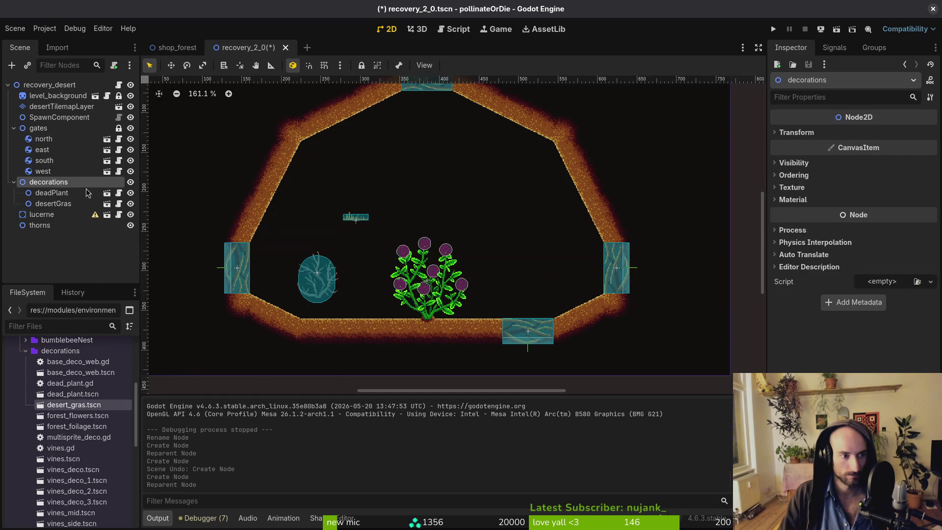
{"action": "mouse_move", "coordinate": [356, 217]}
{"action": "left_mouse_down"}
{"action": "mouse_move", "coordinate": [352, 251]}
{"action": "mouse_move", "coordinate": [321, 235]}
{"action": "left_mouse_up"}
{"action": "key", "text": "ctrl+v"}
{"action": "scroll", "coordinate": [355, 190], "scroll_direction": "up", "scroll_amount": 2}
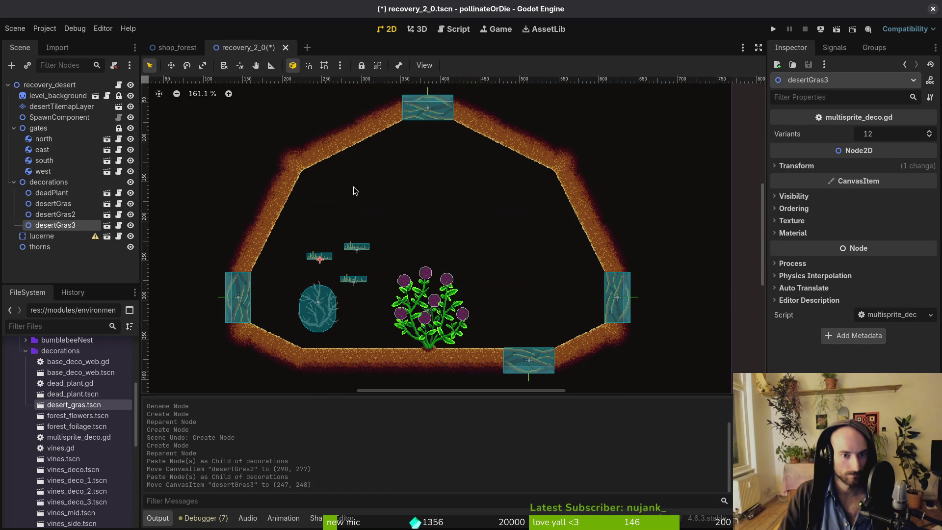
{"action": "scroll", "coordinate": [411, 214], "scroll_direction": "up", "scroll_amount": 2}
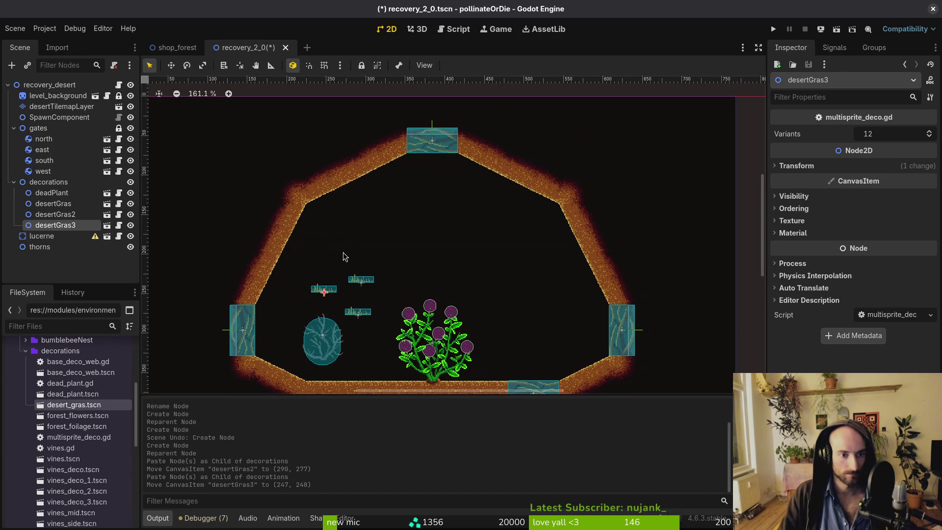
On desertTilemapLayer, erase the arch wall tiles to the right of the top gate.
{"action": "left_click", "coordinate": [62, 107]}
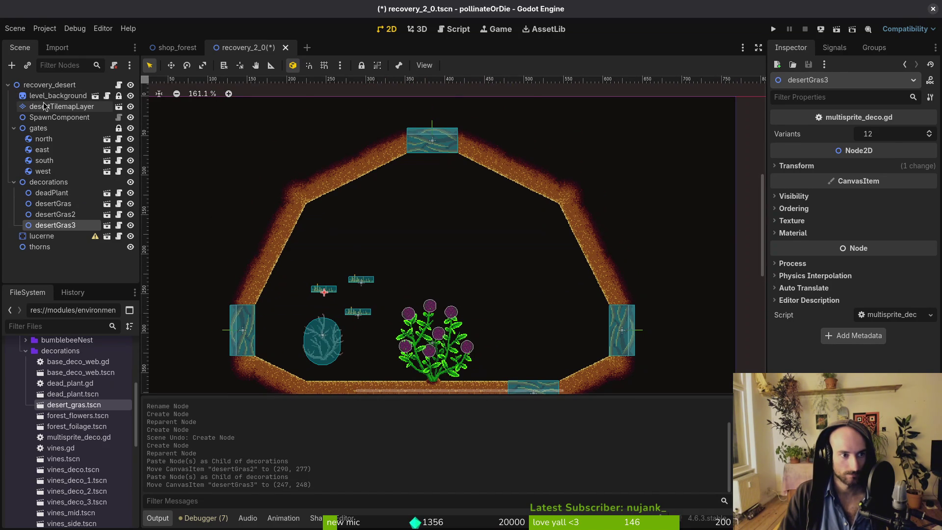
{"action": "scroll", "coordinate": [396, 182], "scroll_direction": "down", "scroll_amount": 2}
{"action": "scroll", "coordinate": [396, 182], "scroll_direction": "down", "scroll_amount": 4}
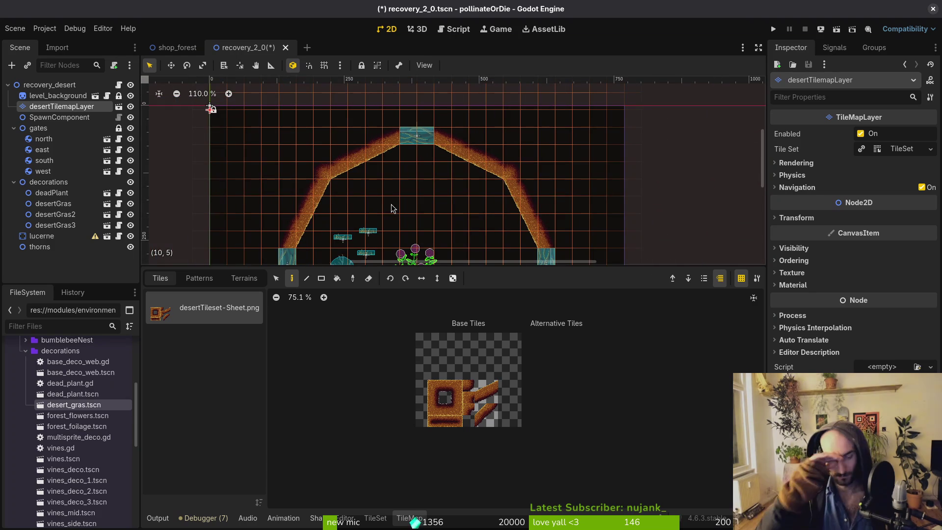
{"action": "scroll", "coordinate": [481, 187], "scroll_direction": "down", "scroll_amount": 1}
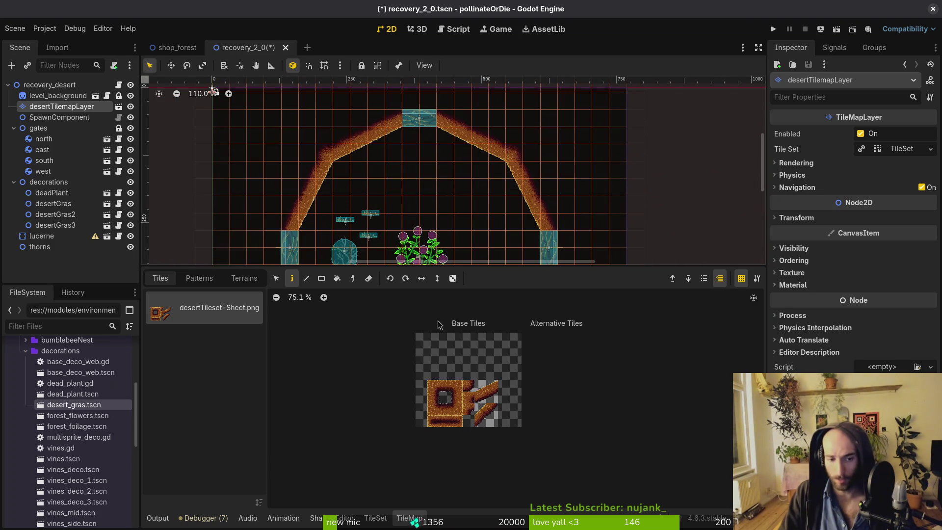
{"action": "scroll", "coordinate": [489, 184], "scroll_direction": "down", "scroll_amount": 1}
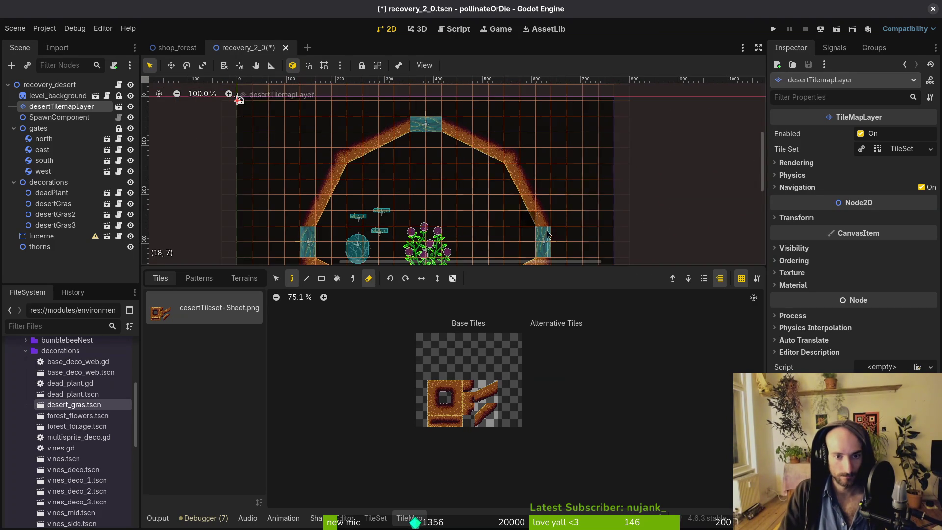
{"action": "key", "text": "e"}
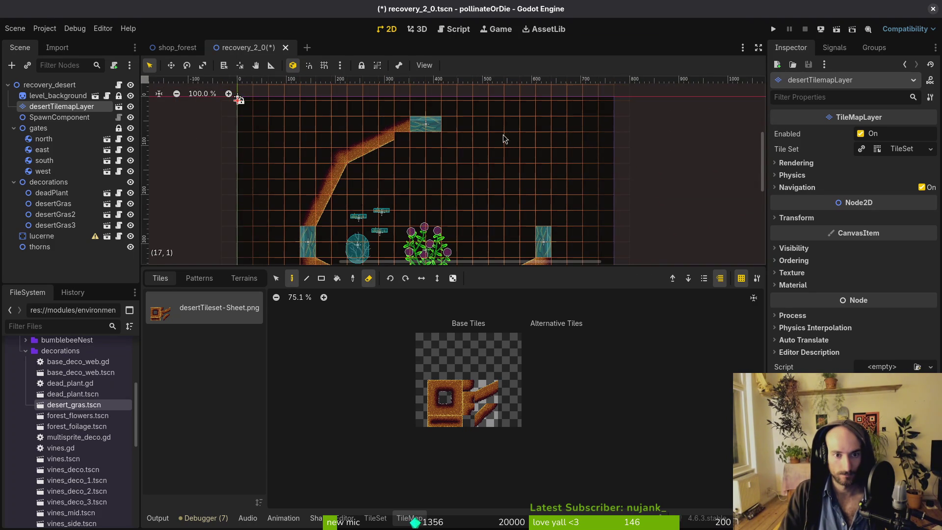
{"action": "left_click_drag", "start_coordinate": [384, 119], "coordinate": [327, 182]}
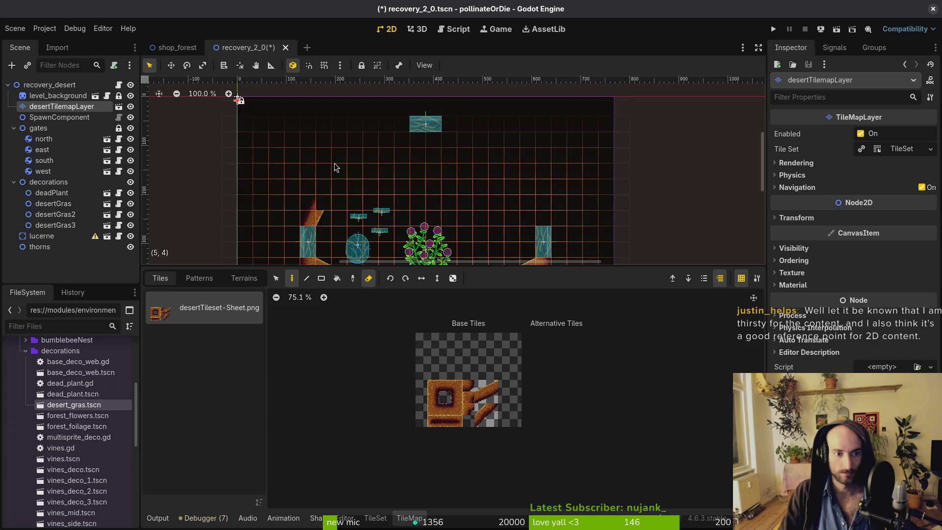
{"action": "left_click_drag", "start_coordinate": [310, 213], "coordinate": [314, 209]}
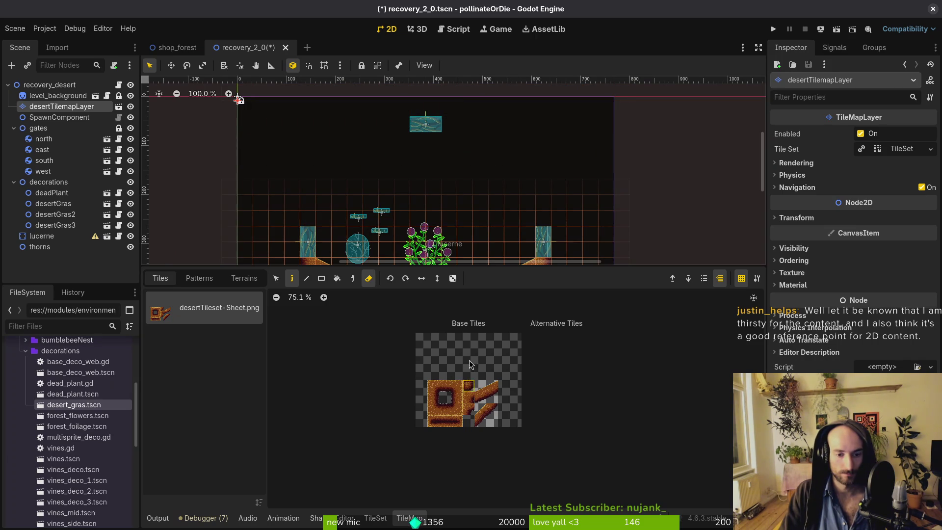
{"action": "key", "text": "ctrl+z"}
{"action": "key", "text": "ctrl+z"}
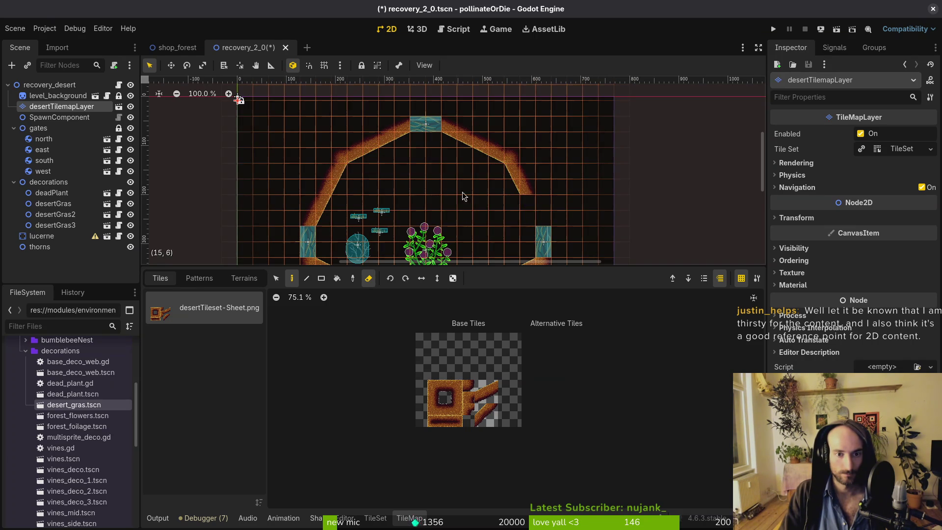
{"action": "left_click_drag", "start_coordinate": [466, 142], "coordinate": [451, 136]}
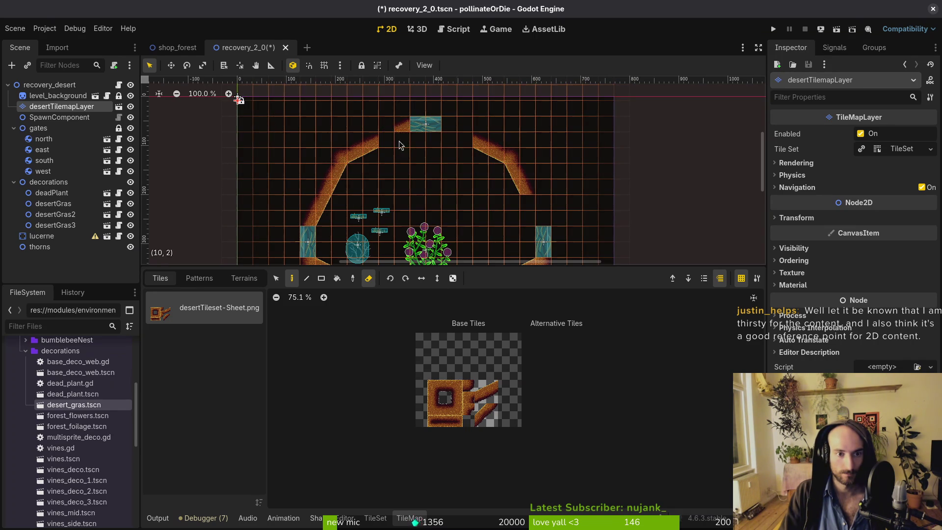
Move the left and right slope wall tiles outward and up to widen the arena.
{"action": "left_click", "coordinate": [400, 204]}
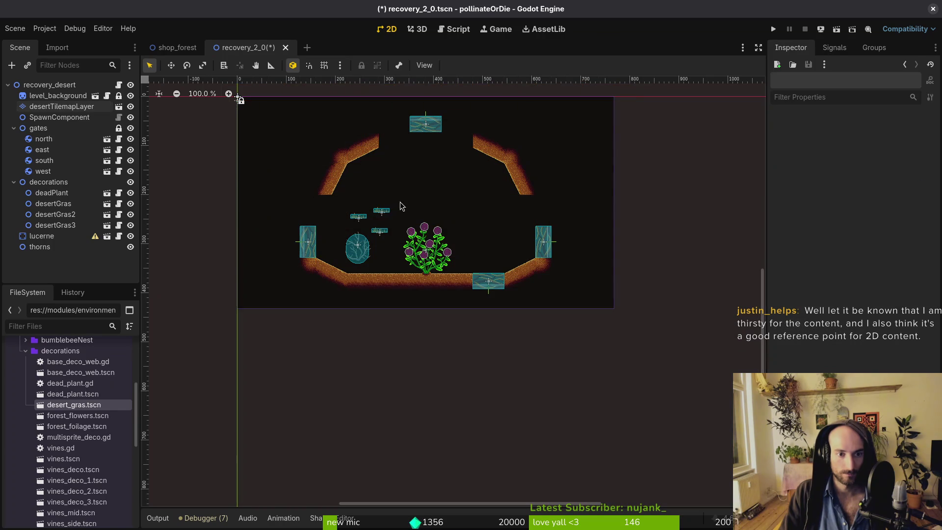
{"action": "left_click", "coordinate": [61, 107]}
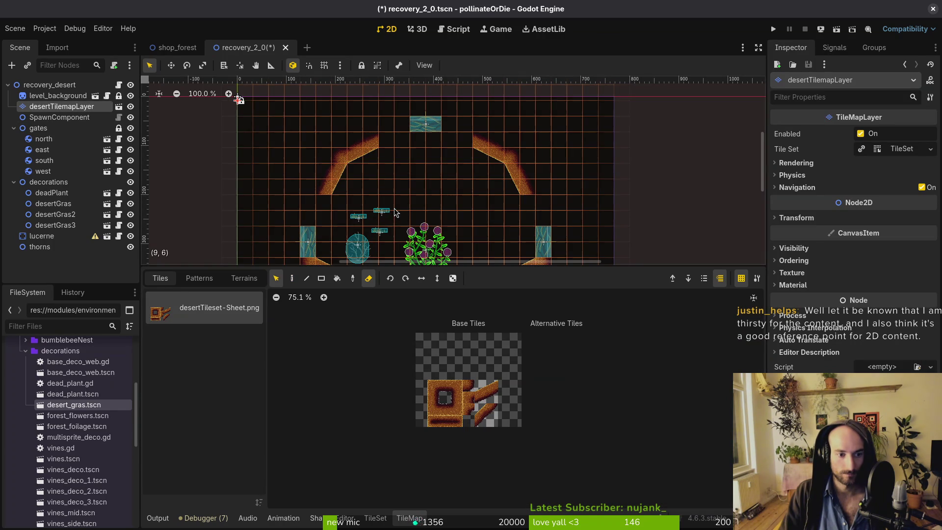
{"action": "left_click_drag", "start_coordinate": [390, 201], "coordinate": [270, 102]}
{"action": "mouse_move", "coordinate": [348, 162]}
{"action": "left_mouse_down"}
{"action": "mouse_move", "coordinate": [331, 157]}
{"action": "mouse_move", "coordinate": [330, 143]}
{"action": "left_mouse_up"}
{"action": "left_click", "coordinate": [463, 132]}
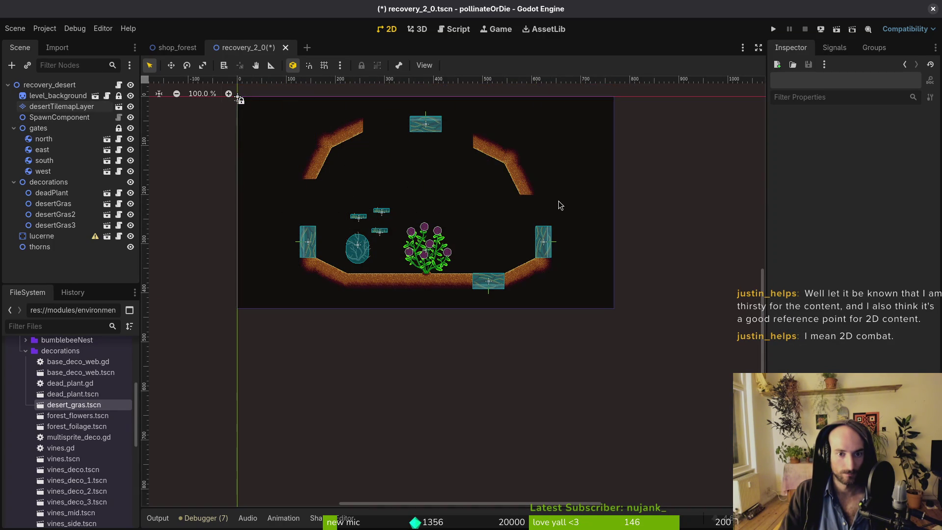
{"action": "left_click", "coordinate": [520, 189]}
{"action": "left_click_drag", "start_coordinate": [474, 133], "coordinate": [564, 211]}
{"action": "left_click_drag", "start_coordinate": [512, 196], "coordinate": [529, 181]}
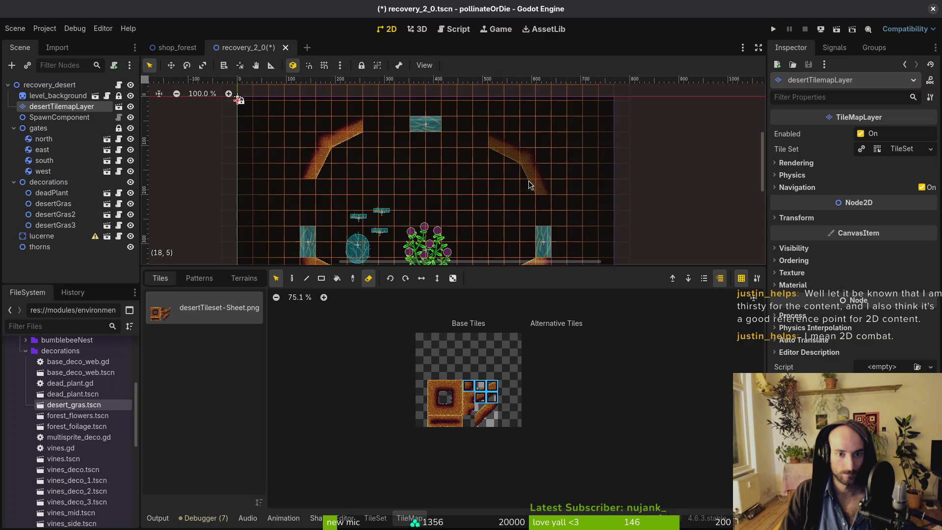
{"action": "left_click", "coordinate": [456, 273]}
{"action": "left_click", "coordinate": [61, 107]}
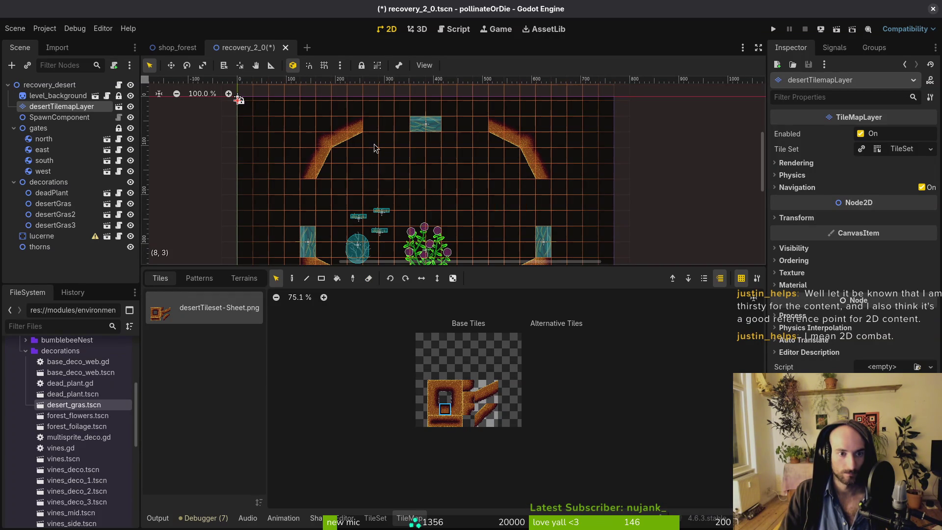
Paint desert wall tiles across the top between the slopes and down the left edge to the west gate.
{"action": "scroll", "coordinate": [444, 182], "scroll_direction": "left", "scroll_amount": 1}
{"action": "scroll", "coordinate": [444, 181], "scroll_direction": "down", "scroll_amount": 1}
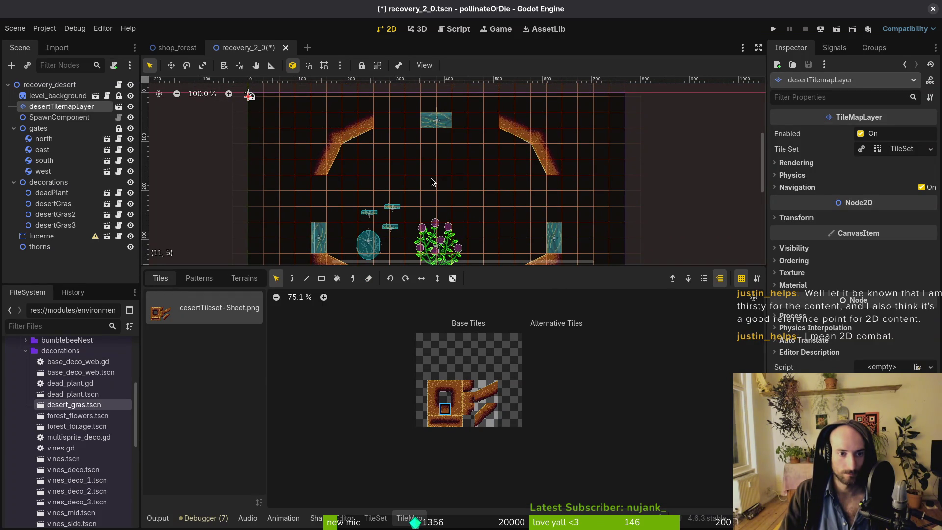
{"action": "scroll", "coordinate": [397, 119], "scroll_direction": "up", "scroll_amount": 3}
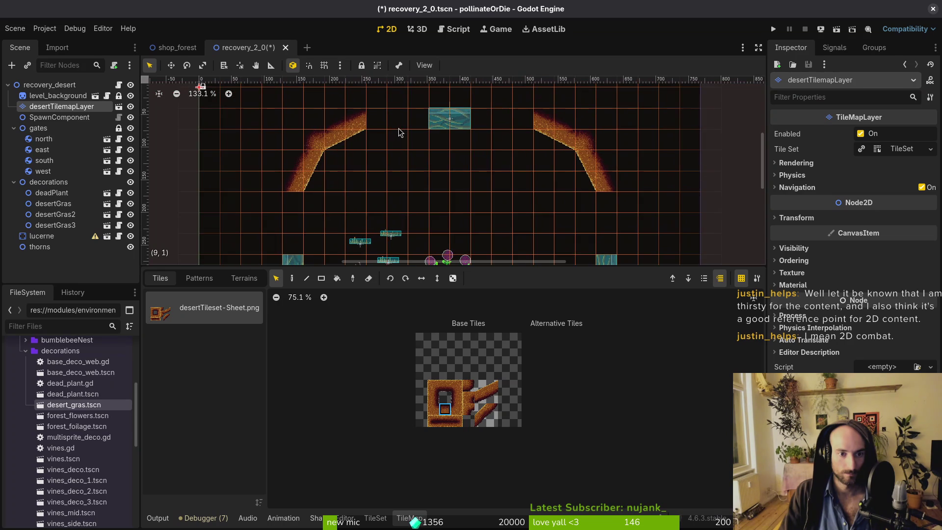
{"action": "key", "text": "d"}
{"action": "left_click_drag", "start_coordinate": [383, 122], "coordinate": [533, 125]}
{"action": "scroll", "coordinate": [530, 189], "scroll_direction": "down", "scroll_amount": 4}
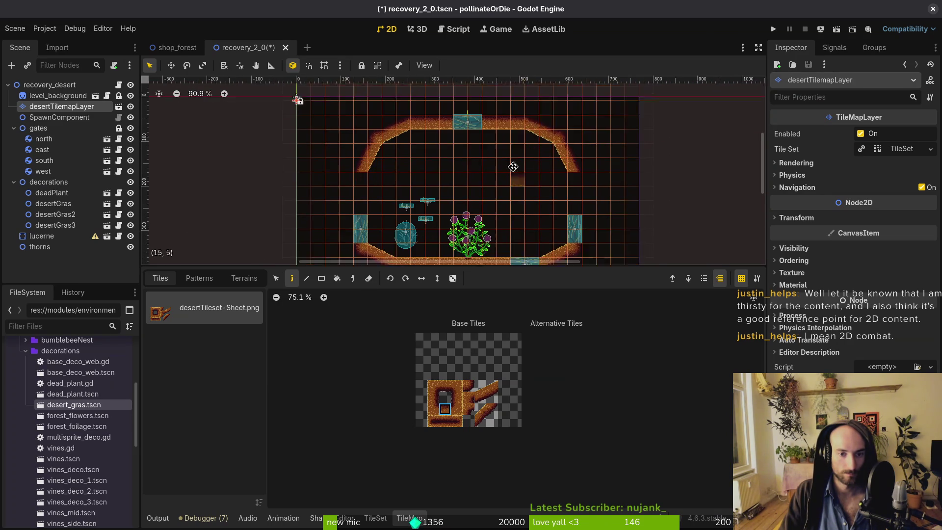
{"action": "left_click", "coordinate": [457, 397]}
{"action": "left_click_drag", "start_coordinate": [356, 156], "coordinate": [356, 184]}
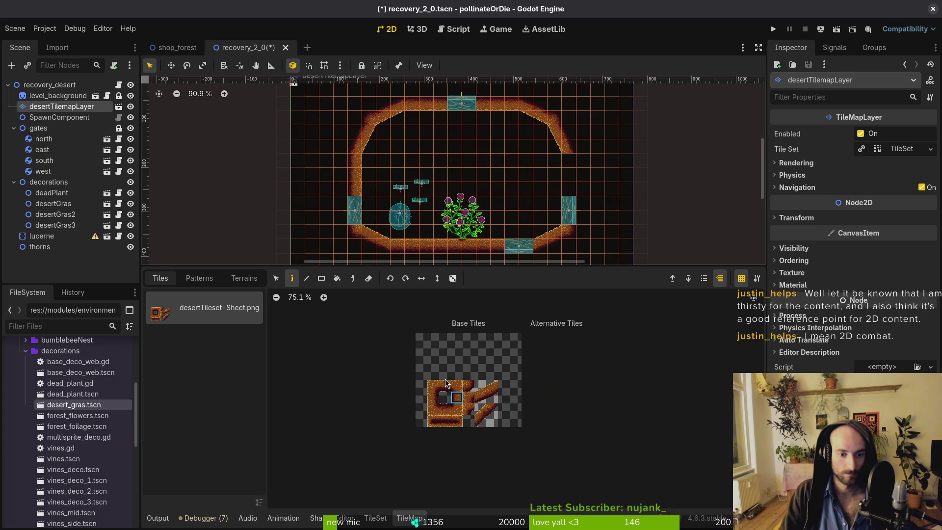
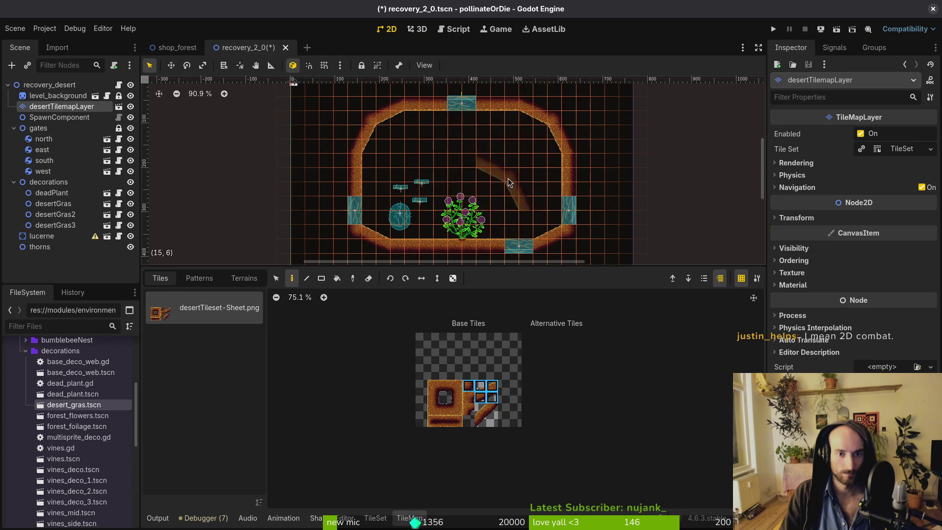
Duplicate the three floating grass sprites and move the copies to the room's right side.
{"action": "key", "text": "Escape"}
{"action": "scroll", "coordinate": [440, 150], "scroll_direction": "up", "scroll_amount": 5}
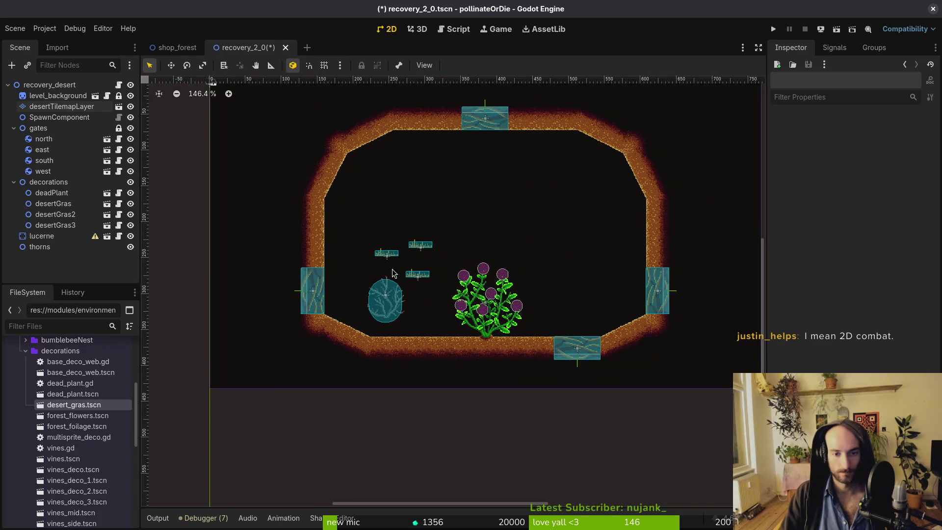
{"action": "scroll", "coordinate": [452, 210], "scroll_direction": "up", "scroll_amount": 1}
{"action": "scroll", "coordinate": [405, 273], "scroll_direction": "up", "scroll_amount": 3}
{"action": "left_click", "coordinate": [389, 273]}
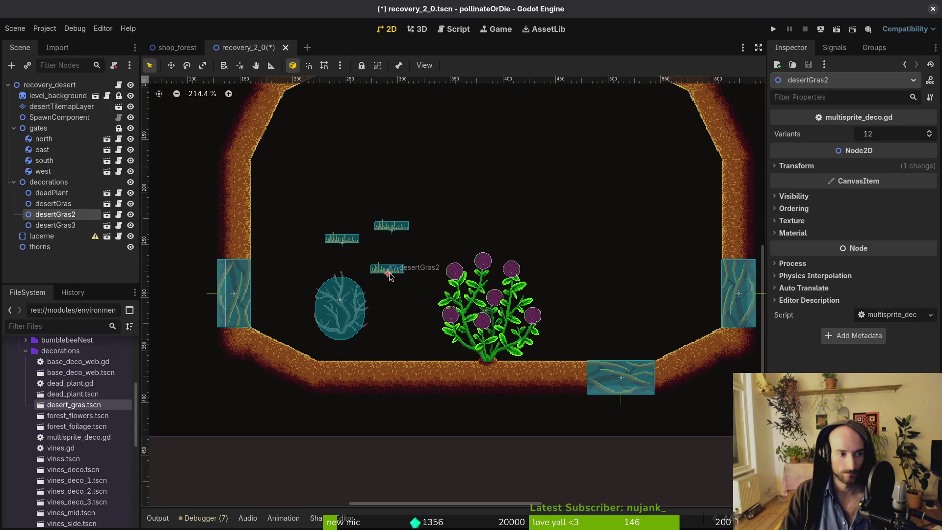
{"action": "left_click", "coordinate": [345, 240], "text": "shift"}
{"action": "left_click", "coordinate": [391, 225], "text": "shift"}
{"action": "key", "text": "ctrl+d"}
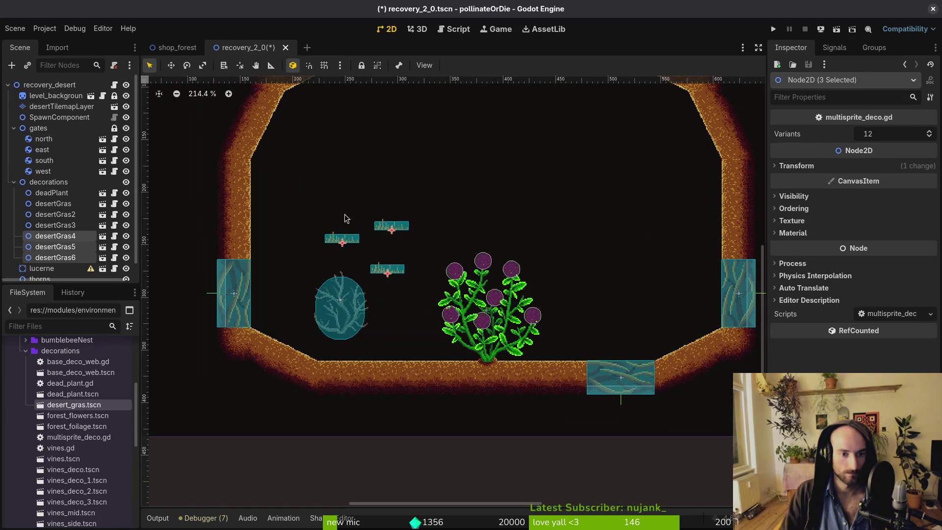
{"action": "mouse_move", "coordinate": [387, 229]}
{"action": "left_mouse_down"}
{"action": "mouse_move", "coordinate": [389, 308]}
{"action": "mouse_move", "coordinate": [661, 264]}
{"action": "left_mouse_up"}
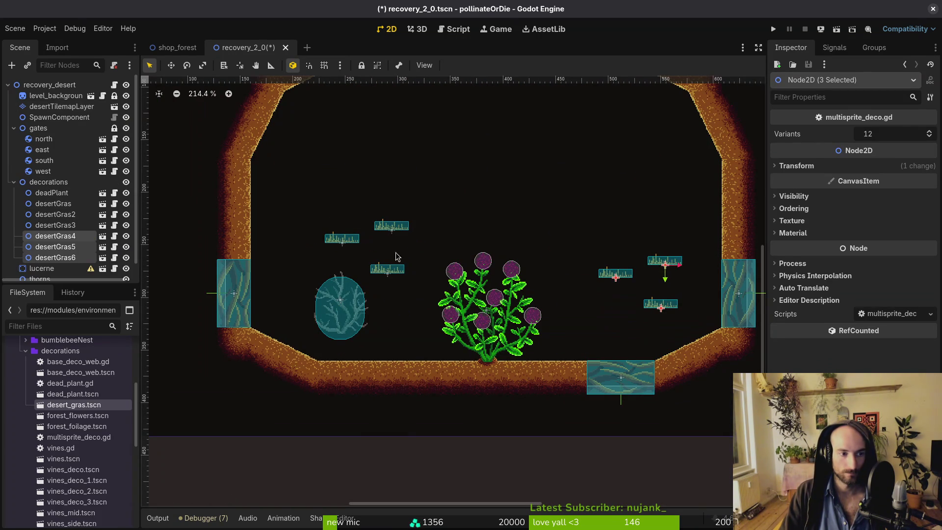
Add two more grass trio copies at the room's top-right and top-left.
{"action": "scroll", "coordinate": [491, 295], "scroll_direction": "up", "scroll_amount": 3}
{"action": "key", "text": "ctrl+d"}
{"action": "mouse_move", "coordinate": [590, 366]}
{"action": "left_mouse_down"}
{"action": "mouse_move", "coordinate": [551, 209]}
{"action": "mouse_move", "coordinate": [534, 182]}
{"action": "mouse_move", "coordinate": [616, 114]}
{"action": "left_mouse_up"}
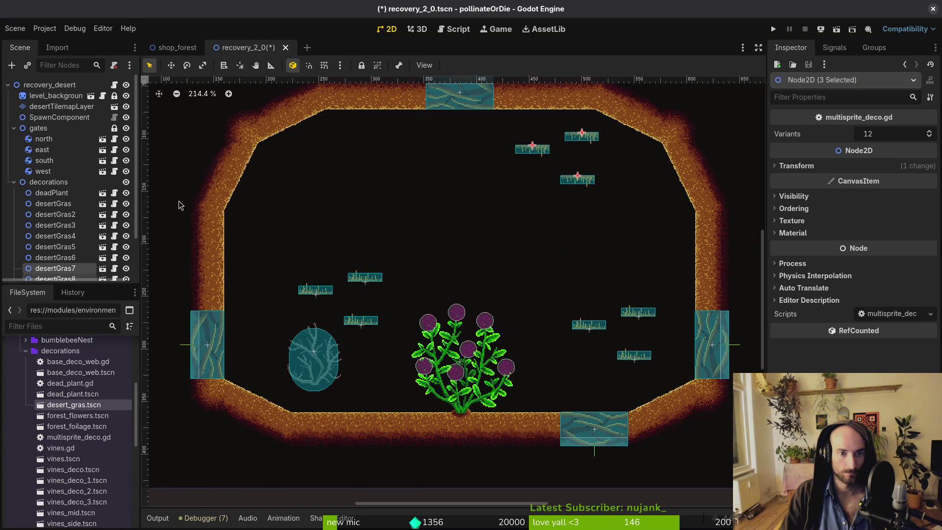
{"action": "key", "text": "ctrl+d"}
{"action": "mouse_move", "coordinate": [595, 143]}
{"action": "left_mouse_down"}
{"action": "mouse_move", "coordinate": [335, 133]}
{"action": "mouse_move", "coordinate": [389, 132]}
{"action": "left_mouse_up"}
Add another grass trio, tilt it about 60°, and set it low near the left wall.
{"action": "key", "text": "ctrl+d"}
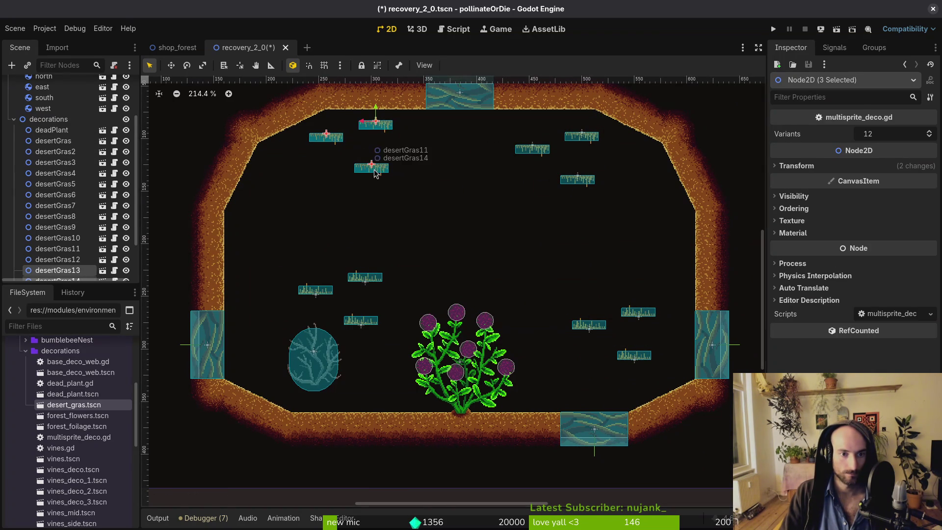
{"action": "mouse_move", "coordinate": [374, 172]}
{"action": "left_mouse_down"}
{"action": "mouse_move", "coordinate": [317, 203]}
{"action": "mouse_move", "coordinate": [352, 171]}
{"action": "mouse_move", "coordinate": [304, 206]}
{"action": "left_mouse_up"}
{"action": "mouse_move", "coordinate": [366, 278]}
{"action": "left_mouse_down"}
{"action": "mouse_move", "coordinate": [343, 410]}
{"action": "mouse_move", "coordinate": [323, 406]}
{"action": "left_mouse_up"}
With grid snap on, drop desertGras2, desertGras3 and the dead plant onto the floor.
{"action": "key", "text": "shift+g"}
{"action": "scroll", "coordinate": [343, 411], "scroll_direction": "up", "scroll_amount": 4}
{"action": "left_click_drag", "start_coordinate": [380, 285], "coordinate": [366, 400]}
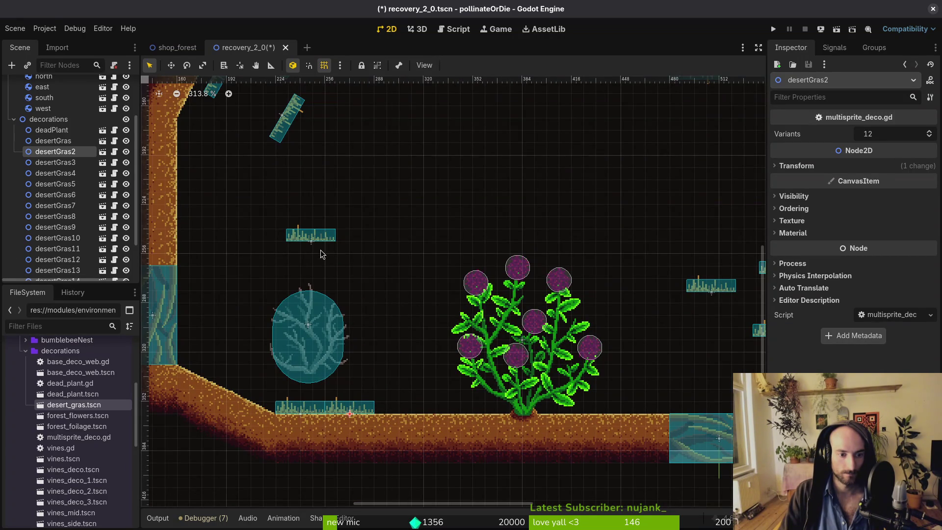
{"action": "mouse_move", "coordinate": [321, 238]}
{"action": "left_mouse_down"}
{"action": "mouse_move", "coordinate": [439, 387]}
{"action": "mouse_move", "coordinate": [424, 413]}
{"action": "left_mouse_up"}
{"action": "mouse_move", "coordinate": [305, 344]}
{"action": "left_mouse_down"}
{"action": "mouse_move", "coordinate": [309, 371]}
{"action": "mouse_move", "coordinate": [329, 388]}
{"action": "left_mouse_up"}
{"action": "left_click", "coordinate": [292, 416]}
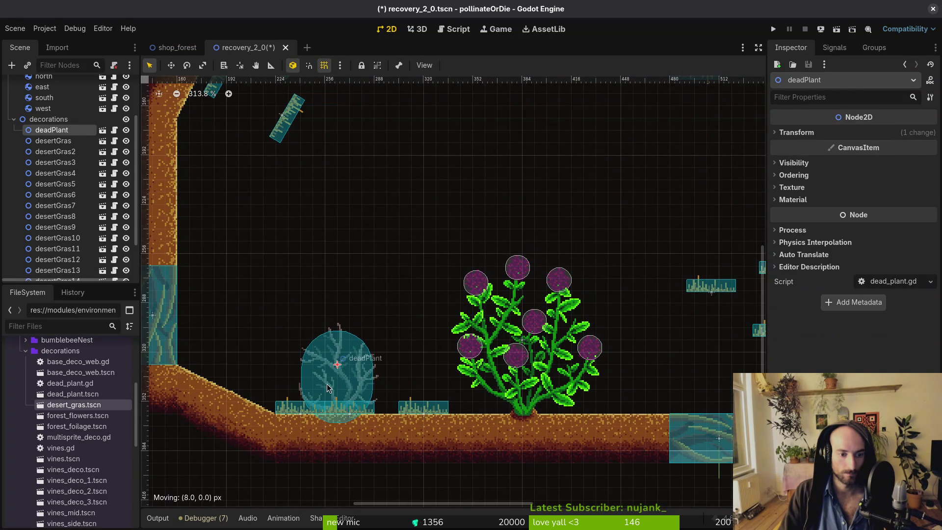
{"action": "left_click_drag", "start_coordinate": [372, 411], "coordinate": [403, 411]}
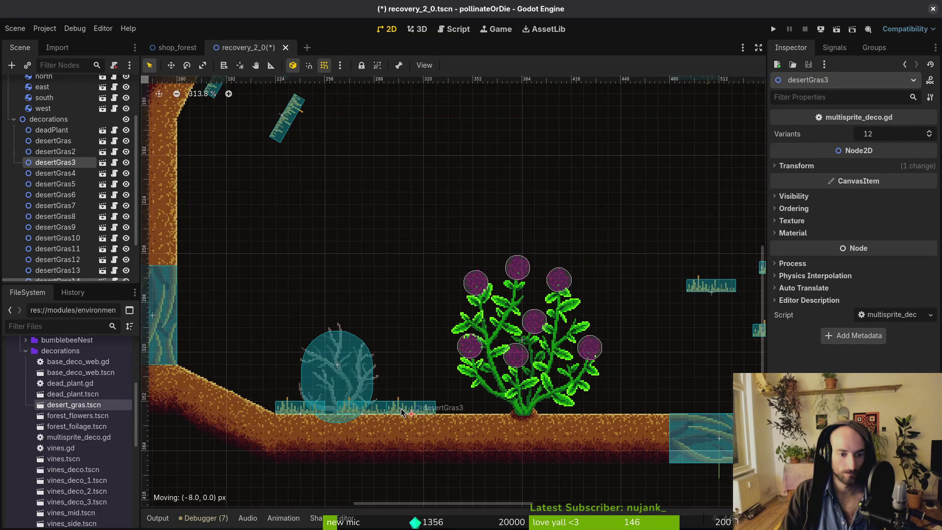
Place desertGras6 and desertGras5 at the plant's base and tilt desertGras4 to -30° near the slope.
{"action": "scroll", "coordinate": [420, 271], "scroll_direction": "down", "scroll_amount": 3}
{"action": "left_click_drag", "start_coordinate": [420, 272], "coordinate": [327, 238]}
{"action": "mouse_move", "coordinate": [533, 256]}
{"action": "left_mouse_down"}
{"action": "mouse_move", "coordinate": [538, 270]}
{"action": "mouse_move", "coordinate": [428, 338]}
{"action": "left_mouse_up"}
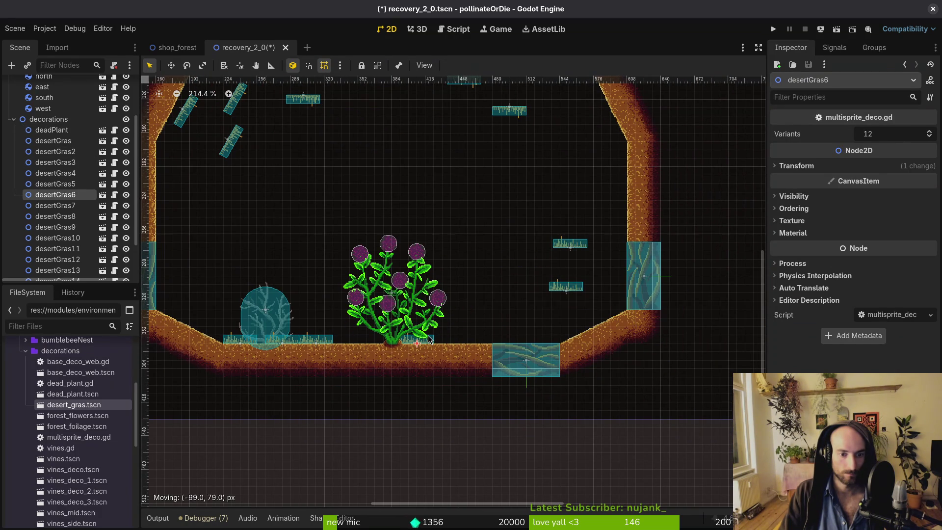
{"action": "mouse_move", "coordinate": [569, 293]}
{"action": "left_mouse_down"}
{"action": "mouse_move", "coordinate": [486, 343]}
{"action": "mouse_move", "coordinate": [452, 341]}
{"action": "left_mouse_up"}
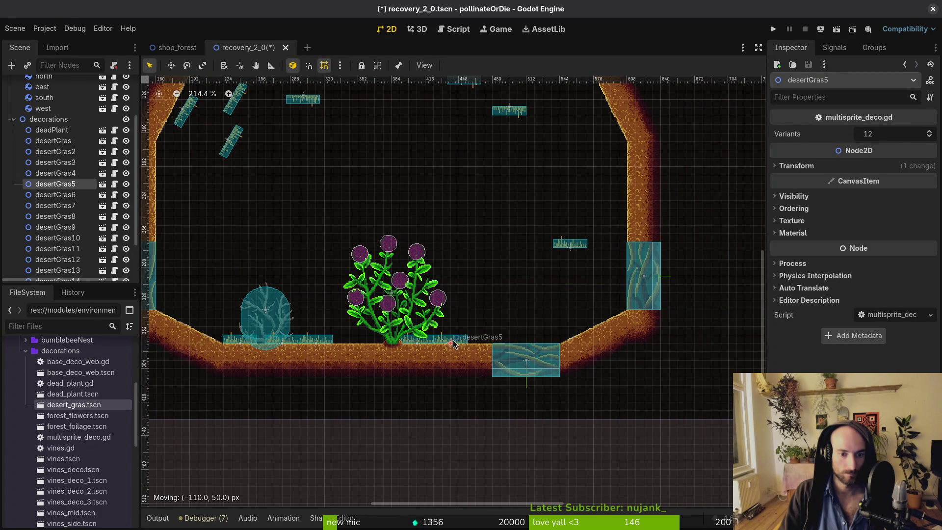
{"action": "scroll", "coordinate": [529, 273], "scroll_direction": "up", "scroll_amount": 2}
{"action": "left_click_drag", "start_coordinate": [432, 374], "coordinate": [452, 372]}
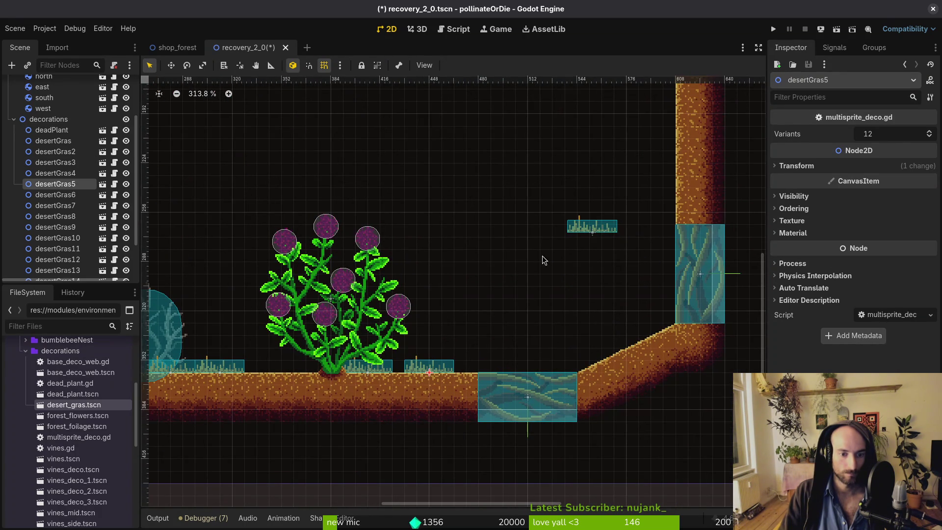
{"action": "left_click_drag", "start_coordinate": [593, 227], "coordinate": [597, 331]}
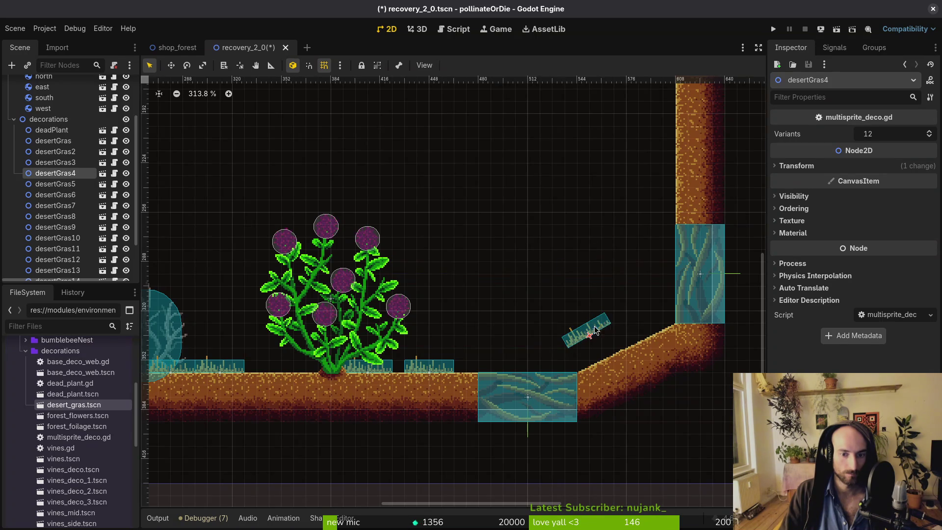
{"action": "scroll", "coordinate": [683, 386], "scroll_direction": "up", "scroll_amount": 3}
Rotate desertGras4 to -27° in the Inspector and seat it on the right slope.
{"action": "mouse_move", "coordinate": [495, 282]}
{"action": "left_mouse_down"}
{"action": "mouse_move", "coordinate": [512, 335]}
{"action": "mouse_move", "coordinate": [631, 275]}
{"action": "left_mouse_up"}
{"action": "left_click", "coordinate": [851, 166]}
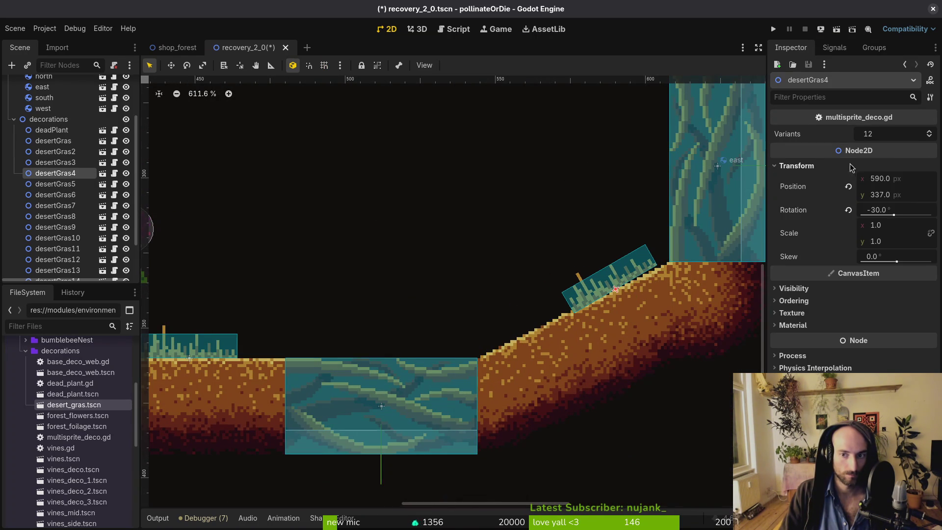
{"action": "left_click", "coordinate": [912, 209]}
{"action": "type", "text": "-27"}
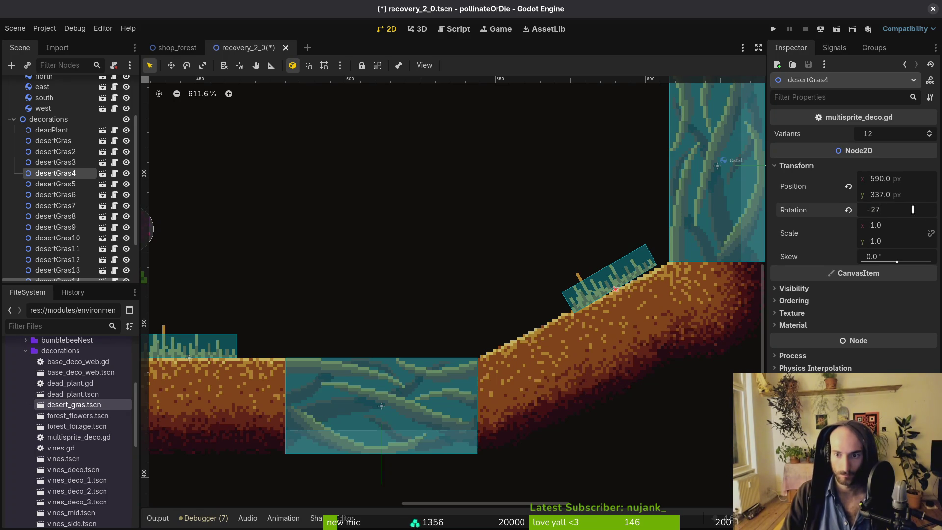
{"action": "key", "text": "Return"}
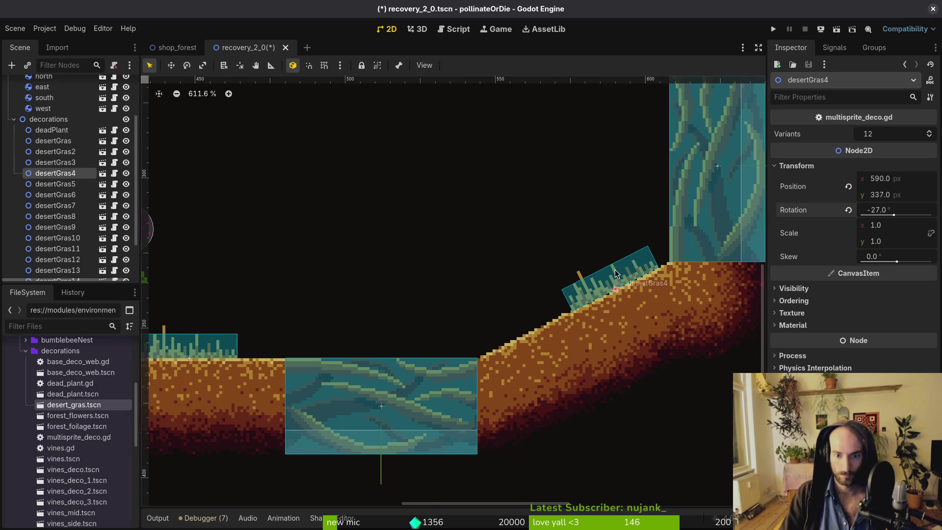
{"action": "scroll", "coordinate": [619, 265], "scroll_direction": "up", "scroll_amount": 3}
{"action": "mouse_move", "coordinate": [615, 282]}
{"action": "left_mouse_down"}
{"action": "mouse_move", "coordinate": [496, 342]}
{"action": "mouse_move", "coordinate": [614, 298]}
{"action": "left_mouse_up"}
Duplicate the slope grass as desertGras16, placed just above it on the slope.
{"action": "key", "text": "ctrl+d"}
{"action": "scroll", "coordinate": [614, 297], "scroll_direction": "down", "scroll_amount": 7}
{"action": "scroll", "coordinate": [614, 297], "scroll_direction": "down", "scroll_amount": 6}
Attach desertGras7, desertGras9 and desertGras8 to the ceiling.
{"action": "left_click", "coordinate": [497, 259]}
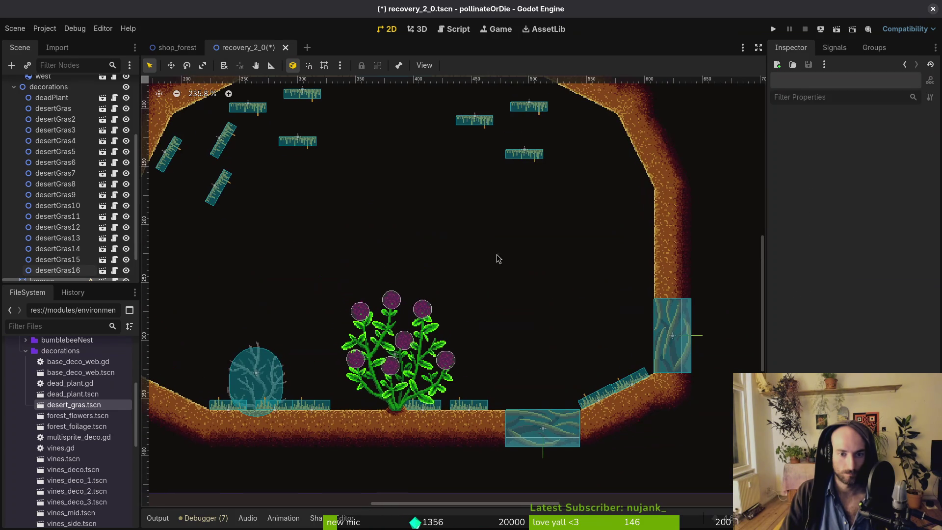
{"action": "mouse_move", "coordinate": [535, 161]}
{"action": "left_mouse_down"}
{"action": "mouse_move", "coordinate": [529, 209]}
{"action": "mouse_move", "coordinate": [405, 213]}
{"action": "left_mouse_up"}
{"action": "scroll", "coordinate": [491, 211], "scroll_direction": "up", "scroll_amount": 4}
{"action": "left_click_drag", "start_coordinate": [447, 263], "coordinate": [466, 219]}
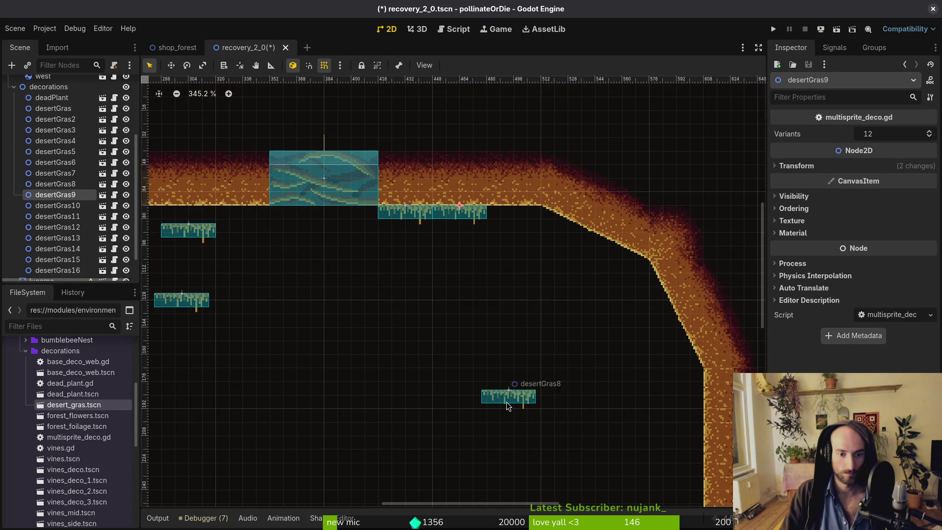
{"action": "left_click_drag", "start_coordinate": [507, 407], "coordinate": [506, 223]}
{"action": "scroll", "coordinate": [491, 255], "scroll_direction": "down", "scroll_amount": 4}
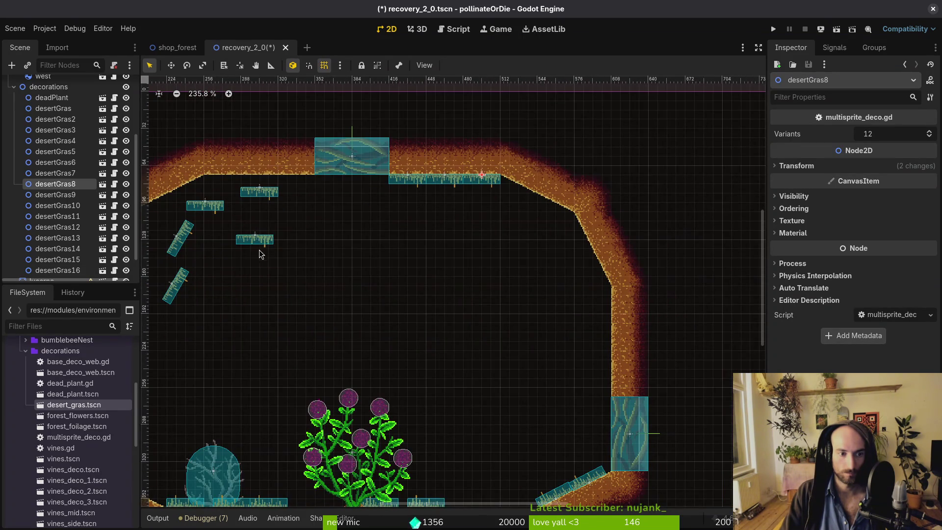
Rotate desertGras11 and press it onto the right wall.
{"action": "mouse_move", "coordinate": [255, 240]}
{"action": "left_mouse_down"}
{"action": "mouse_move", "coordinate": [482, 228]}
{"action": "mouse_move", "coordinate": [586, 255]}
{"action": "mouse_move", "coordinate": [601, 334]}
{"action": "left_mouse_up"}
{"action": "scroll", "coordinate": [482, 229], "scroll_direction": "down", "scroll_amount": 5}
{"action": "scroll", "coordinate": [522, 236], "scroll_direction": "up", "scroll_amount": 3}
{"action": "scroll", "coordinate": [584, 230], "scroll_direction": "up", "scroll_amount": 3}
{"action": "mouse_move", "coordinate": [553, 199]}
{"action": "left_mouse_down"}
{"action": "mouse_move", "coordinate": [614, 295]}
{"action": "mouse_move", "coordinate": [608, 306]}
{"action": "left_mouse_up"}
{"action": "scroll", "coordinate": [538, 227], "scroll_direction": "down", "scroll_amount": 3}
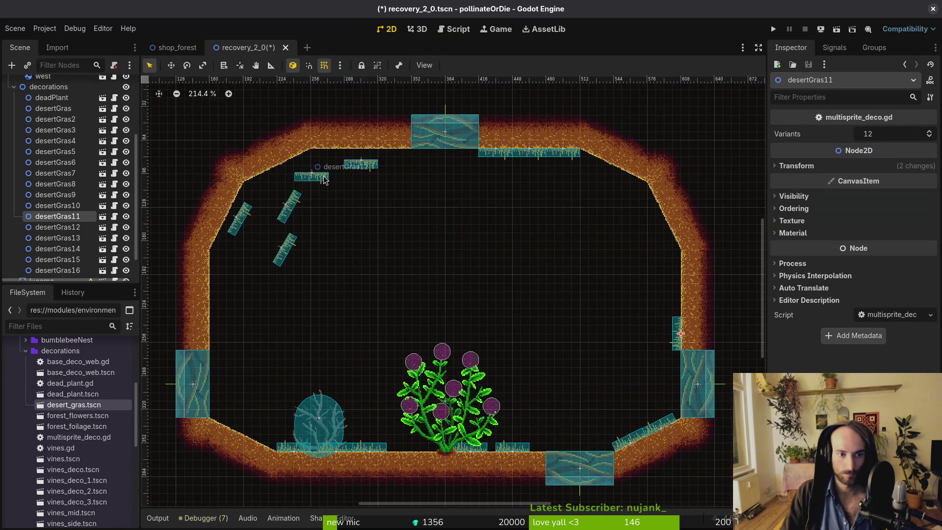
Move desertGras12 toward the ceiling, desertGras13 to the left wall, and desertGras14 onto the left slope.
{"action": "mouse_move", "coordinate": [323, 180]}
{"action": "left_mouse_down"}
{"action": "mouse_move", "coordinate": [402, 156]}
{"action": "mouse_move", "coordinate": [363, 163]}
{"action": "mouse_move", "coordinate": [368, 156]}
{"action": "left_mouse_up"}
{"action": "mouse_move", "coordinate": [293, 216]}
{"action": "left_mouse_down"}
{"action": "mouse_move", "coordinate": [269, 249]}
{"action": "mouse_move", "coordinate": [227, 235]}
{"action": "mouse_move", "coordinate": [222, 326]}
{"action": "mouse_move", "coordinate": [214, 325]}
{"action": "left_mouse_up"}
{"action": "mouse_move", "coordinate": [287, 255]}
{"action": "left_mouse_down"}
{"action": "mouse_move", "coordinate": [249, 384]}
{"action": "mouse_move", "coordinate": [279, 350]}
{"action": "left_mouse_up"}
{"action": "scroll", "coordinate": [203, 468], "scroll_direction": "up", "scroll_amount": 8}
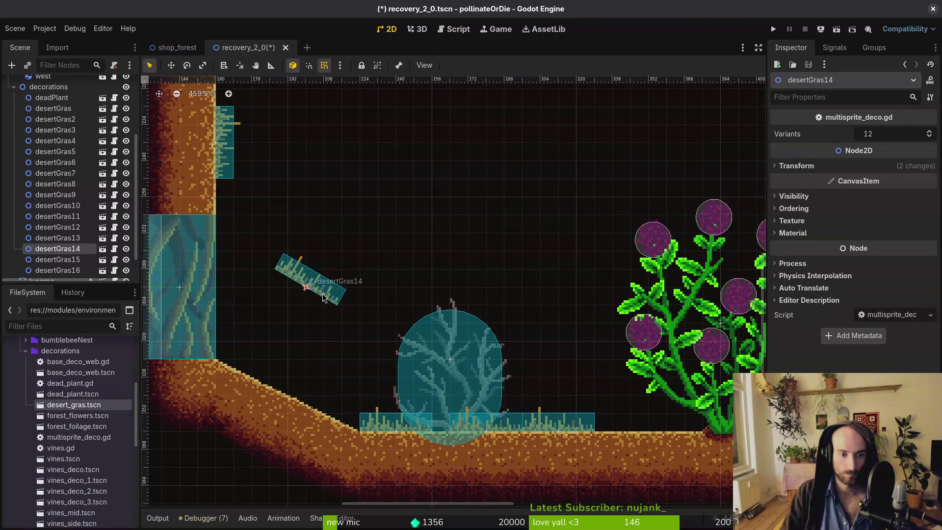
{"action": "mouse_move", "coordinate": [335, 295]}
{"action": "left_mouse_down"}
{"action": "mouse_move", "coordinate": [353, 421]}
{"action": "mouse_move", "coordinate": [364, 400]}
{"action": "mouse_move", "coordinate": [349, 395]}
{"action": "left_mouse_up"}
{"action": "scroll", "coordinate": [350, 414], "scroll_direction": "up", "scroll_amount": 6}
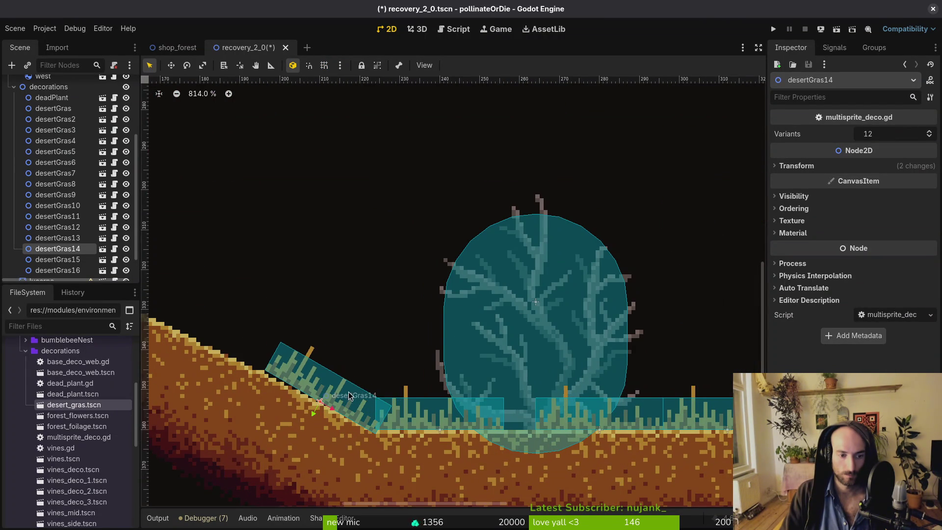
Set desertGras14's rotation to -333 in the Inspector.
{"action": "left_click", "coordinate": [915, 164]}
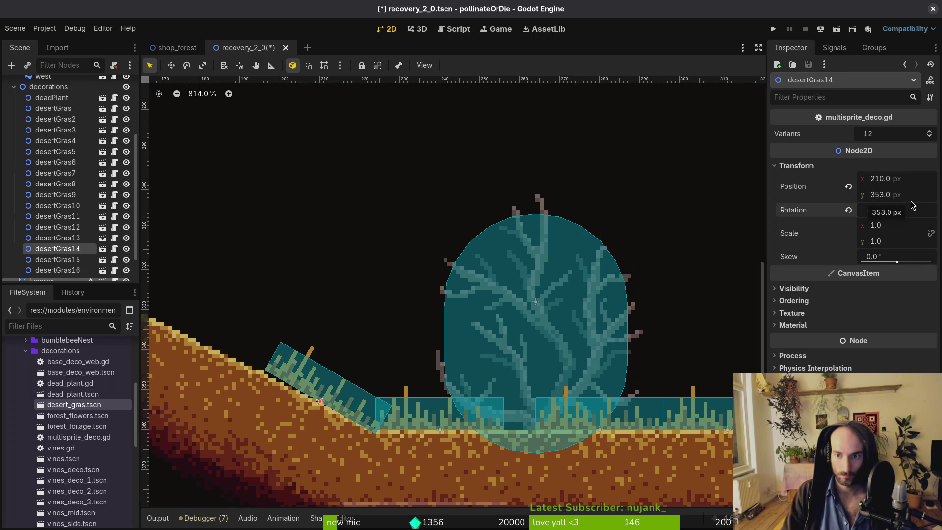
{"action": "left_click", "coordinate": [911, 209]}
{"action": "type", "text": "-333"}
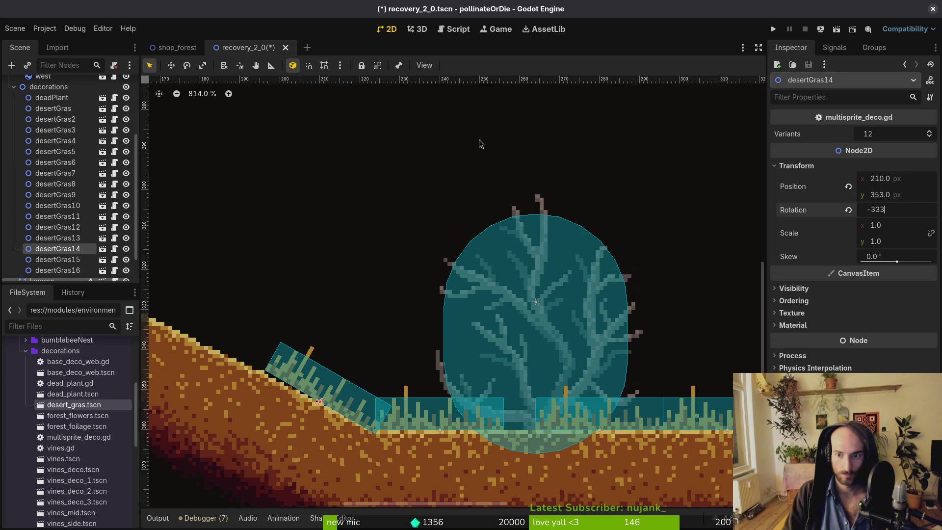
{"action": "key", "text": "Return"}
{"action": "scroll", "coordinate": [337, 310], "scroll_direction": "down", "scroll_amount": 5}
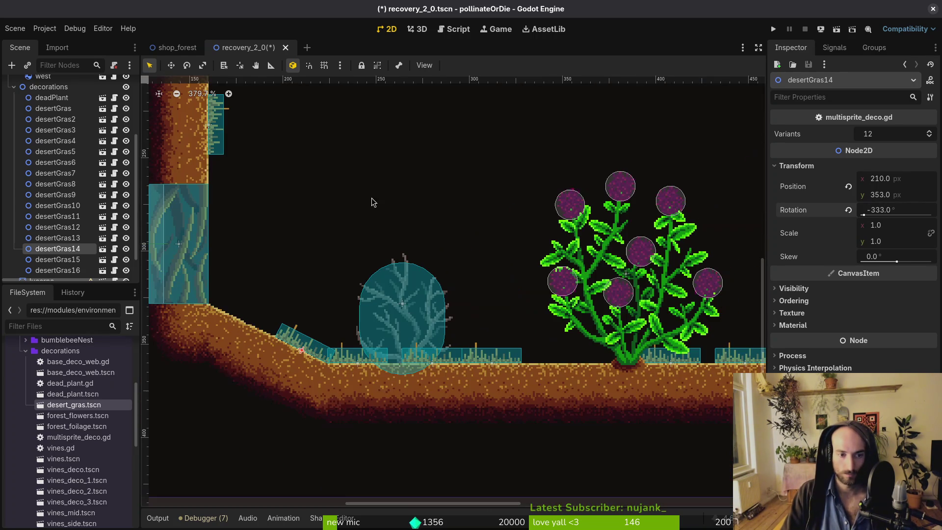
Stand desertGras15 upright against the left wall and open desert_gras.tscn.
{"action": "left_click", "coordinate": [410, 209]}
{"action": "scroll", "coordinate": [416, 226], "scroll_direction": "down", "scroll_amount": 5}
{"action": "scroll", "coordinate": [304, 201], "scroll_direction": "up", "scroll_amount": 3}
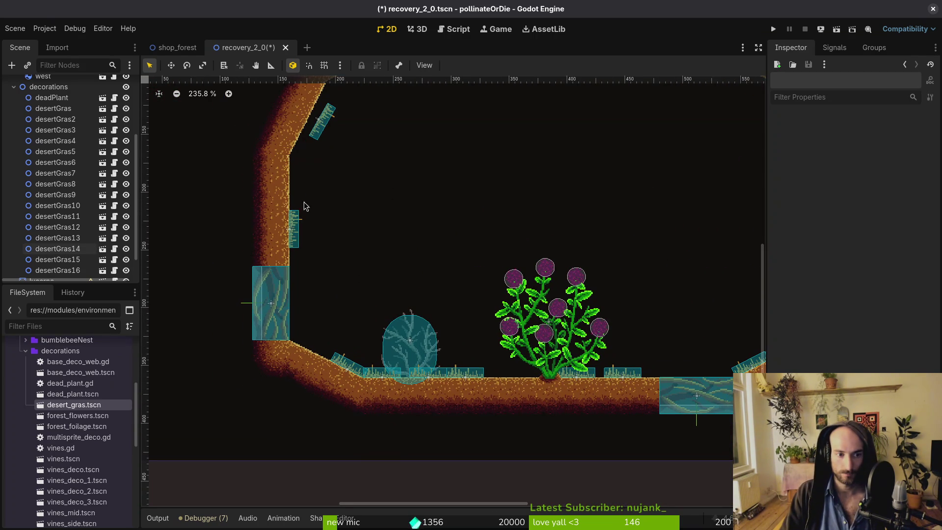
{"action": "mouse_move", "coordinate": [322, 130]}
{"action": "left_mouse_down"}
{"action": "mouse_move", "coordinate": [318, 185]}
{"action": "mouse_move", "coordinate": [321, 162]}
{"action": "left_mouse_up"}
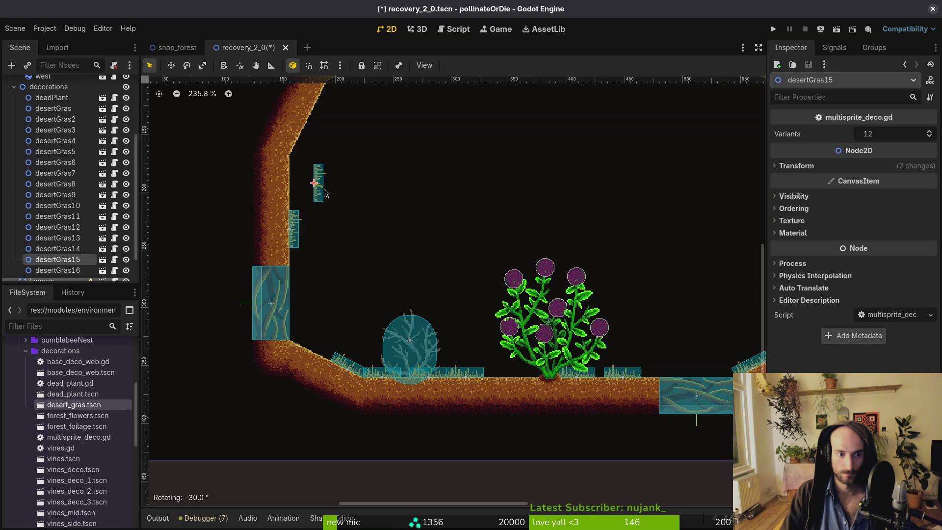
{"action": "scroll", "coordinate": [321, 186], "scroll_direction": "up", "scroll_amount": 3}
{"action": "double_click", "coordinate": [319, 188]}
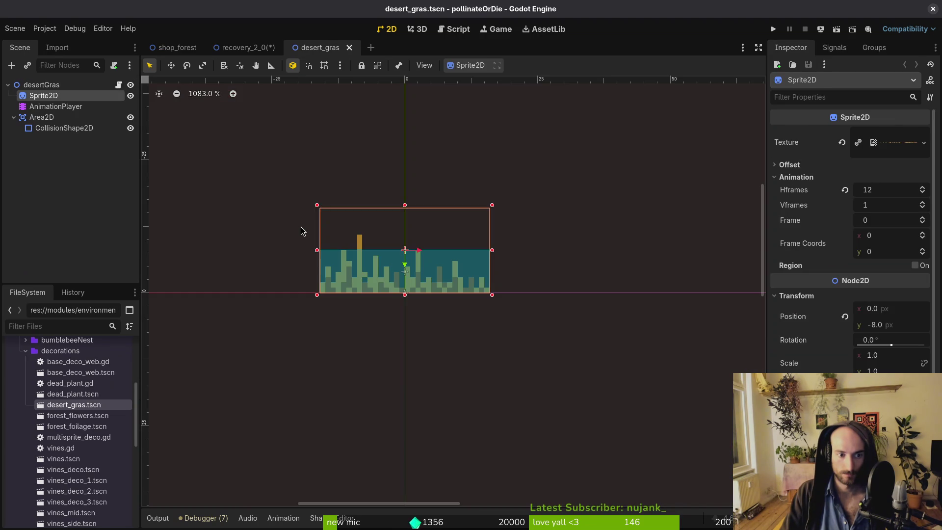
Close desert_gras and, with grid snap, place desertGras13 and desertGras15 together on the left wall.
{"action": "left_click", "coordinate": [349, 47]}
{"action": "left_click", "coordinate": [275, 279]}
{"action": "key", "text": "shift+g"}
{"action": "left_click_drag", "start_coordinate": [281, 281], "coordinate": [281, 297]}
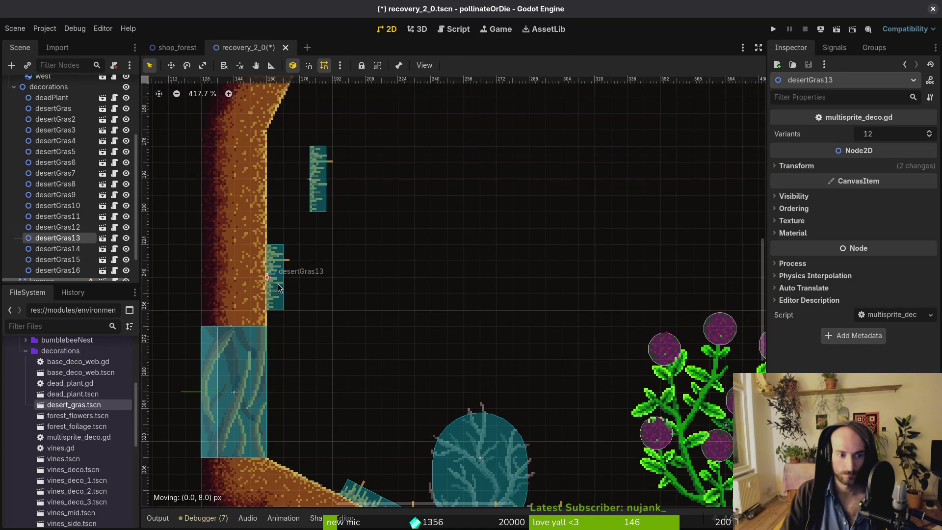
{"action": "left_click_drag", "start_coordinate": [332, 191], "coordinate": [290, 238]}
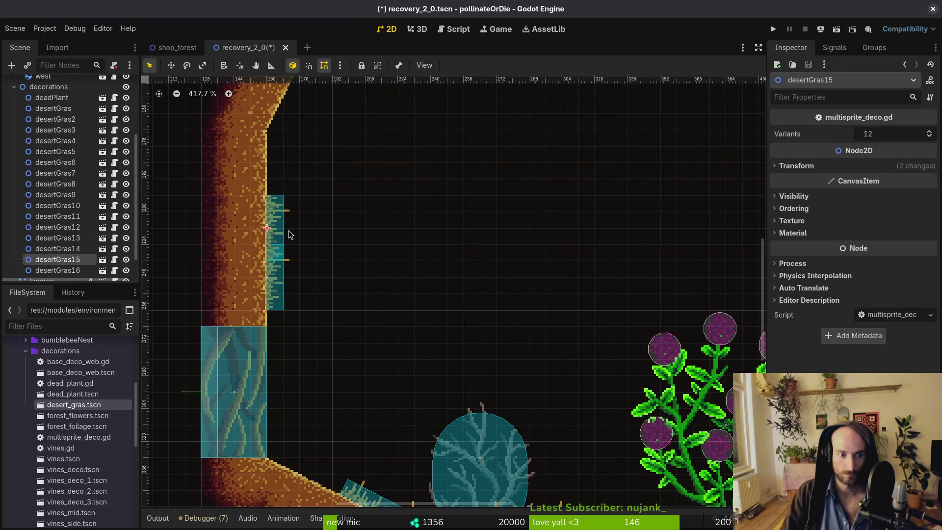
Select desertTilemapLayer to bring up the desertTileset-Sheet tile editor.
{"action": "scroll", "coordinate": [289, 235], "scroll_direction": "down", "scroll_amount": 5}
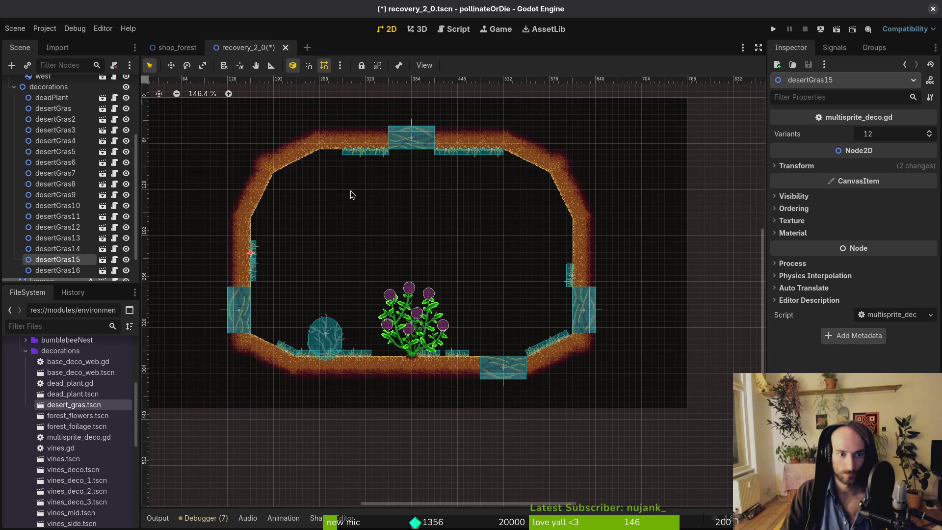
{"action": "scroll", "coordinate": [527, 261], "scroll_direction": "up", "scroll_amount": 3}
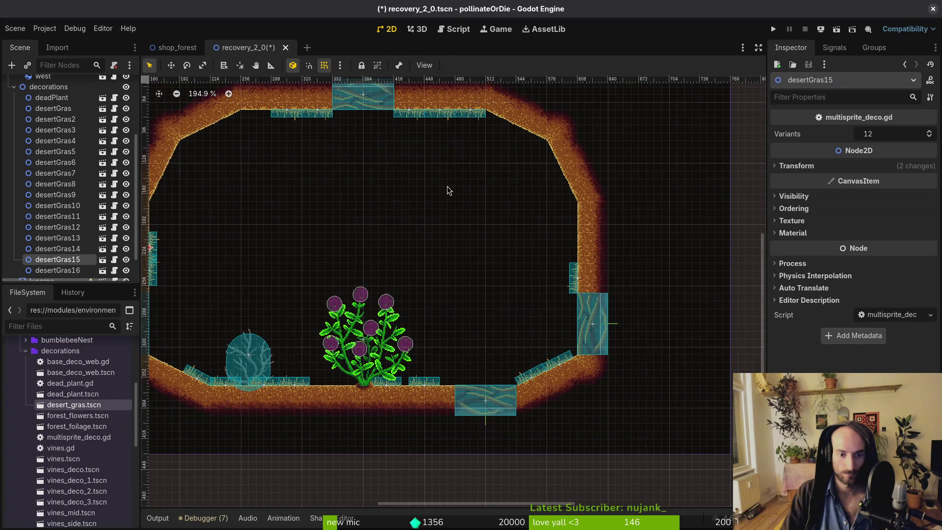
{"action": "scroll", "coordinate": [452, 266], "scroll_direction": "down", "scroll_amount": 4}
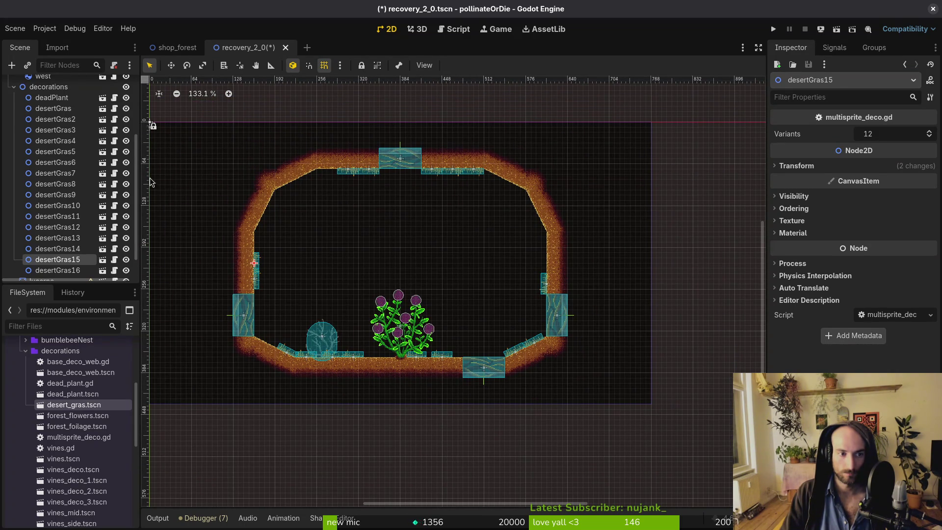
{"action": "scroll", "coordinate": [40, 103], "scroll_direction": "up", "scroll_amount": 5}
{"action": "left_click", "coordinate": [40, 105]}
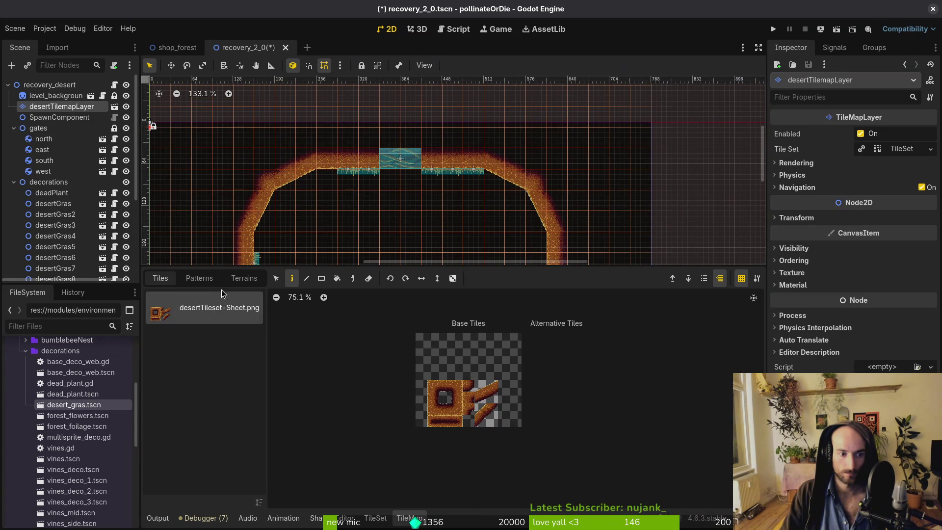
Rectangle-select and rearrange the room's arch tiles, then leave tile editing.
{"action": "scroll", "coordinate": [330, 226], "scroll_direction": "down", "scroll_amount": 3}
{"action": "scroll", "coordinate": [330, 226], "scroll_direction": "down", "scroll_amount": 1}
{"action": "left_click_drag", "start_coordinate": [242, 120], "coordinate": [505, 201]}
{"action": "scroll", "coordinate": [495, 176], "scroll_direction": "down", "scroll_amount": 3}
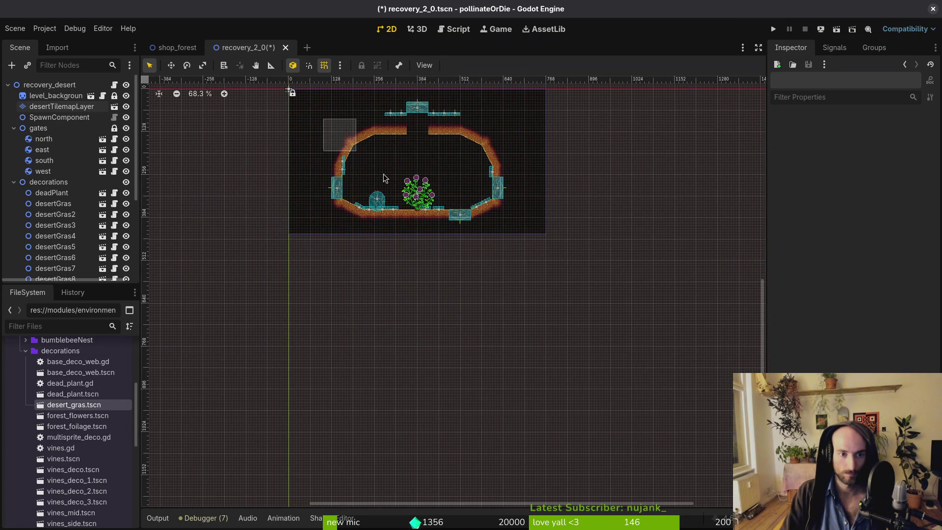
{"action": "left_click_drag", "start_coordinate": [322, 118], "coordinate": [522, 239]}
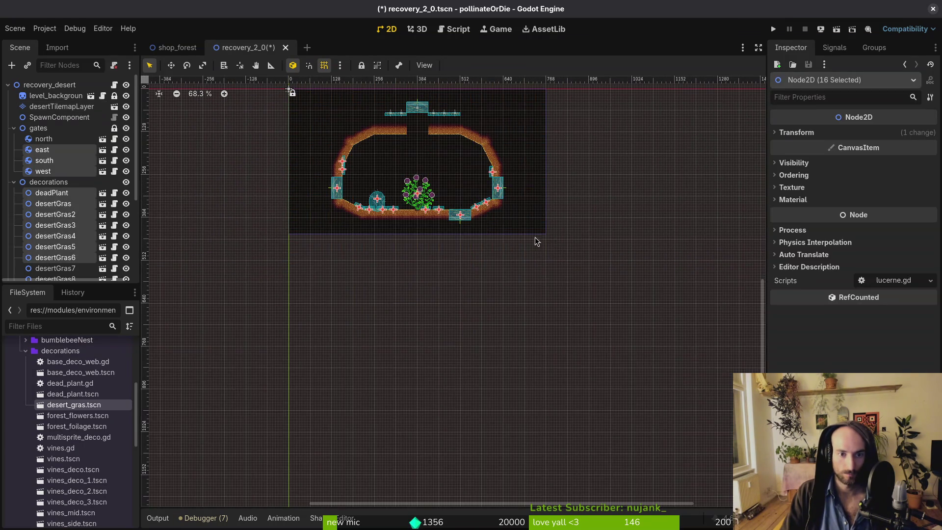
{"action": "scroll", "coordinate": [497, 195], "scroll_direction": "up", "scroll_amount": 2}
{"action": "scroll", "coordinate": [451, 214], "scroll_direction": "down", "scroll_amount": 1}
{"action": "left_click_drag", "start_coordinate": [317, 137], "coordinate": [510, 263]}
{"action": "left_click", "coordinate": [487, 222]}
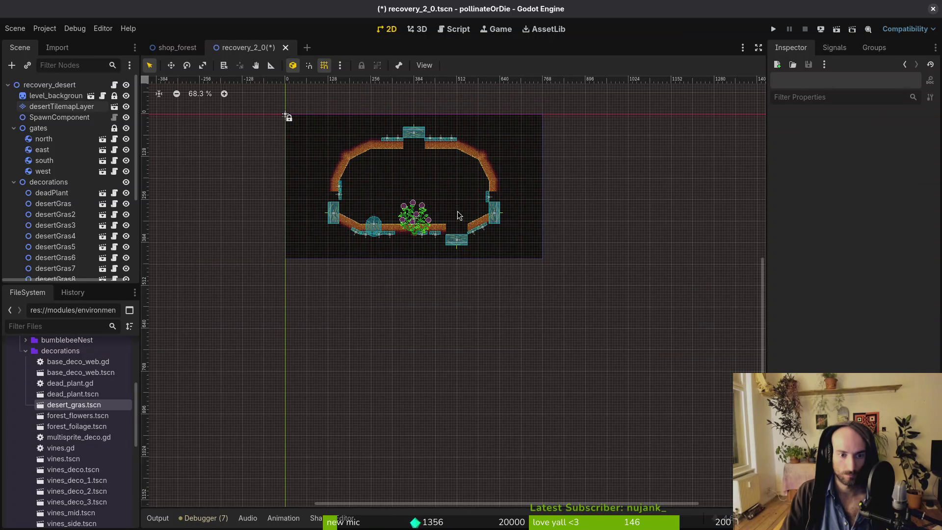
Select the deadPlant and desert grass nodes, then pick out the lucerne plant.
{"action": "left_click", "coordinate": [49, 193]}
{"action": "scroll", "coordinate": [54, 196], "scroll_direction": "down", "scroll_amount": 5}
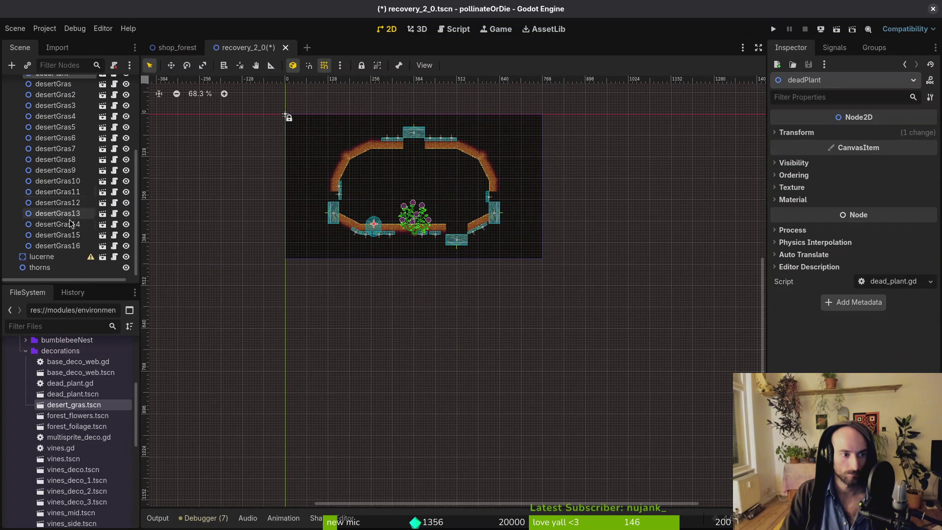
{"action": "left_click", "coordinate": [58, 246], "text": "shift"}
{"action": "scroll", "coordinate": [440, 201], "scroll_direction": "up", "scroll_amount": 3}
{"action": "scroll", "coordinate": [434, 185], "scroll_direction": "up", "scroll_amount": 1}
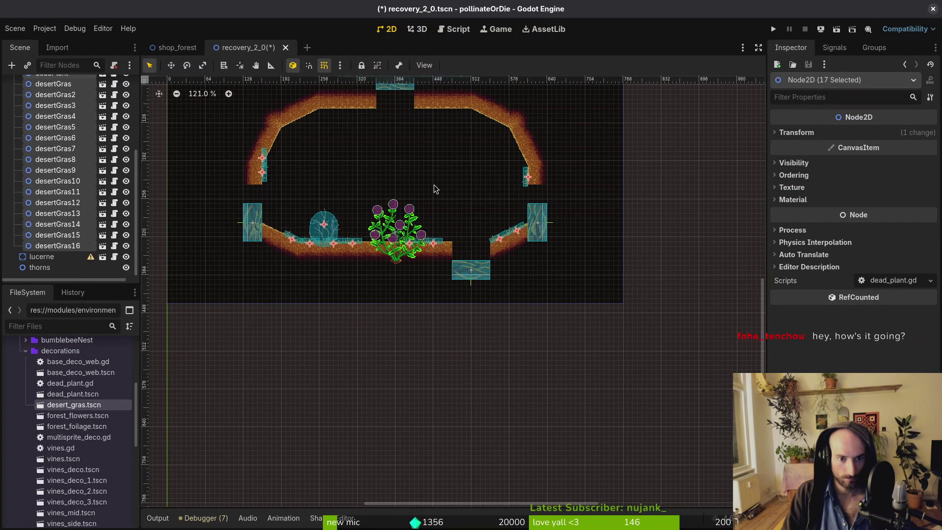
{"action": "scroll", "coordinate": [491, 208], "scroll_direction": "up", "scroll_amount": 5}
{"action": "scroll", "coordinate": [492, 207], "scroll_direction": "up", "scroll_amount": 4}
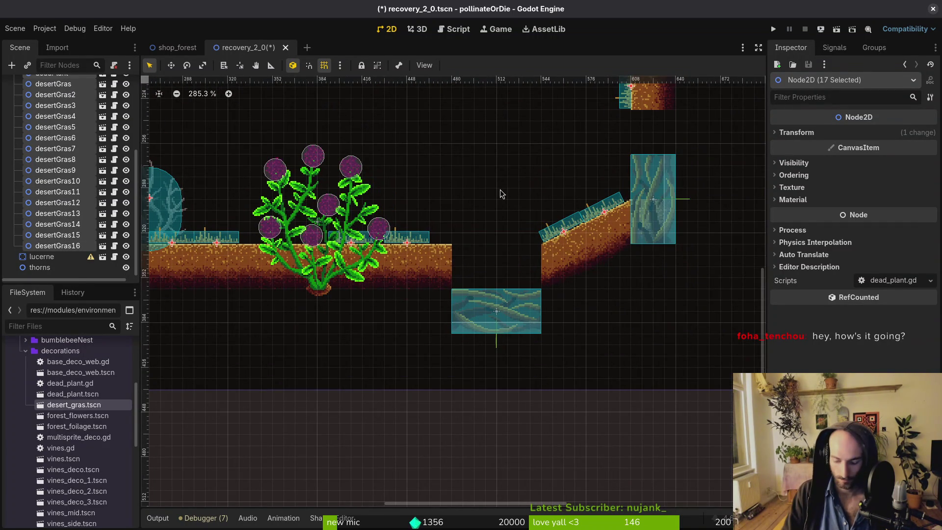
{"action": "left_click", "coordinate": [500, 193]}
{"action": "left_click", "coordinate": [336, 275]}
{"action": "left_click", "coordinate": [334, 230]}
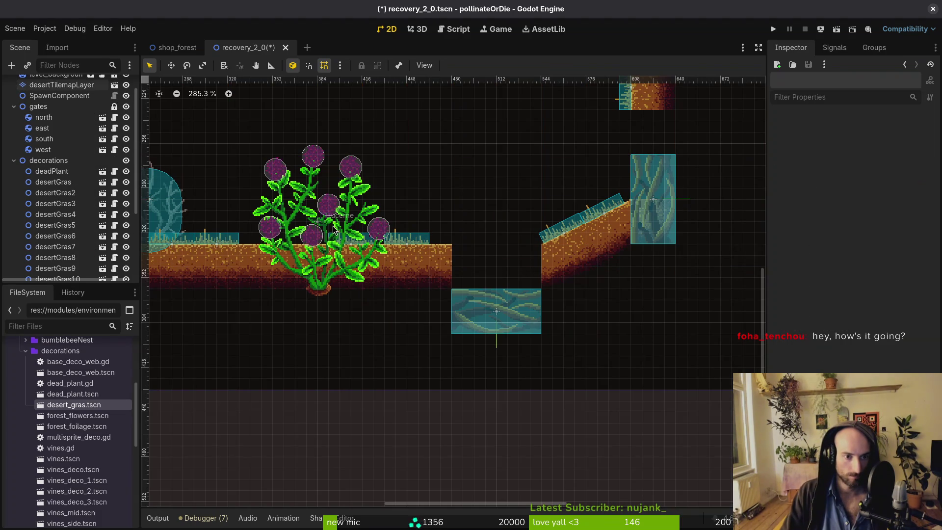
{"action": "left_click", "coordinate": [324, 214]}
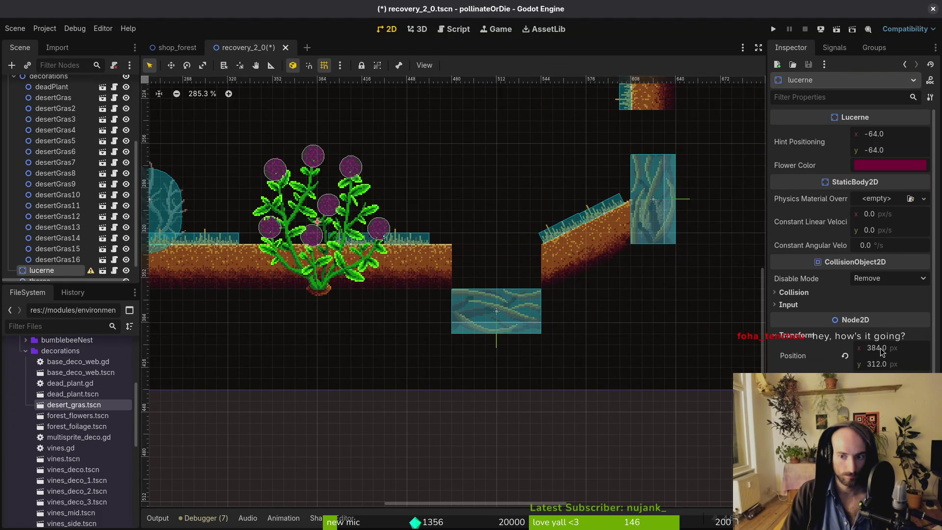
Raise the lucerne plant to y position 280.
{"action": "left_click", "coordinate": [905, 364]}
{"action": "type", "text": "280"}
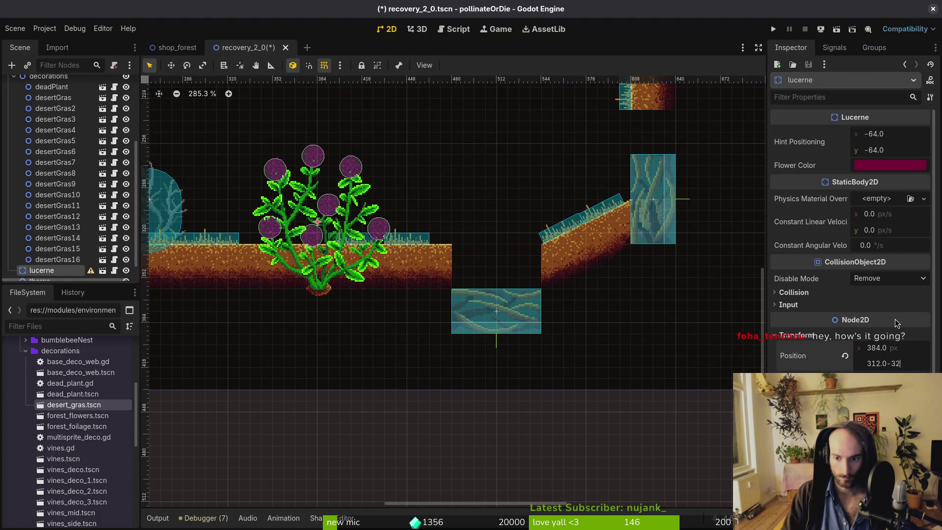
{"action": "key", "text": "Return"}
{"action": "scroll", "coordinate": [495, 305], "scroll_direction": "down", "scroll_amount": 3}
Inspect gate.tscn, then shift the south, east, west and north gates into their openings.
{"action": "double_click", "coordinate": [496, 297]}
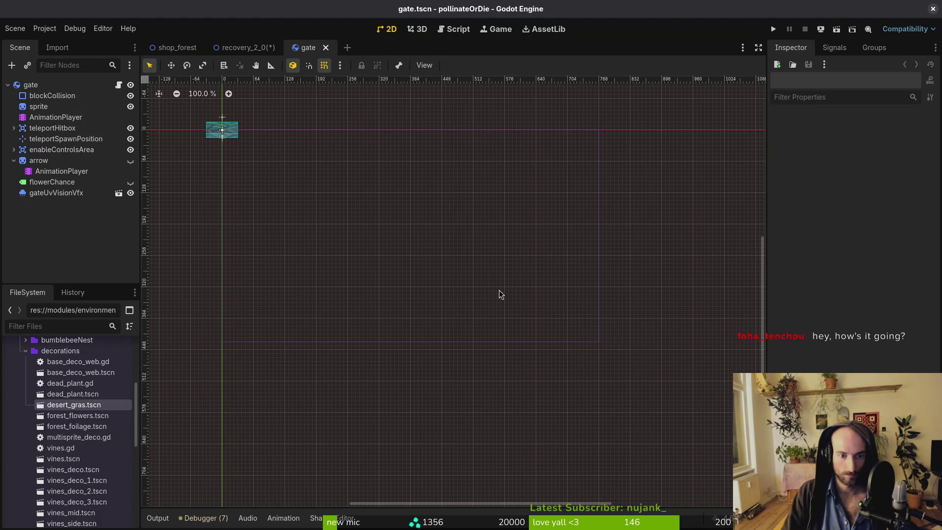
{"action": "left_click", "coordinate": [325, 47]}
{"action": "scroll", "coordinate": [501, 309], "scroll_direction": "down", "scroll_amount": 3}
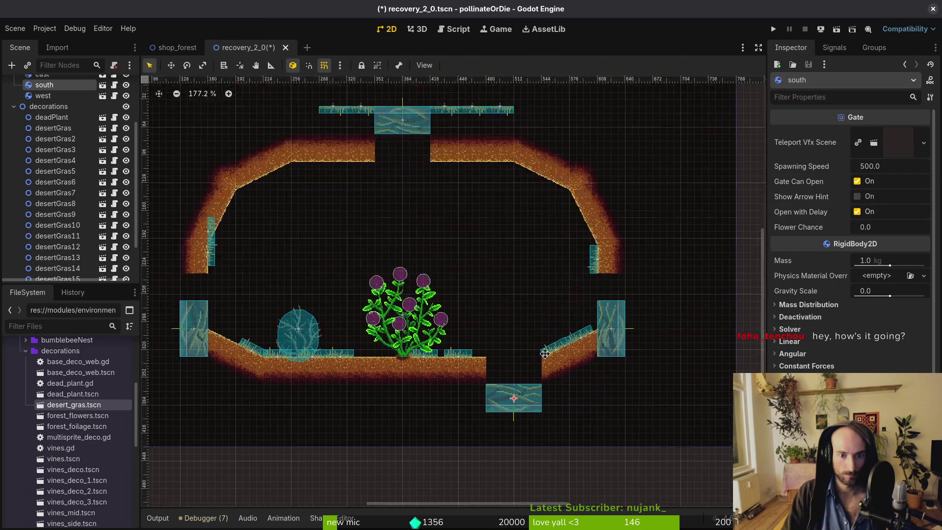
{"action": "left_click_drag", "start_coordinate": [543, 406], "coordinate": [542, 379]}
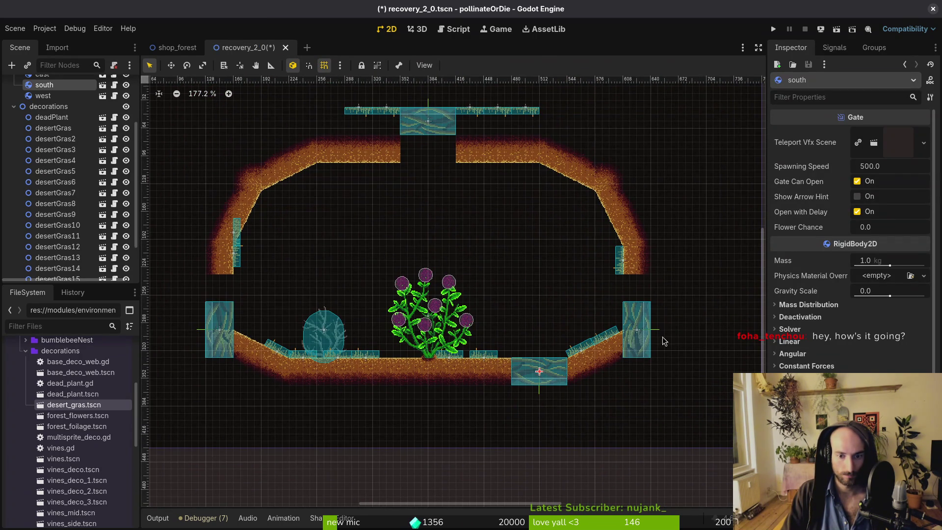
{"action": "mouse_move", "coordinate": [643, 347]}
{"action": "left_mouse_down"}
{"action": "mouse_move", "coordinate": [649, 320]}
{"action": "mouse_move", "coordinate": [646, 328]}
{"action": "left_mouse_up"}
{"action": "left_click_drag", "start_coordinate": [351, 330], "coordinate": [351, 303]}
{"action": "left_click_drag", "start_coordinate": [564, 132], "coordinate": [564, 160]}
Place the desertGras15 grass tuft on the sloped left wall at rotation -243.
{"action": "scroll", "coordinate": [348, 262], "scroll_direction": "up", "scroll_amount": 2}
{"action": "left_click", "coordinate": [387, 257]}
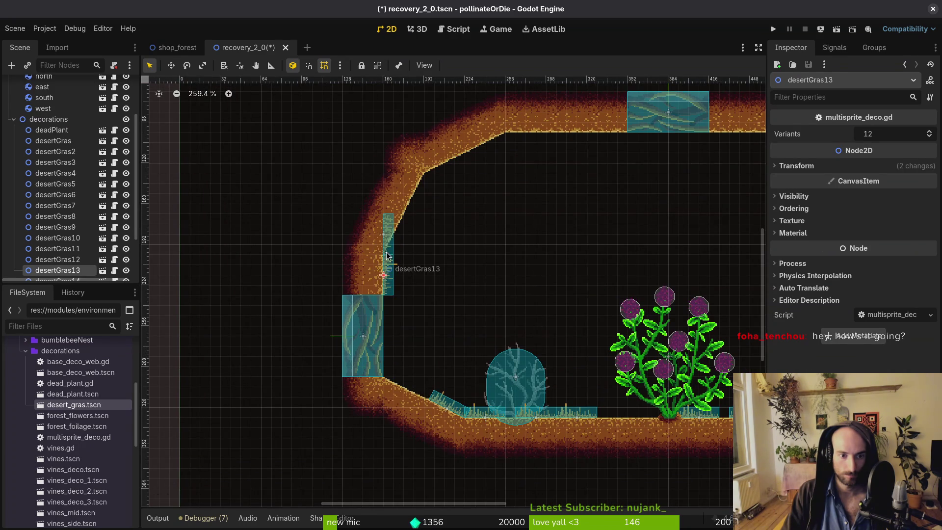
{"action": "mouse_move", "coordinate": [392, 228]}
{"action": "left_mouse_down"}
{"action": "mouse_move", "coordinate": [455, 237]}
{"action": "mouse_move", "coordinate": [461, 273]}
{"action": "left_mouse_up"}
{"action": "scroll", "coordinate": [461, 274], "scroll_direction": "down", "scroll_amount": 3}
{"action": "scroll", "coordinate": [484, 280], "scroll_direction": "up", "scroll_amount": 1}
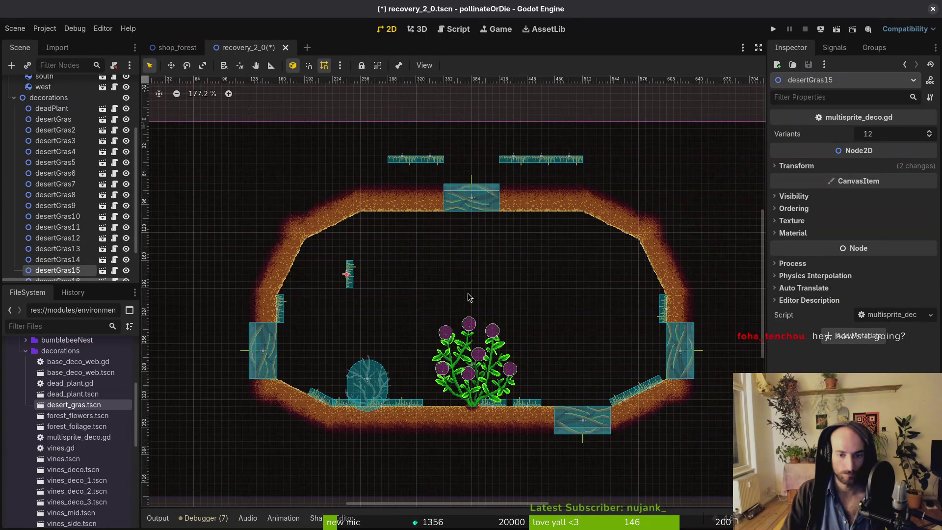
{"action": "mouse_move", "coordinate": [364, 305]}
{"action": "left_mouse_down"}
{"action": "mouse_move", "coordinate": [338, 285]}
{"action": "mouse_move", "coordinate": [349, 288]}
{"action": "mouse_move", "coordinate": [367, 243]}
{"action": "mouse_move", "coordinate": [369, 257]}
{"action": "left_mouse_up"}
{"action": "scroll", "coordinate": [368, 258], "scroll_direction": "up", "scroll_amount": 2}
{"action": "left_click_drag", "start_coordinate": [550, 307], "coordinate": [416, 321]}
{"action": "scroll", "coordinate": [416, 317], "scroll_direction": "up", "scroll_amount": 2}
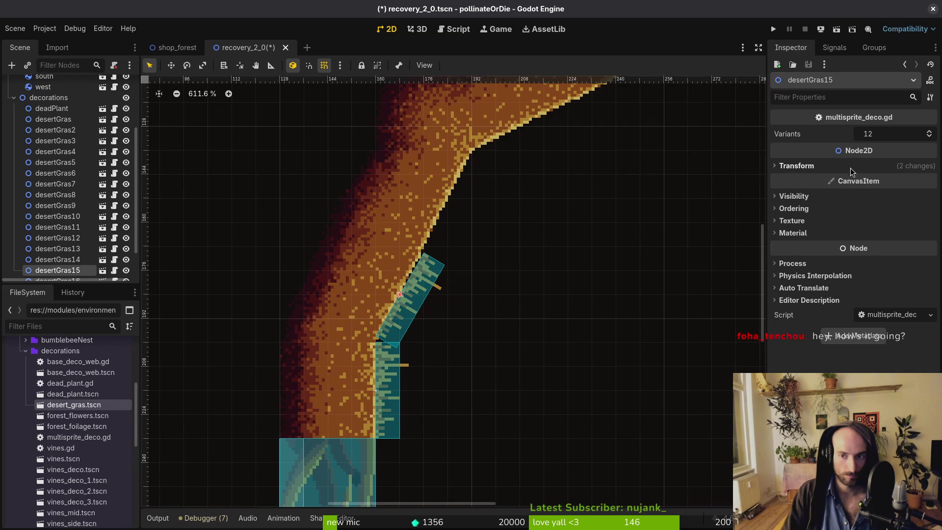
{"action": "left_click", "coordinate": [796, 165]}
{"action": "left_click", "coordinate": [906, 214]}
{"action": "type", "text": "-"}
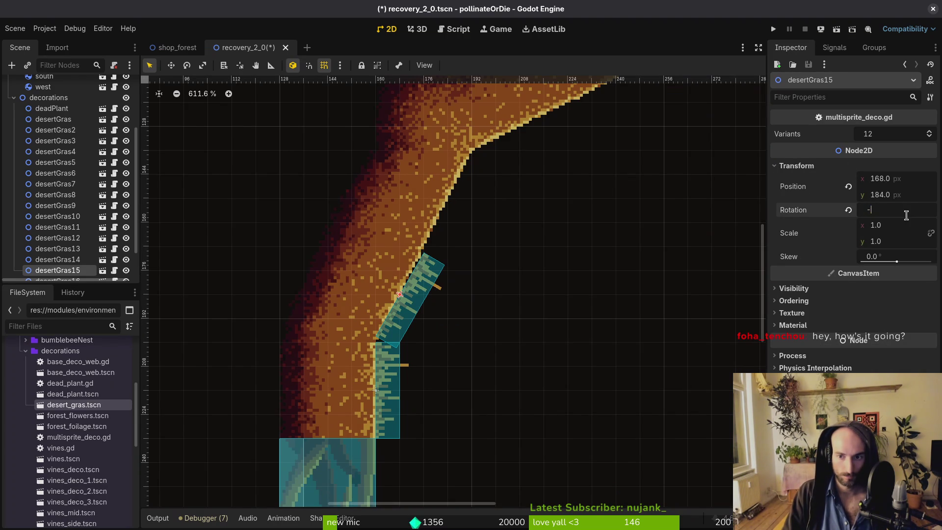
{"action": "type", "text": "243"}
{"action": "key", "text": "Return"}
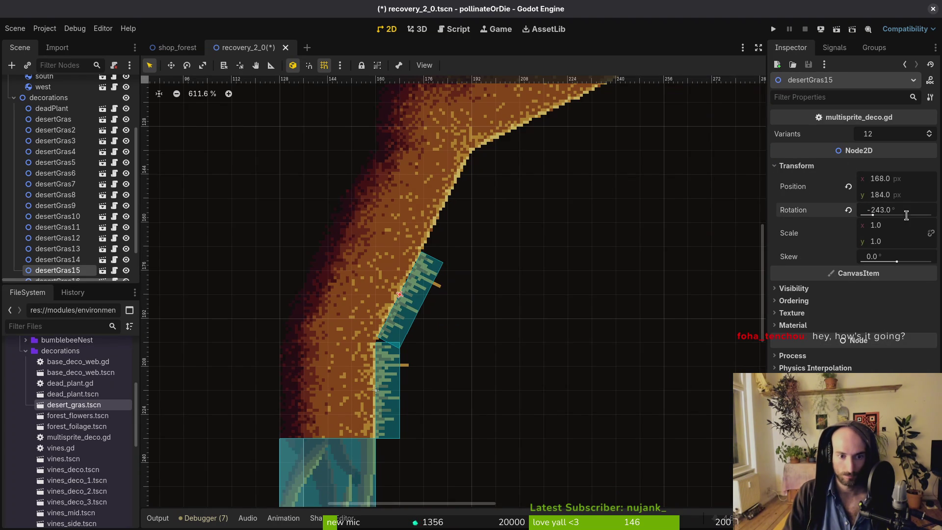
Duplicate the tuft and slide the copy up along the slope.
{"action": "scroll", "coordinate": [383, 214], "scroll_direction": "down", "scroll_amount": 3}
{"action": "scroll", "coordinate": [309, 267], "scroll_direction": "down", "scroll_amount": 3}
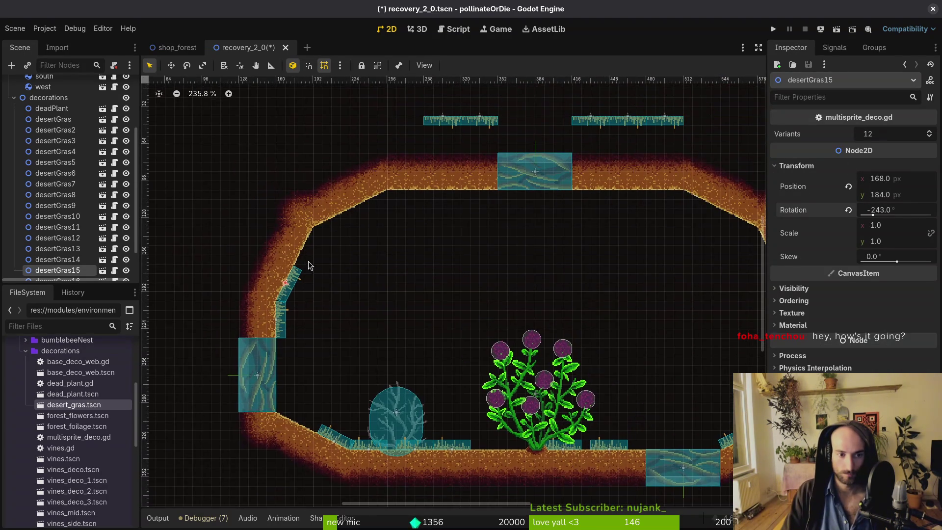
{"action": "key", "text": "ctrl+d"}
{"action": "scroll", "coordinate": [274, 293], "scroll_direction": "up", "scroll_amount": 4}
{"action": "mouse_move", "coordinate": [274, 294]}
{"action": "left_mouse_down"}
{"action": "mouse_move", "coordinate": [309, 248]}
{"action": "mouse_move", "coordinate": [290, 231]}
{"action": "mouse_move", "coordinate": [334, 238]}
{"action": "left_mouse_up"}
Select desertGras10, desertGras12 and three more ceiling grass strips together.
{"action": "scroll", "coordinate": [335, 238], "scroll_direction": "down", "scroll_amount": 1}
{"action": "scroll", "coordinate": [335, 238], "scroll_direction": "down", "scroll_amount": 5}
{"action": "scroll", "coordinate": [281, 131], "scroll_direction": "up", "scroll_amount": 1}
{"action": "left_click", "coordinate": [291, 150]}
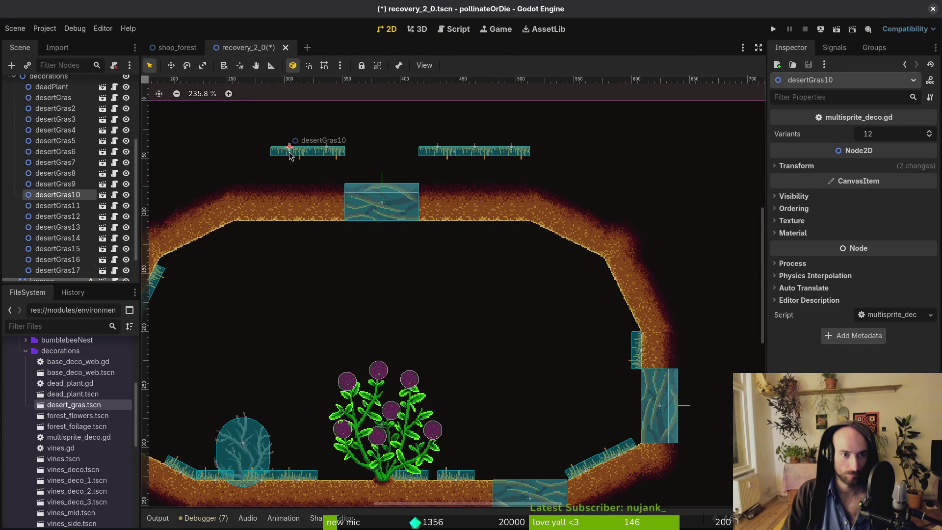
{"action": "left_click", "coordinate": [338, 152], "text": "shift"}
{"action": "left_click", "coordinate": [473, 152], "text": "shift"}
{"action": "left_click", "coordinate": [437, 152], "text": "shift"}
{"action": "left_click", "coordinate": [505, 157], "text": "shift"}
{"action": "scroll", "coordinate": [505, 157], "scroll_direction": "up", "scroll_amount": 2}
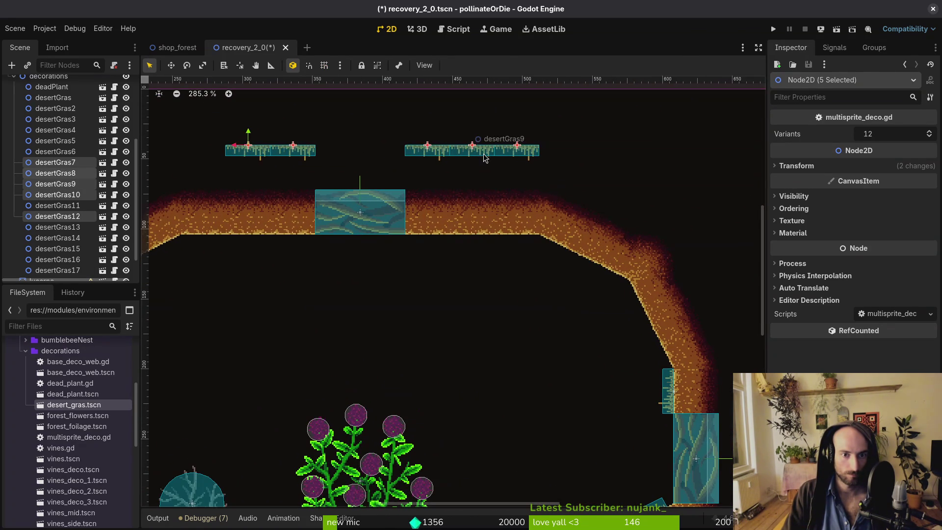
Move the strips down, grid-snap them to the ceiling edge, and save the scene.
{"action": "left_click_drag", "start_coordinate": [485, 157], "coordinate": [483, 263]}
{"action": "key", "text": "shift+g"}
{"action": "scroll", "coordinate": [461, 255], "scroll_direction": "up", "scroll_amount": 4}
{"action": "left_click_drag", "start_coordinate": [420, 262], "coordinate": [419, 246]}
{"action": "scroll", "coordinate": [419, 250], "scroll_direction": "down", "scroll_amount": 10}
{"action": "key", "text": "ctrl+s"}
Duplicate desertGras11 as desertGras18 and place it on the upper-right slope at -153°.
{"action": "scroll", "coordinate": [511, 298], "scroll_direction": "up", "scroll_amount": 5}
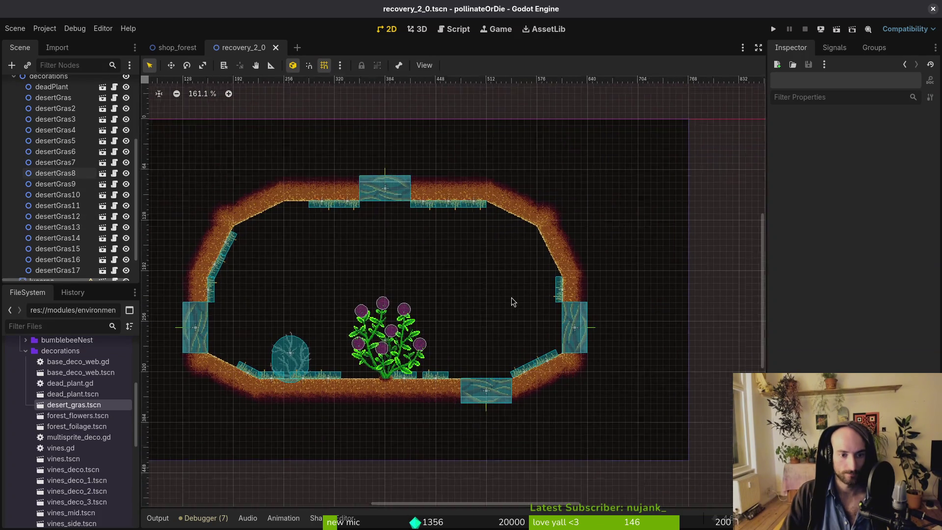
{"action": "scroll", "coordinate": [552, 269], "scroll_direction": "down", "scroll_amount": 2}
{"action": "scroll", "coordinate": [496, 308], "scroll_direction": "up", "scroll_amount": 2}
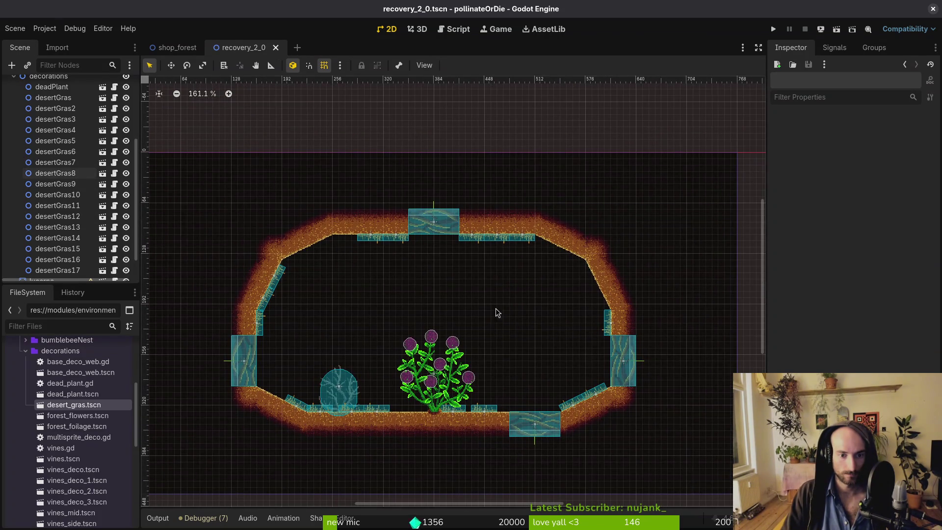
{"action": "left_click", "coordinate": [634, 328]}
{"action": "scroll", "coordinate": [515, 289], "scroll_direction": "down", "scroll_amount": 2}
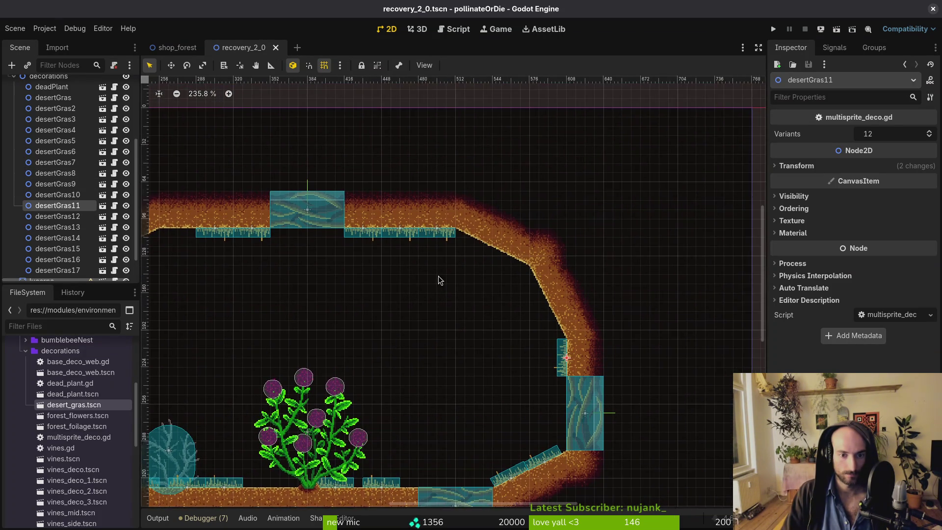
{"action": "scroll", "coordinate": [438, 276], "scroll_direction": "up", "scroll_amount": 3}
{"action": "key", "text": "ctrl+d"}
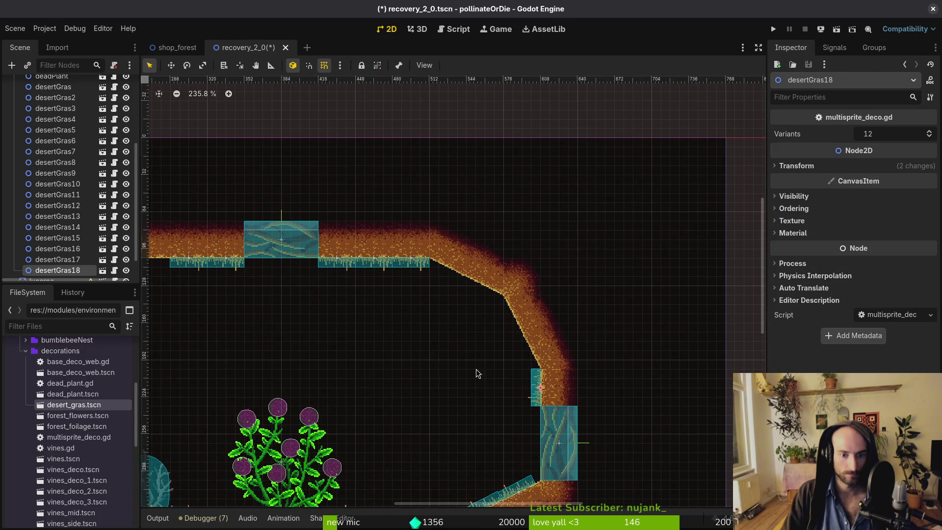
{"action": "mouse_move", "coordinate": [530, 384]}
{"action": "left_mouse_down"}
{"action": "mouse_move", "coordinate": [455, 290]}
{"action": "mouse_move", "coordinate": [482, 302]}
{"action": "left_mouse_up"}
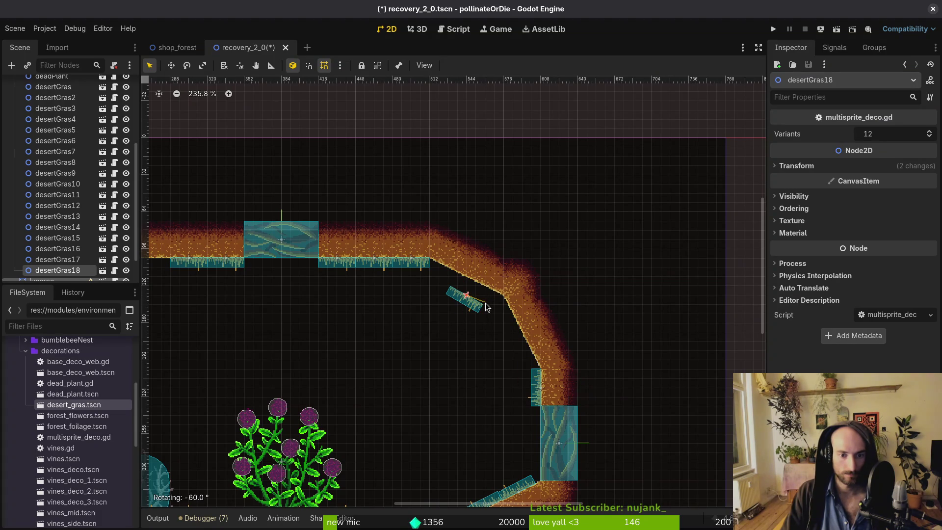
{"action": "left_click", "coordinate": [834, 166]}
{"action": "left_click", "coordinate": [903, 211]}
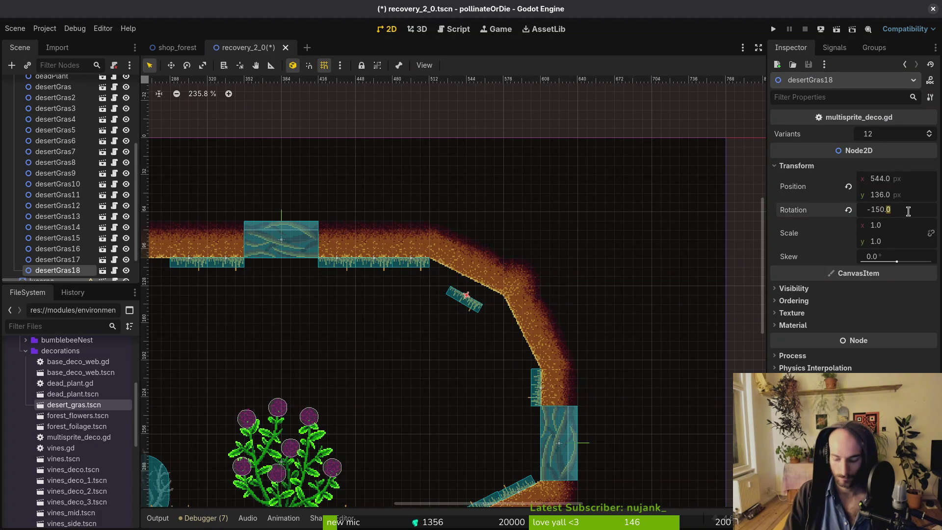
{"action": "key", "text": "BackSpace"}
{"action": "type", "text": "3"}
{"action": "key", "text": "Return"}
Copy the strip as desertGras19 further down the slope and save the scene.
{"action": "scroll", "coordinate": [455, 233], "scroll_direction": "up", "scroll_amount": 3}
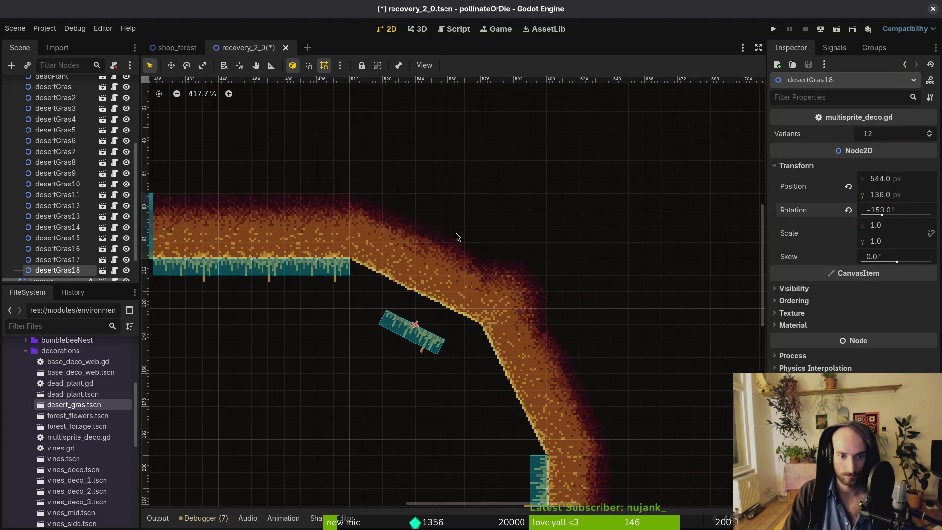
{"action": "left_click_drag", "start_coordinate": [411, 329], "coordinate": [379, 280]}
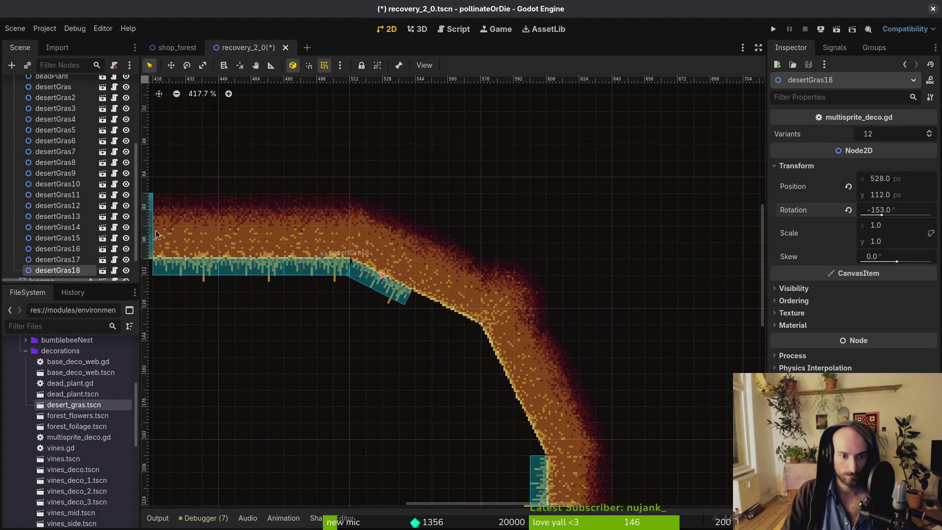
{"action": "scroll", "coordinate": [61, 120], "scroll_direction": "up", "scroll_amount": 5}
{"action": "key", "text": "ctrl+d"}
{"action": "scroll", "coordinate": [327, 321], "scroll_direction": "up", "scroll_amount": 3}
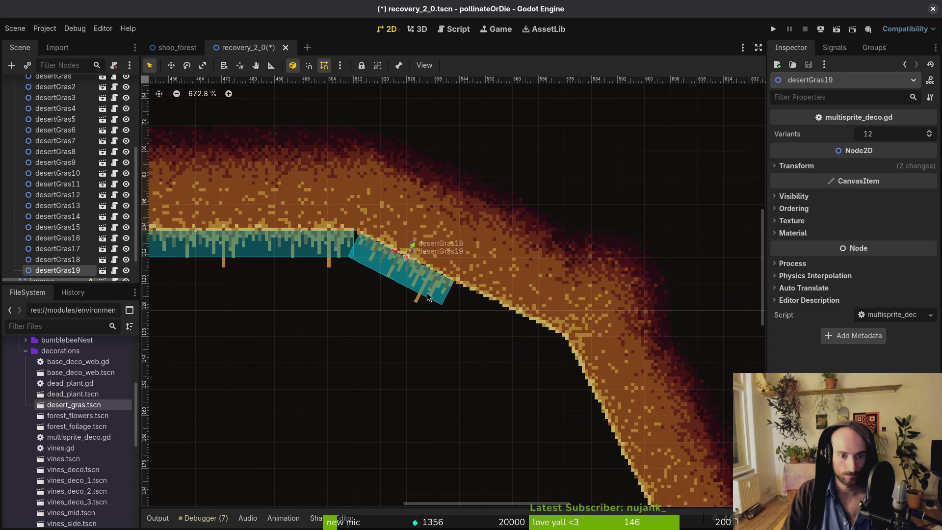
{"action": "left_click_drag", "start_coordinate": [416, 291], "coordinate": [521, 344]}
{"action": "scroll", "coordinate": [520, 328], "scroll_direction": "down", "scroll_amount": 6}
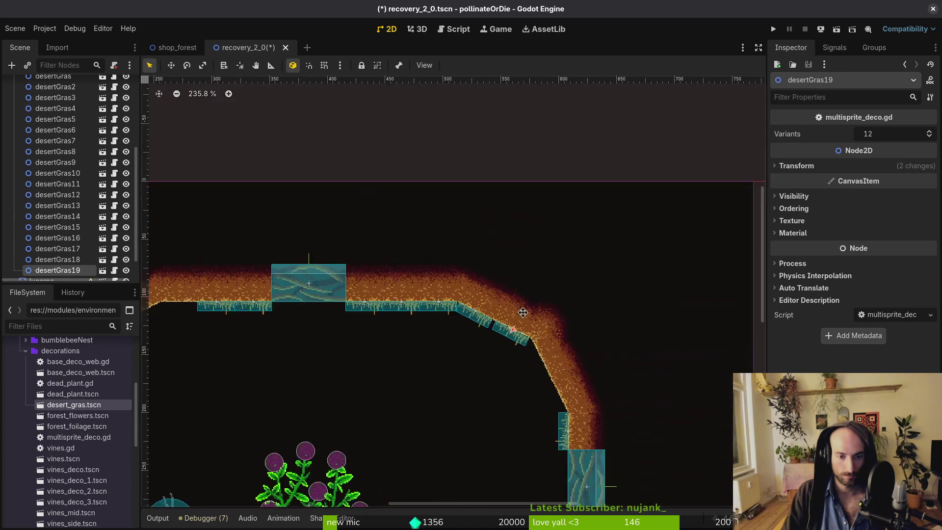
{"action": "key", "text": "ctrl+s"}
{"action": "scroll", "coordinate": [595, 233], "scroll_direction": "down", "scroll_amount": 4}
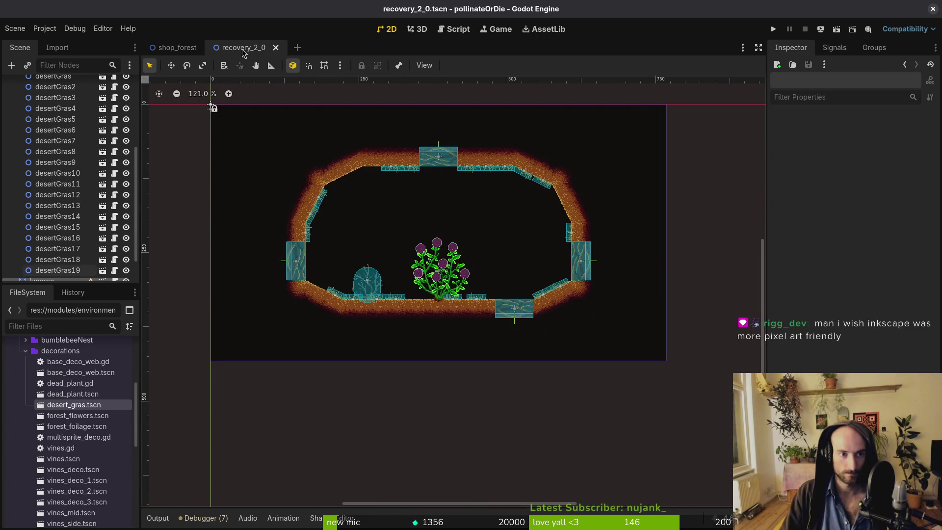
Collapse the decorations and gates groups in the desert room and shop_forest scene trees.
{"action": "scroll", "coordinate": [69, 172], "scroll_direction": "up", "scroll_amount": 5}
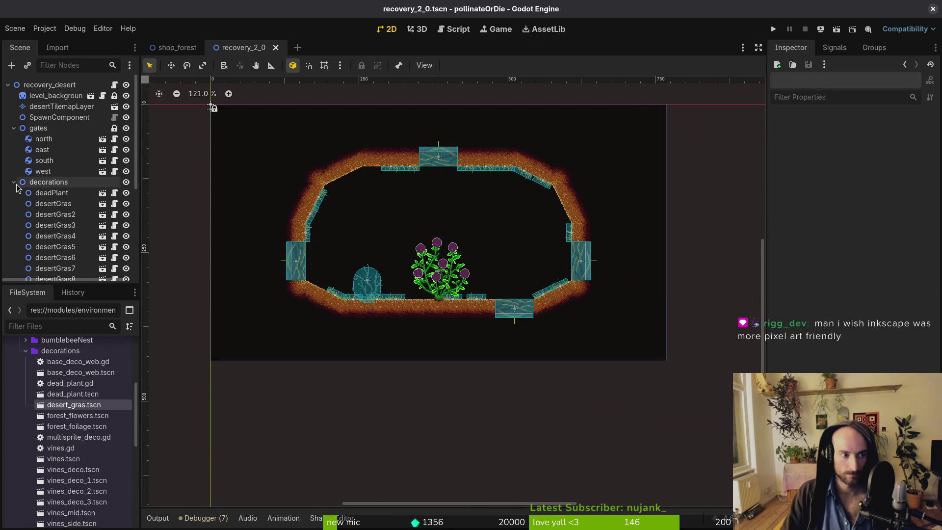
{"action": "left_click", "coordinate": [14, 182]}
{"action": "left_click", "coordinate": [14, 128]}
{"action": "left_click", "coordinate": [175, 47]}
{"action": "scroll", "coordinate": [59, 186], "scroll_direction": "up", "scroll_amount": 5}
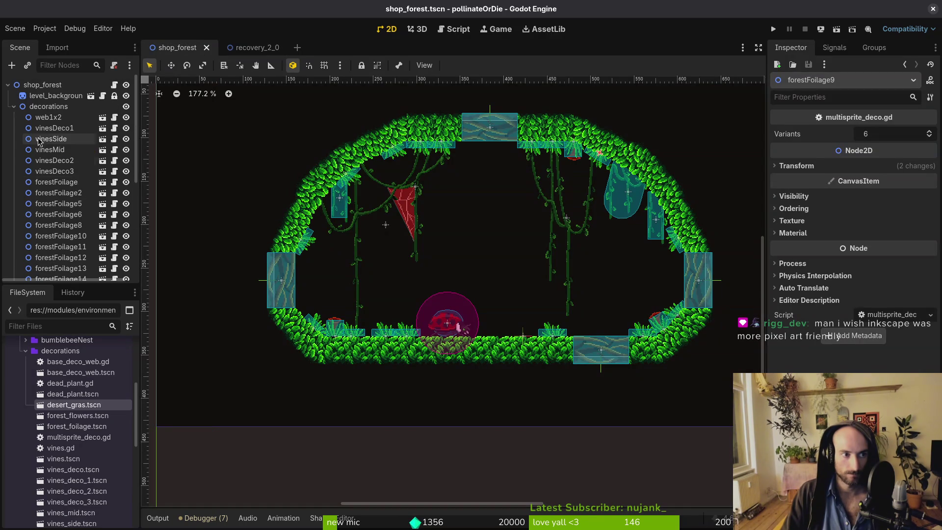
{"action": "left_click", "coordinate": [11, 107]}
{"action": "key", "text": "ctrl+Tab"}
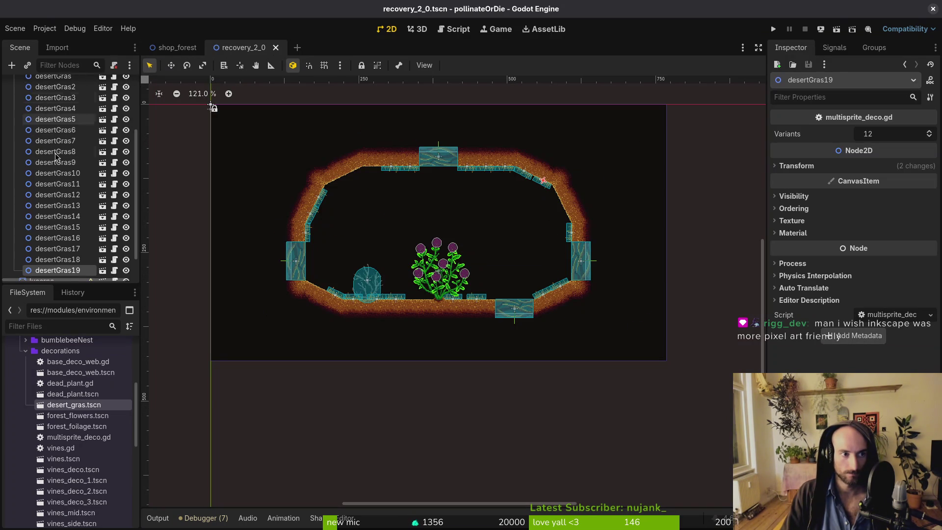
{"action": "left_click", "coordinate": [14, 139]}
Confirm the root name recovery_desert, save, and bring up the recovery_2_0 tab's context menu.
{"action": "left_click", "coordinate": [90, 85]}
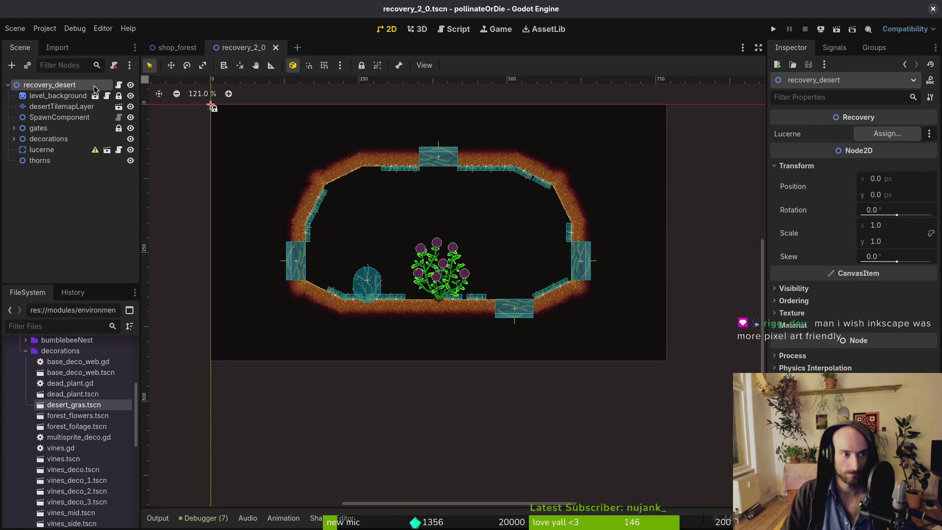
{"action": "left_click", "coordinate": [91, 85]}
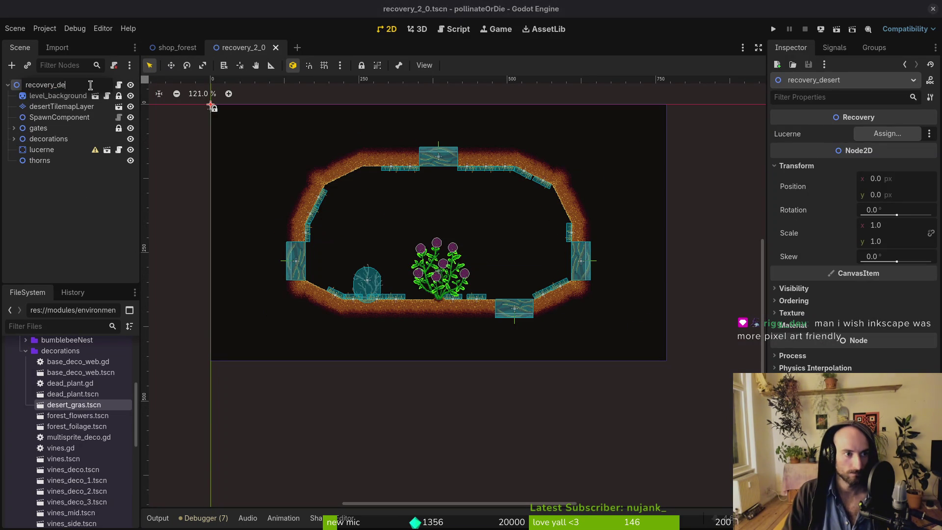
{"action": "key", "text": "ctrl+s"}
{"action": "right_click", "coordinate": [245, 46]}
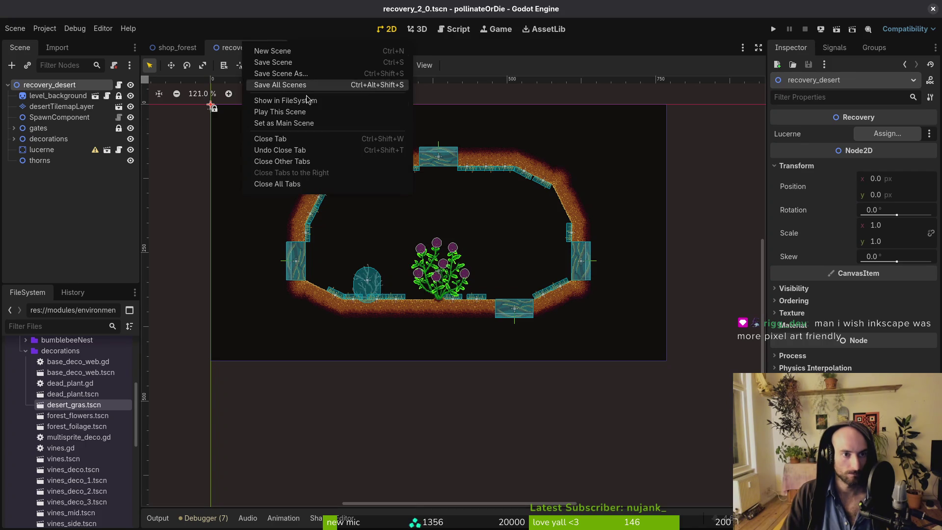
Find recovery_2_0.tscn in the FileSystem and rename it to recovery_desert.tscn.
{"action": "left_click", "coordinate": [344, 100]}
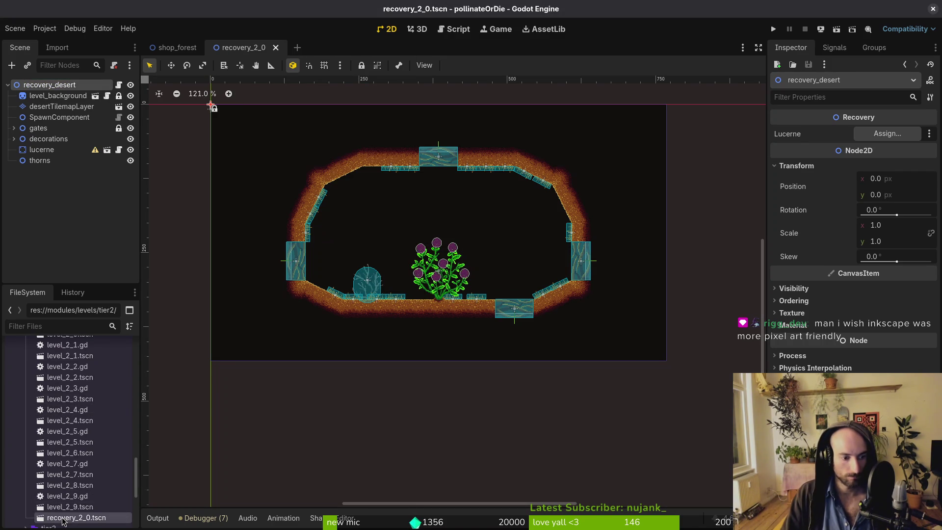
{"action": "scroll", "coordinate": [69, 490], "scroll_direction": "down", "scroll_amount": 5}
{"action": "key", "text": "F2"}
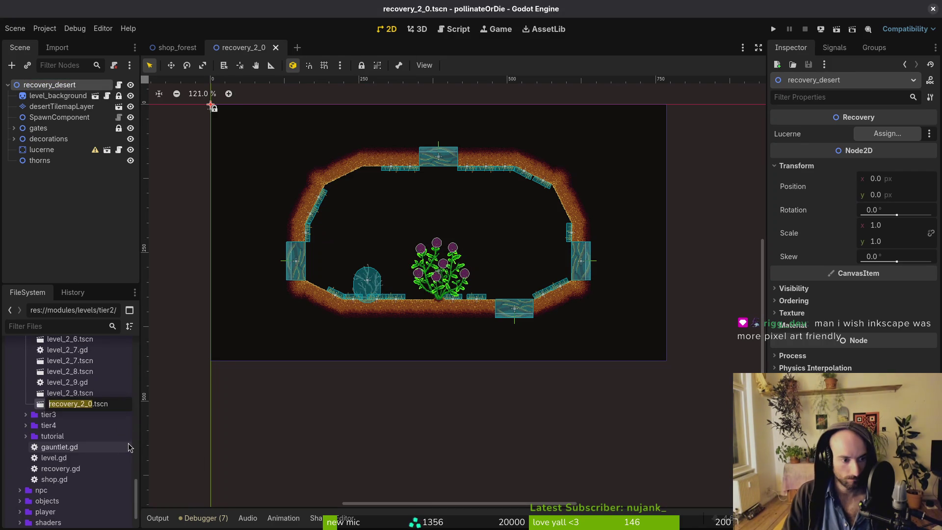
{"action": "type", "text": "recover_forest"}
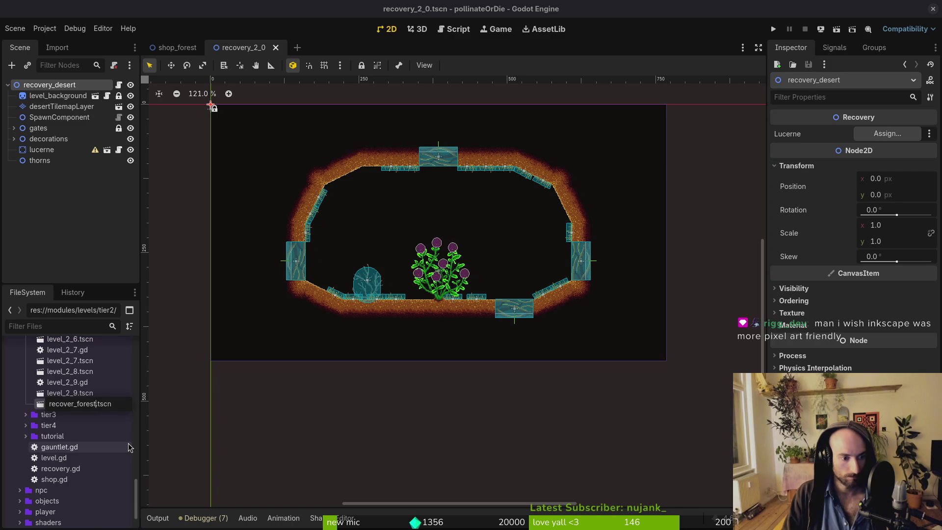
{"action": "key", "text": "Return"}
{"action": "key", "text": "F2"}
{"action": "type", "text": "re"}
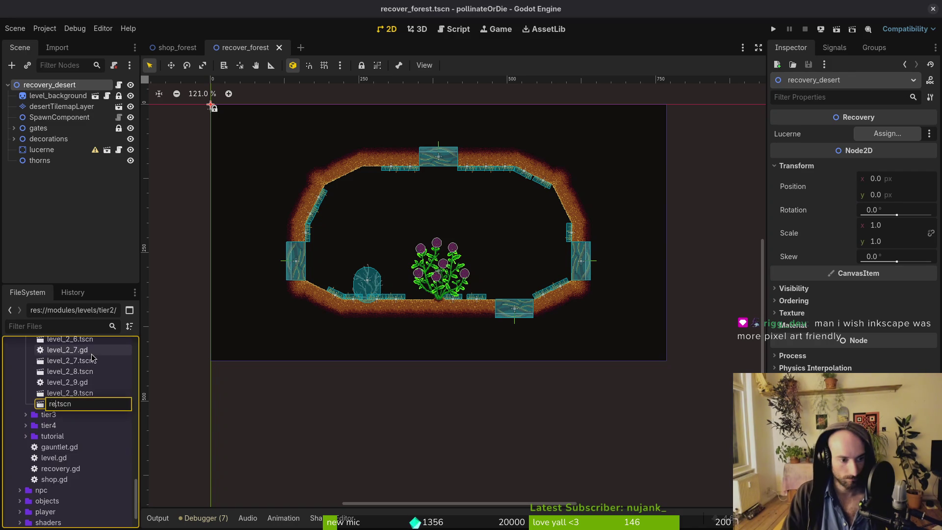
{"action": "type", "text": "covery_des"}
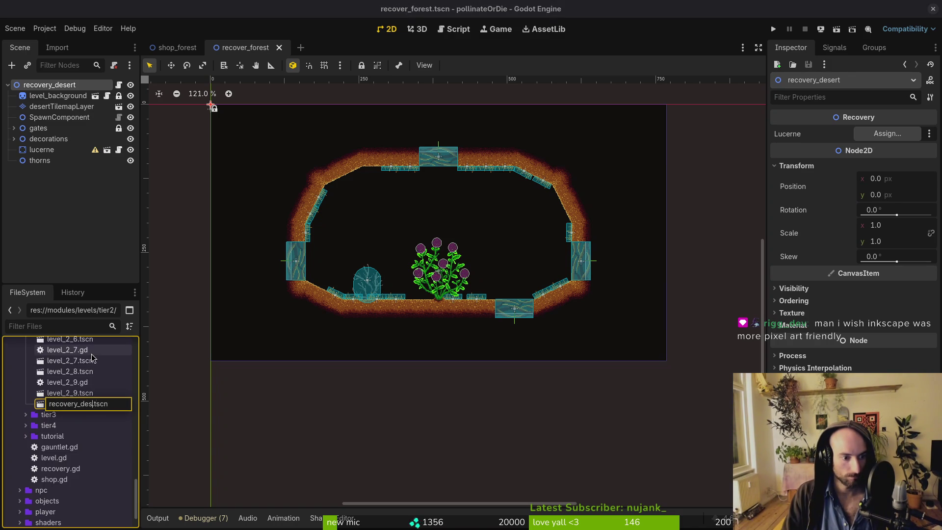
{"action": "type", "text": "ert"}
{"action": "key", "text": "Return"}
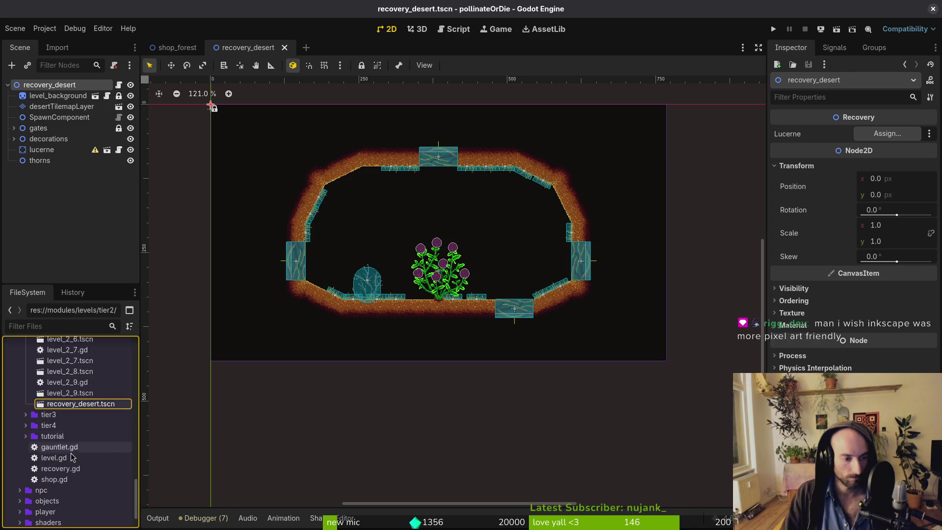
Browse the tier2, tier4 and development level folders in the FileSystem dock.
{"action": "scroll", "coordinate": [29, 407], "scroll_direction": "up", "scroll_amount": 5}
{"action": "left_click", "coordinate": [25, 395]}
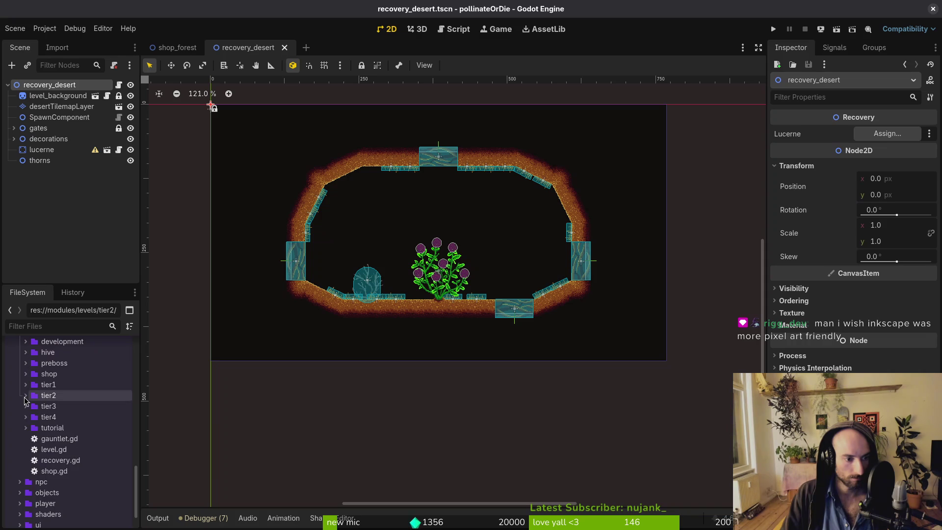
{"action": "left_click", "coordinate": [25, 395]}
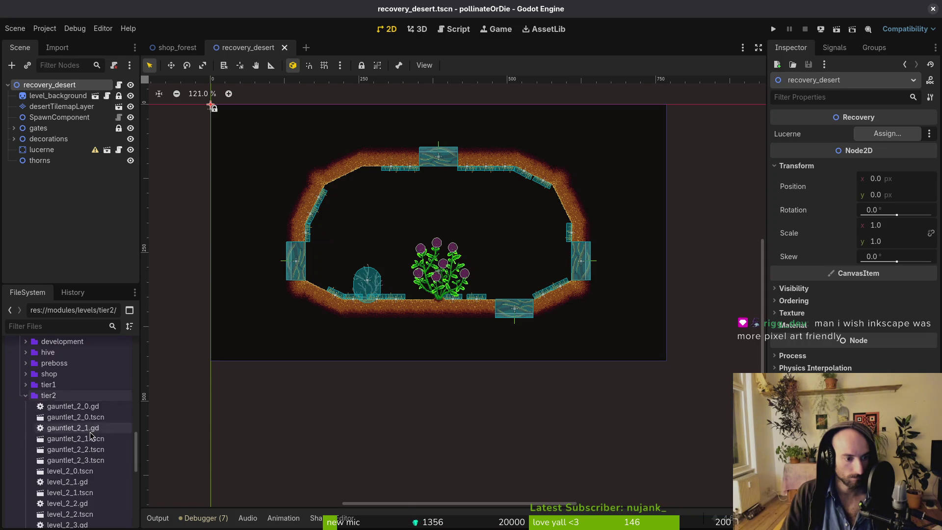
{"action": "left_click", "coordinate": [27, 397]}
{"action": "scroll", "coordinate": [54, 418], "scroll_direction": "down", "scroll_amount": 3}
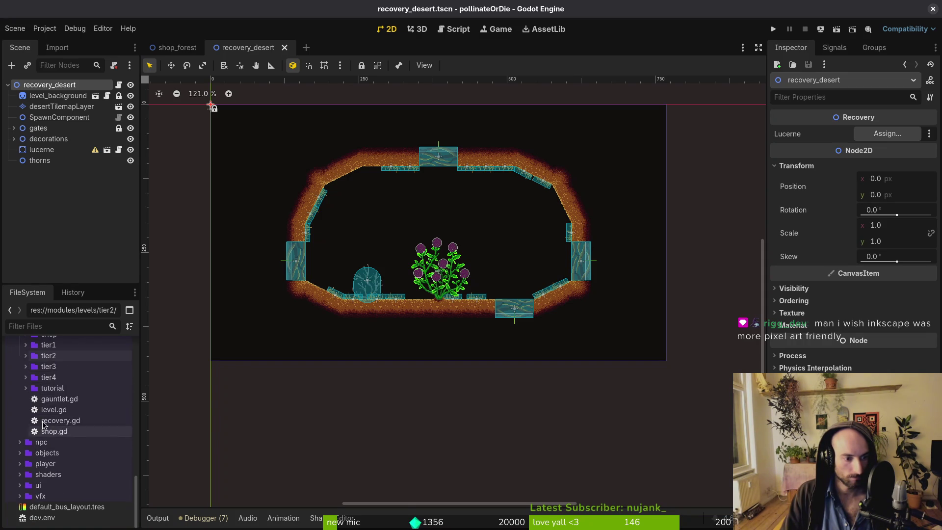
{"action": "left_click", "coordinate": [25, 376]}
{"action": "scroll", "coordinate": [59, 431], "scroll_direction": "down", "scroll_amount": 10}
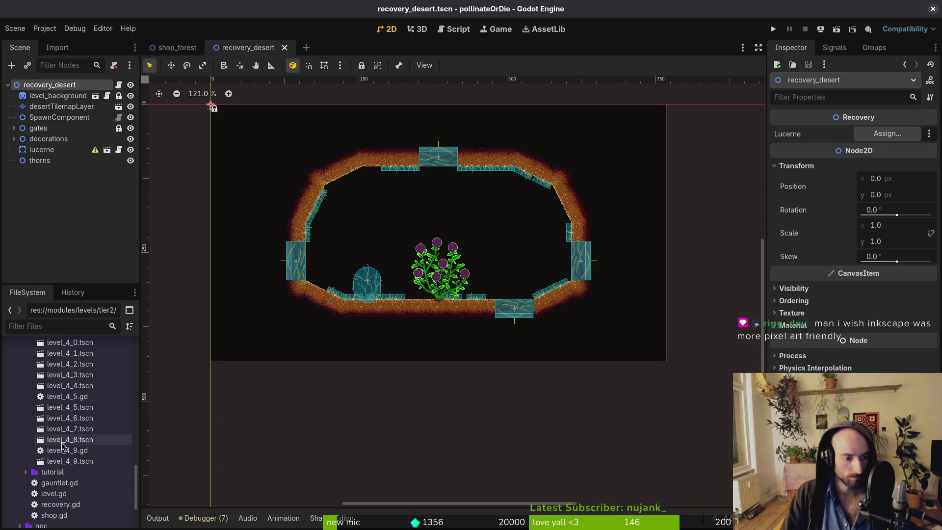
{"action": "scroll", "coordinate": [78, 457], "scroll_direction": "up", "scroll_amount": 10}
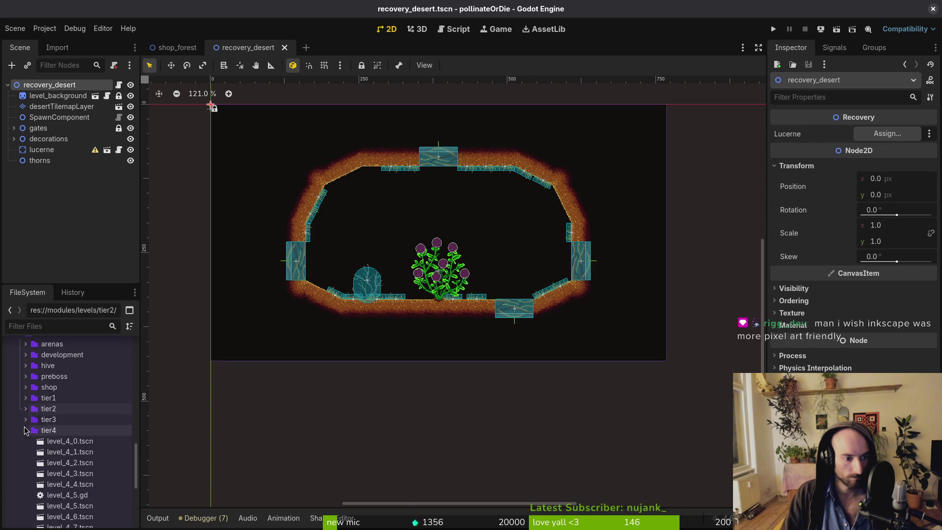
{"action": "left_click", "coordinate": [26, 413]}
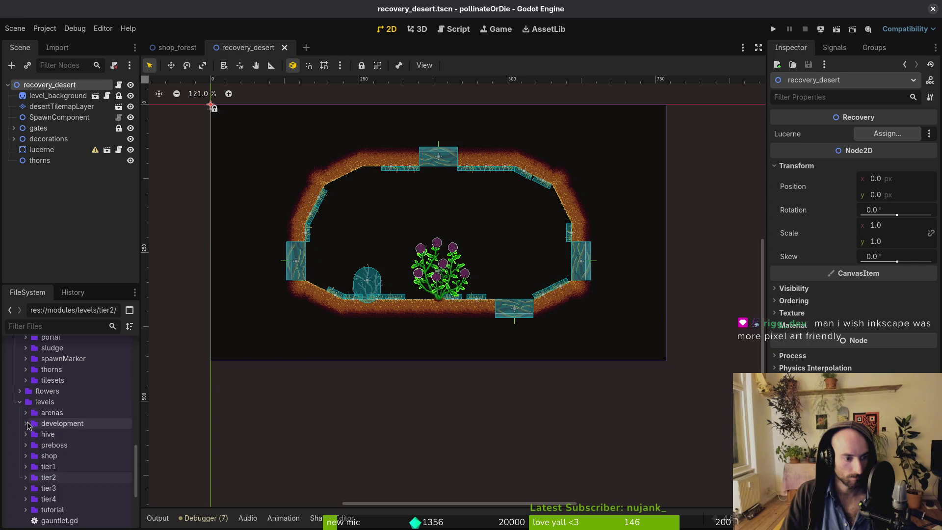
{"action": "left_click", "coordinate": [26, 424]}
{"action": "left_click", "coordinate": [26, 424]}
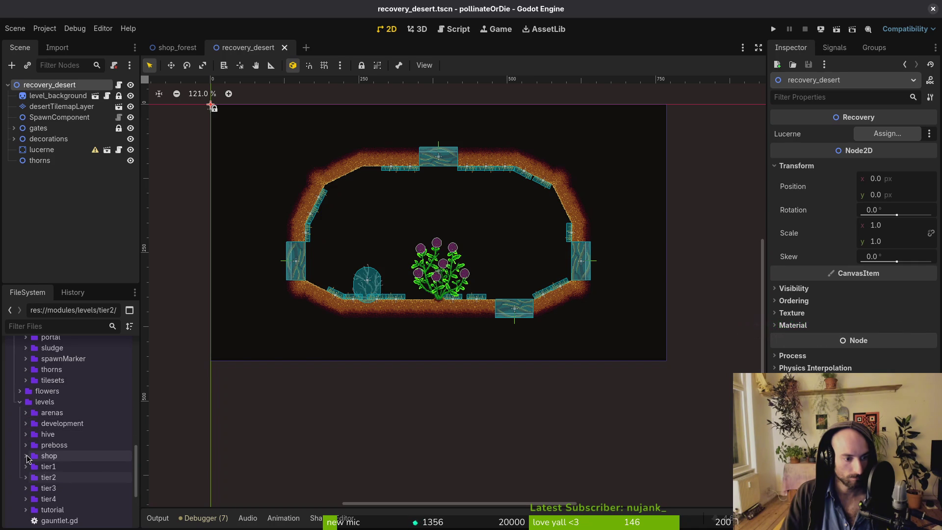
Check the shop_forest and recovery_desert scenes and search resources for 'desert'.
{"action": "left_click", "coordinate": [178, 48]}
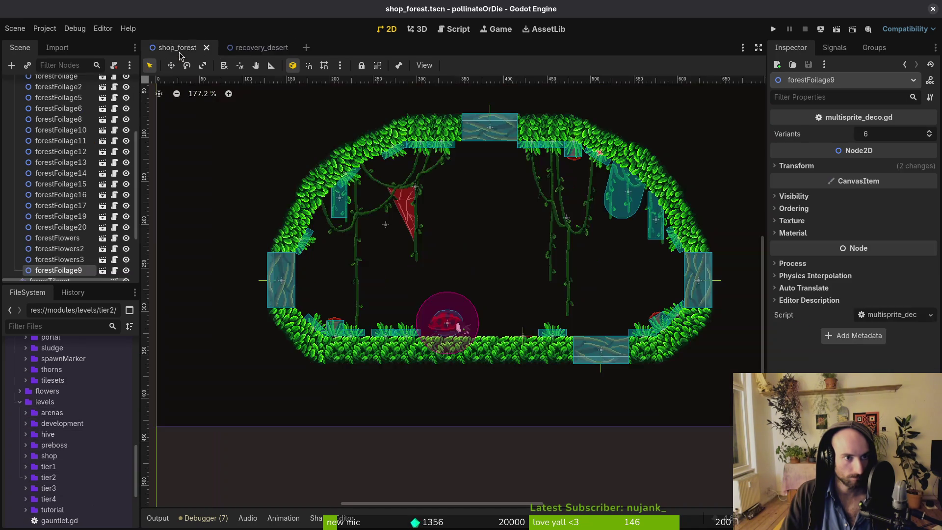
{"action": "left_click", "coordinate": [247, 49]}
{"action": "key", "text": "shift+alt+o"}
{"action": "type", "text": "desert"}
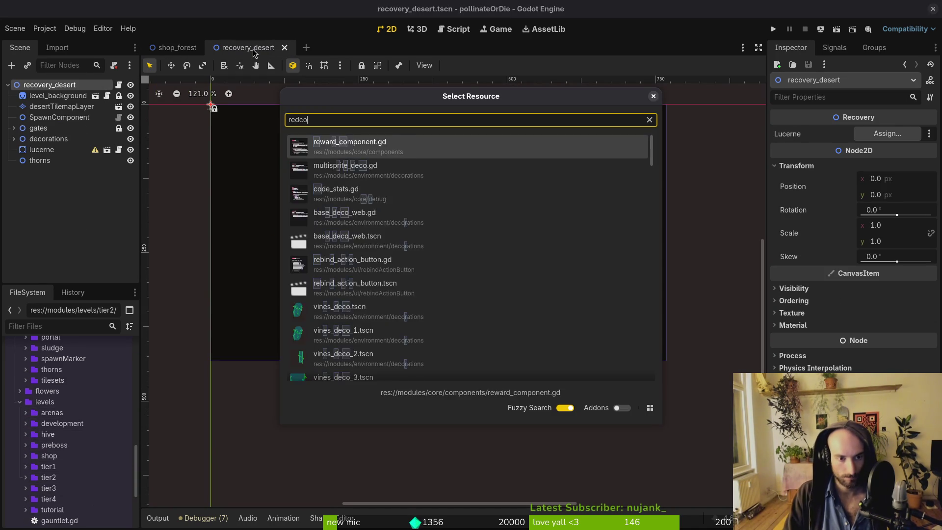
{"action": "key", "text": "Escape"}
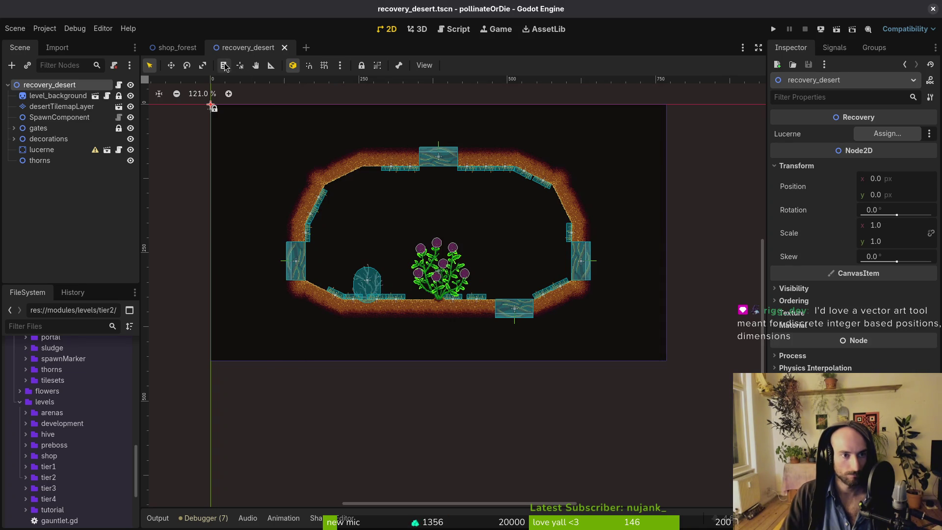
Create a new 2D scene rooted at recoveryForest and paste the desert room's nodes into it.
{"action": "key", "text": "ctrl+n"}
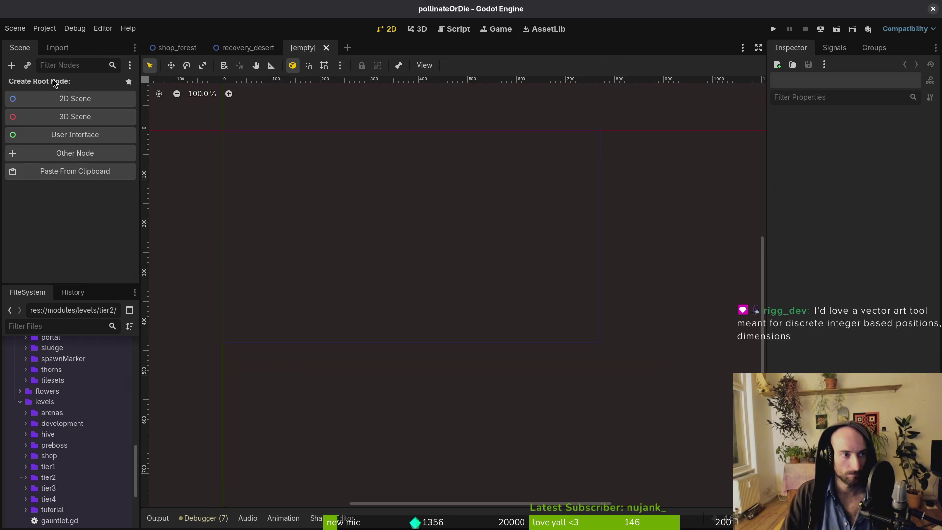
{"action": "left_click", "coordinate": [70, 93]}
{"action": "key", "text": "F2"}
{"action": "type", "text": "recoveryForest"}
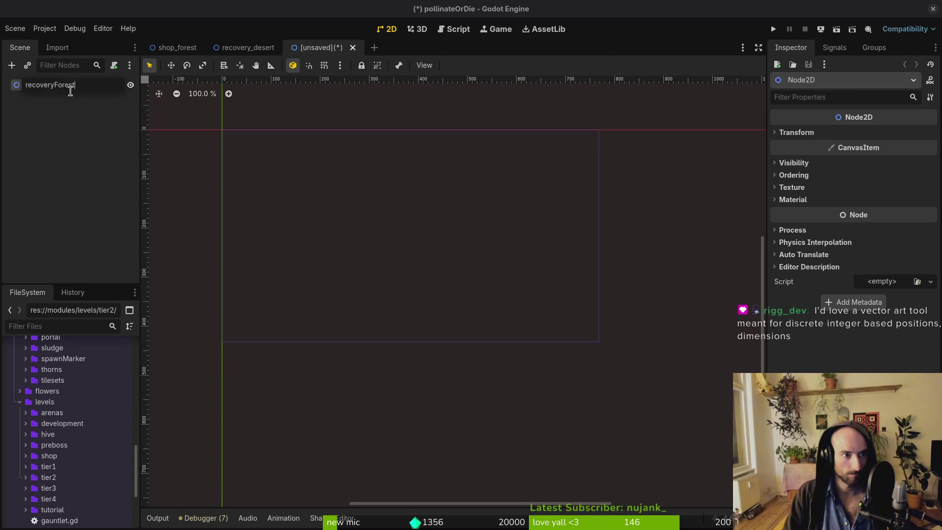
{"action": "key", "text": "Return"}
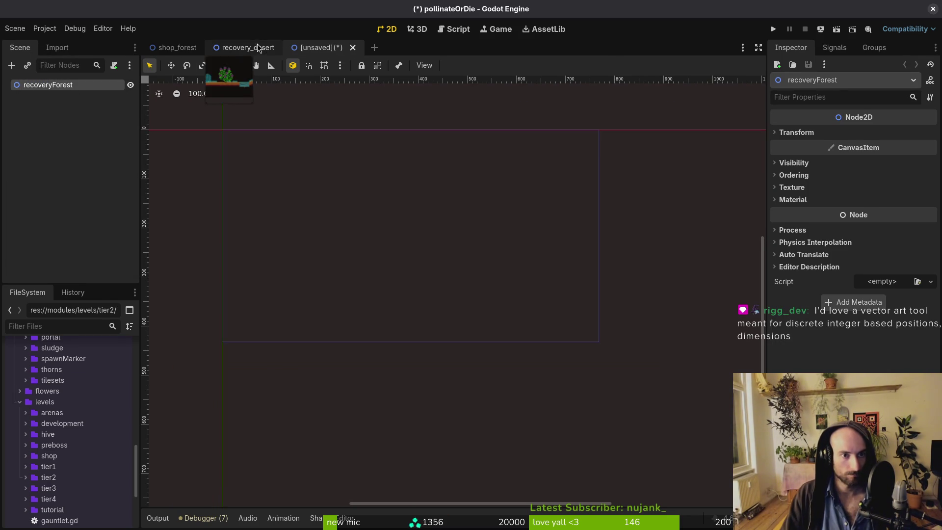
{"action": "left_click", "coordinate": [256, 46]}
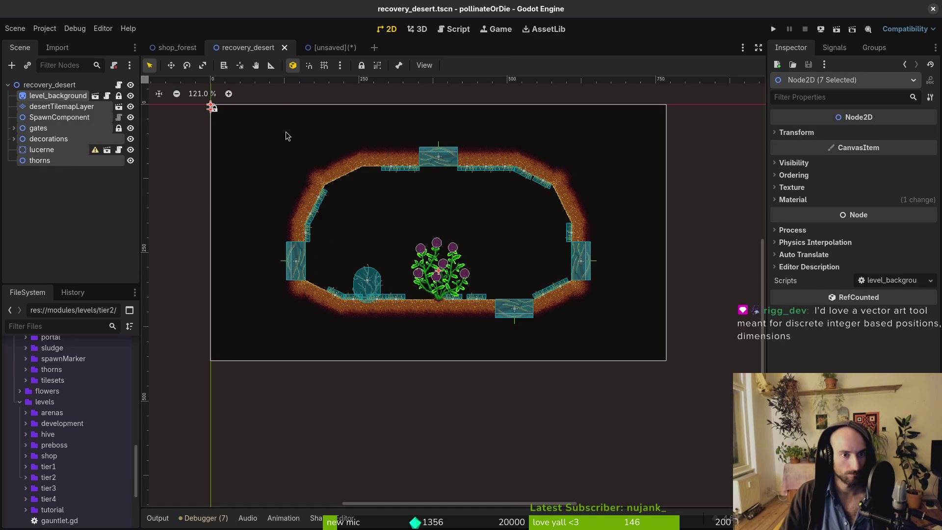
{"action": "left_click", "coordinate": [314, 47]}
{"action": "key", "text": "ctrl+v"}
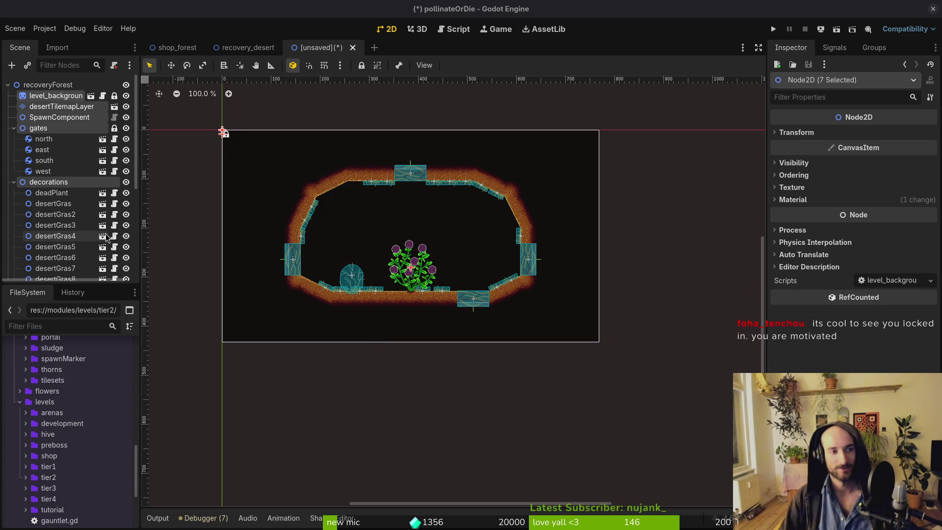
Save the new scene as recovery_forest.tscn in the levels/tier4 folder.
{"action": "left_click", "coordinate": [12, 129]}
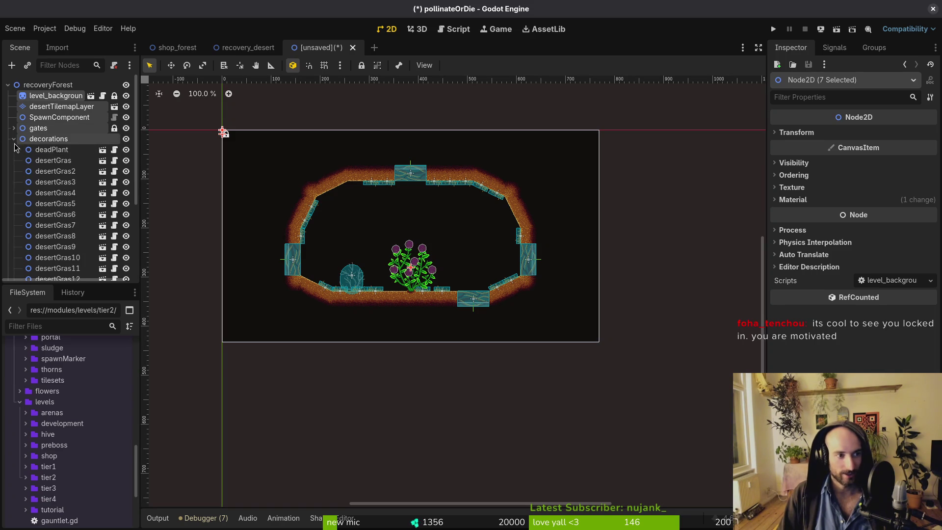
{"action": "left_click", "coordinate": [14, 139]}
{"action": "key", "text": "ctrl+s"}
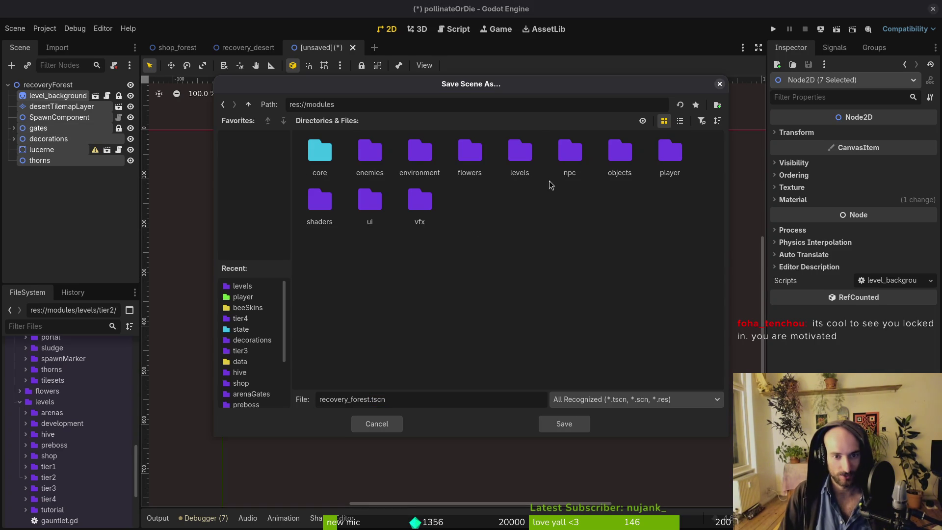
{"action": "double_click", "coordinate": [537, 179]}
{"action": "double_click", "coordinate": [312, 195]}
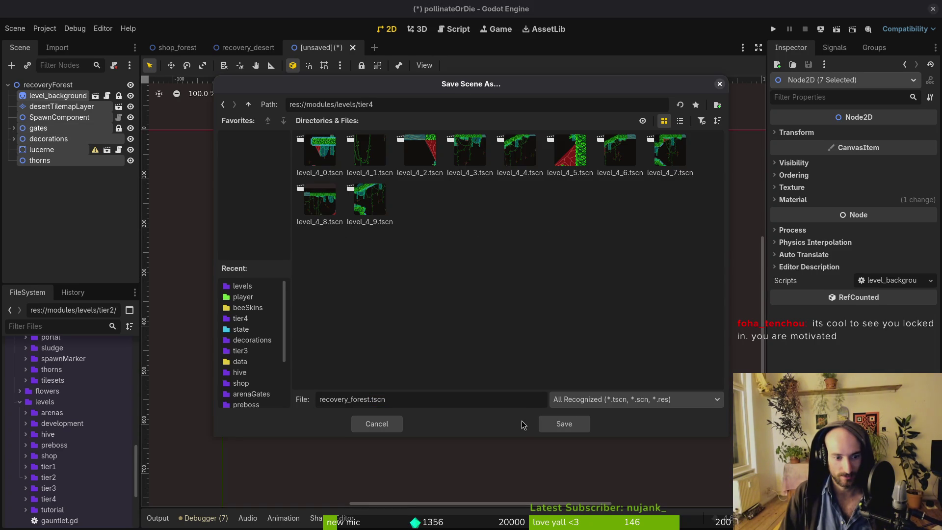
{"action": "left_click", "coordinate": [578, 423]}
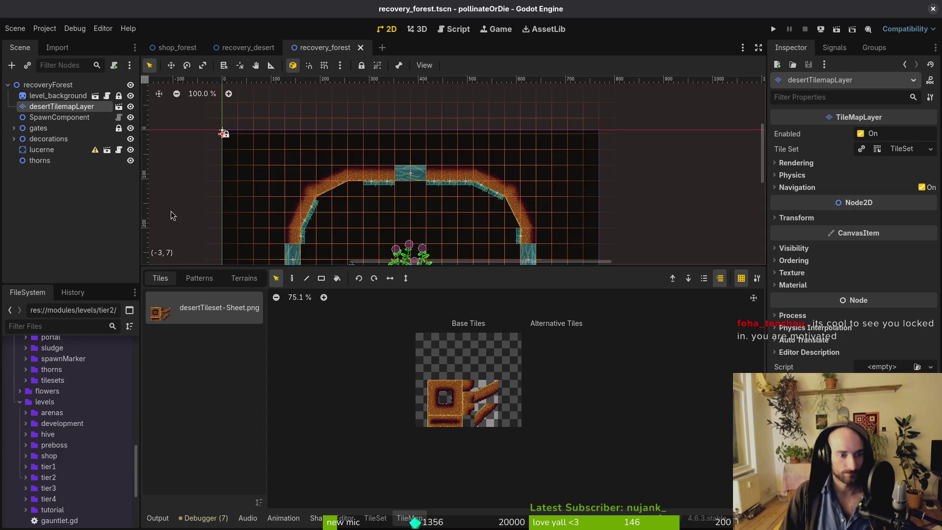
Enlarge the level view and delete the desertTilemapLayer node, then switch to shop_forest.
{"action": "scroll", "coordinate": [426, 245], "scroll_direction": "down", "scroll_amount": 3}
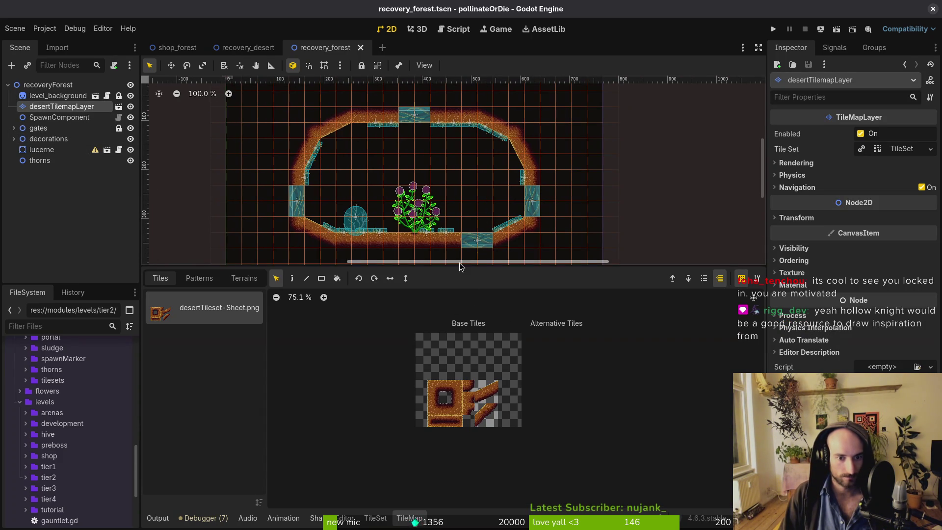
{"action": "left_click_drag", "start_coordinate": [461, 267], "coordinate": [459, 379]}
{"action": "scroll", "coordinate": [446, 251], "scroll_direction": "up", "scroll_amount": 3}
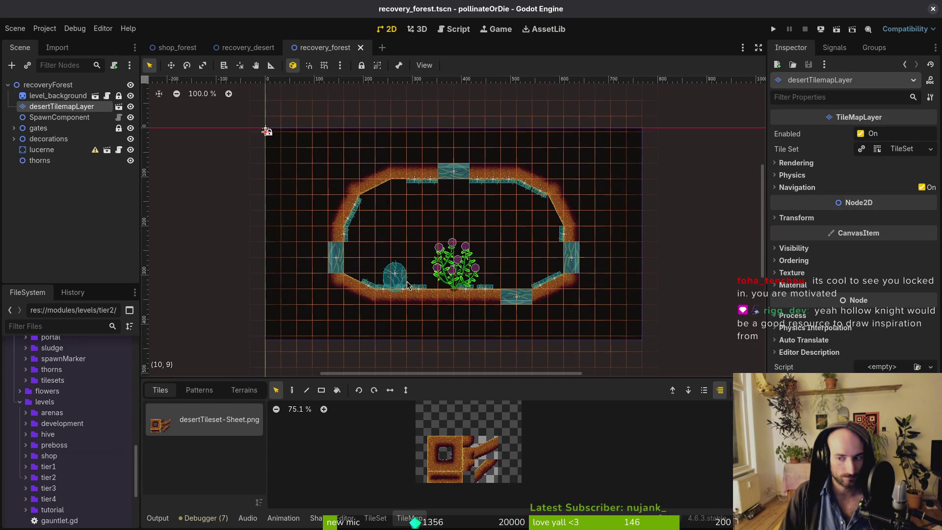
{"action": "left_click", "coordinate": [88, 221]}
{"action": "left_click", "coordinate": [62, 106]}
{"action": "key", "text": "Delete"}
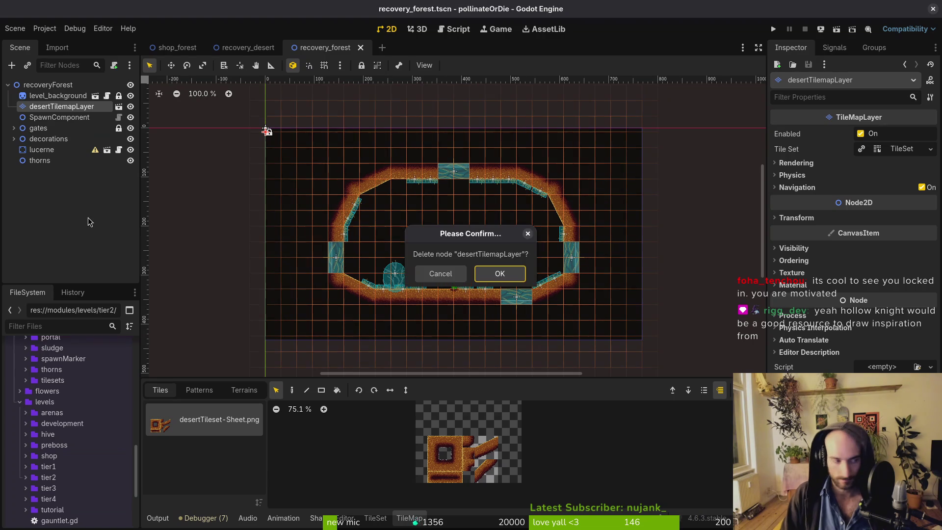
{"action": "key", "text": "Return"}
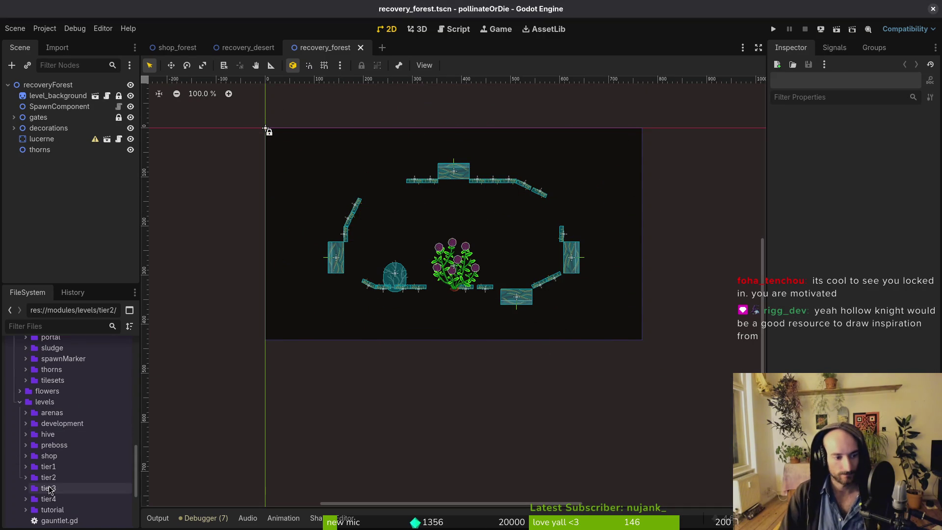
{"action": "scroll", "coordinate": [57, 446], "scroll_direction": "down", "scroll_amount": 3}
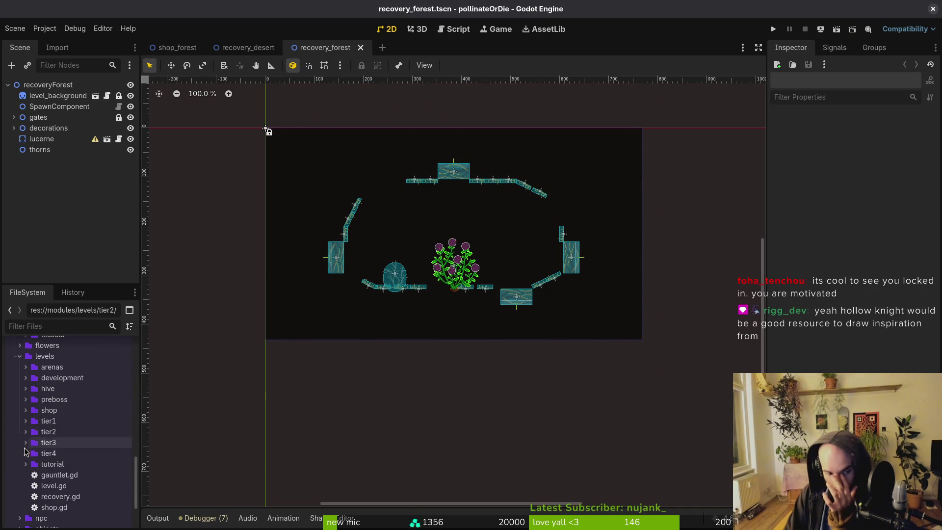
{"action": "left_click", "coordinate": [170, 45]}
{"action": "scroll", "coordinate": [73, 148], "scroll_direction": "up", "scroll_amount": 10}
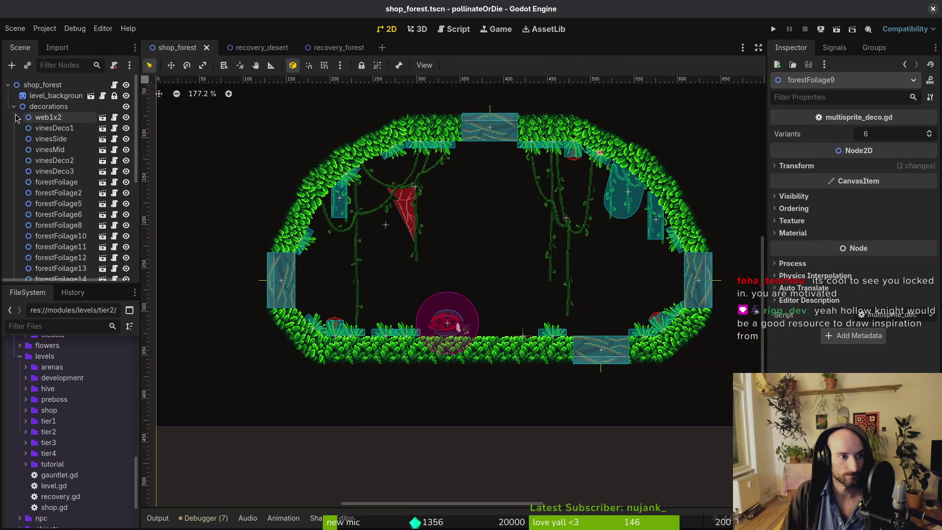
Select forestTileset in shop_forest, undoing two mistaken pastes of desert nodes into recovery_forest.
{"action": "left_click", "coordinate": [13, 106]}
{"action": "left_click", "coordinate": [49, 117]}
{"action": "left_click", "coordinate": [338, 47]}
{"action": "key", "text": "ctrl+v"}
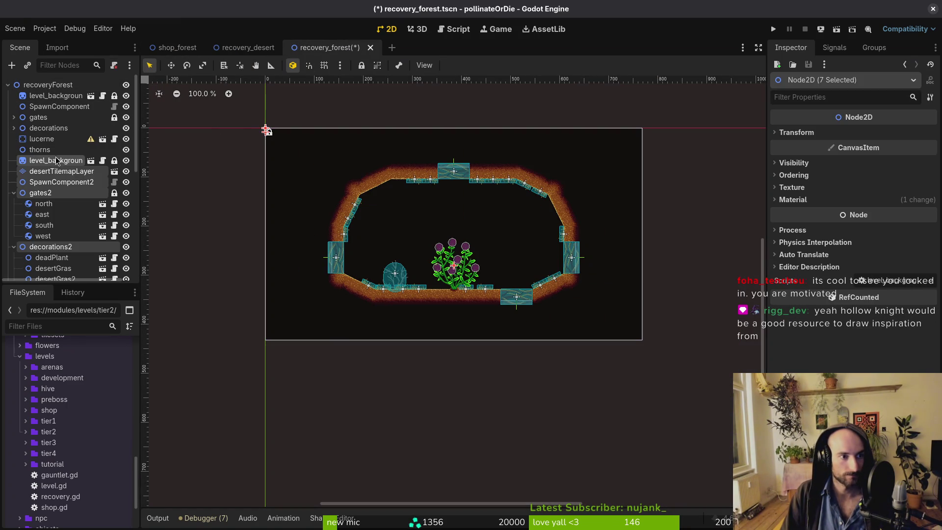
{"action": "key", "text": "ctrl+z"}
{"action": "left_click", "coordinate": [173, 47]}
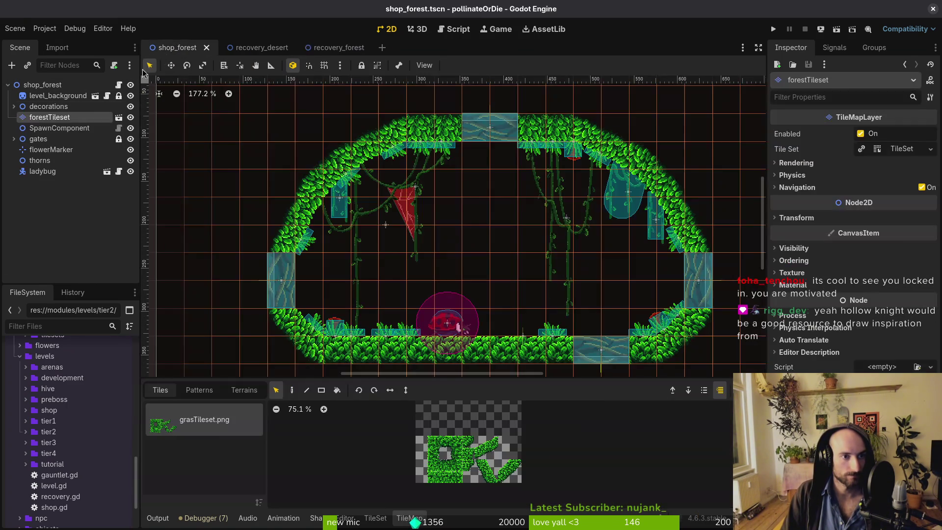
{"action": "left_click", "coordinate": [339, 47]}
{"action": "key", "text": "ctrl+v"}
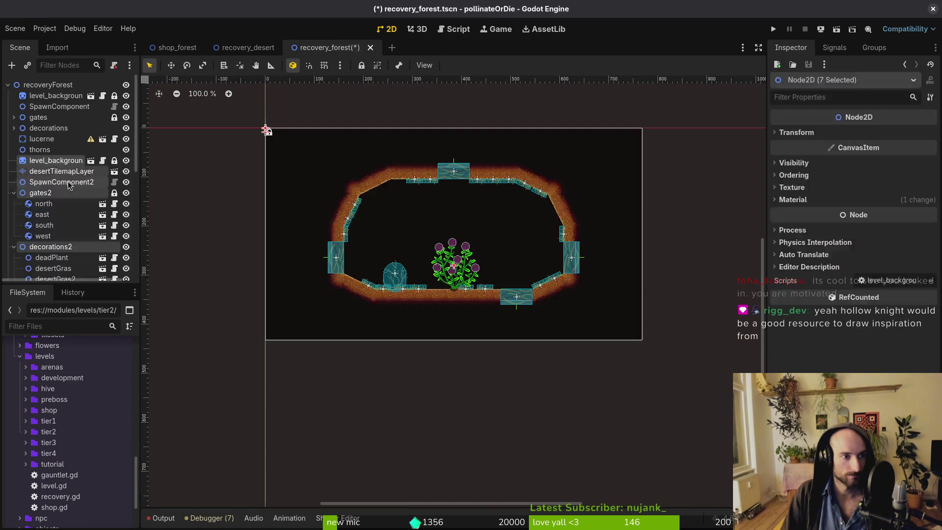
{"action": "key", "text": "ctrl+z"}
{"action": "left_click", "coordinate": [173, 47]}
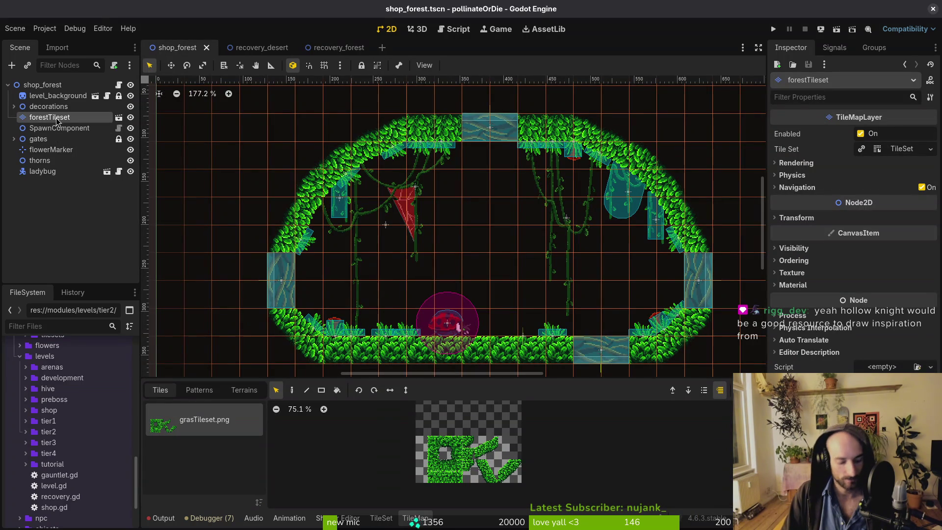
Paste forestTileset into recovery_forest just below level_background and save the scene.
{"action": "left_click", "coordinate": [338, 47]}
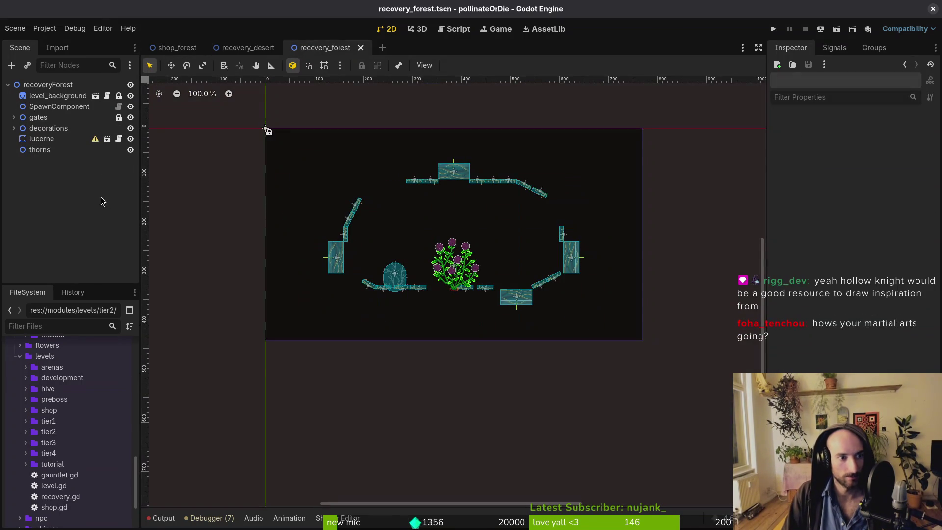
{"action": "key", "text": "ctrl+v"}
{"action": "left_click_drag", "start_coordinate": [47, 106], "coordinate": [47, 104]}
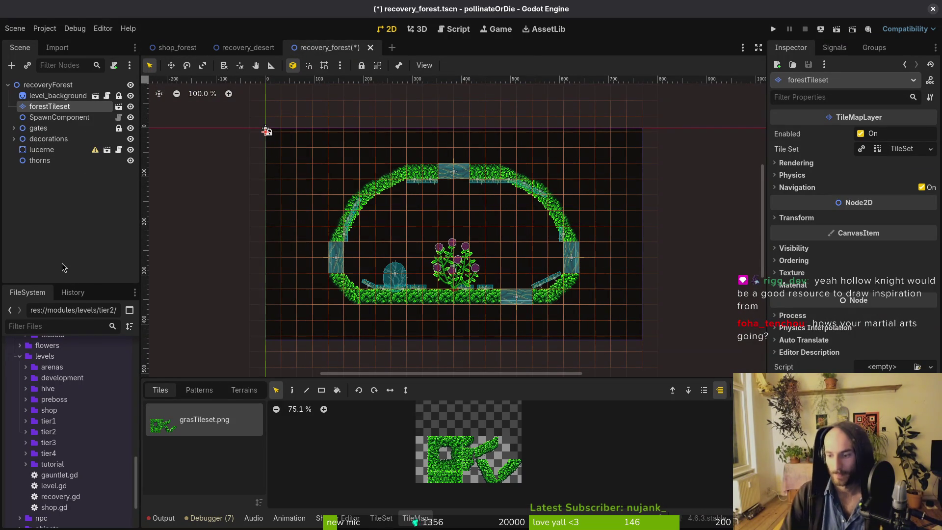
{"action": "key", "text": "ctrl+s"}
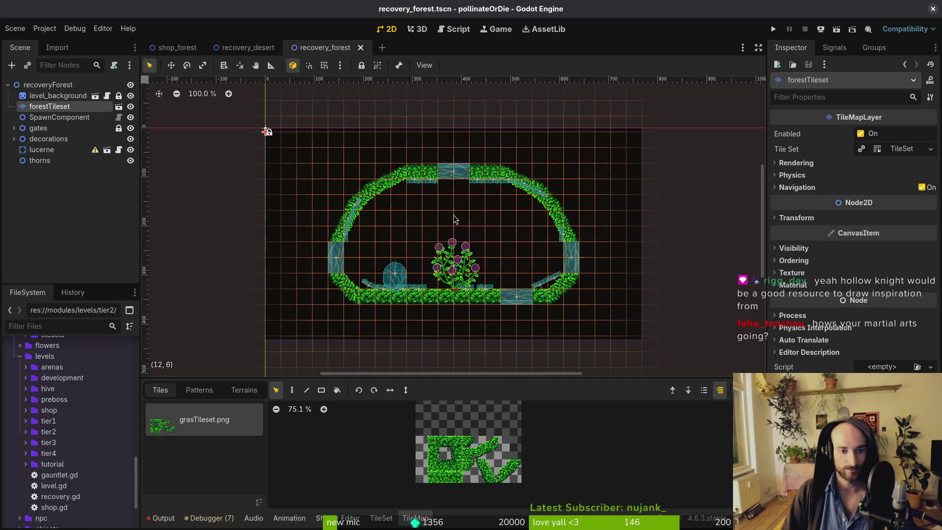
{"action": "scroll", "coordinate": [454, 220], "scroll_direction": "up", "scroll_amount": 10}
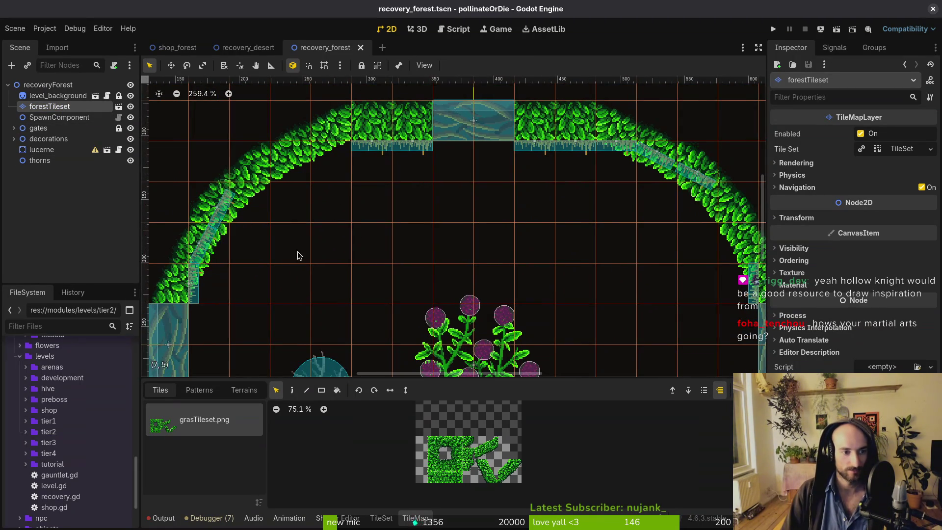
{"action": "scroll", "coordinate": [492, 213], "scroll_direction": "down", "scroll_amount": 4}
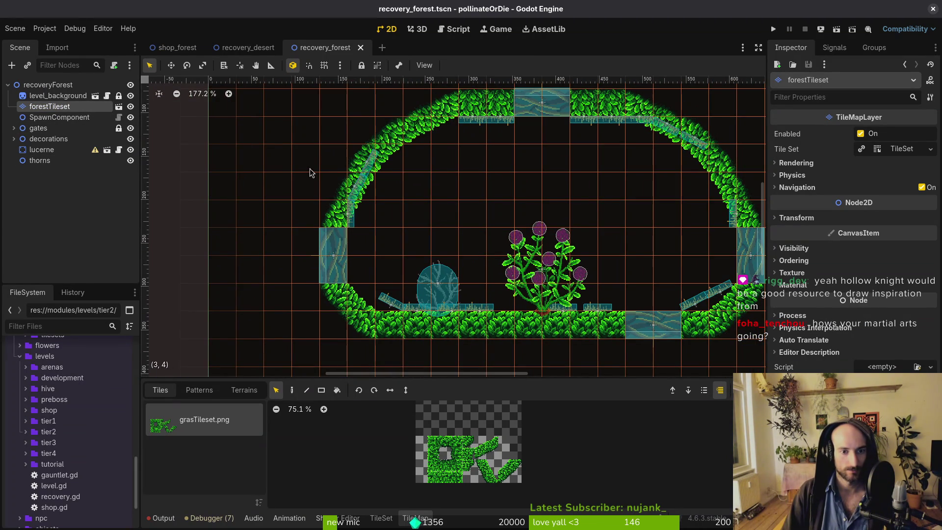
{"action": "scroll", "coordinate": [375, 206], "scroll_direction": "down", "scroll_amount": 3}
{"action": "scroll", "coordinate": [490, 245], "scroll_direction": "up", "scroll_amount": 2}
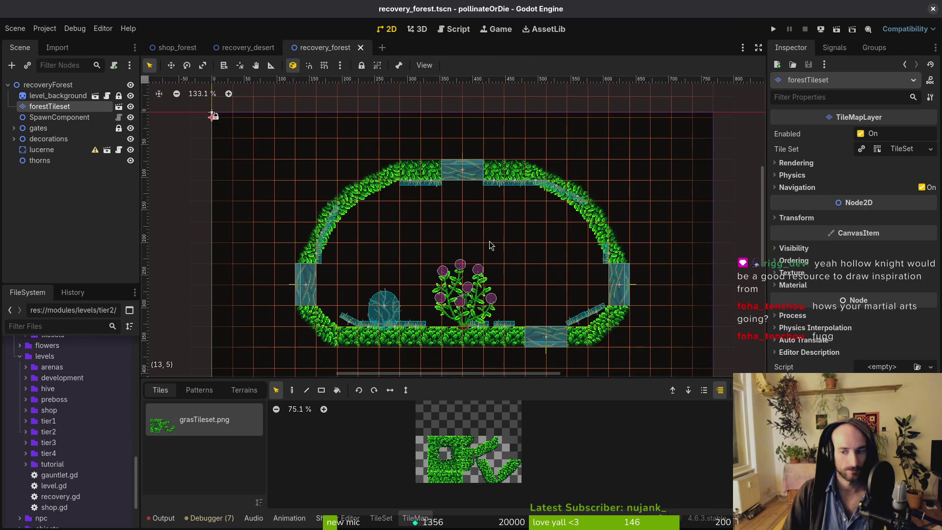
{"action": "scroll", "coordinate": [347, 244], "scroll_direction": "up", "scroll_amount": 3}
Delete the 20 desert decorations, deadPlant through desertGras19, from the decorations group.
{"action": "left_click", "coordinate": [14, 139]}
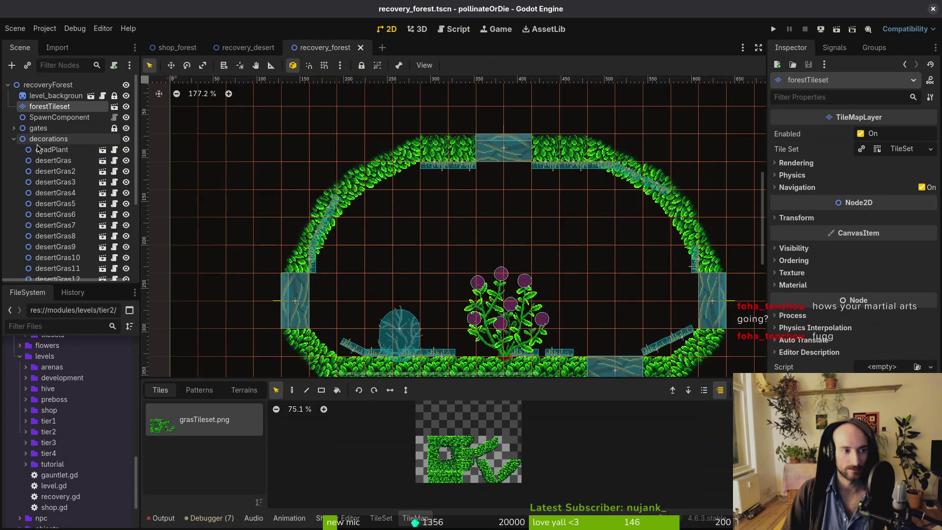
{"action": "left_click", "coordinate": [41, 151]}
{"action": "scroll", "coordinate": [49, 177], "scroll_direction": "down", "scroll_amount": 5}
{"action": "left_click", "coordinate": [57, 244], "text": "shift"}
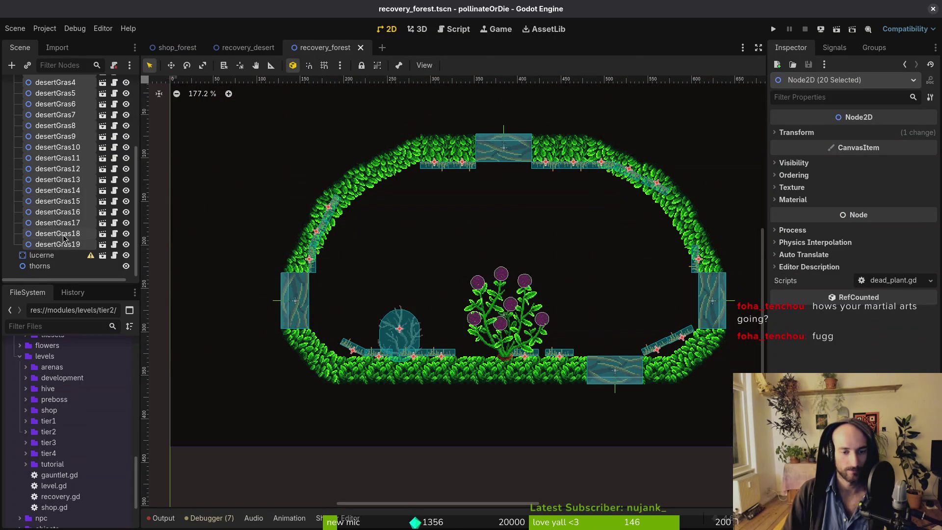
{"action": "key", "text": "Delete"}
{"action": "key", "text": "Return"}
{"action": "scroll", "coordinate": [423, 253], "scroll_direction": "up", "scroll_amount": 3}
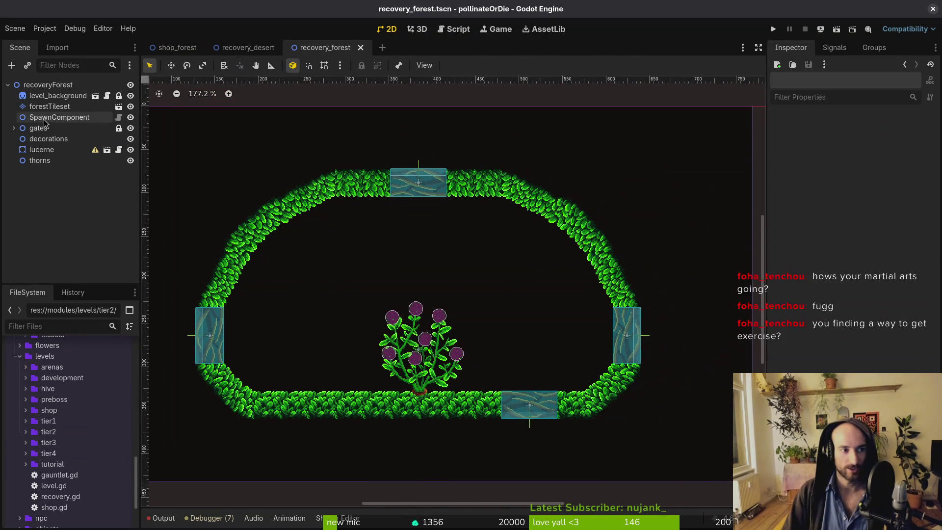
Paint leaf tiles on forestTileset to close the gaps in the left, upper-right and top wall arcs.
{"action": "left_click", "coordinate": [45, 109]}
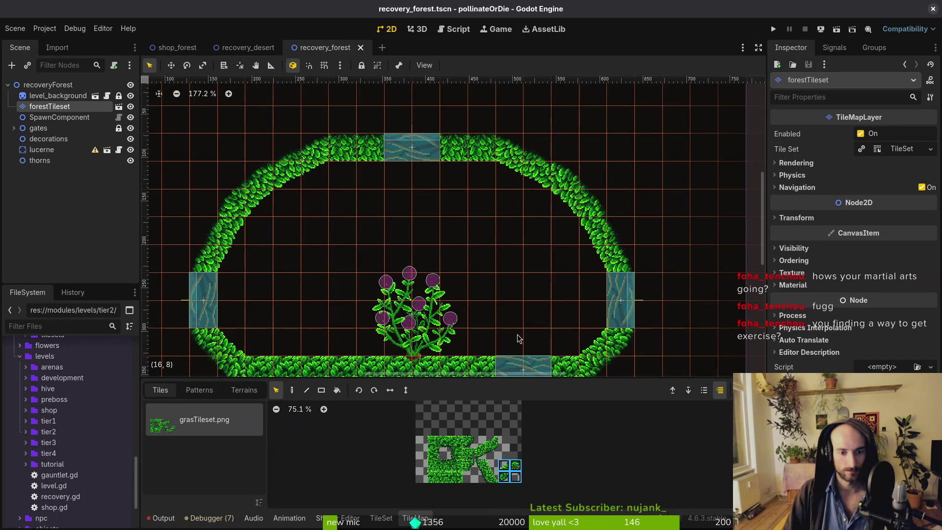
{"action": "key", "text": "d"}
{"action": "scroll", "coordinate": [557, 228], "scroll_direction": "left", "scroll_amount": 3}
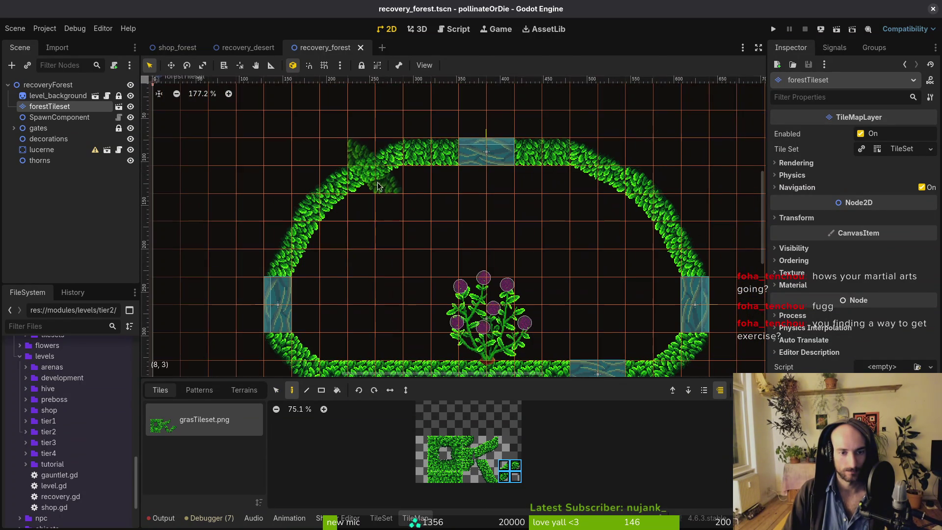
{"action": "mouse_move", "coordinate": [289, 230]}
{"action": "left_mouse_down"}
{"action": "mouse_move", "coordinate": [352, 178]}
{"action": "mouse_move", "coordinate": [294, 231]}
{"action": "left_mouse_up"}
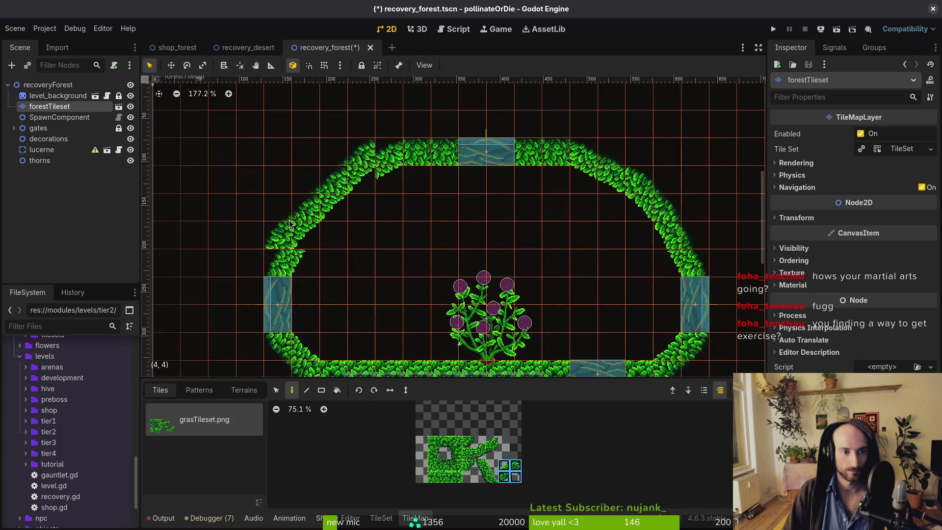
{"action": "left_click", "coordinate": [627, 170]}
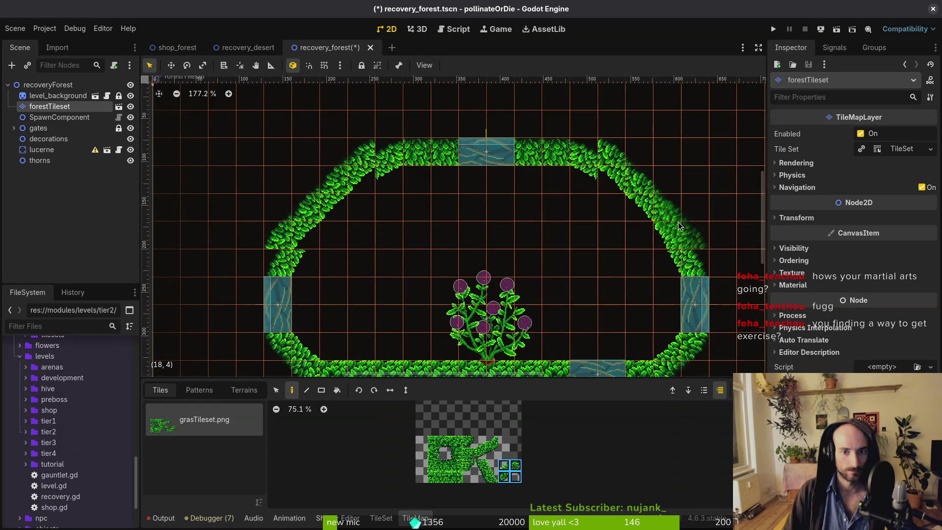
{"action": "key", "text": "Escape"}
{"action": "left_click", "coordinate": [55, 109]}
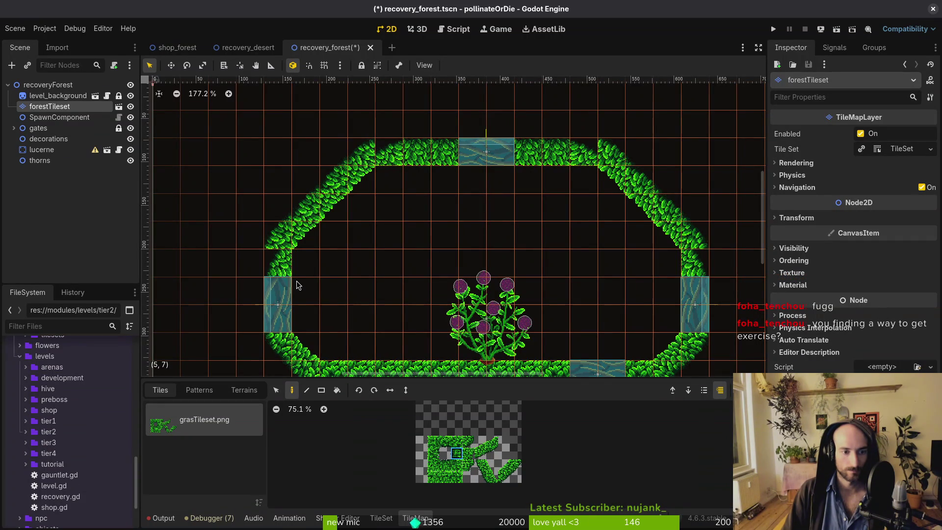
{"action": "left_click", "coordinate": [282, 267]}
{"action": "left_click_drag", "start_coordinate": [452, 474], "coordinate": [444, 470]}
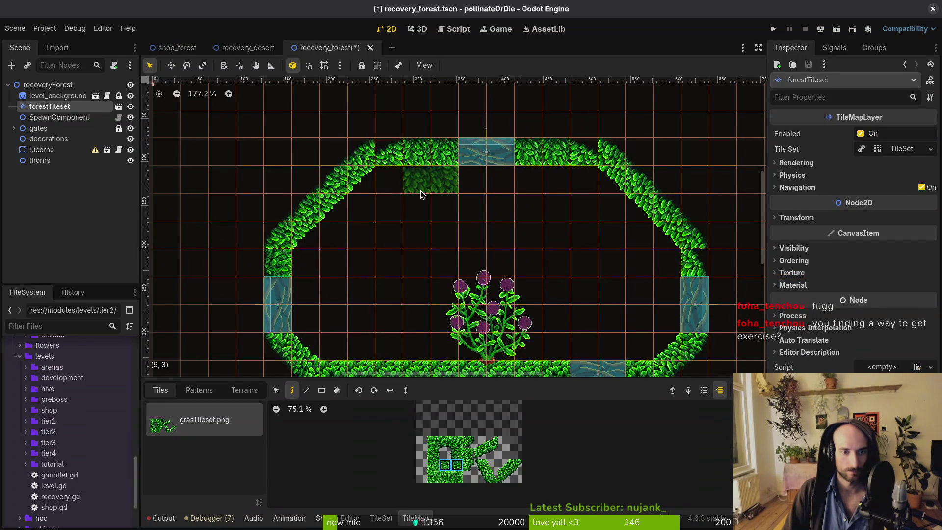
{"action": "left_click", "coordinate": [403, 151]}
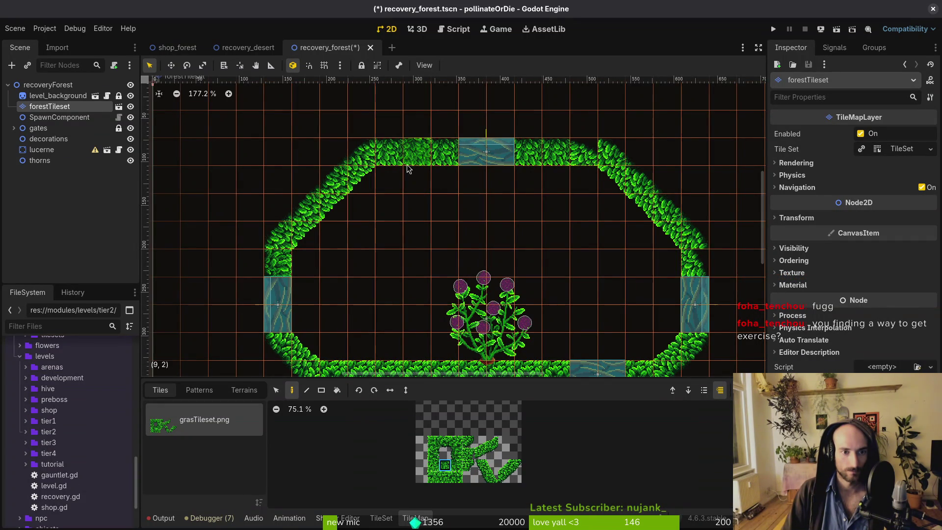
Save the recovery_forest scene.
{"action": "scroll", "coordinate": [577, 157], "scroll_direction": "right", "scroll_amount": 3}
{"action": "scroll", "coordinate": [577, 157], "scroll_direction": "down", "scroll_amount": 1}
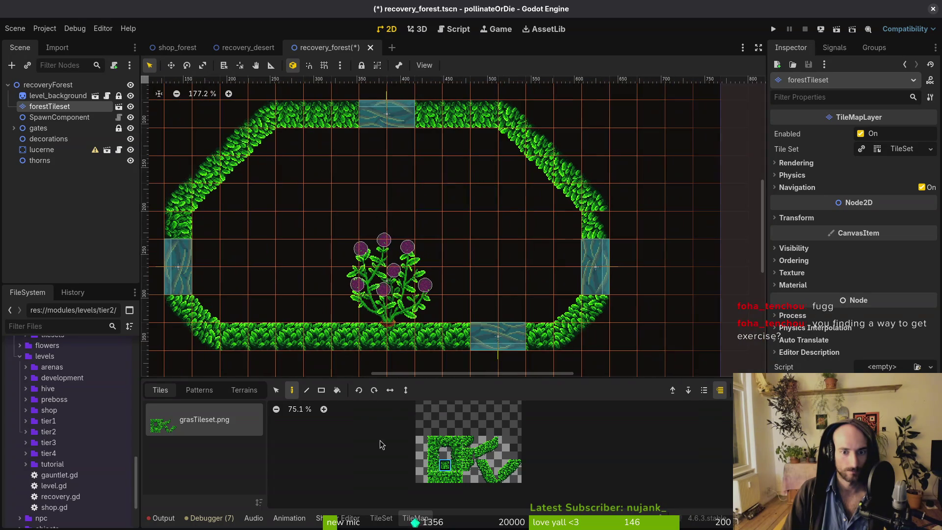
{"action": "scroll", "coordinate": [559, 257], "scroll_direction": "down", "scroll_amount": 3}
{"action": "key", "text": "Escape"}
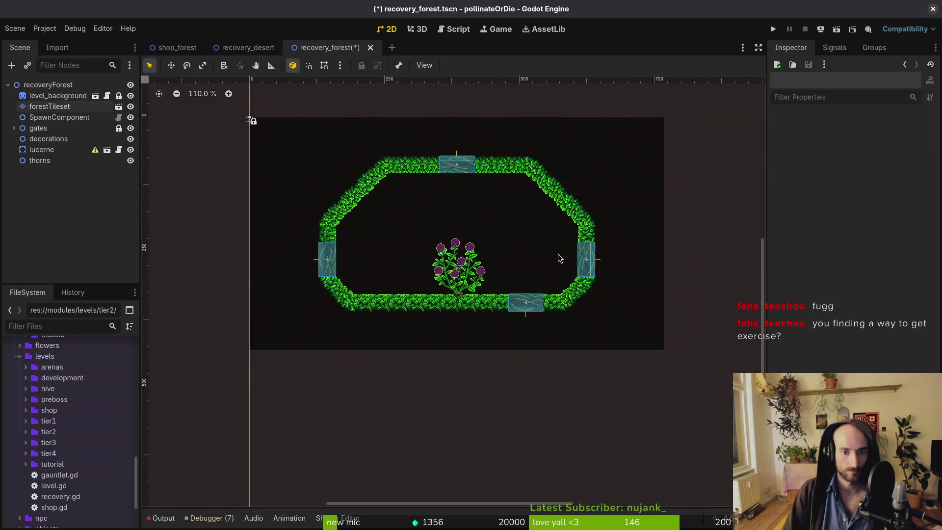
{"action": "key", "text": "ctrl+s"}
{"action": "scroll", "coordinate": [473, 206], "scroll_direction": "up", "scroll_amount": 7}
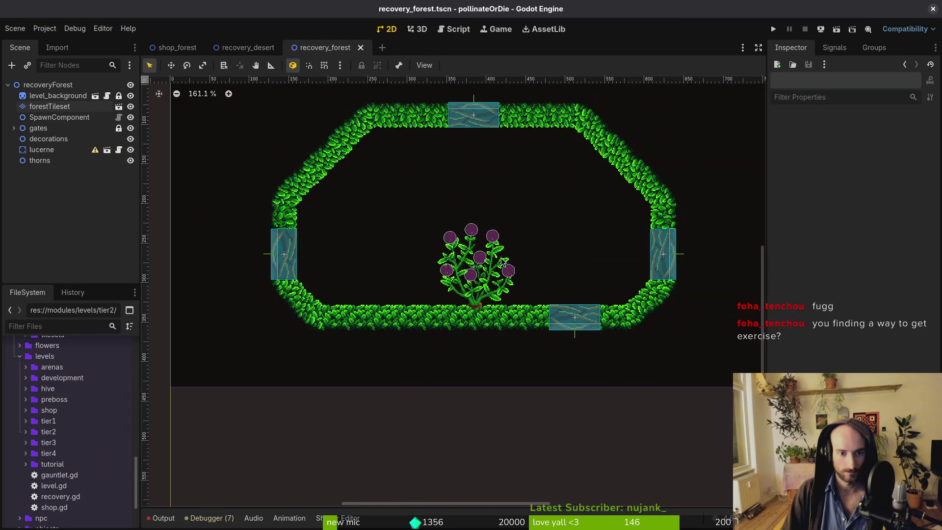
{"action": "key", "text": "ctrl+s"}
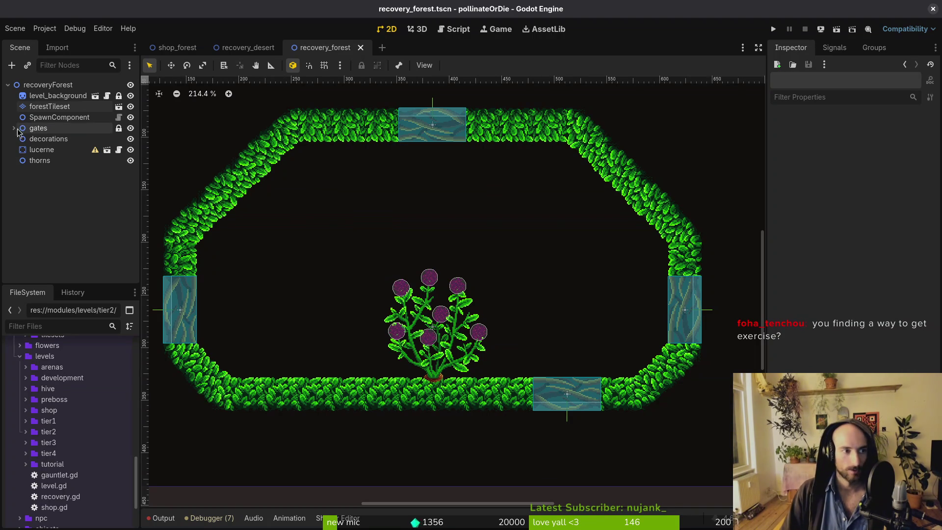
Drag decorations above forestTileset, save the scene, and collapse the levels folder in FileSystem.
{"action": "scroll", "coordinate": [261, 260], "scroll_direction": "down", "scroll_amount": 1}
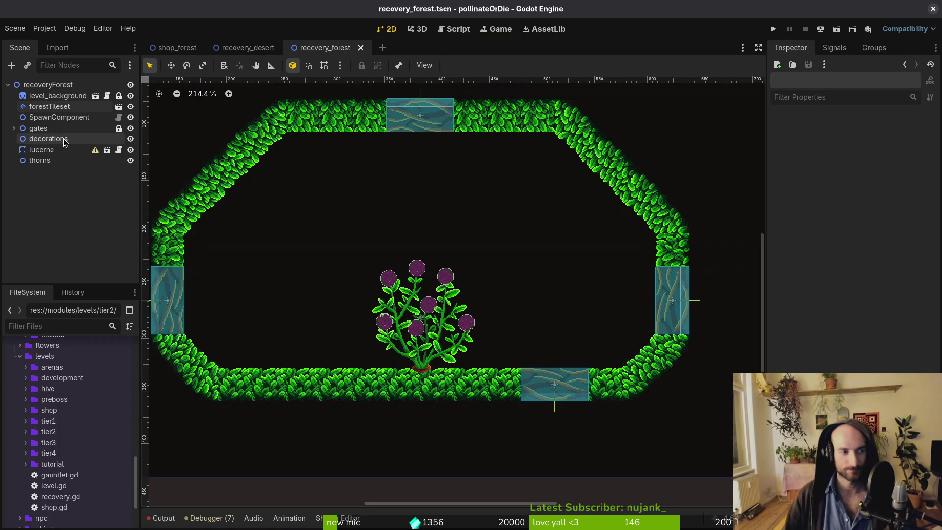
{"action": "left_click_drag", "start_coordinate": [37, 143], "coordinate": [57, 104]}
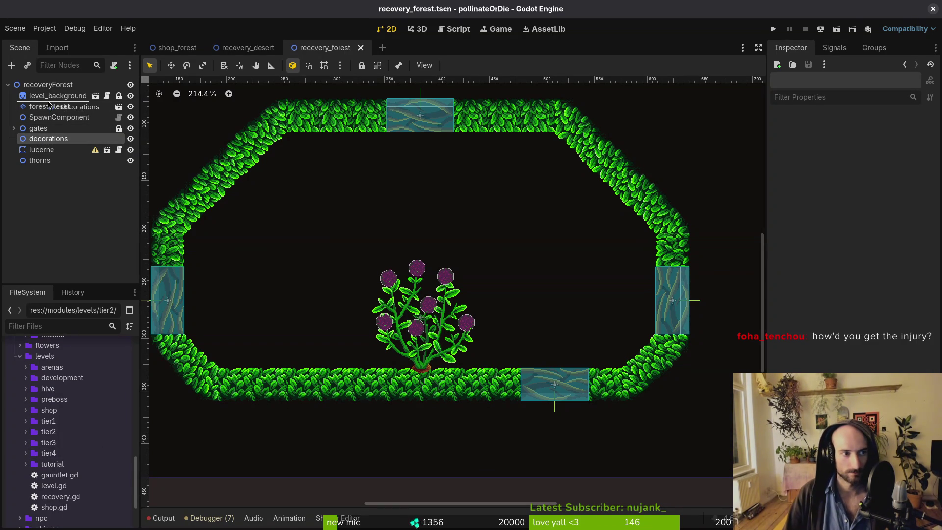
{"action": "key", "text": "ctrl+s"}
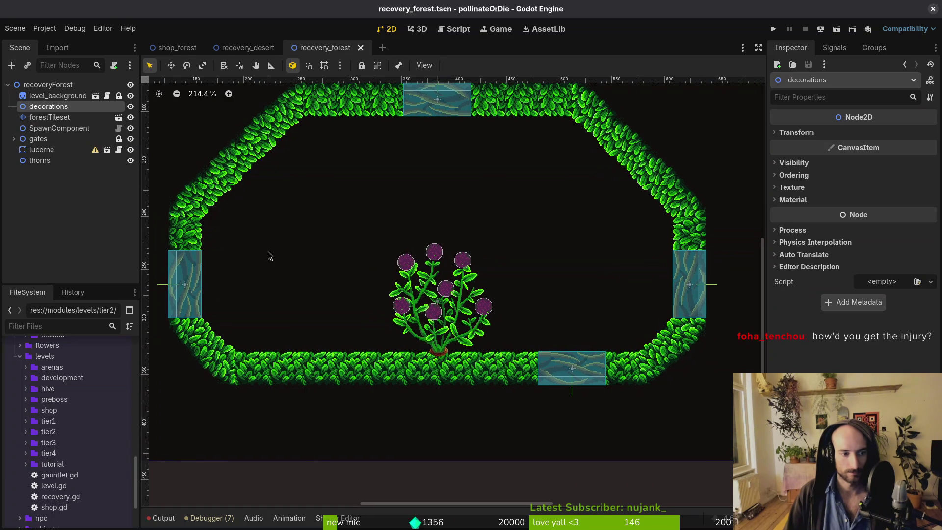
{"action": "left_click", "coordinate": [20, 356]}
{"action": "scroll", "coordinate": [49, 424], "scroll_direction": "up", "scroll_amount": 5}
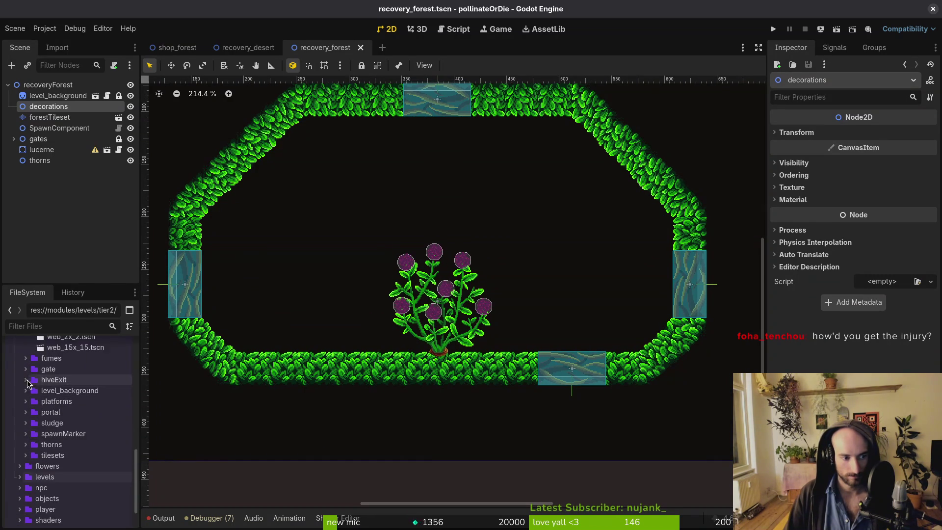
{"action": "scroll", "coordinate": [264, 363], "scroll_direction": "up", "scroll_amount": 2}
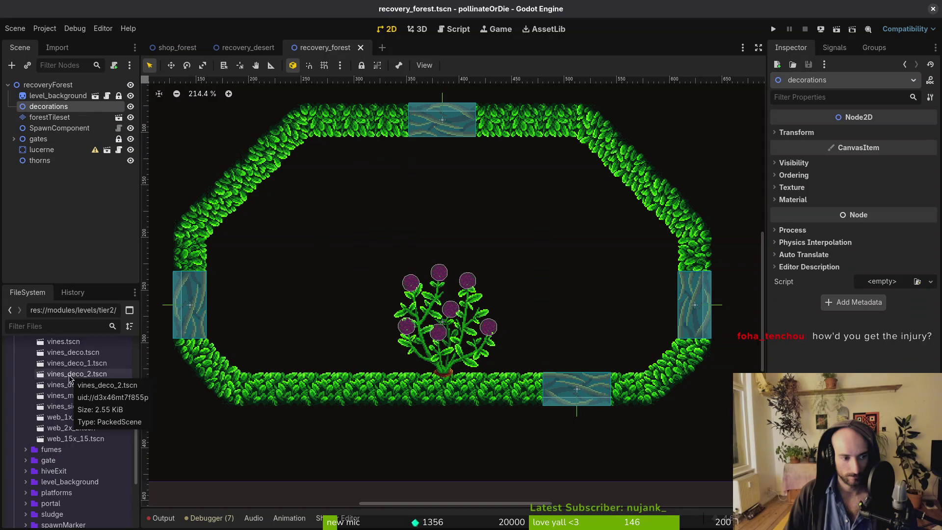
Place vines_deco_2, vines_mid, vines_side and a second vines_deco_2 across the forest level.
{"action": "mouse_move", "coordinate": [96, 378]}
{"action": "left_mouse_down"}
{"action": "mouse_move", "coordinate": [339, 220]}
{"action": "mouse_move", "coordinate": [360, 278]}
{"action": "mouse_move", "coordinate": [548, 293]}
{"action": "left_mouse_up"}
{"action": "mouse_move", "coordinate": [60, 402]}
{"action": "left_mouse_down"}
{"action": "mouse_move", "coordinate": [368, 210]}
{"action": "mouse_move", "coordinate": [378, 263]}
{"action": "mouse_move", "coordinate": [357, 249]}
{"action": "left_mouse_up"}
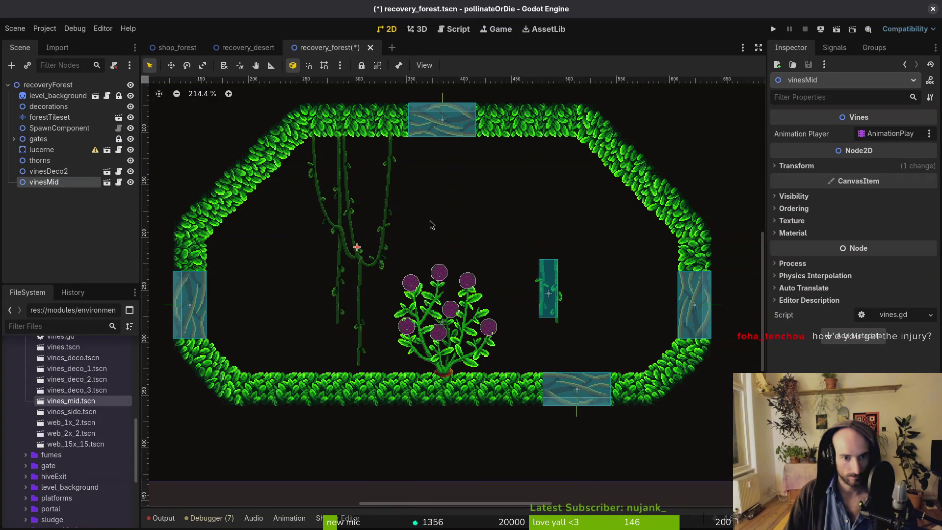
{"action": "left_click_drag", "start_coordinate": [430, 224], "coordinate": [403, 245]}
{"action": "mouse_move", "coordinate": [81, 416]}
{"action": "left_mouse_down"}
{"action": "mouse_move", "coordinate": [498, 236]}
{"action": "mouse_move", "coordinate": [222, 309]}
{"action": "left_mouse_up"}
{"action": "mouse_move", "coordinate": [324, 264]}
{"action": "left_mouse_down"}
{"action": "mouse_move", "coordinate": [522, 267]}
{"action": "mouse_move", "coordinate": [564, 243]}
{"action": "mouse_move", "coordinate": [305, 273]}
{"action": "mouse_move", "coordinate": [335, 255]}
{"action": "mouse_move", "coordinate": [318, 243]}
{"action": "left_mouse_up"}
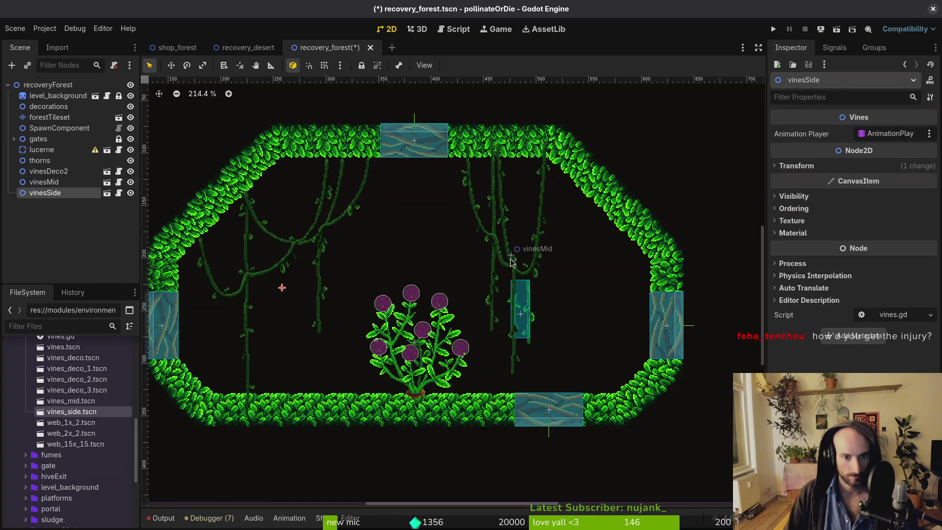
{"action": "left_click_drag", "start_coordinate": [511, 262], "coordinate": [509, 275]}
{"action": "left_click_drag", "start_coordinate": [77, 379], "coordinate": [303, 196]}
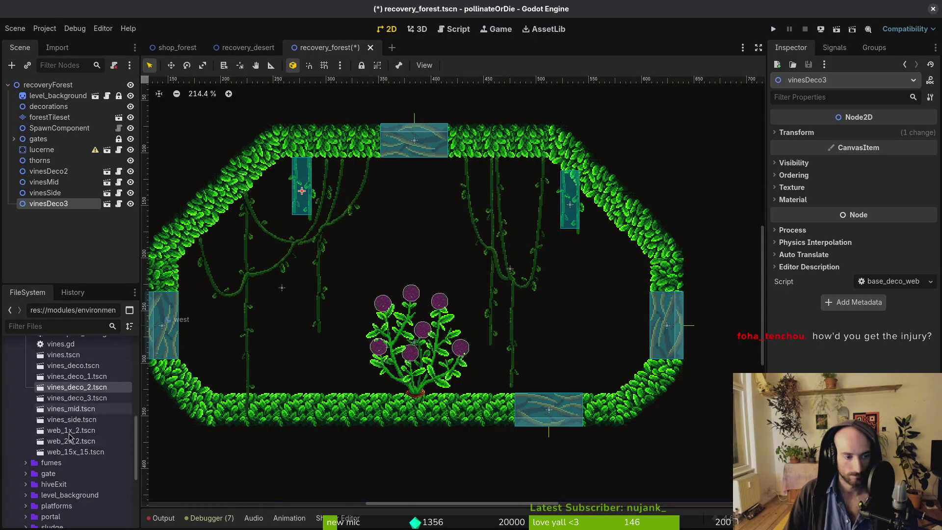
{"action": "mouse_move", "coordinate": [77, 377]}
{"action": "left_mouse_down"}
{"action": "mouse_move", "coordinate": [228, 330]}
{"action": "mouse_move", "coordinate": [333, 225]}
{"action": "mouse_move", "coordinate": [449, 231]}
{"action": "mouse_move", "coordinate": [363, 344]}
{"action": "mouse_move", "coordinate": [240, 236]}
{"action": "mouse_move", "coordinate": [237, 243]}
{"action": "left_mouse_up"}
{"action": "key", "text": "Escape"}
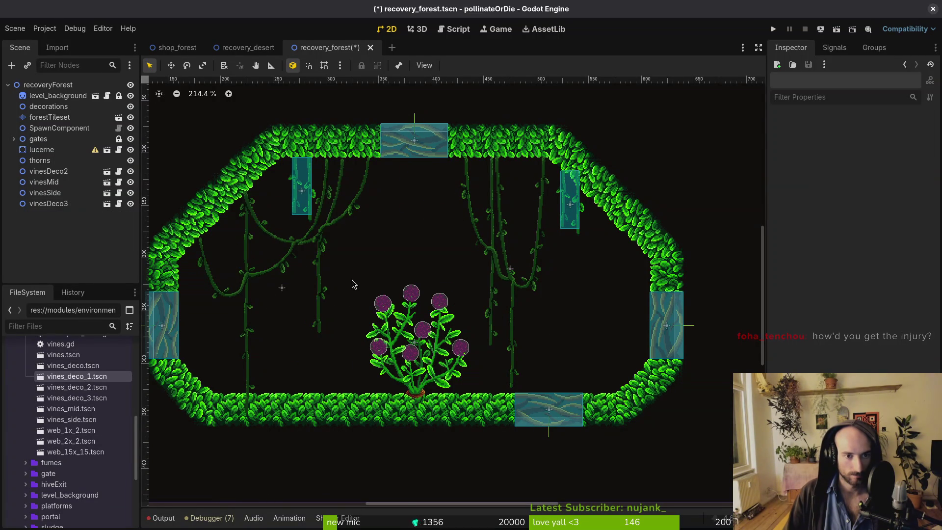
{"action": "scroll", "coordinate": [349, 279], "scroll_direction": "up", "scroll_amount": 3}
Move vinesMid, vinesSide, vinesDeco3 and vinesDeco2 under decorations and save.
{"action": "left_click", "coordinate": [45, 182]}
{"action": "left_click", "coordinate": [48, 204], "text": "shift"}
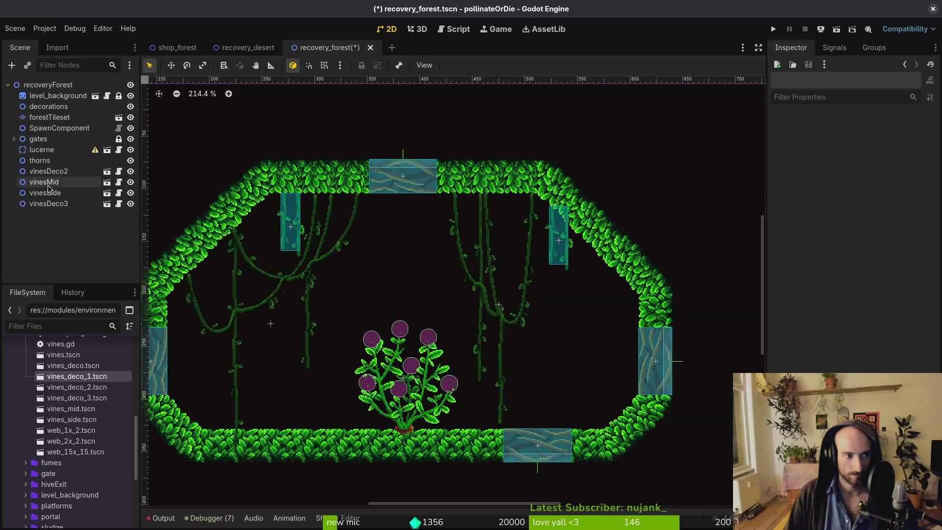
{"action": "left_click", "coordinate": [51, 174], "text": "ctrl"}
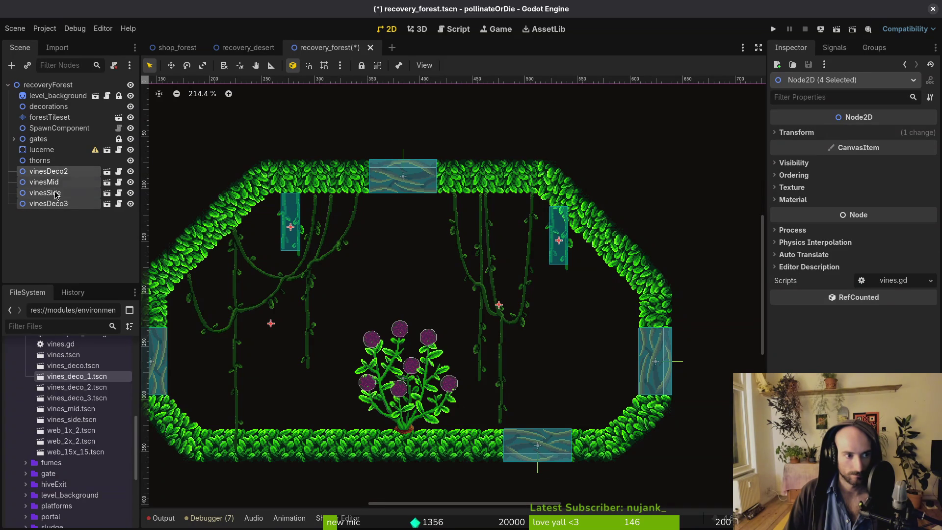
{"action": "left_click_drag", "start_coordinate": [80, 164], "coordinate": [54, 107]}
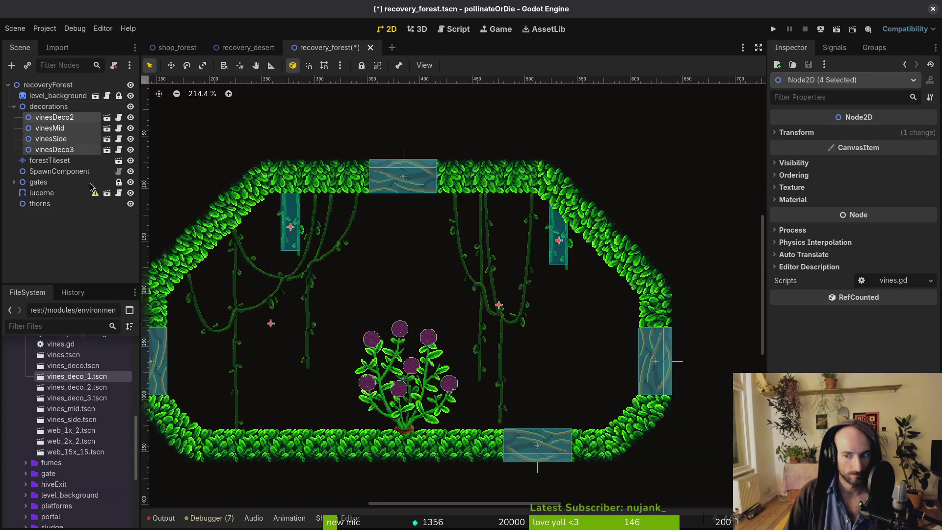
{"action": "key", "text": "ctrl+s"}
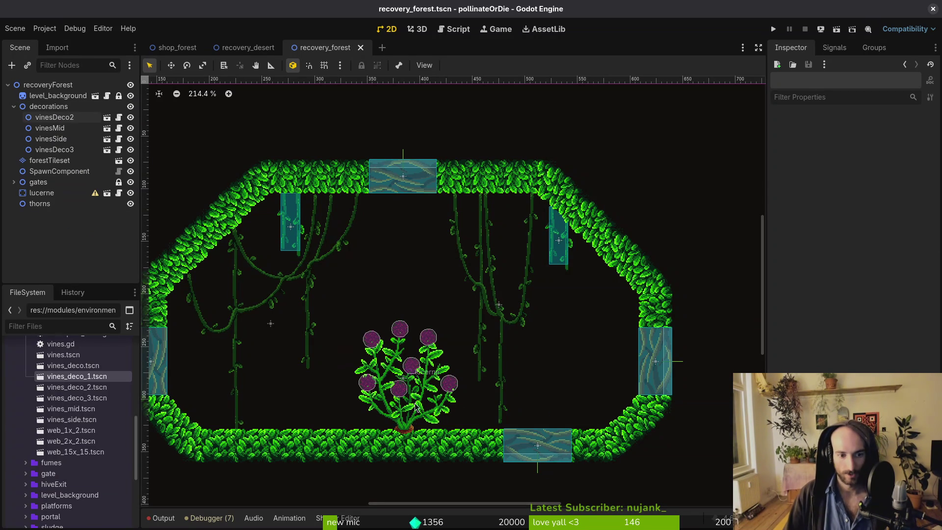
{"action": "left_click_drag", "start_coordinate": [416, 407], "coordinate": [466, 418]}
Place three forest_flowers clumps on the left floor, right floor and ceiling, under decorations.
{"action": "scroll", "coordinate": [6, 414], "scroll_direction": "up", "scroll_amount": 3}
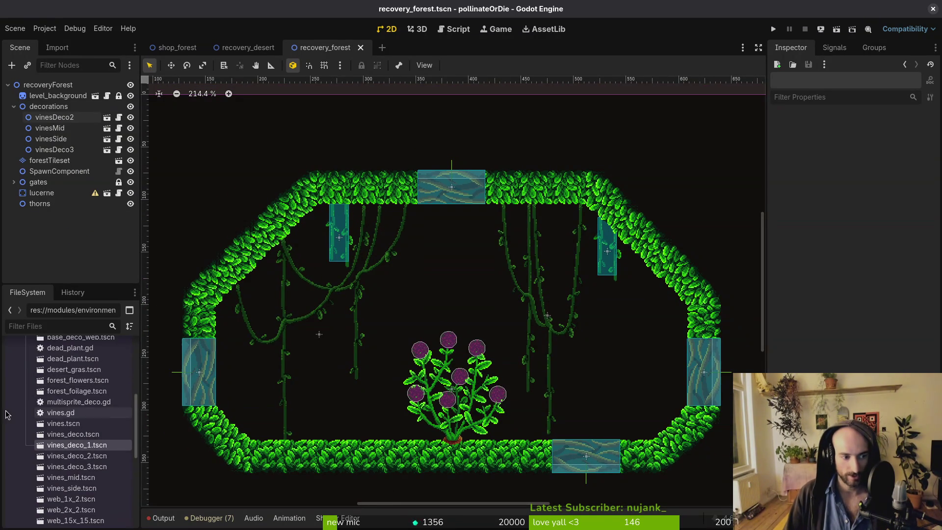
{"action": "mouse_move", "coordinate": [77, 381]}
{"action": "left_mouse_down"}
{"action": "mouse_move", "coordinate": [351, 419]}
{"action": "mouse_move", "coordinate": [328, 412]}
{"action": "left_mouse_up"}
{"action": "mouse_move", "coordinate": [74, 381]}
{"action": "left_mouse_down"}
{"action": "mouse_move", "coordinate": [305, 351]}
{"action": "mouse_move", "coordinate": [608, 398]}
{"action": "mouse_move", "coordinate": [635, 420]}
{"action": "left_mouse_up"}
{"action": "mouse_move", "coordinate": [78, 380]}
{"action": "left_mouse_down"}
{"action": "mouse_move", "coordinate": [222, 350]}
{"action": "mouse_move", "coordinate": [362, 388]}
{"action": "mouse_move", "coordinate": [332, 307]}
{"action": "mouse_move", "coordinate": [559, 241]}
{"action": "mouse_move", "coordinate": [554, 229]}
{"action": "mouse_move", "coordinate": [406, 232]}
{"action": "mouse_move", "coordinate": [553, 229]}
{"action": "left_mouse_up"}
{"action": "left_click", "coordinate": [51, 214], "text": "shift"}
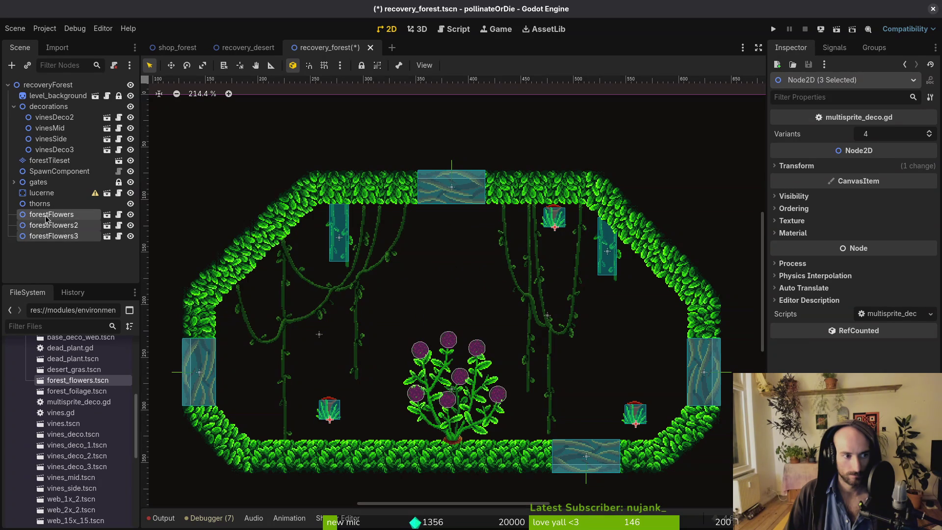
{"action": "mouse_move", "coordinate": [51, 214]}
{"action": "left_mouse_down"}
{"action": "mouse_move", "coordinate": [76, 152]}
{"action": "mouse_move", "coordinate": [67, 162]}
{"action": "left_mouse_up"}
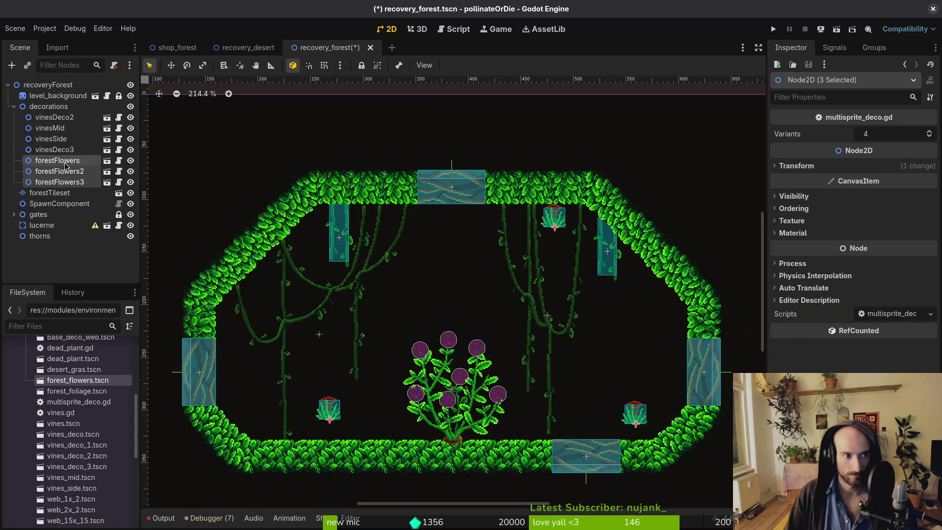
Flip forestFlowers3 under the ceiling and settle the other two flower clumps onto the floor, with grid snapping.
{"action": "left_click", "coordinate": [397, 416]}
{"action": "left_click", "coordinate": [555, 218]}
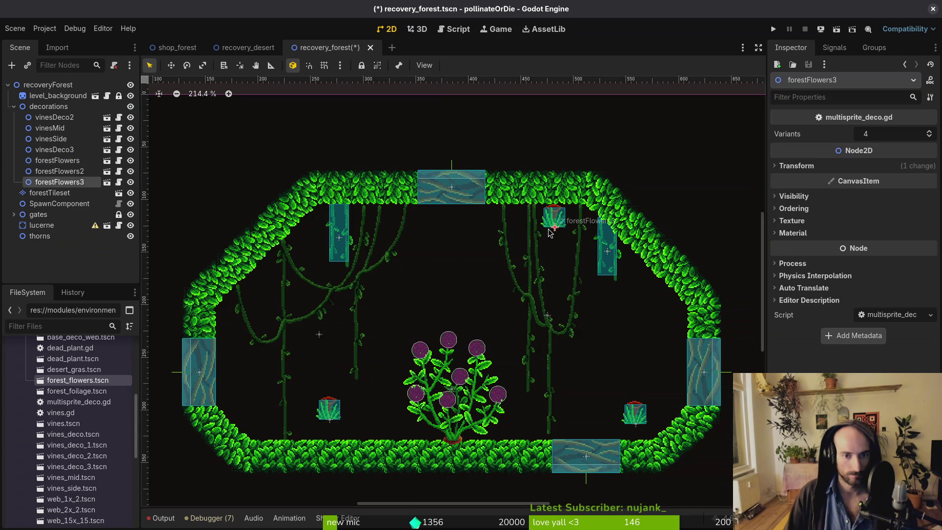
{"action": "mouse_move", "coordinate": [544, 221]}
{"action": "left_mouse_down"}
{"action": "mouse_move", "coordinate": [579, 211]}
{"action": "mouse_move", "coordinate": [589, 245]}
{"action": "mouse_move", "coordinate": [556, 213]}
{"action": "left_mouse_up"}
{"action": "scroll", "coordinate": [584, 246], "scroll_direction": "up", "scroll_amount": 4}
{"action": "key", "text": "shift+g"}
{"action": "scroll", "coordinate": [556, 213], "scroll_direction": "down", "scroll_amount": 3}
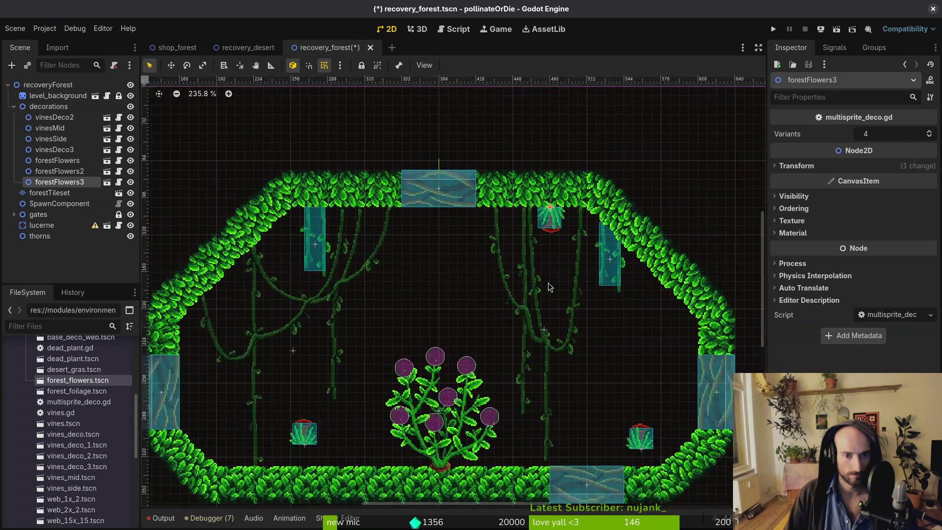
{"action": "left_click_drag", "start_coordinate": [613, 395], "coordinate": [624, 411]}
{"action": "left_click_drag", "start_coordinate": [498, 374], "coordinate": [552, 351]}
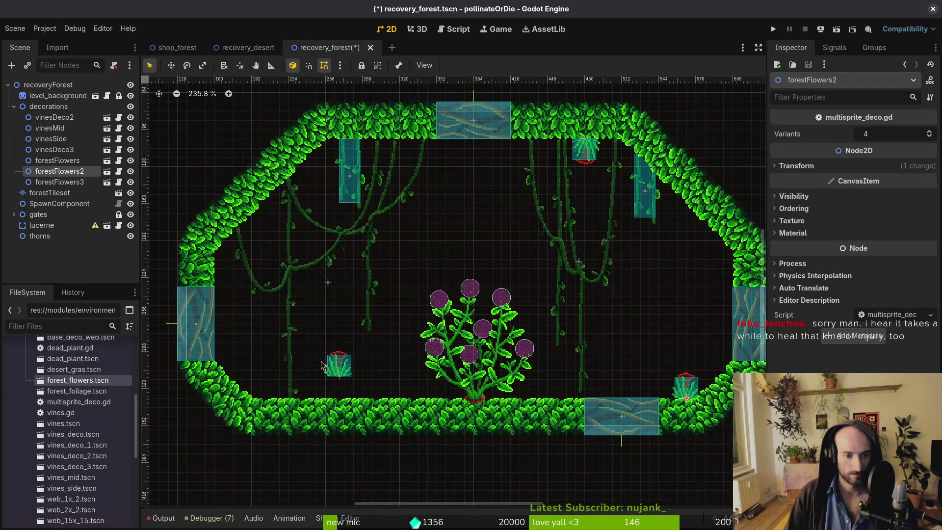
{"action": "left_click_drag", "start_coordinate": [341, 368], "coordinate": [363, 390]}
Add a forest_foliage clump on the left floor and duplicate copies along the floor to the right.
{"action": "left_click_drag", "start_coordinate": [71, 391], "coordinate": [325, 388]}
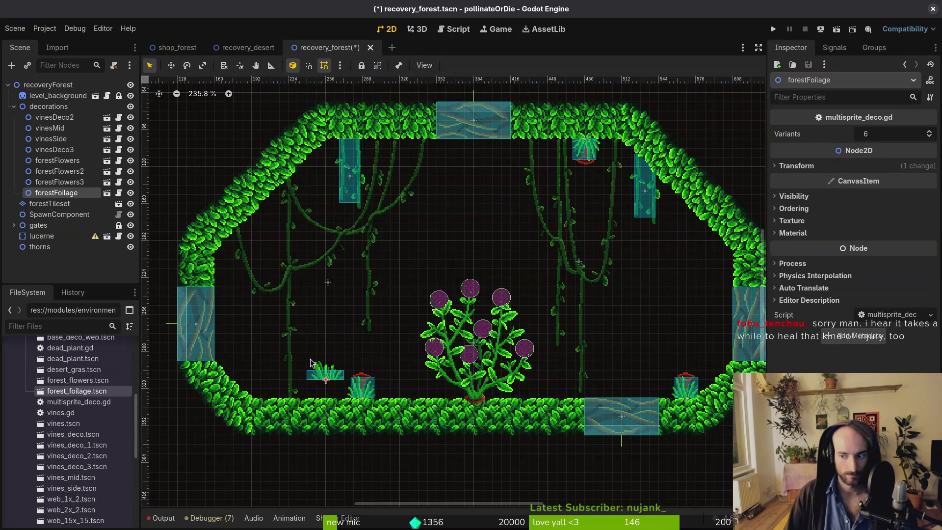
{"action": "key", "text": "ctrl+d"}
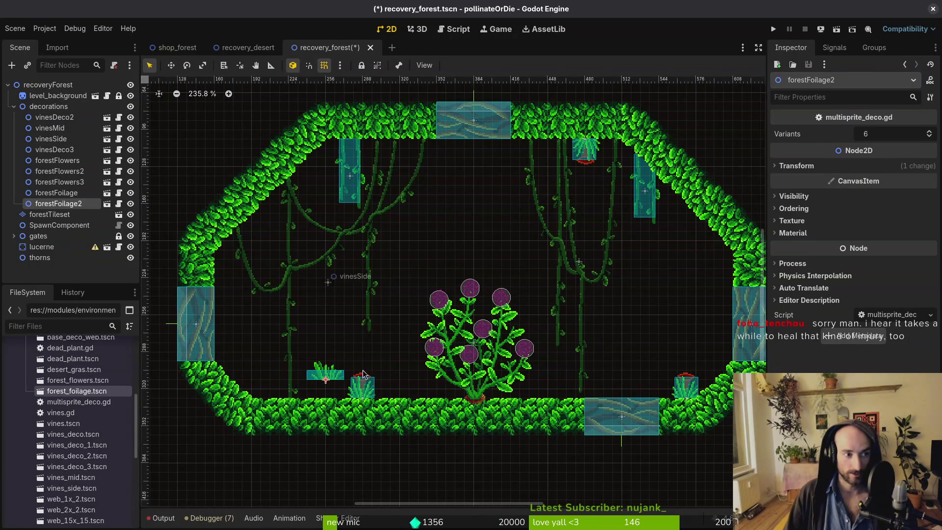
{"action": "left_click_drag", "start_coordinate": [330, 382], "coordinate": [292, 392]}
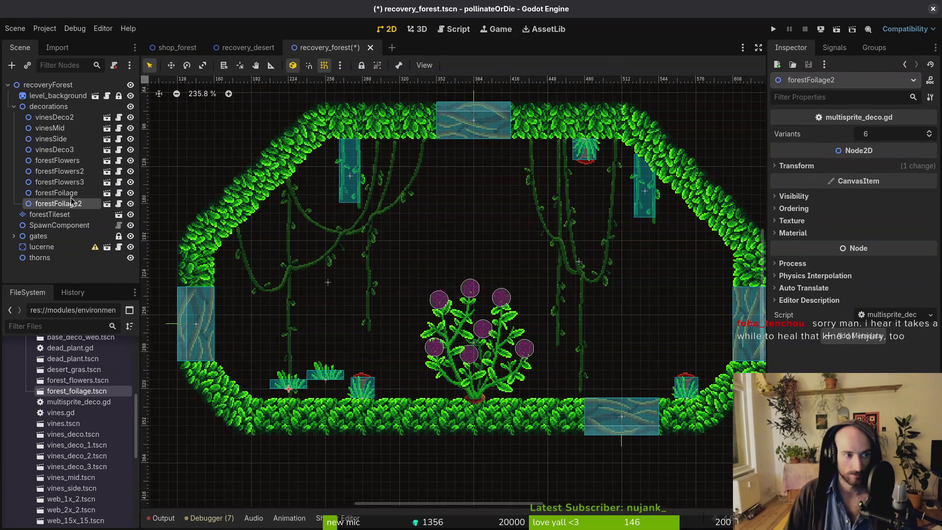
{"action": "left_click", "coordinate": [66, 195], "text": "shift"}
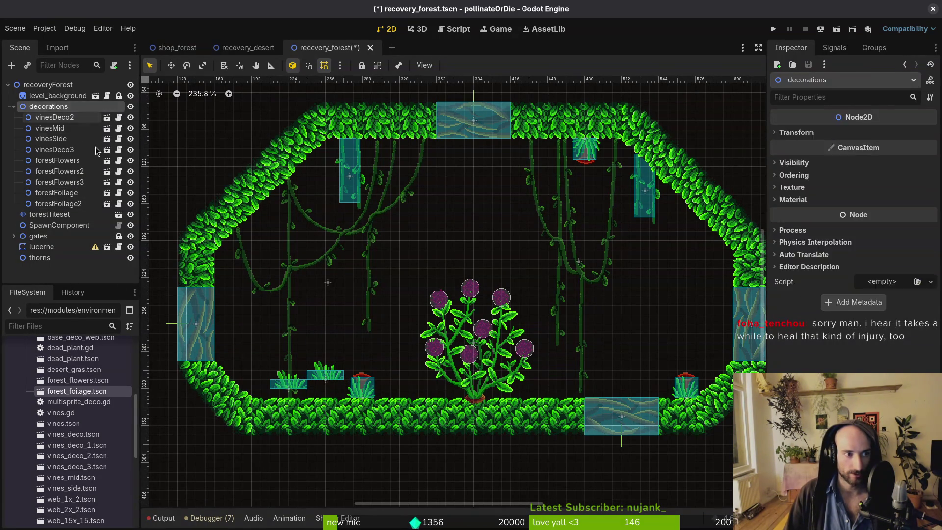
{"action": "key", "text": "ctrl+d"}
{"action": "mouse_move", "coordinate": [333, 382]}
{"action": "left_mouse_down"}
{"action": "mouse_move", "coordinate": [607, 385]}
{"action": "mouse_move", "coordinate": [705, 334]}
{"action": "left_mouse_up"}
Duplicate foliage pairs to hang flipped under the ceiling and onto the vines.
{"action": "key", "text": "ctrl+d"}
{"action": "key", "text": "ctrl+d"}
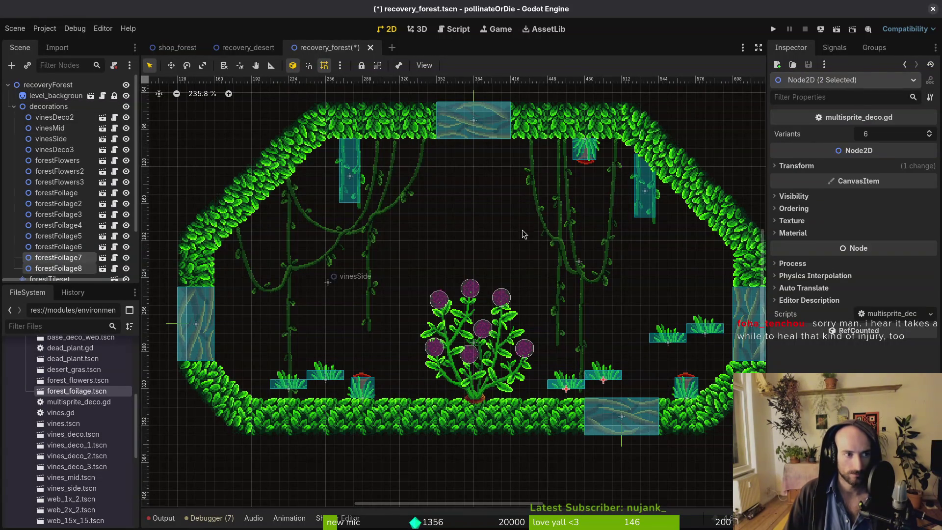
{"action": "mouse_move", "coordinate": [593, 389]}
{"action": "left_mouse_down"}
{"action": "mouse_move", "coordinate": [445, 314]}
{"action": "mouse_move", "coordinate": [399, 176]}
{"action": "mouse_move", "coordinate": [454, 181]}
{"action": "mouse_move", "coordinate": [335, 154]}
{"action": "mouse_move", "coordinate": [362, 104]}
{"action": "mouse_move", "coordinate": [421, 78]}
{"action": "left_mouse_up"}
{"action": "left_click_drag", "start_coordinate": [432, 162], "coordinate": [404, 153]}
{"action": "left_click", "coordinate": [564, 382]}
{"action": "left_click", "coordinate": [602, 374], "text": "shift"}
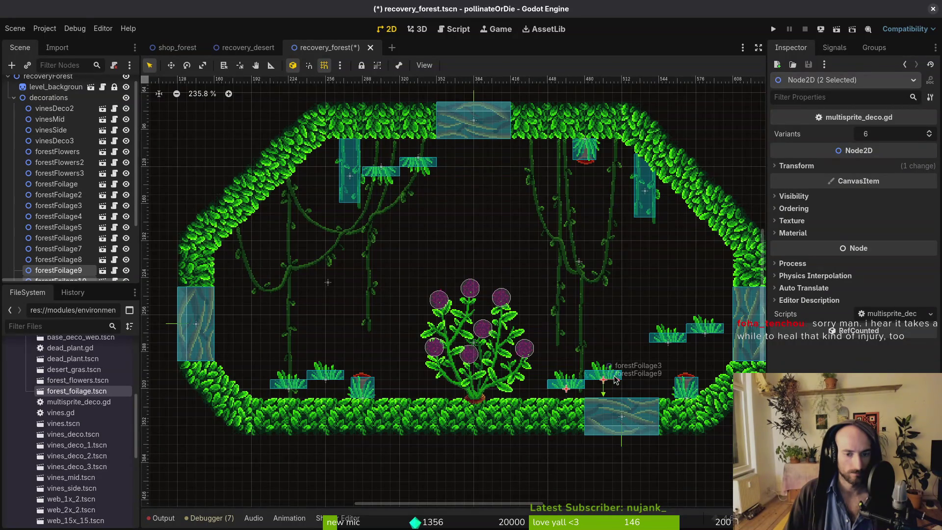
{"action": "key", "text": "ctrl+d"}
{"action": "mouse_move", "coordinate": [587, 359]}
{"action": "left_mouse_down"}
{"action": "mouse_move", "coordinate": [355, 266]}
{"action": "mouse_move", "coordinate": [274, 221]}
{"action": "mouse_move", "coordinate": [265, 274]}
{"action": "mouse_move", "coordinate": [248, 278]}
{"action": "left_mouse_up"}
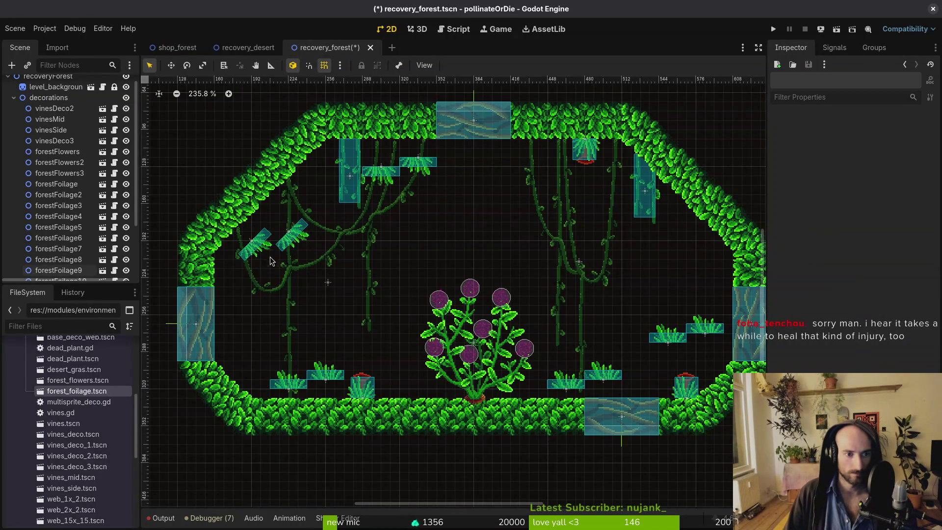
{"action": "scroll", "coordinate": [247, 278], "scroll_direction": "up", "scroll_amount": 3}
{"action": "left_click", "coordinate": [251, 247]}
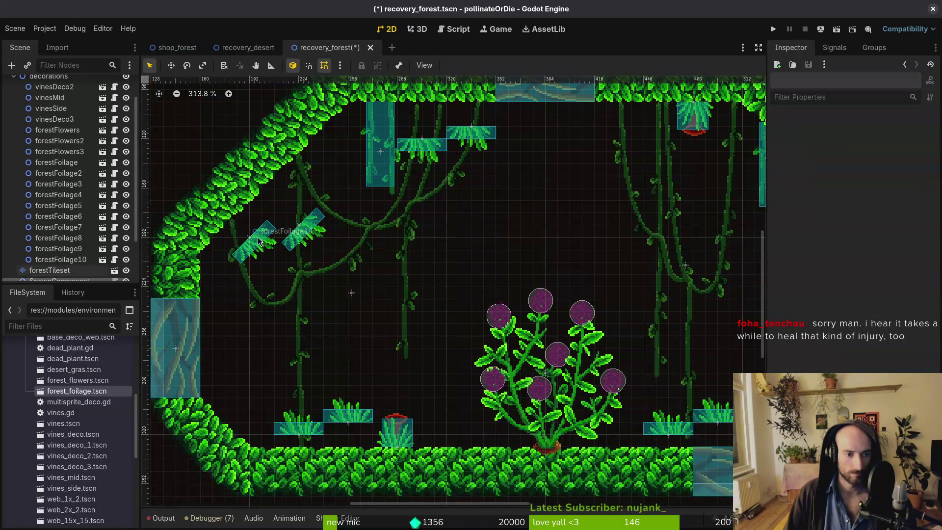
Move forestFoliage10 and forestFoliage9 over to the left wall edge.
{"action": "right_click", "coordinate": [260, 243], "text": "alt"}
{"action": "left_click", "coordinate": [275, 244]}
{"action": "left_click_drag", "start_coordinate": [274, 247], "coordinate": [206, 283]}
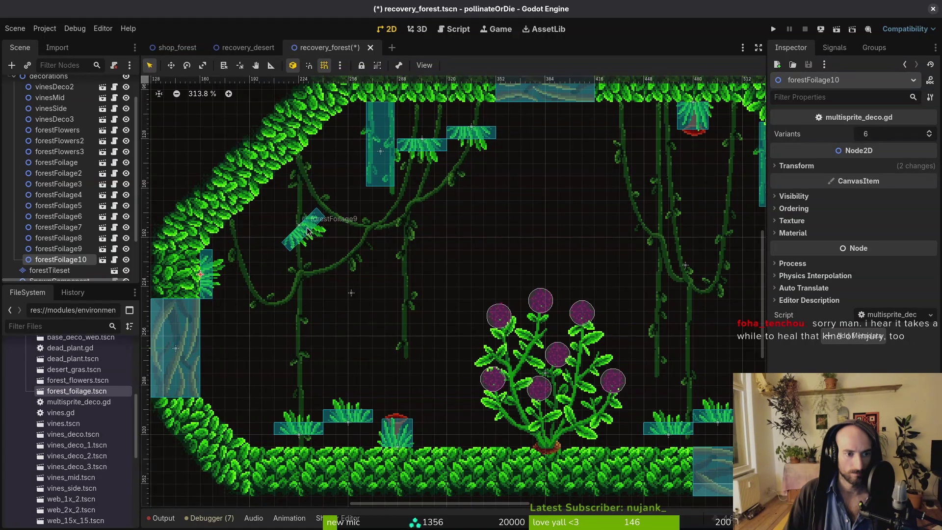
{"action": "left_click_drag", "start_coordinate": [308, 230], "coordinate": [235, 241]}
{"action": "left_click", "coordinate": [235, 240]}
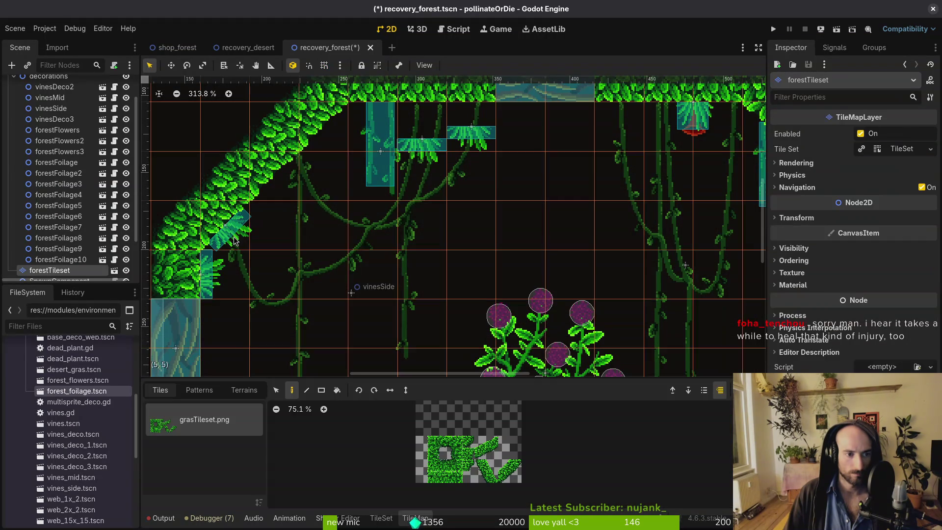
{"action": "scroll", "coordinate": [235, 241], "scroll_direction": "down", "scroll_amount": 2}
{"action": "scroll", "coordinate": [236, 233], "scroll_direction": "up", "scroll_amount": 3}
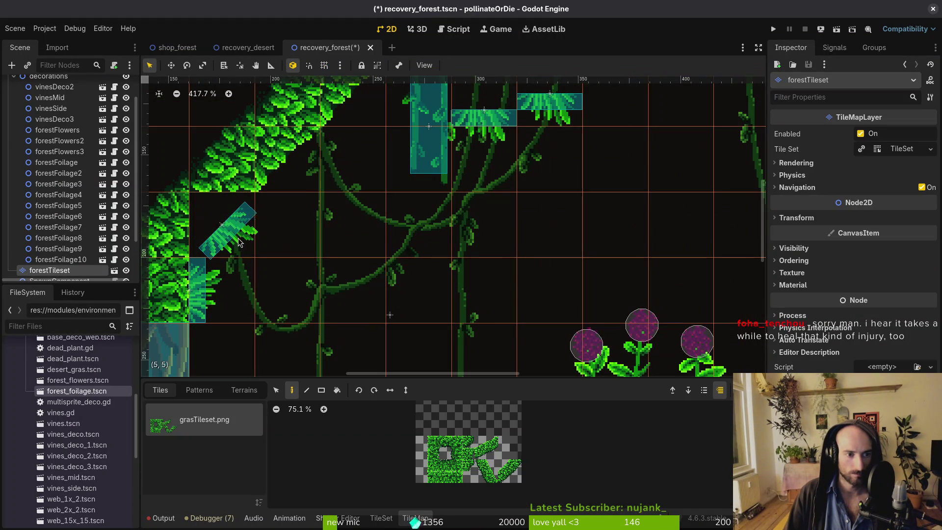
{"action": "key", "text": "Escape"}
{"action": "right_click", "coordinate": [231, 236], "text": "alt"}
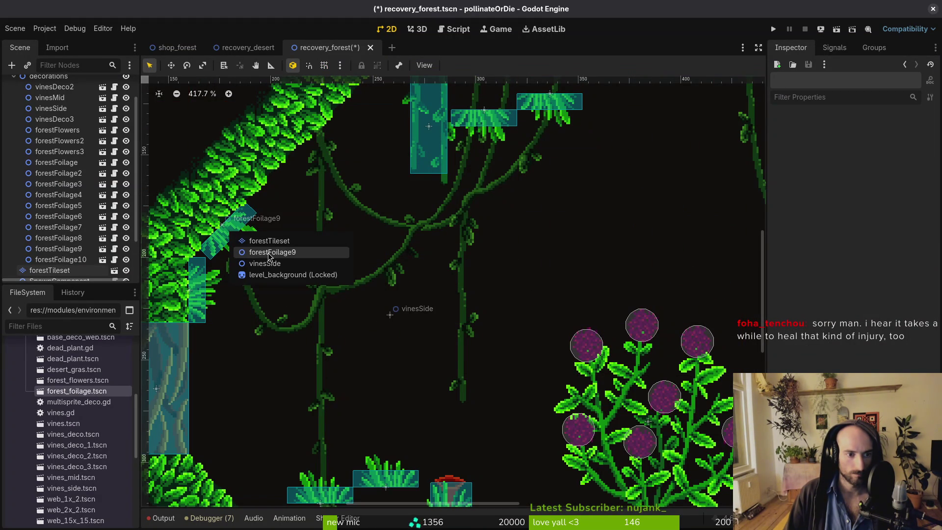
{"action": "left_click", "coordinate": [253, 248]}
{"action": "mouse_move", "coordinate": [230, 239]}
{"action": "left_mouse_down"}
{"action": "mouse_move", "coordinate": [224, 247]}
{"action": "mouse_move", "coordinate": [273, 192]}
{"action": "left_mouse_up"}
{"action": "scroll", "coordinate": [54, 112], "scroll_direction": "up", "scroll_amount": 2}
Duplicate the wall foliage clump and snap the copy into place with grid snapping on.
{"action": "key", "text": "ctrl+d"}
{"action": "scroll", "coordinate": [373, 295], "scroll_direction": "down", "scroll_amount": 3}
{"action": "scroll", "coordinate": [373, 295], "scroll_direction": "up", "scroll_amount": 2}
{"action": "left_click", "coordinate": [373, 323]}
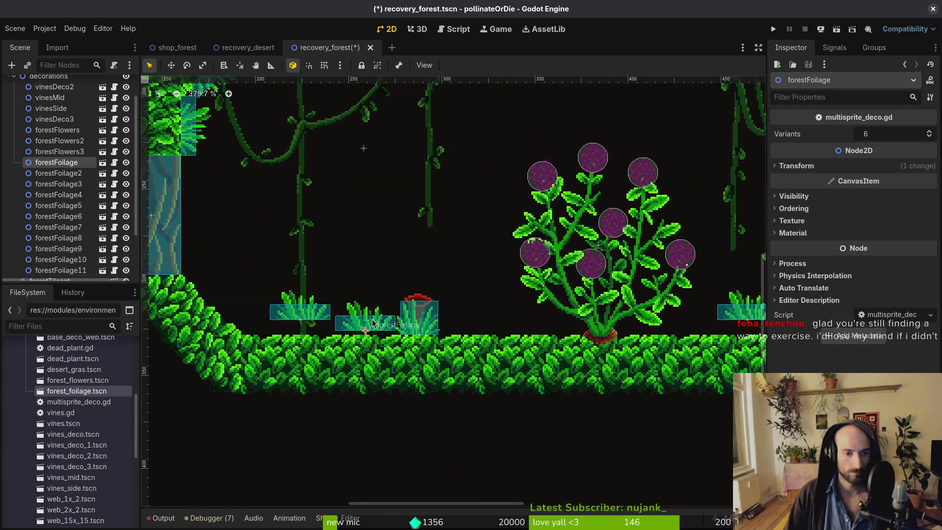
{"action": "key", "text": "shift+g"}
{"action": "left_click_drag", "start_coordinate": [373, 322], "coordinate": [373, 324]}
Spread forestFoliage2, forestFoliage3 and forestFoliage4 across the floor.
{"action": "mouse_move", "coordinate": [310, 315]}
{"action": "left_mouse_down"}
{"action": "mouse_move", "coordinate": [474, 329]}
{"action": "mouse_move", "coordinate": [520, 319]}
{"action": "mouse_move", "coordinate": [448, 327]}
{"action": "left_mouse_up"}
{"action": "scroll", "coordinate": [480, 329], "scroll_direction": "down", "scroll_amount": 3}
{"action": "mouse_move", "coordinate": [510, 305]}
{"action": "left_mouse_down"}
{"action": "mouse_move", "coordinate": [275, 344]}
{"action": "mouse_move", "coordinate": [255, 325]}
{"action": "mouse_move", "coordinate": [153, 326]}
{"action": "left_mouse_up"}
{"action": "left_click", "coordinate": [539, 318]}
{"action": "mouse_move", "coordinate": [505, 319]}
{"action": "left_mouse_down"}
{"action": "mouse_move", "coordinate": [593, 334]}
{"action": "mouse_move", "coordinate": [551, 349]}
{"action": "left_mouse_up"}
{"action": "scroll", "coordinate": [535, 304], "scroll_direction": "right", "scroll_amount": 3}
{"action": "scroll", "coordinate": [535, 305], "scroll_direction": "up", "scroll_amount": 2}
Tilt forestFoliage6 on the floor grass, settle forestFoliage5, and save the scene.
{"action": "left_click", "coordinate": [592, 338]}
{"action": "key", "text": "Escape"}
{"action": "right_click", "coordinate": [594, 336], "text": "alt"}
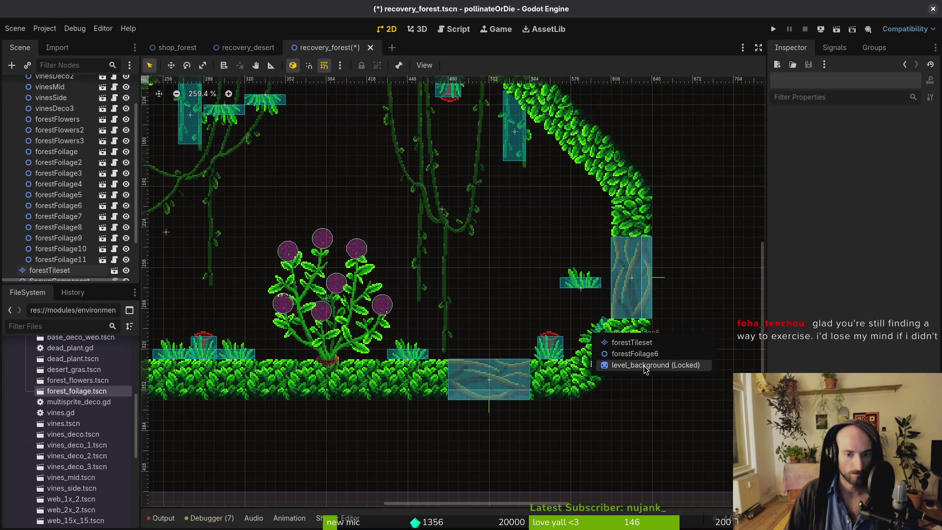
{"action": "left_click", "coordinate": [603, 351]}
{"action": "mouse_move", "coordinate": [605, 322]}
{"action": "left_mouse_down"}
{"action": "mouse_move", "coordinate": [614, 307]}
{"action": "mouse_move", "coordinate": [565, 342]}
{"action": "mouse_move", "coordinate": [544, 255]}
{"action": "mouse_move", "coordinate": [543, 272]}
{"action": "mouse_move", "coordinate": [581, 267]}
{"action": "left_mouse_up"}
{"action": "scroll", "coordinate": [603, 347], "scroll_direction": "up", "scroll_amount": 4}
{"action": "scroll", "coordinate": [564, 342], "scroll_direction": "down", "scroll_amount": 2}
{"action": "left_click", "coordinate": [540, 329]}
{"action": "scroll", "coordinate": [451, 235], "scroll_direction": "up", "scroll_amount": 5}
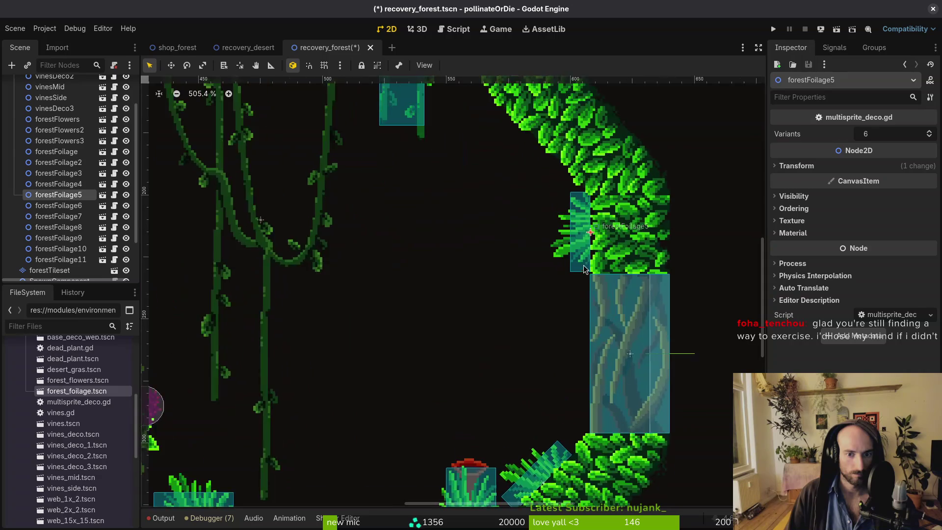
{"action": "left_click", "coordinate": [451, 234]}
{"action": "scroll", "coordinate": [451, 235], "scroll_direction": "down", "scroll_amount": 3}
{"action": "key", "text": "ctrl+s"}
Move two foliage pieces up toward the upper-right foliage and under the ceiling.
{"action": "scroll", "coordinate": [452, 235], "scroll_direction": "down", "scroll_amount": 3}
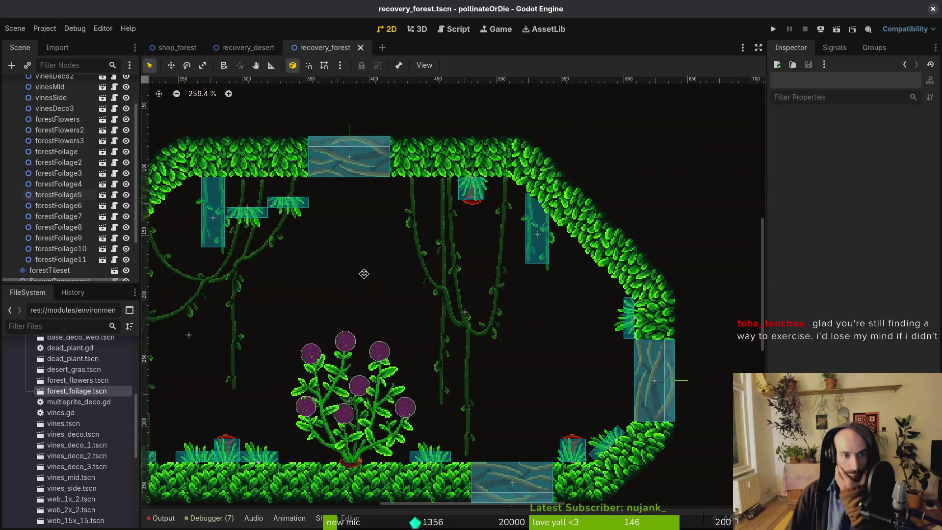
{"action": "scroll", "coordinate": [363, 273], "scroll_direction": "up", "scroll_amount": 1}
{"action": "mouse_move", "coordinate": [393, 237]}
{"action": "left_mouse_down"}
{"action": "mouse_move", "coordinate": [540, 221]}
{"action": "mouse_move", "coordinate": [534, 217]}
{"action": "left_mouse_up"}
{"action": "scroll", "coordinate": [536, 216], "scroll_direction": "up", "scroll_amount": 2}
{"action": "mouse_move", "coordinate": [319, 246]}
{"action": "left_mouse_down"}
{"action": "mouse_move", "coordinate": [322, 211]}
{"action": "mouse_move", "coordinate": [305, 201]}
{"action": "left_mouse_up"}
{"action": "scroll", "coordinate": [307, 208], "scroll_direction": "up", "scroll_amount": 4}
{"action": "scroll", "coordinate": [343, 245], "scroll_direction": "right", "scroll_amount": 5}
Nudge the ceiling foliage piece into place and select the hanging vines decoration.
{"action": "left_click", "coordinate": [383, 282]}
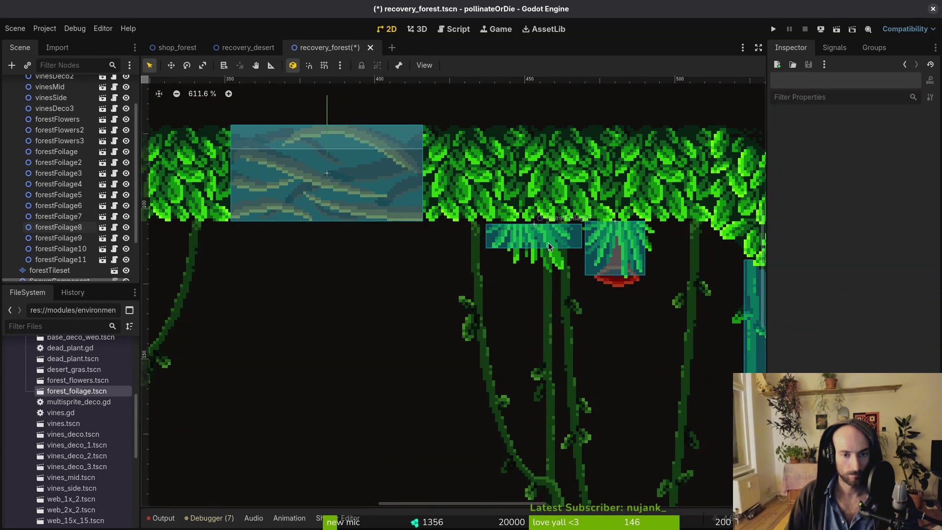
{"action": "left_click_drag", "start_coordinate": [548, 243], "coordinate": [553, 241]}
{"action": "scroll", "coordinate": [554, 240], "scroll_direction": "down", "scroll_amount": 5}
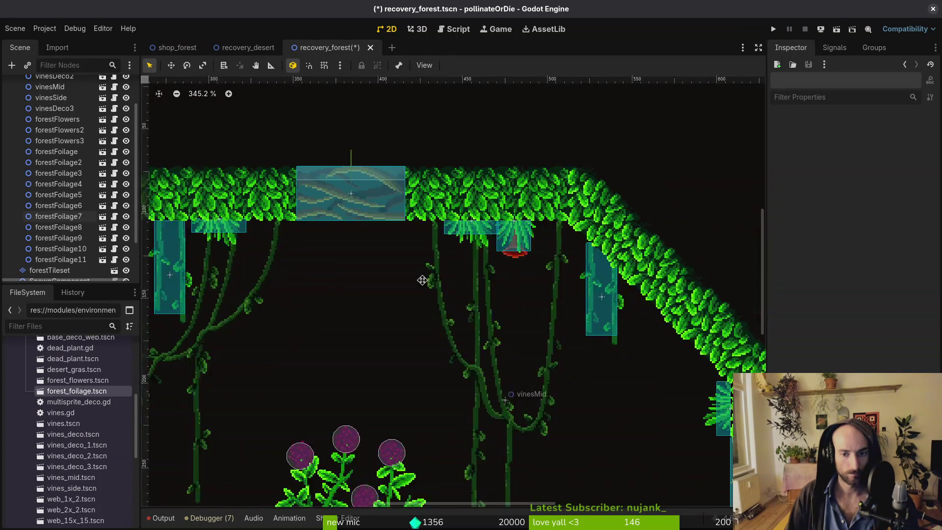
{"action": "scroll", "coordinate": [421, 275], "scroll_direction": "down", "scroll_amount": 2}
{"action": "scroll", "coordinate": [547, 279], "scroll_direction": "up", "scroll_amount": 7}
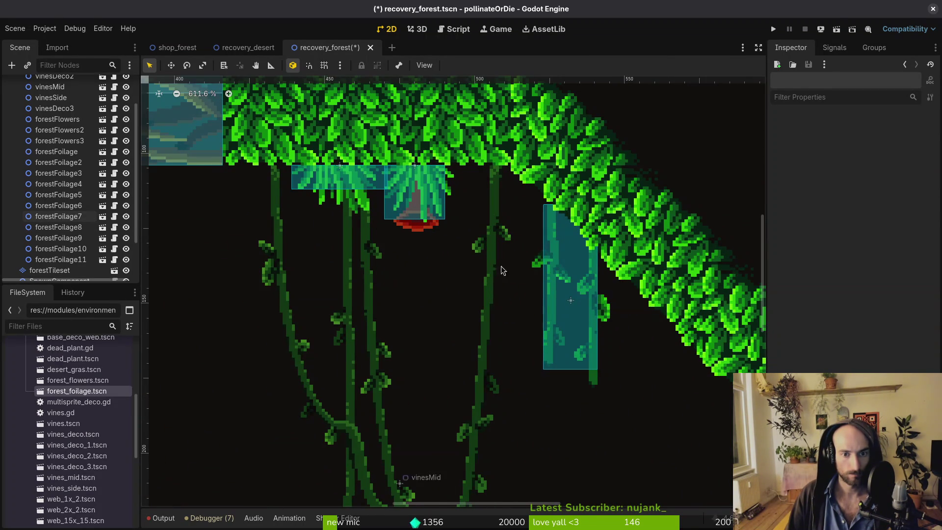
{"action": "left_click", "coordinate": [571, 273]}
{"action": "scroll", "coordinate": [540, 277], "scroll_direction": "left", "scroll_amount": 15}
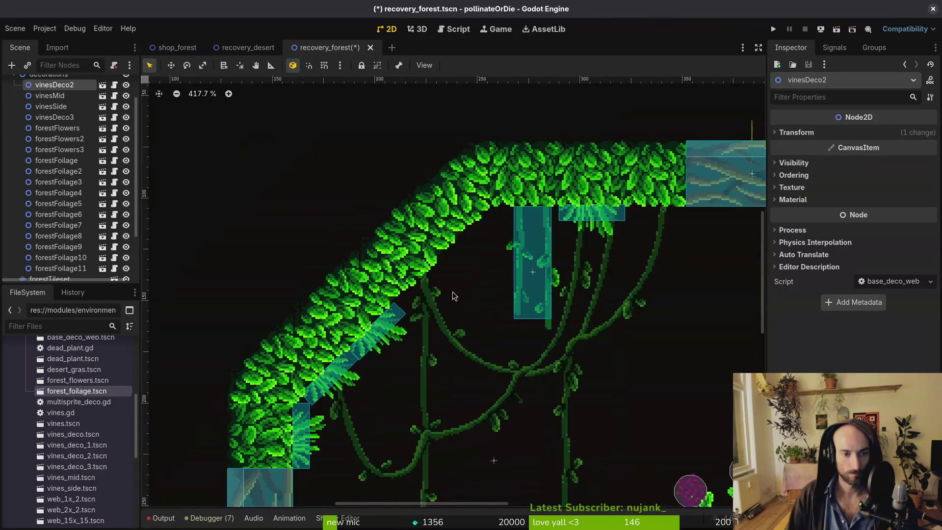
{"action": "scroll", "coordinate": [507, 282], "scroll_direction": "down", "scroll_amount": 10}
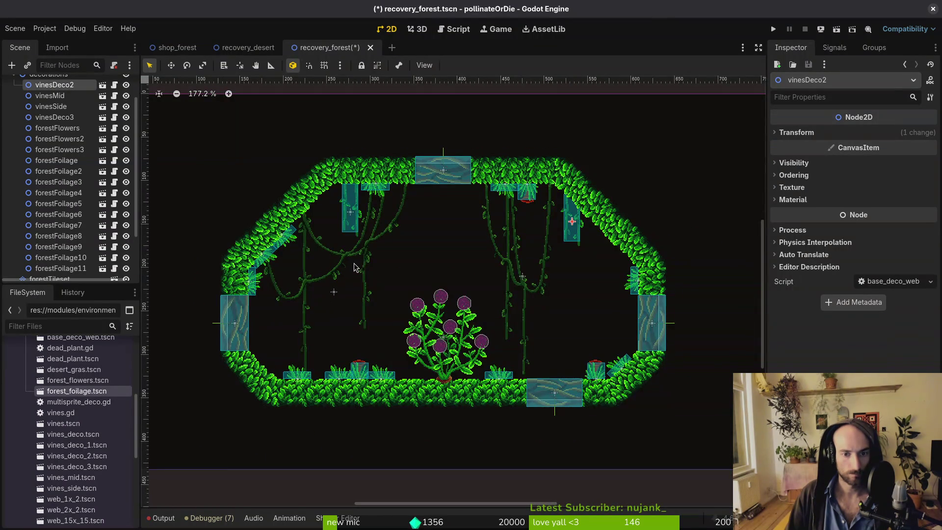
{"action": "scroll", "coordinate": [499, 240], "scroll_direction": "up", "scroll_amount": 3}
{"action": "scroll", "coordinate": [306, 261], "scroll_direction": "left", "scroll_amount": 4}
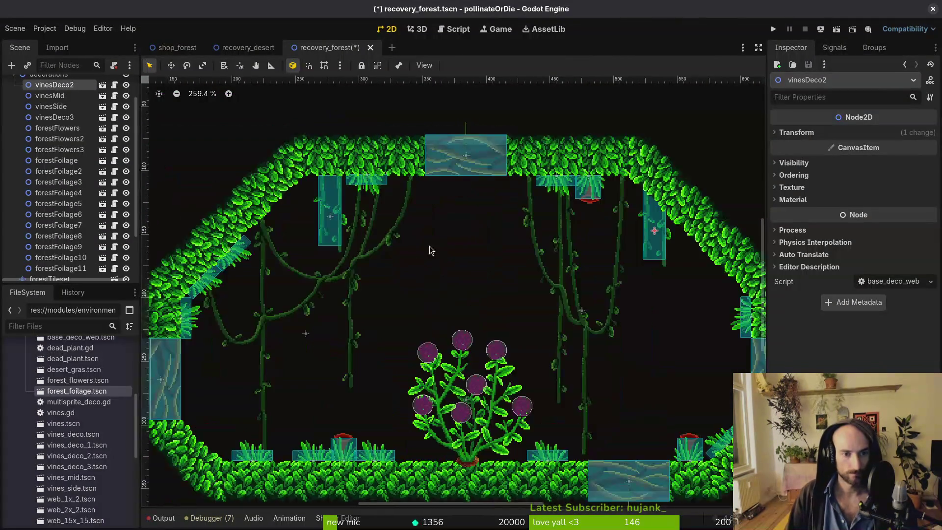
{"action": "scroll", "coordinate": [513, 279], "scroll_direction": "right", "scroll_amount": 5}
Duplicate the right-wall foliage, tilt the copies -45° up the diagonal edge, and save.
{"action": "left_click", "coordinate": [563, 332]}
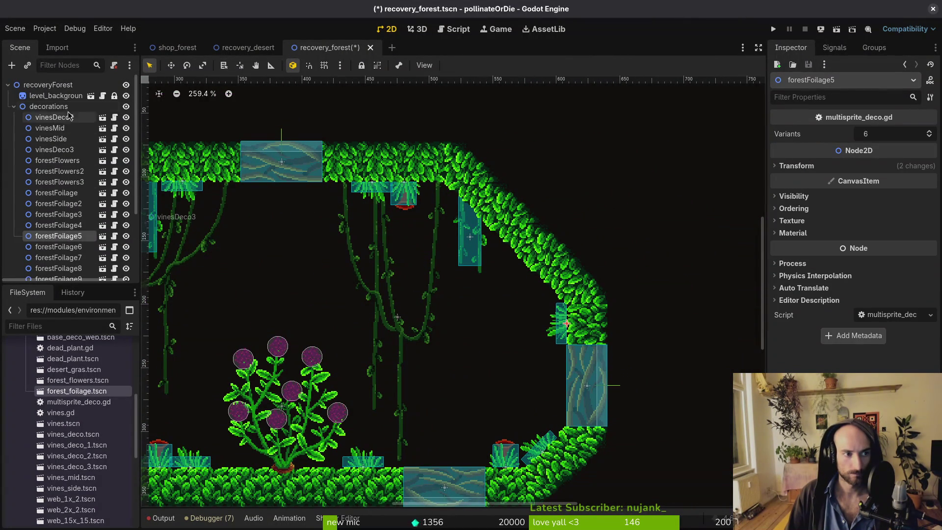
{"action": "key", "text": "ctrl+d"}
{"action": "mouse_move", "coordinate": [563, 331]}
{"action": "left_mouse_down"}
{"action": "mouse_move", "coordinate": [585, 336]}
{"action": "mouse_move", "coordinate": [554, 297]}
{"action": "left_mouse_up"}
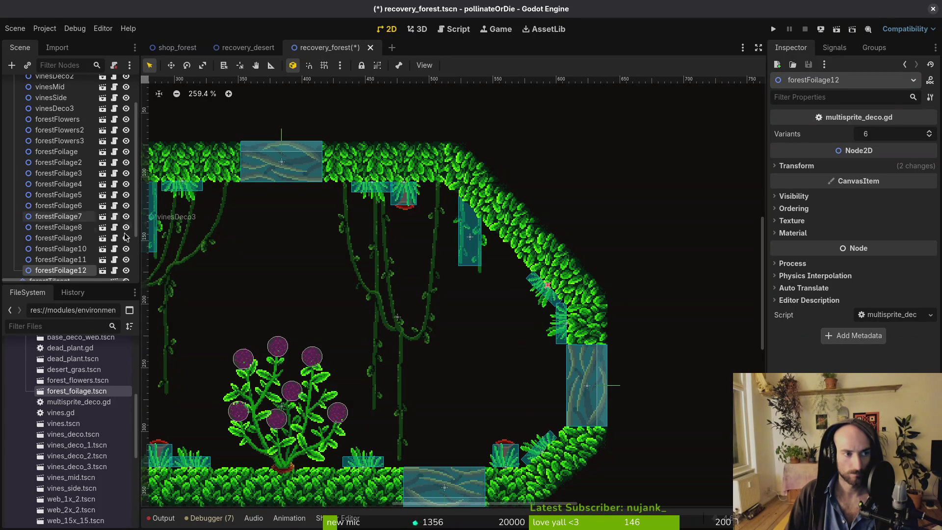
{"action": "scroll", "coordinate": [59, 216], "scroll_direction": "up", "scroll_amount": 3}
{"action": "key", "text": "ctrl+d"}
{"action": "scroll", "coordinate": [526, 288], "scroll_direction": "up", "scroll_amount": 4}
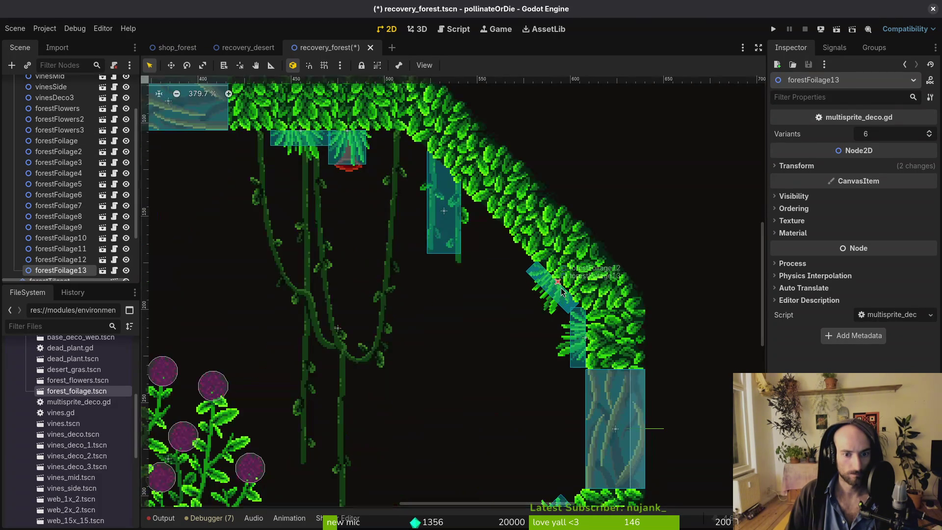
{"action": "left_click_drag", "start_coordinate": [556, 292], "coordinate": [515, 252]}
{"action": "key", "text": "Escape"}
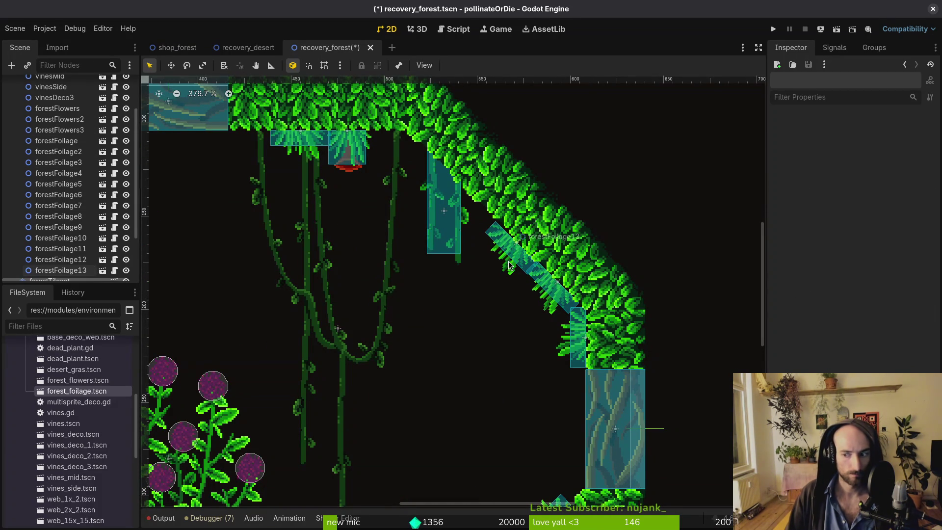
{"action": "key", "text": "ctrl+s"}
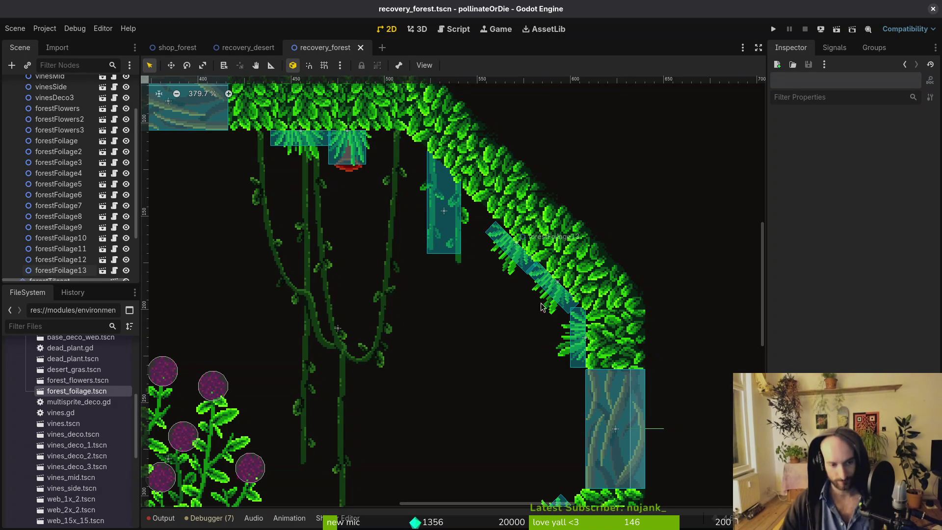
Add another foliage copy further along the upper-right diagonal and save the scene.
{"action": "scroll", "coordinate": [553, 412], "scroll_direction": "down", "scroll_amount": 6}
{"action": "scroll", "coordinate": [383, 349], "scroll_direction": "down", "scroll_amount": 3}
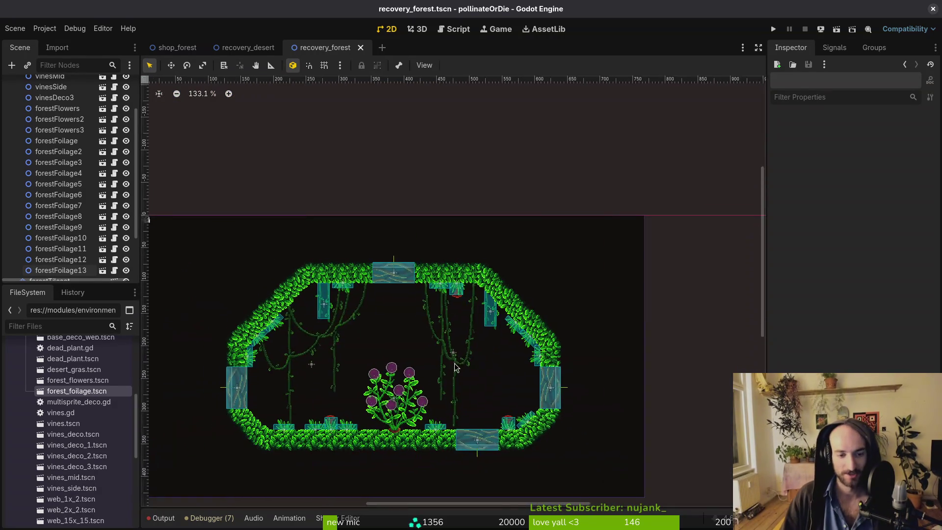
{"action": "scroll", "coordinate": [397, 312], "scroll_direction": "up", "scroll_amount": 4}
{"action": "left_click", "coordinate": [376, 271]}
{"action": "key", "text": "ctrl+d"}
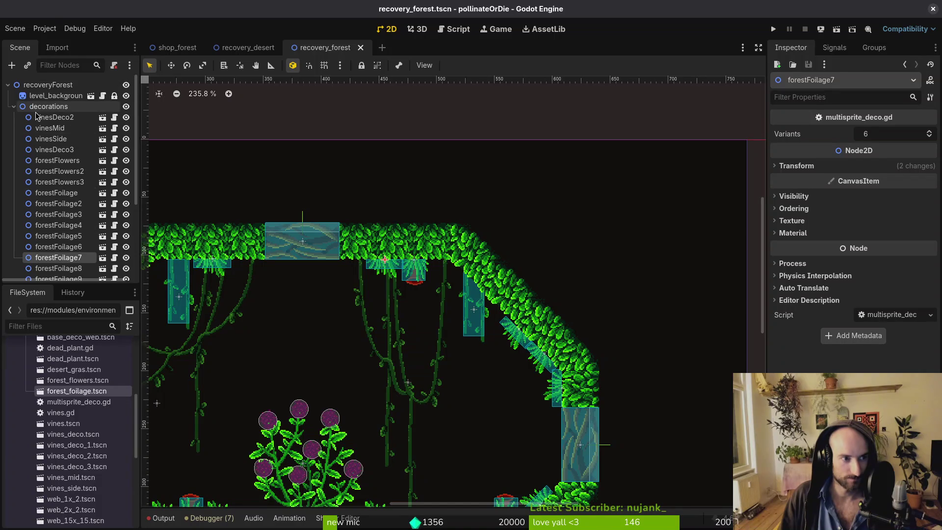
{"action": "scroll", "coordinate": [373, 262], "scroll_direction": "up", "scroll_amount": 5}
{"action": "left_click_drag", "start_coordinate": [373, 263], "coordinate": [463, 265]}
{"action": "scroll", "coordinate": [470, 273], "scroll_direction": "down", "scroll_amount": 2}
{"action": "scroll", "coordinate": [412, 320], "scroll_direction": "down", "scroll_amount": 4}
{"action": "key", "text": "ctrl+s"}
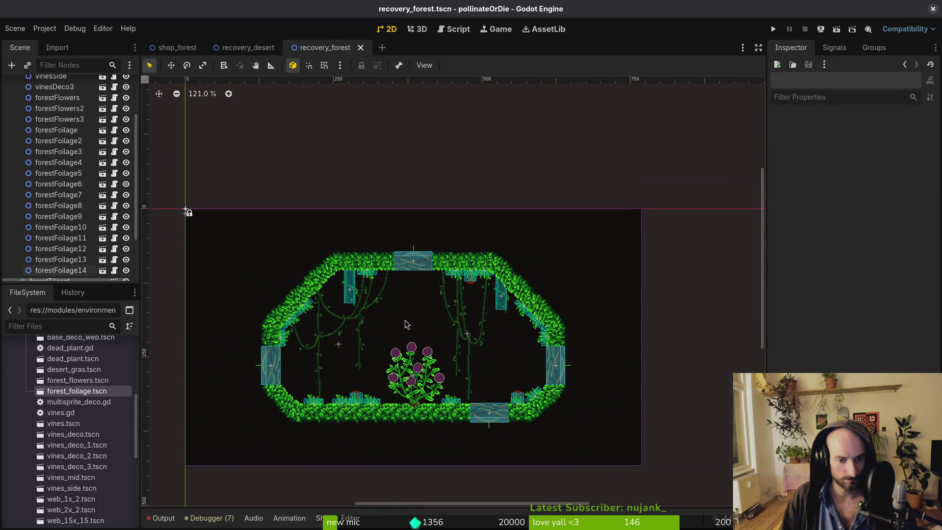
Collapse the decorations group in the scene tree.
{"action": "scroll", "coordinate": [410, 324], "scroll_direction": "up", "scroll_amount": 4}
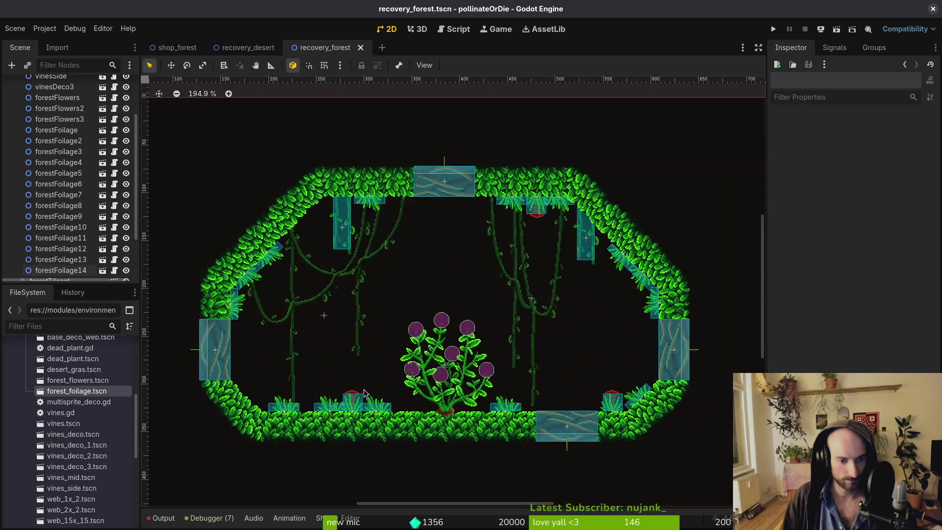
{"action": "scroll", "coordinate": [410, 324], "scroll_direction": "down", "scroll_amount": 2}
{"action": "scroll", "coordinate": [49, 133], "scroll_direction": "up", "scroll_amount": 5}
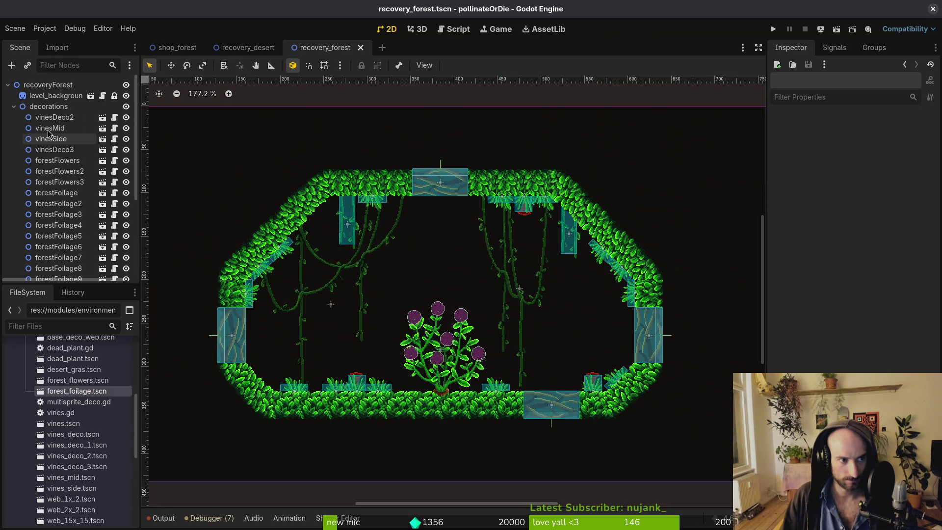
{"action": "left_click", "coordinate": [13, 107]}
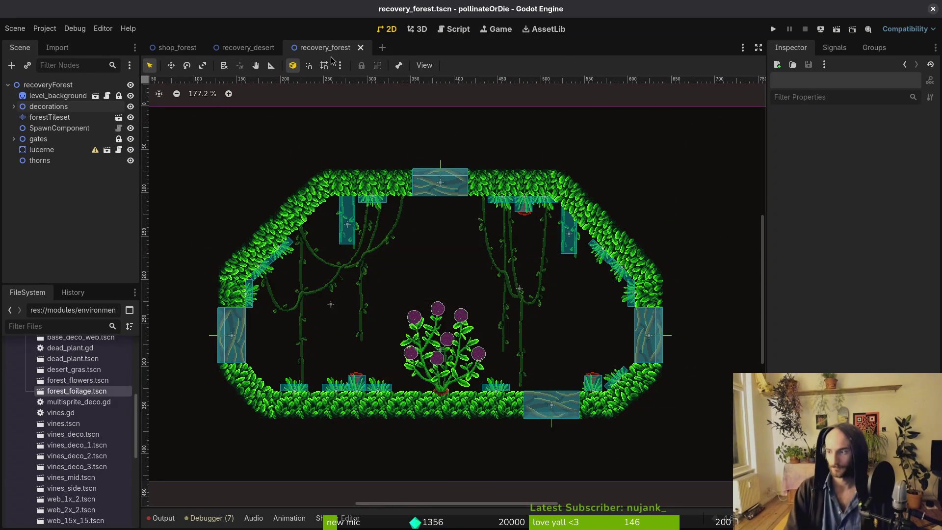
Change into the project folder and launch Neovim with nvim.
{"action": "type", "text": "cd gamedev/po"}
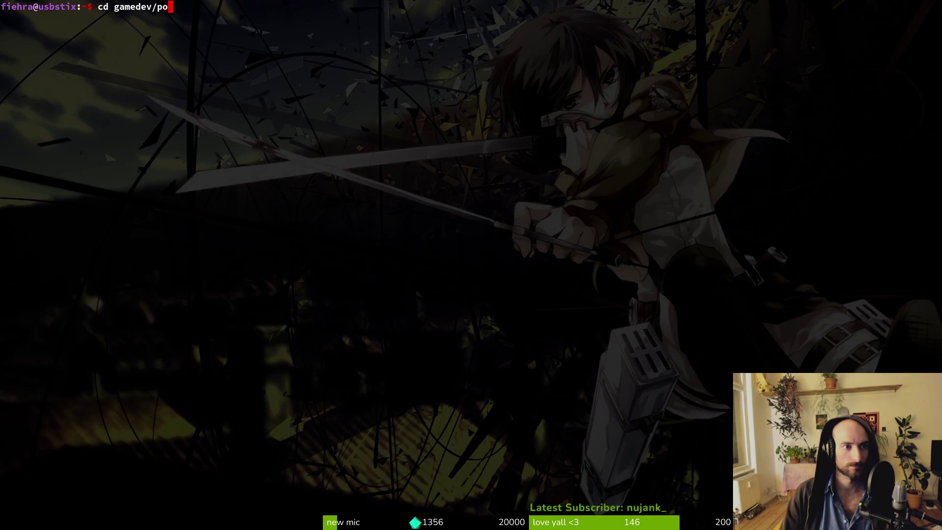
{"action": "key", "text": "Tab"}
{"action": "key", "text": "Return"}
{"action": "type", "text": "nvim ."}
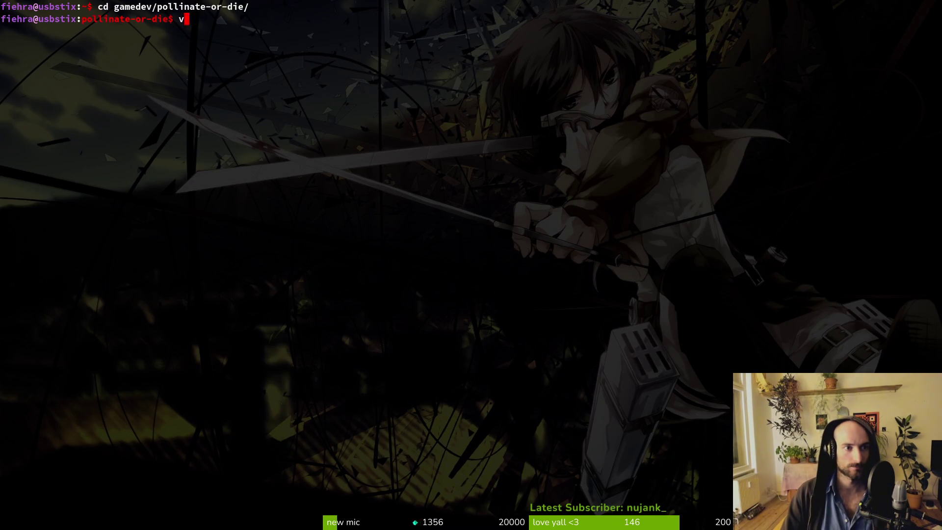
{"action": "key", "text": "Return"}
Open level.registry.gd through the file finder.
{"action": "key", "text": "v"}
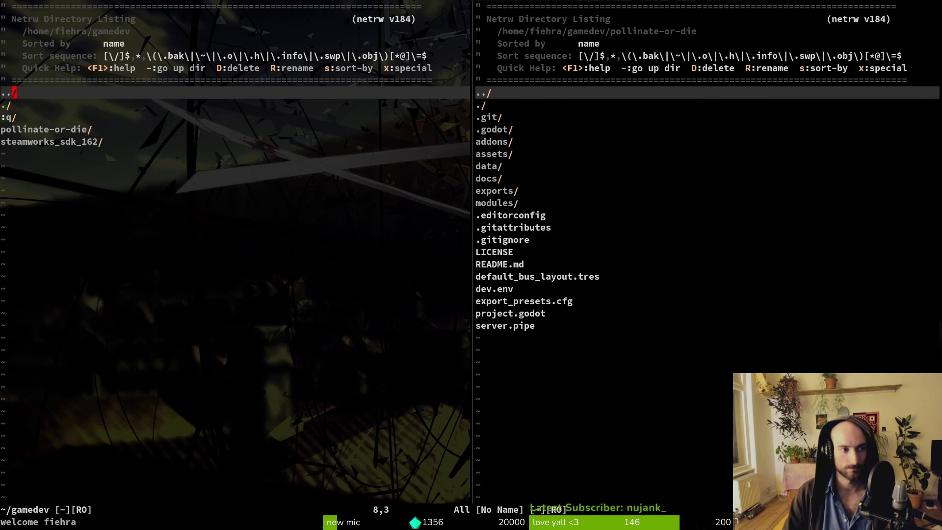
{"action": "key", "text": "space"}
{"action": "key", "text": "f"}
{"action": "key", "text": "f"}
{"action": "key", "text": "Escape"}
{"action": "key", "text": "ctrl+w"}
{"action": "key", "text": "q"}
{"action": "key", "text": "space"}
{"action": "key", "text": "f"}
{"action": "key", "text": "f"}
{"action": "type", "text": "level.re"}
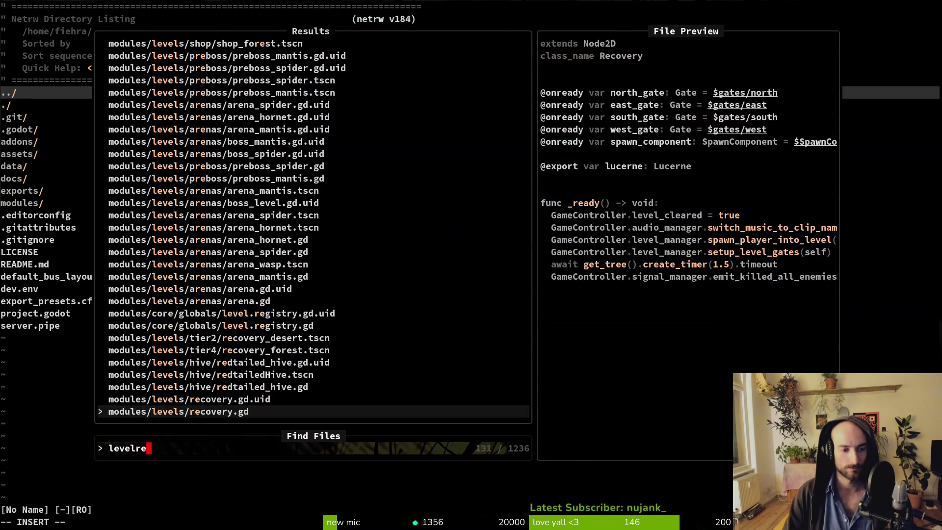
{"action": "type", "text": "g"}
{"action": "key", "text": "Return"}
Rename the two recovery constants to recovery_desert and recovery_forest.
{"action": "key", "text": "j"}
{"action": "key", "text": "j"}
{"action": "key", "text": "j"}
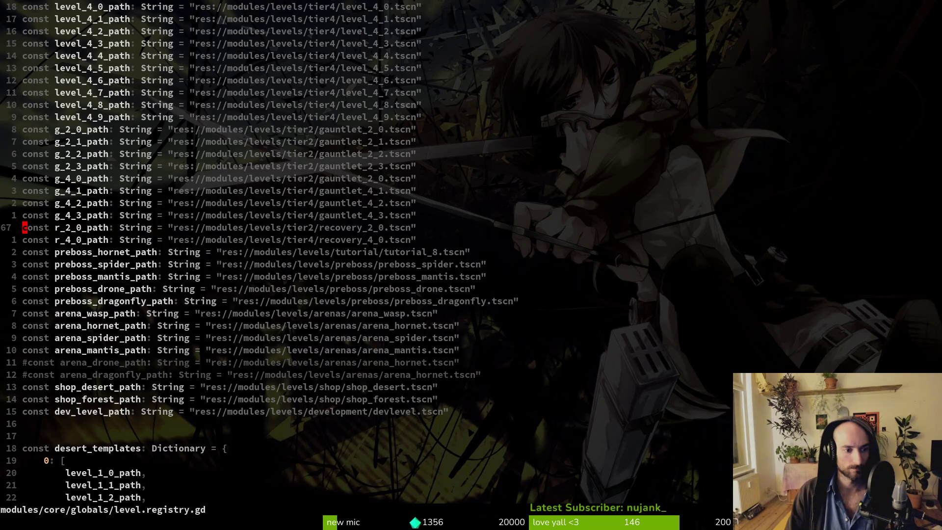
{"action": "type", "text": "cw"}
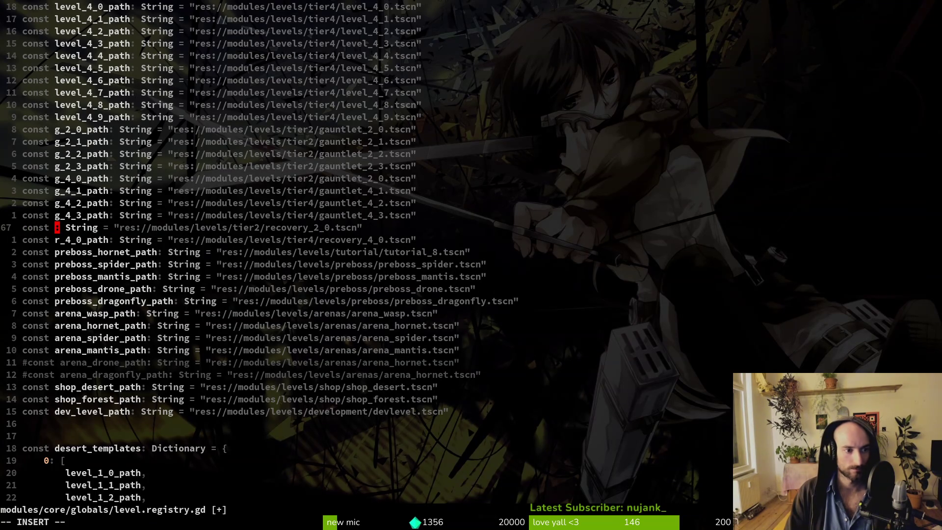
{"action": "type", "text": "recovery_"}
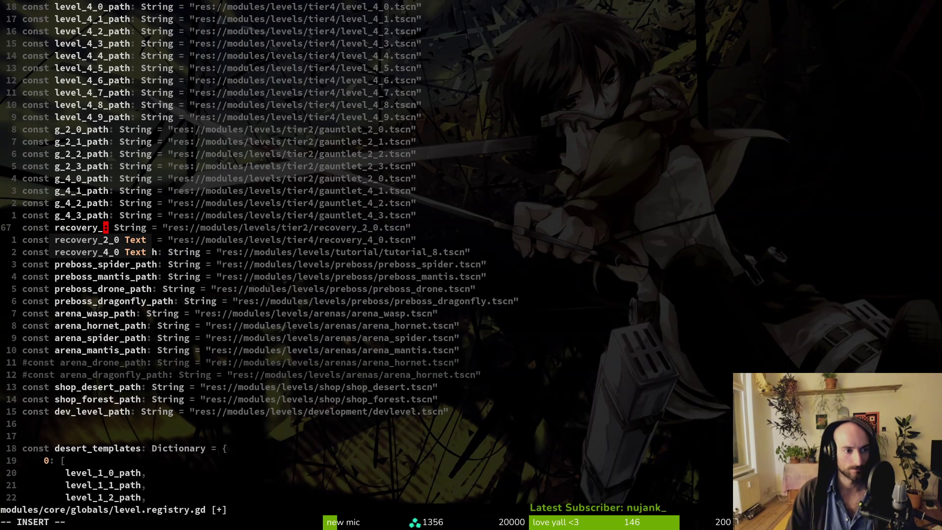
{"action": "type", "text": "desert"}
{"action": "key", "text": "Escape"}
{"action": "type", "text": "j"}
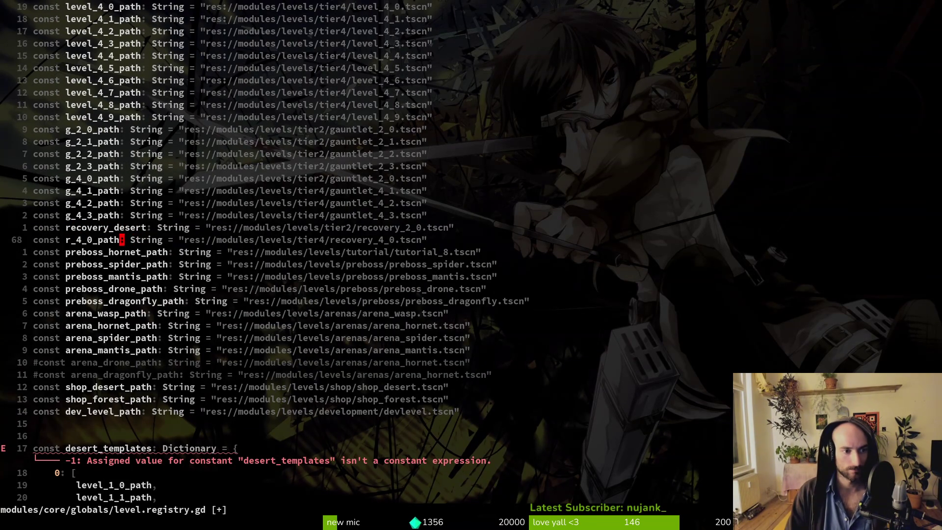
{"action": "type", "text": "cwrecovery_fores"}
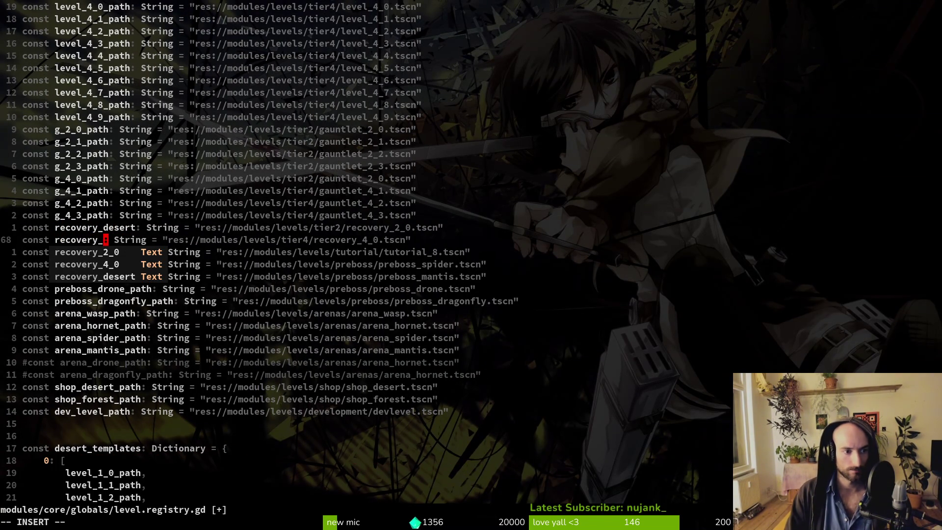
{"action": "type", "text": "t"}
{"action": "key", "text": "Escape"}
Correct the desert path, point the forest path at recovery_forest, and save.
{"action": "key", "text": "k"}
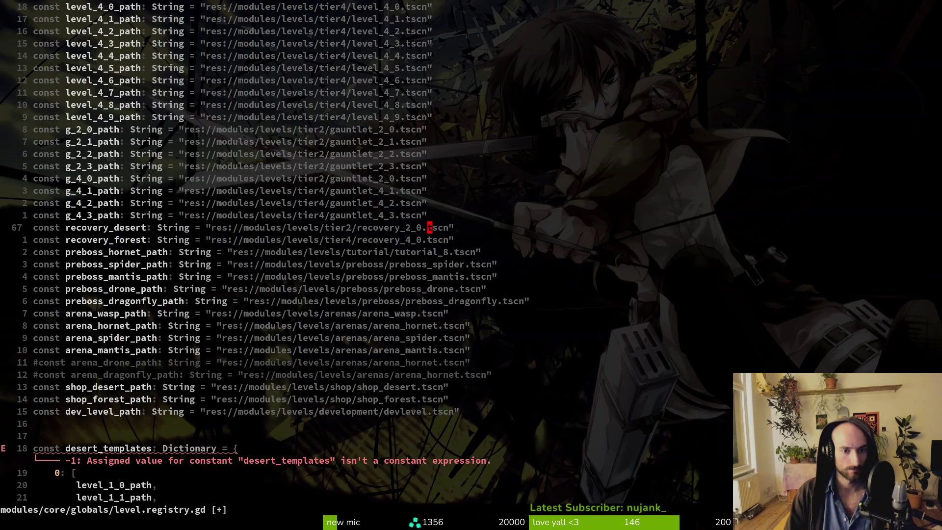
{"action": "type", "text": "hcbrecovefr"}
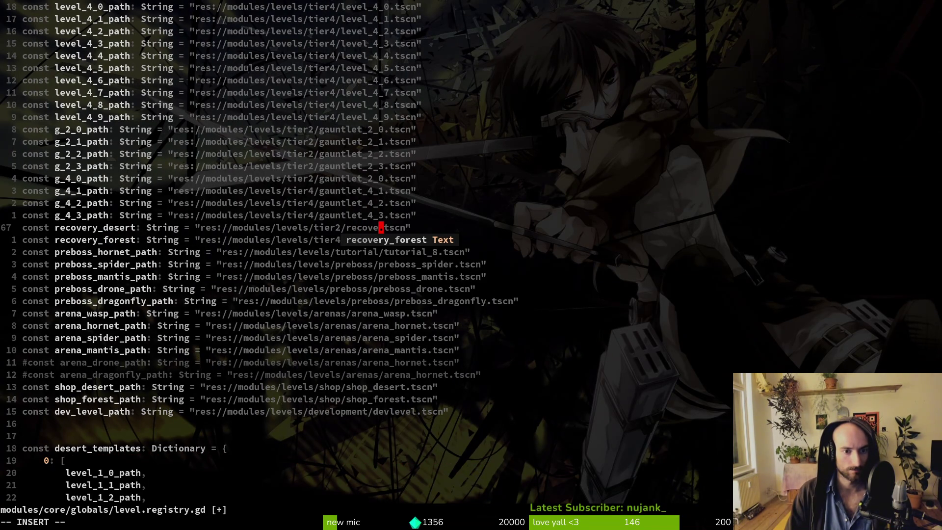
{"action": "type", "text": "ry_fo"}
{"action": "key", "text": "BackSpace"}
{"action": "type", "text": "desert"}
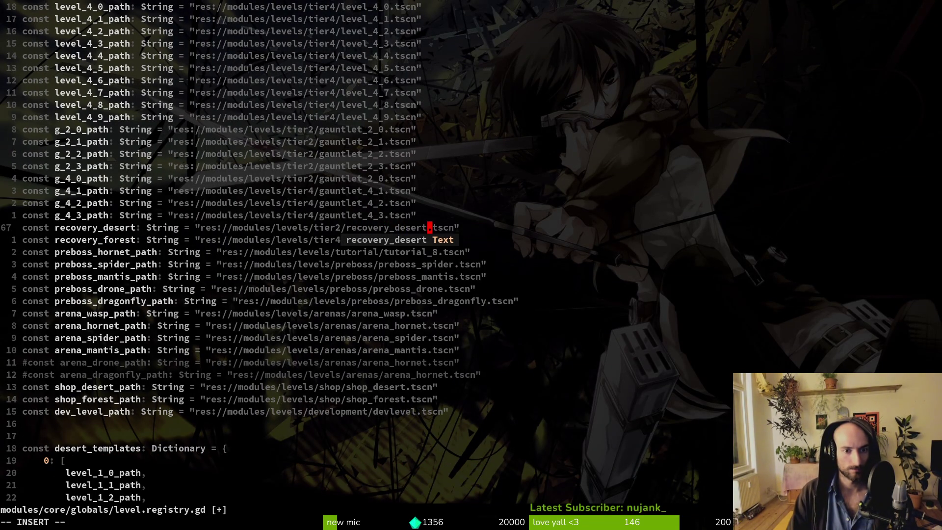
{"action": "type", "text": "sert"}
{"action": "key", "text": "Escape"}
{"action": "key", "text": "j"}
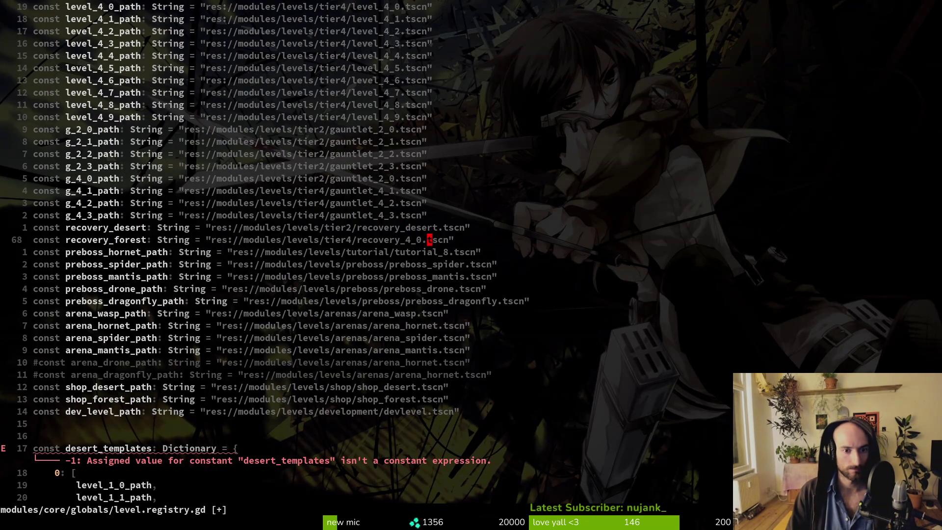
{"action": "type", "text": "u"}
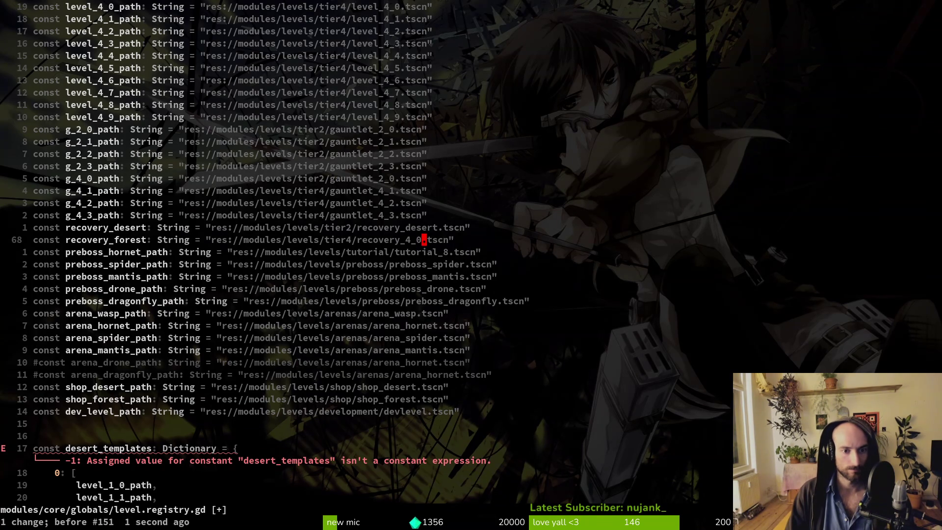
{"action": "type", "text": "ciwrecovery_forest"}
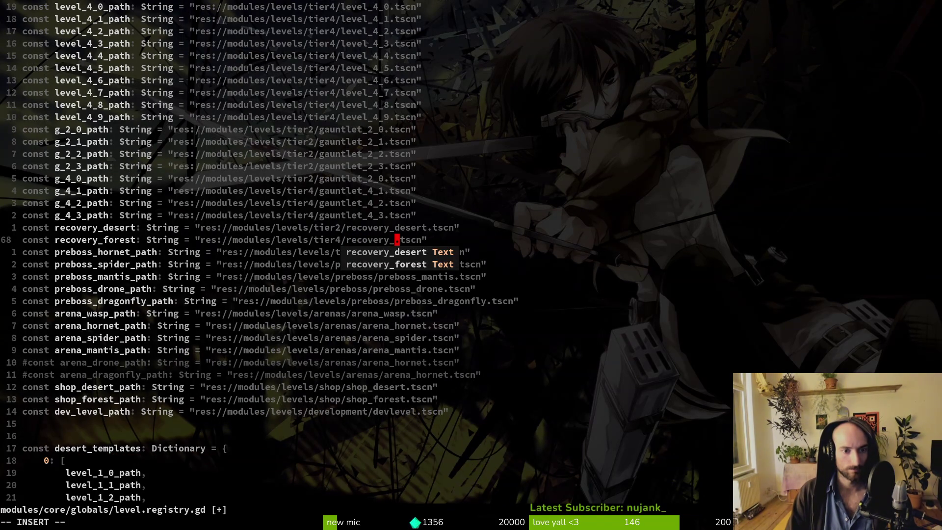
{"action": "key", "text": "Escape"}
{"action": "key", "text": "Return"}
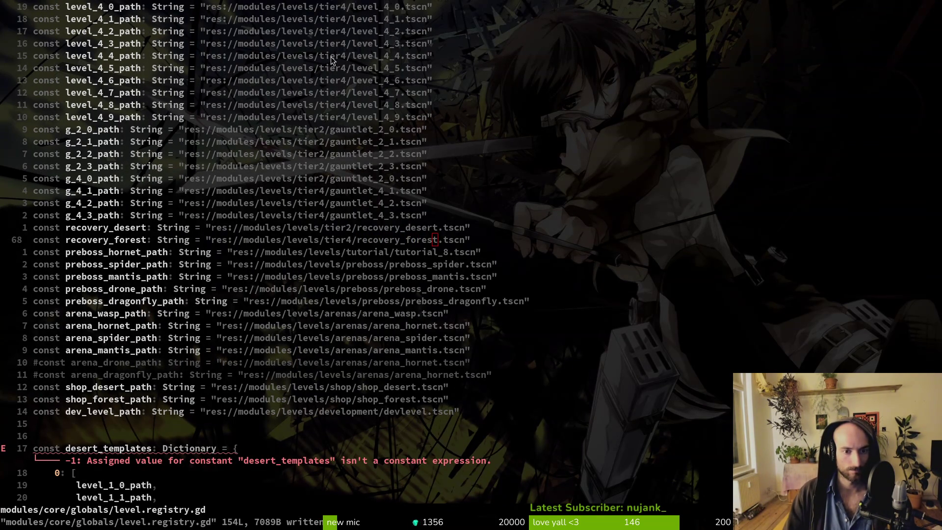
In Godot, open the recovery_desert scene and reveal its file in the FileSystem.
{"action": "key", "text": "alt+Tab"}
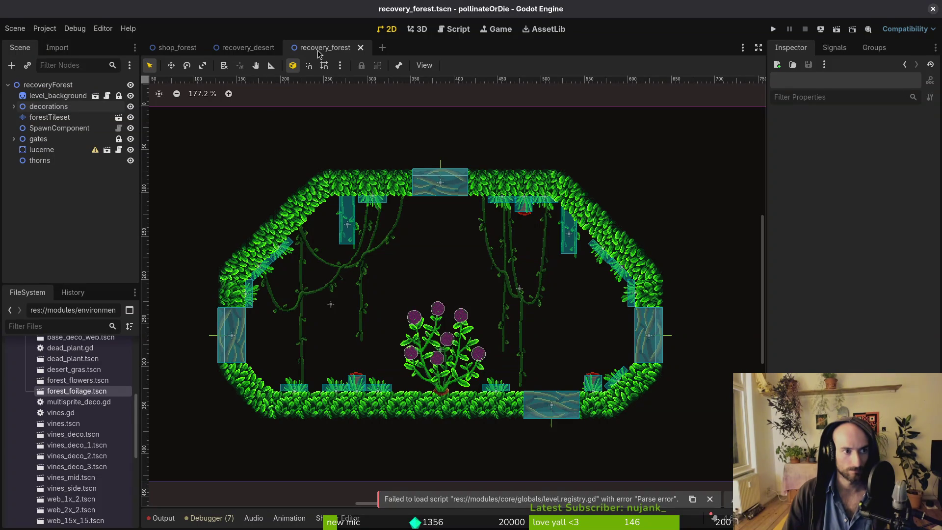
{"action": "left_click", "coordinate": [248, 48]}
{"action": "right_click", "coordinate": [256, 51]}
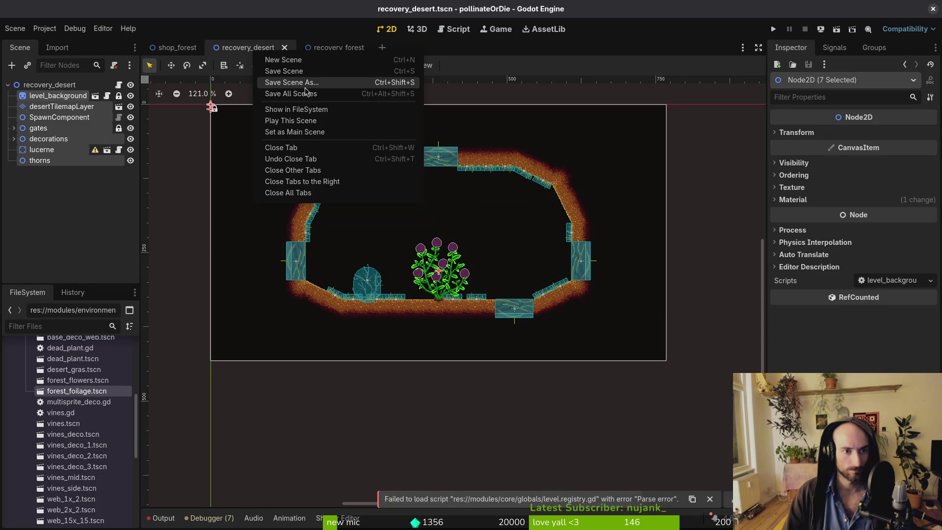
{"action": "left_click", "coordinate": [319, 110]}
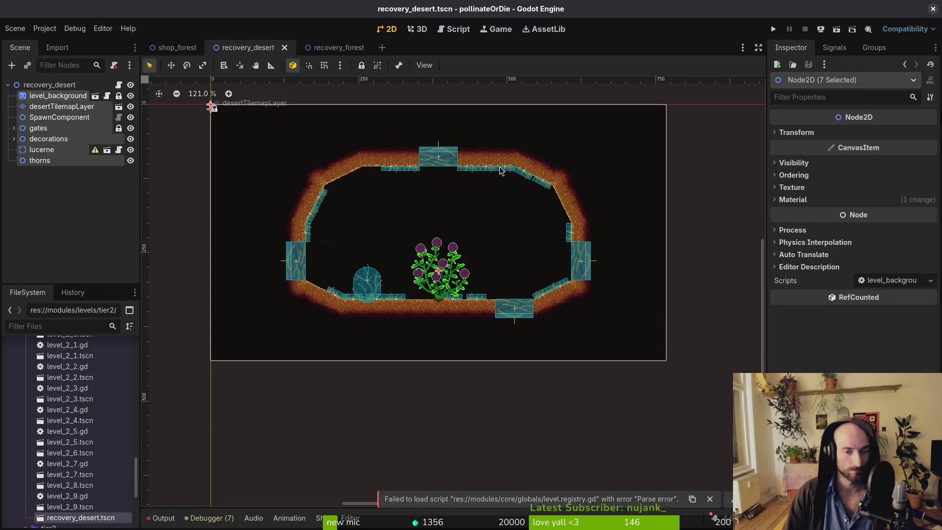
Resave the file, replace r_2_0_path with recovery_desert in desert_templates, and copy that line.
{"action": "key", "text": "alt+Tab"}
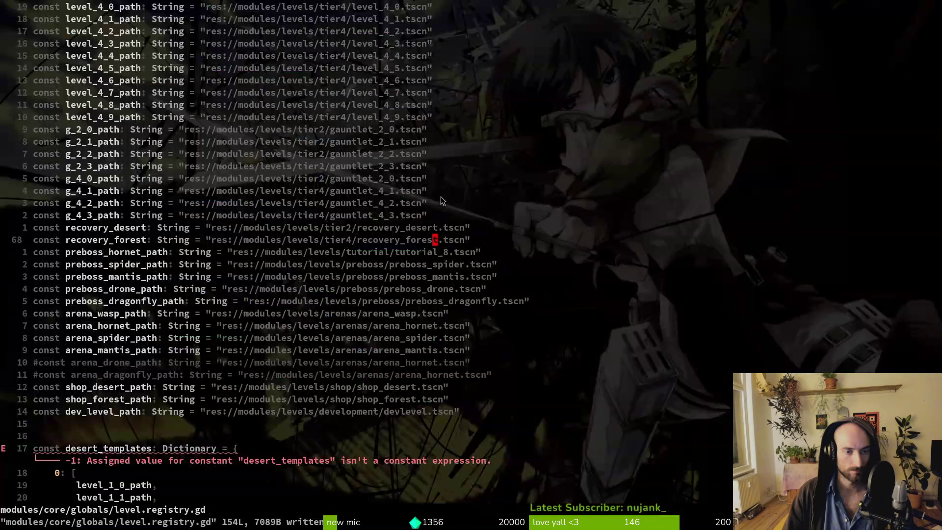
{"action": "type", "text": ":write"}
{"action": "key", "text": "Return"}
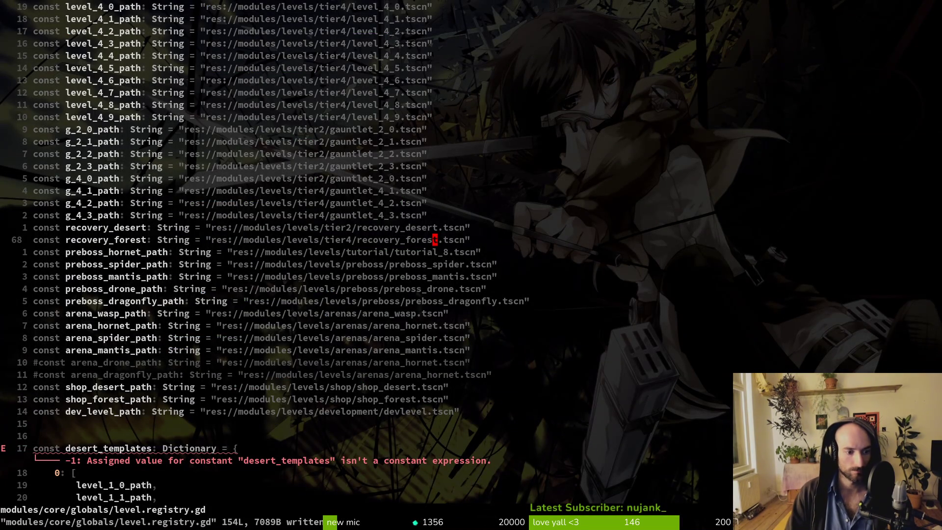
{"action": "key", "text": "1"}
{"action": "key", "text": "7"}
{"action": "key", "text": "j"}
{"action": "key", "text": "1"}
{"action": "key", "text": "9"}
{"action": "key", "text": "j"}
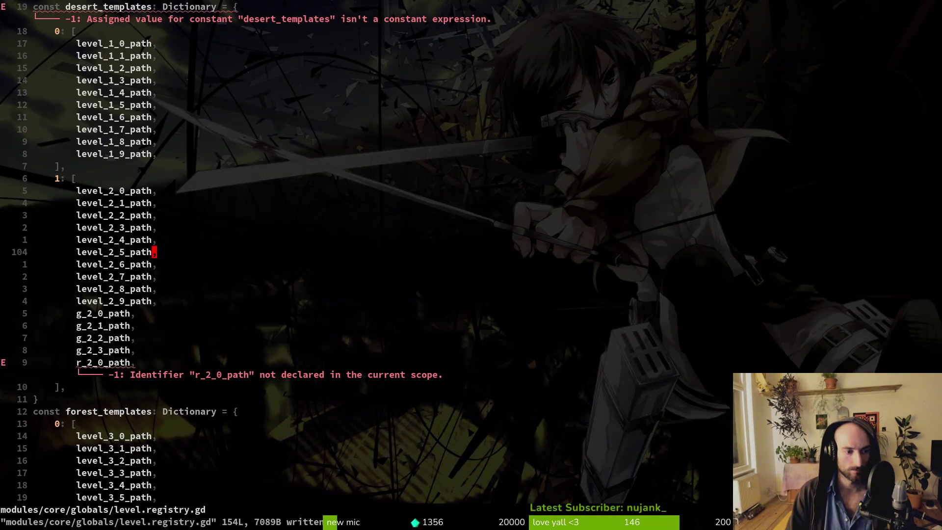
{"action": "type", "text": "9j"}
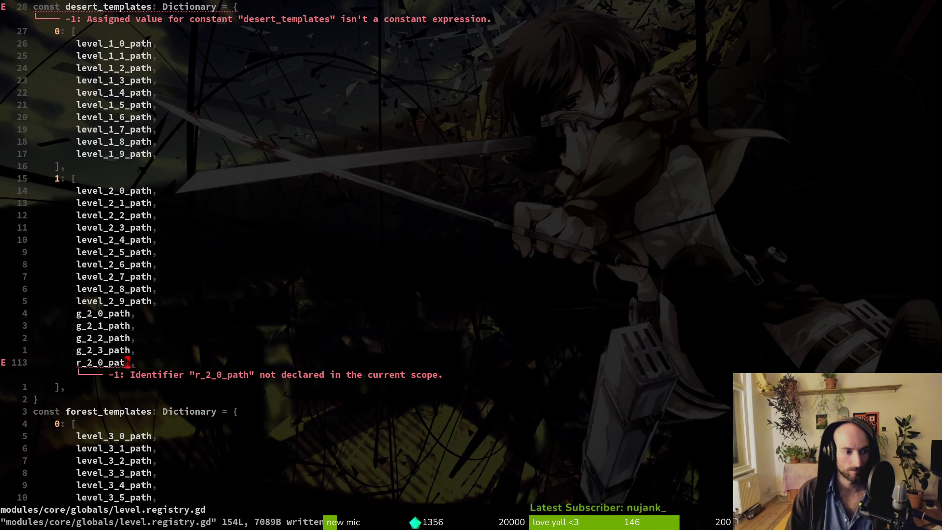
{"action": "type", "text": "ciwrecovery_desert,"}
{"action": "key", "text": "Escape"}
{"action": "key", "text": "shift+v"}
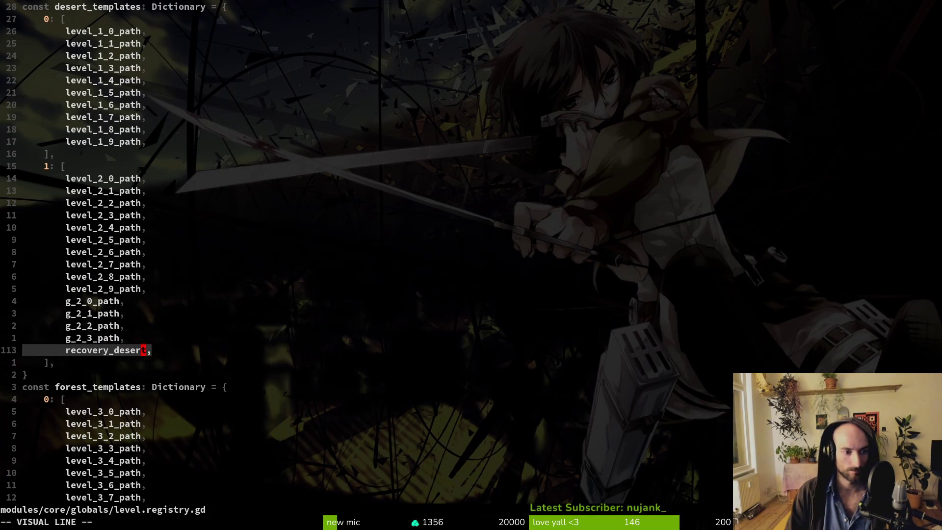
{"action": "key", "text": "y"}
Paste the copied entry into forest_templates and rename it recovery_forest.
{"action": "key", "text": "2"}
{"action": "key", "text": "0"}
{"action": "key", "text": "j"}
{"action": "key", "text": "j"}
{"action": "key", "text": "j"}
{"action": "key", "text": "j"}
{"action": "key", "text": "j"}
{"action": "key", "text": "j"}
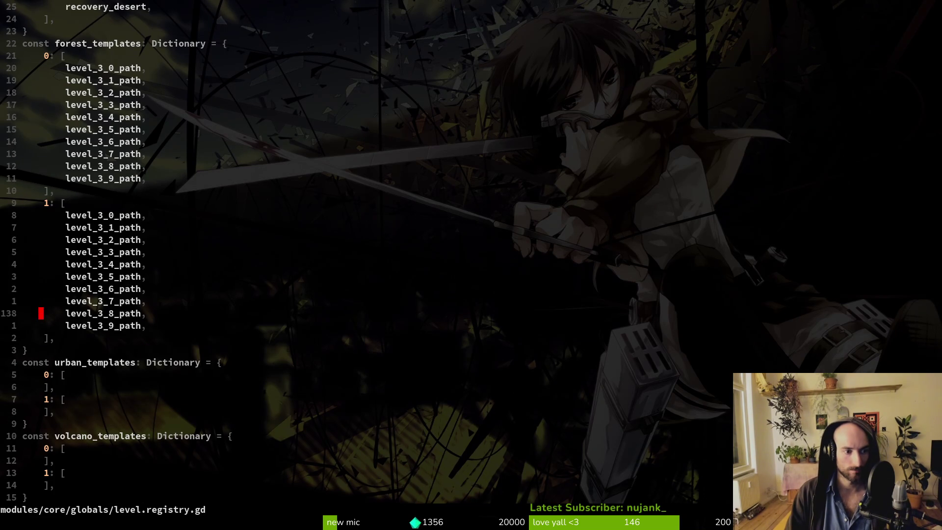
{"action": "type", "text": "jpciwrecovery_forest"}
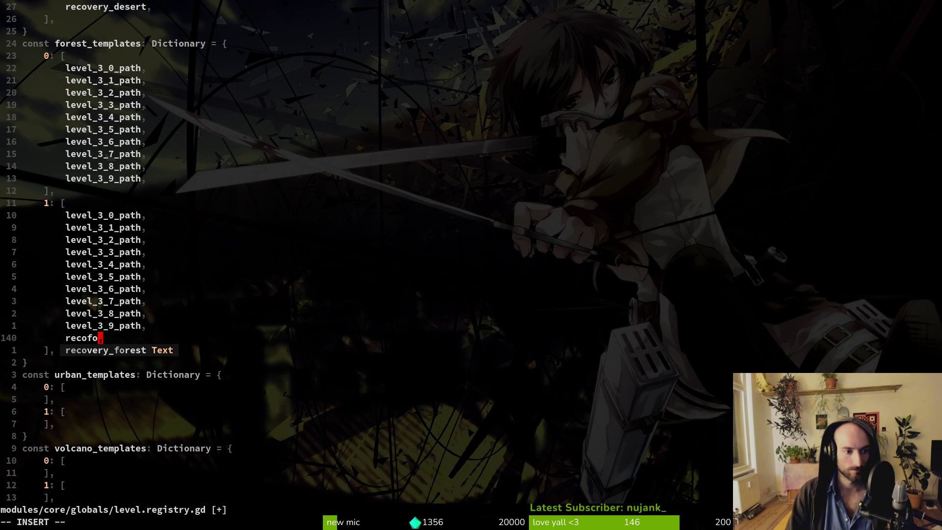
{"action": "key", "text": "Escape"}
Change the second forest list's tier digit to 4 for level_4 paths and save.
{"action": "key", "text": "k"}
{"action": "key", "text": "k"}
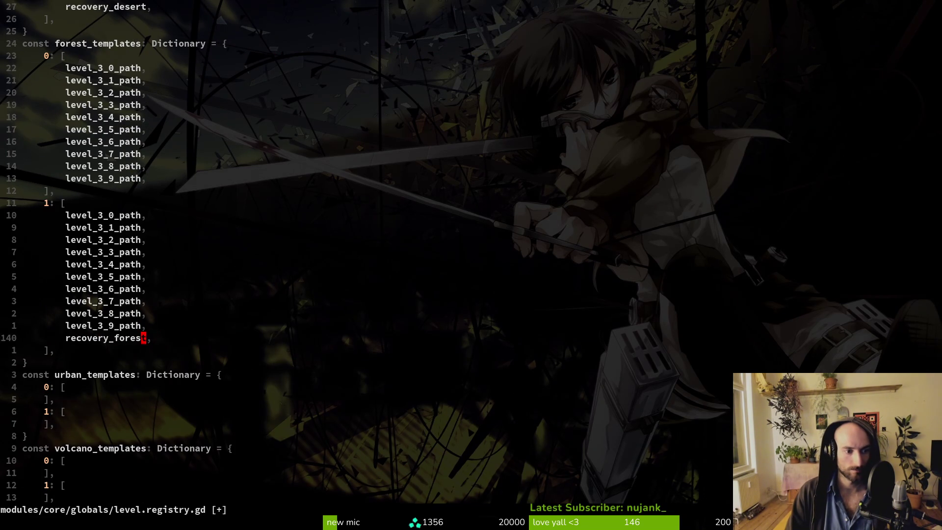
{"action": "key", "text": "k"}
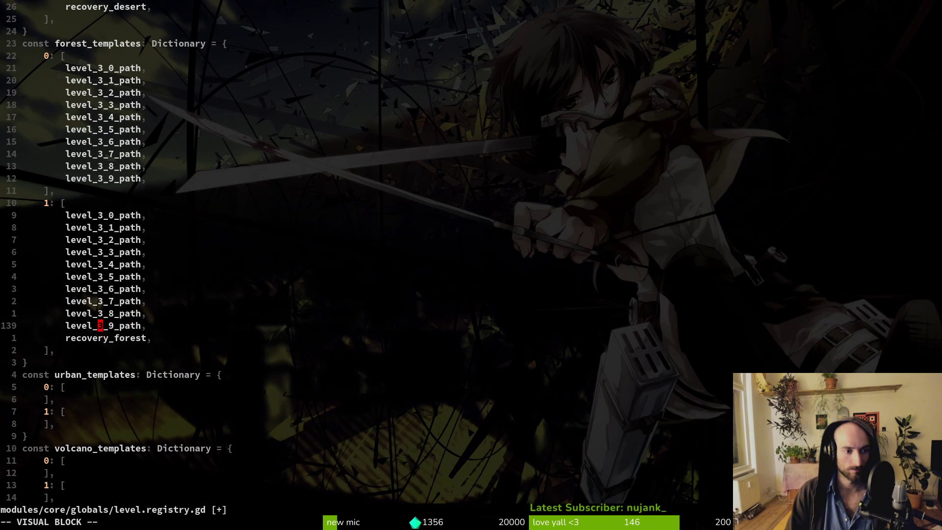
{"action": "key", "text": "k"}
{"action": "key", "text": "k"}
{"action": "key", "text": "k"}
{"action": "type", "text": "r4:w"}
{"action": "key", "text": "Return"}
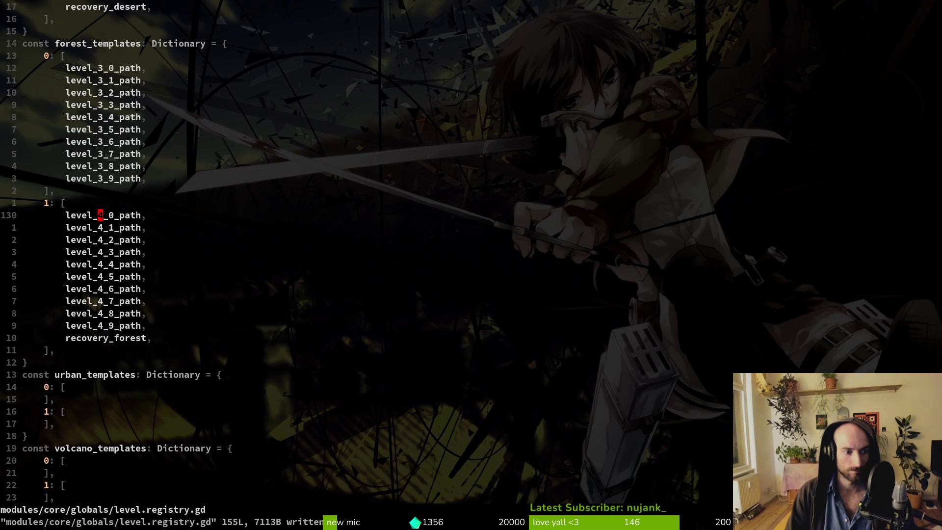
Review the end of the file and return to the path constants.
{"action": "key", "text": "ctrl+d"}
{"action": "key", "text": "ctrl+d"}
{"action": "key", "text": "ctrl+u"}
{"action": "key", "text": "ctrl+u"}
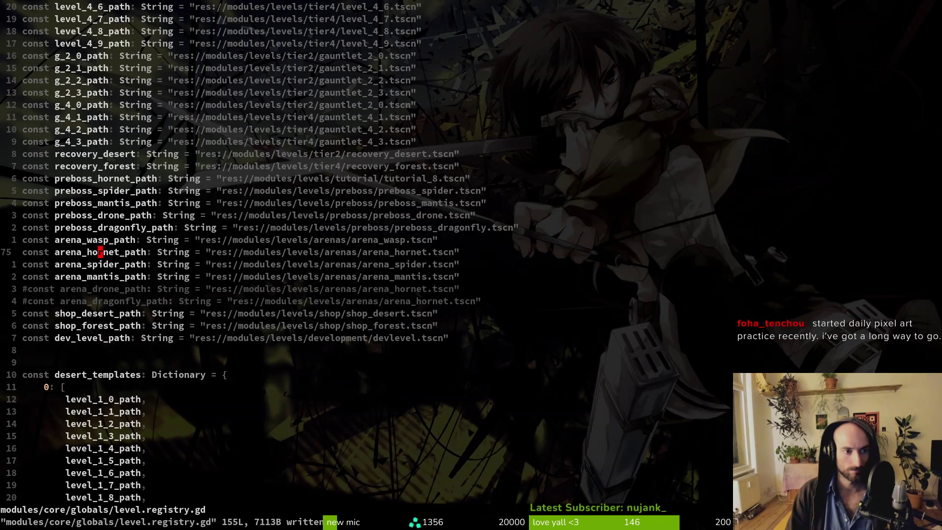
{"action": "key", "text": "ctrl+p"}
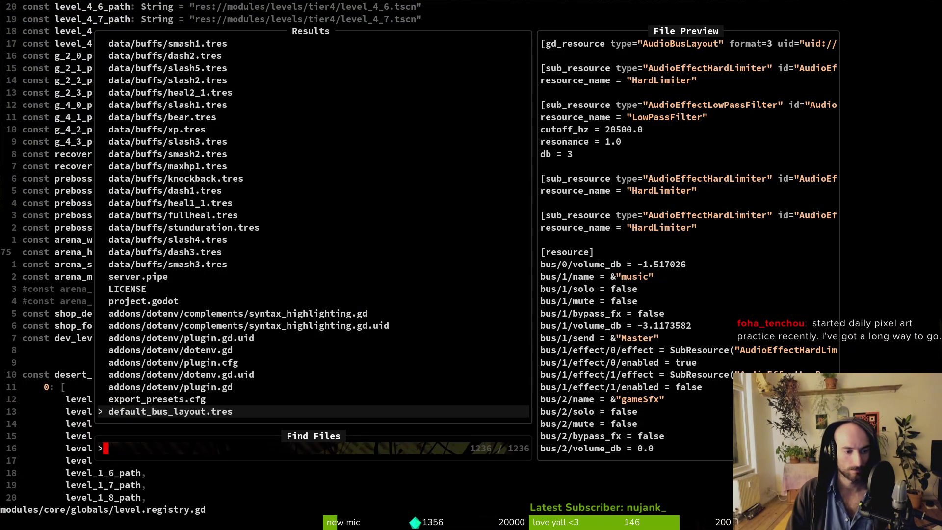
{"action": "key", "text": "Escape"}
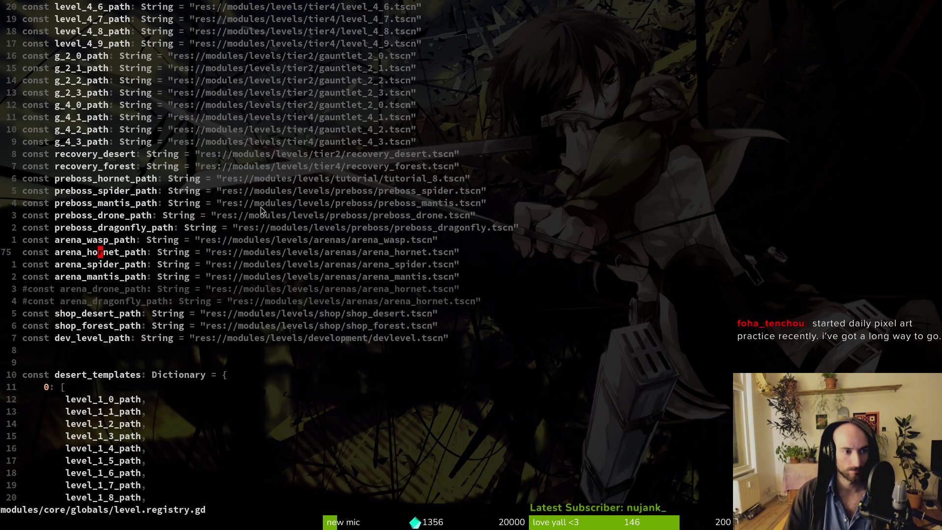
Open levelselector.gd and go to the r2_0 button connection line.
{"action": "scroll", "coordinate": [261, 210], "scroll_direction": "up", "scroll_amount": 5}
{"action": "key", "text": "ctrl+p"}
{"action": "type", "text": "leve"}
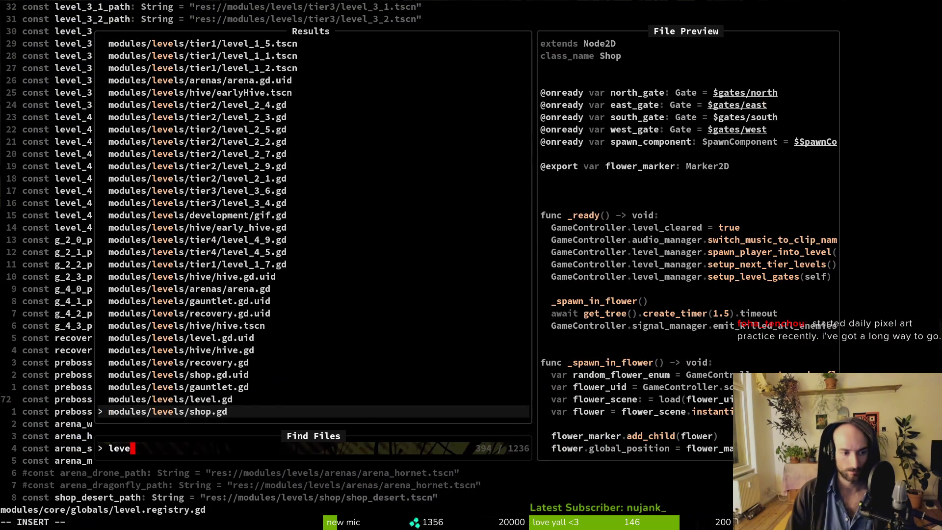
{"action": "type", "text": "lsel"}
{"action": "key", "text": "Return"}
{"action": "scroll", "coordinate": [413, 245], "scroll_direction": "down", "scroll_amount": 15}
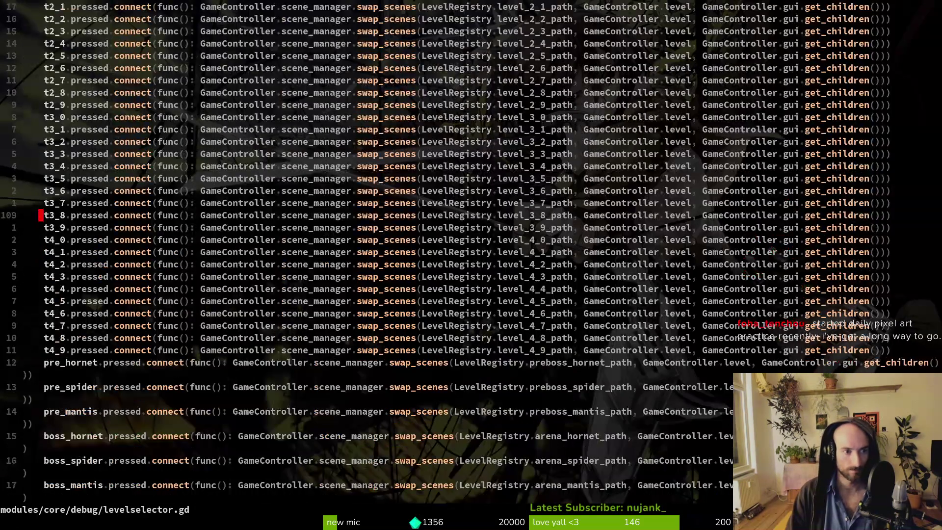
{"action": "key", "text": "ctrl+d"}
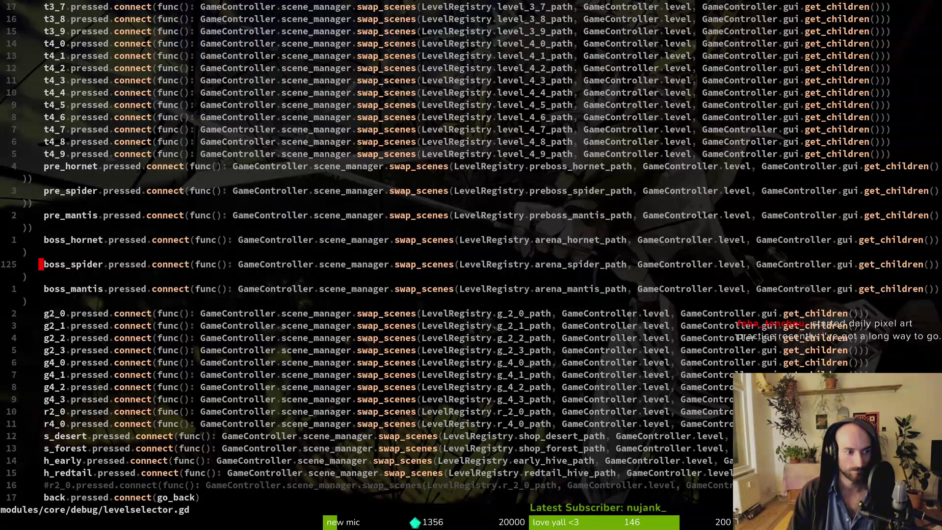
{"action": "key", "text": "j"}
{"action": "key", "text": "j"}
{"action": "key", "text": "j"}
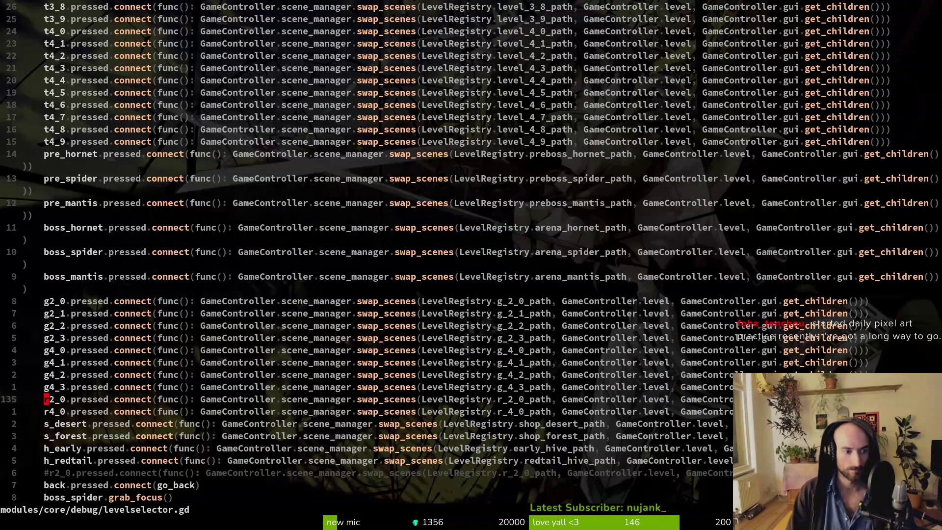
Rename the r2_0 and r4_0 button references to r_desert and r_forest.
{"action": "type", "text": "cwr_dese"}
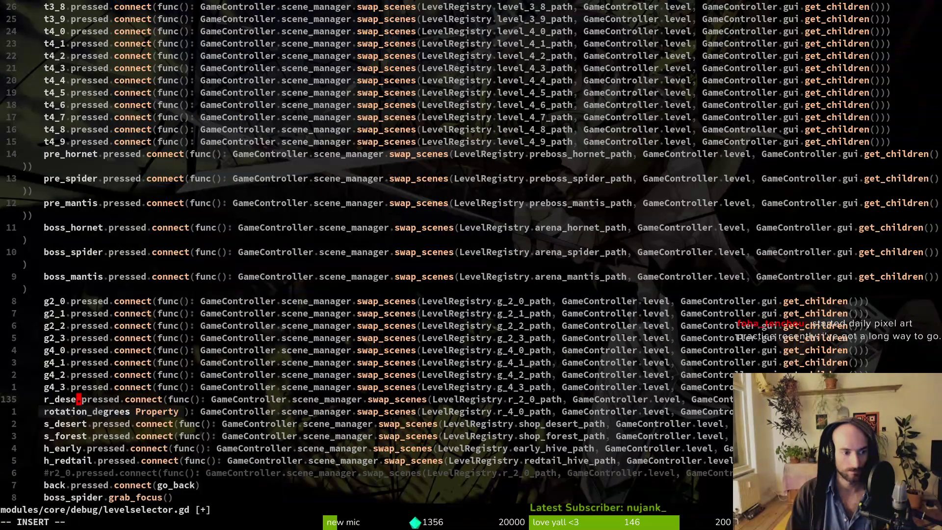
{"action": "type", "text": "rt"}
{"action": "key", "text": "Escape"}
{"action": "type", "text": "jcb"}
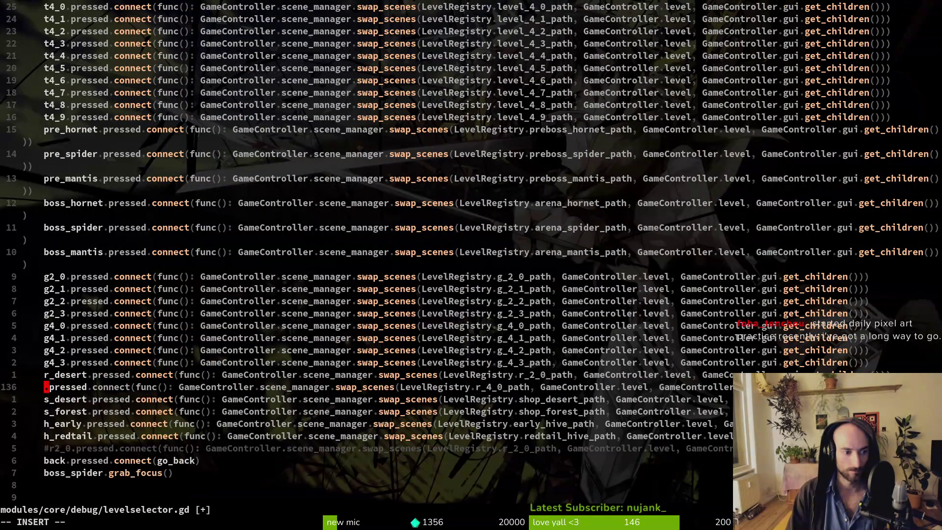
{"action": "type", "text": "r_forest"}
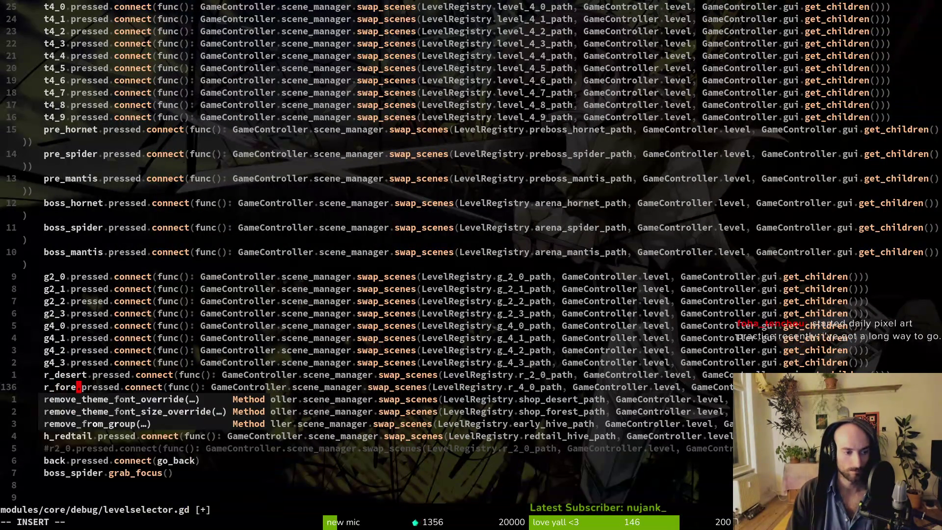
{"action": "key", "text": "Escape"}
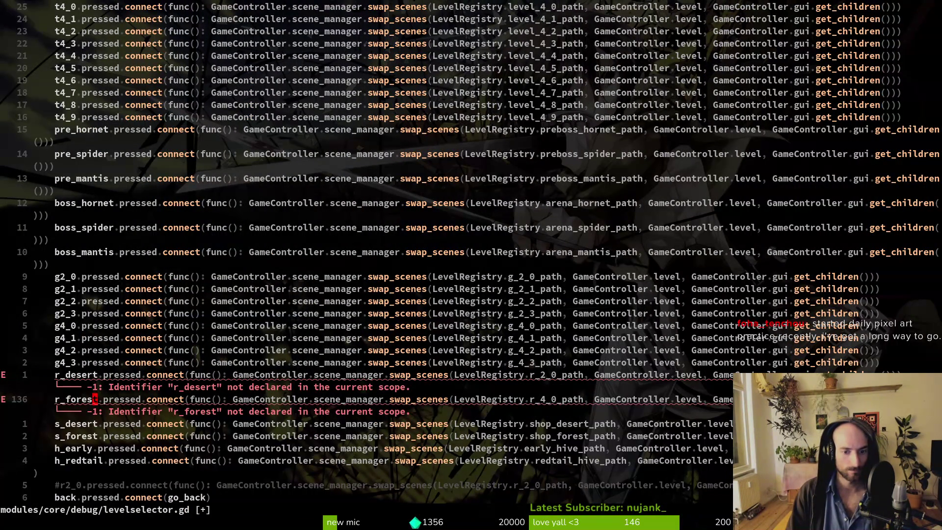
Make the r_desert and r_forest buttons load recovery_desert_path and recovery_forest_path.
{"action": "type", "text": "ciw"}
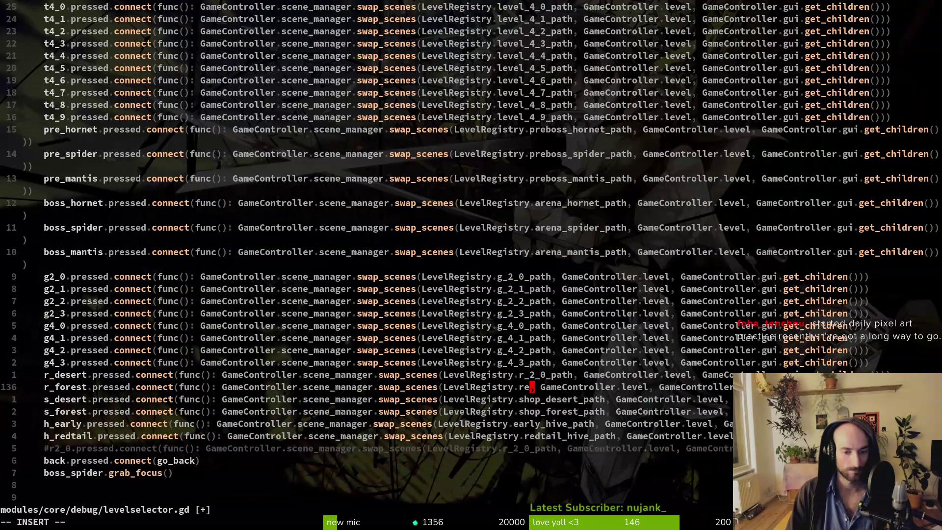
{"action": "type", "text": "recovery_forest"}
{"action": "key", "text": "Escape"}
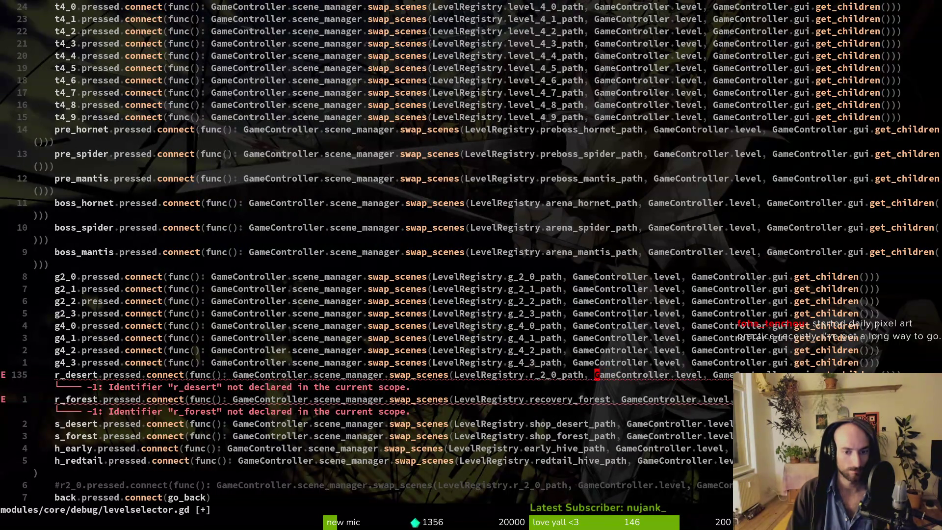
{"action": "type", "text": "ciwrec"}
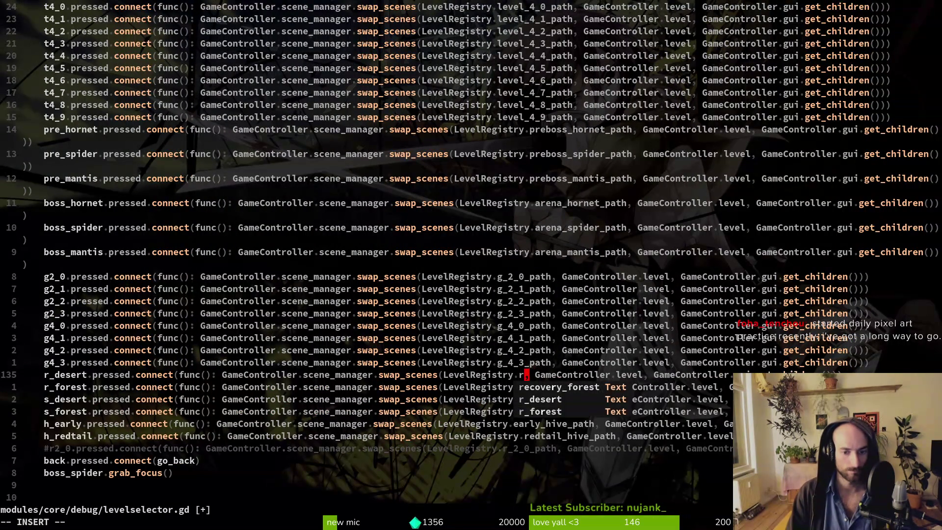
{"action": "key", "text": "Tab"}
{"action": "key", "text": "Tab"}
{"action": "key", "text": "Escape"}
{"action": "type", "text": ":write"}
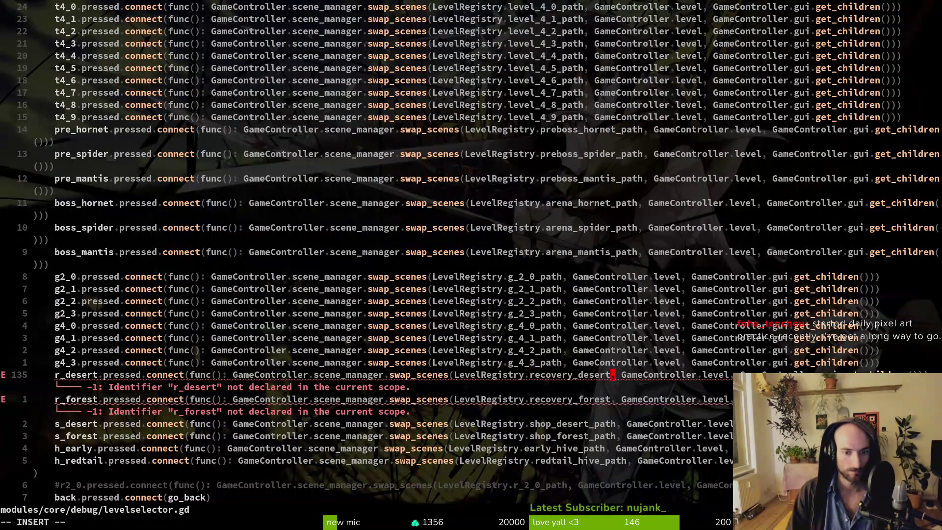
{"action": "type", "text": "_path"}
{"action": "key", "text": "Escape"}
{"action": "type", "text": "j"}
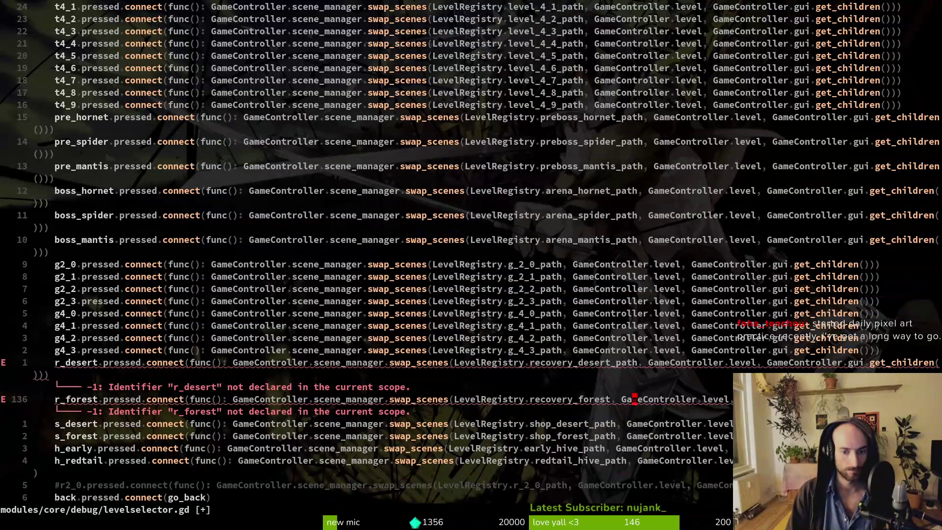
{"action": "type", "text": "_path"}
{"action": "key", "text": "Escape"}
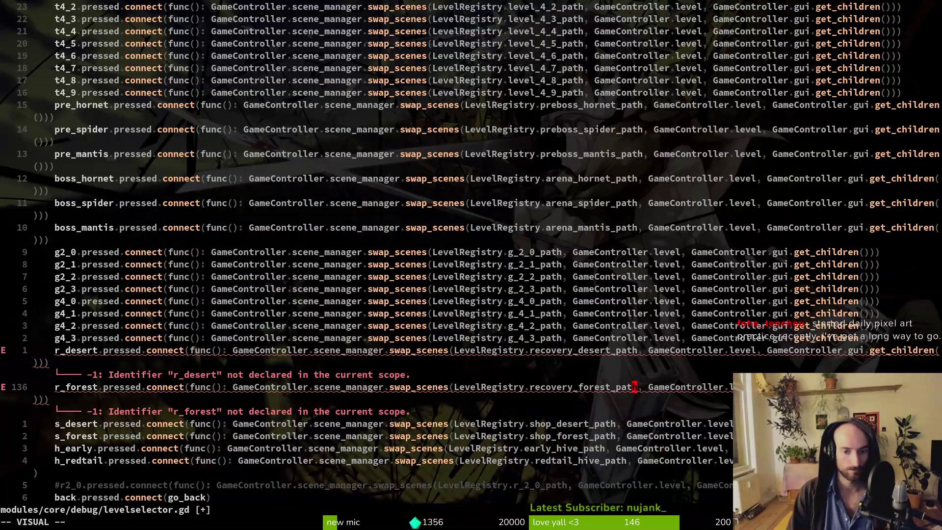
Save levelselector.gd with :write and jump back to level.registry.gd.
{"action": "type", "text": ":write"}
{"action": "key", "text": "Return"}
{"action": "key", "text": "ctrl+o"}
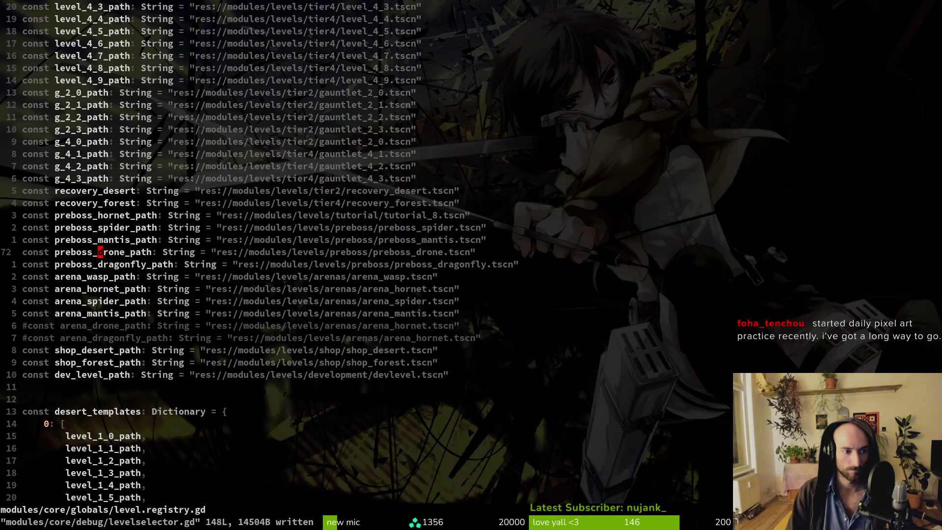
Rename the recovery constants to recovery_forest_path and recovery_desert_path and save.
{"action": "key", "text": "k"}
{"action": "key", "text": "k"}
{"action": "key", "text": "k"}
{"action": "key", "text": "v"}
{"action": "key", "text": "p"}
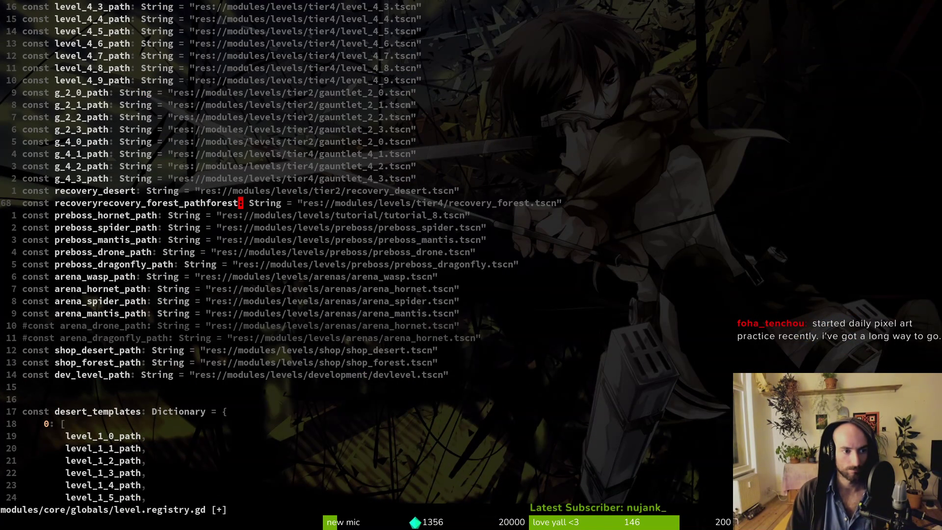
{"action": "key", "text": "v"}
{"action": "type", "text": "p"}
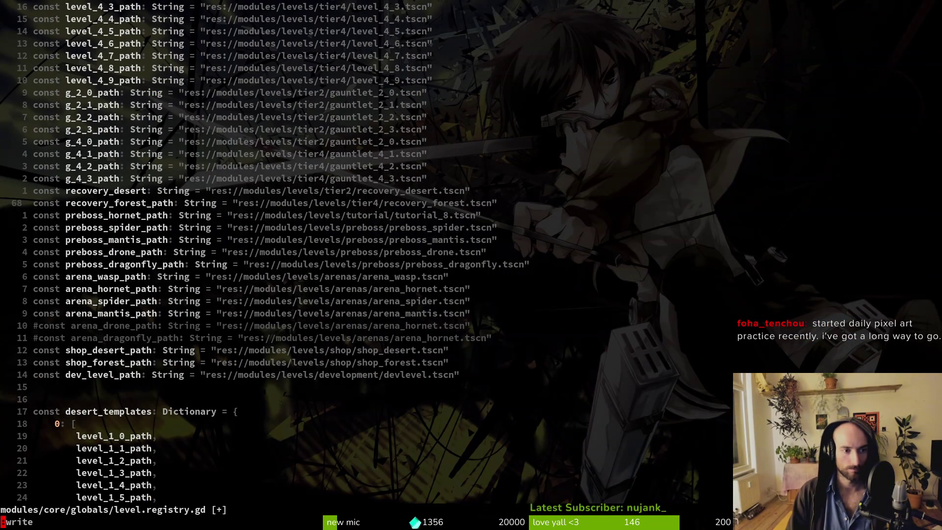
{"action": "type", "text": ":w"}
{"action": "key", "text": "Return"}
{"action": "type", "text": "i_path"}
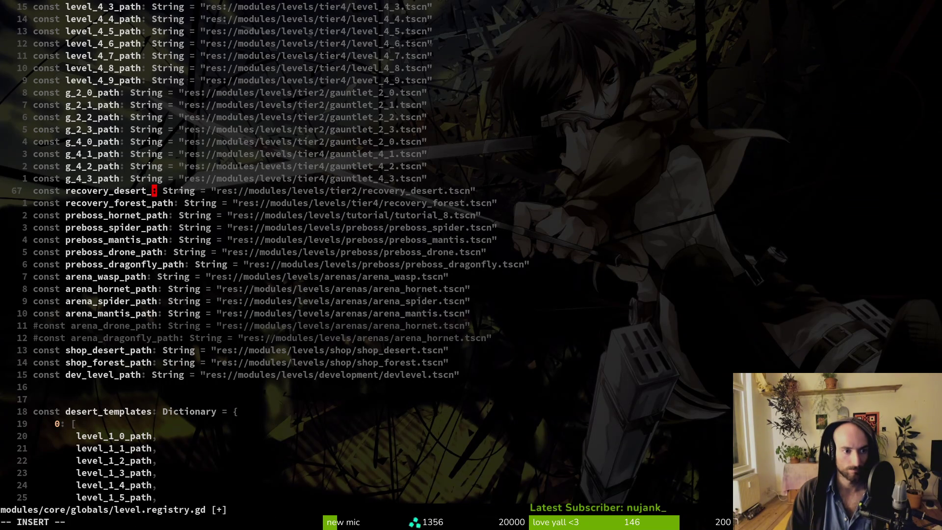
{"action": "key", "text": "Escape"}
{"action": "type", "text": ":w"}
{"action": "key", "text": "Return"}
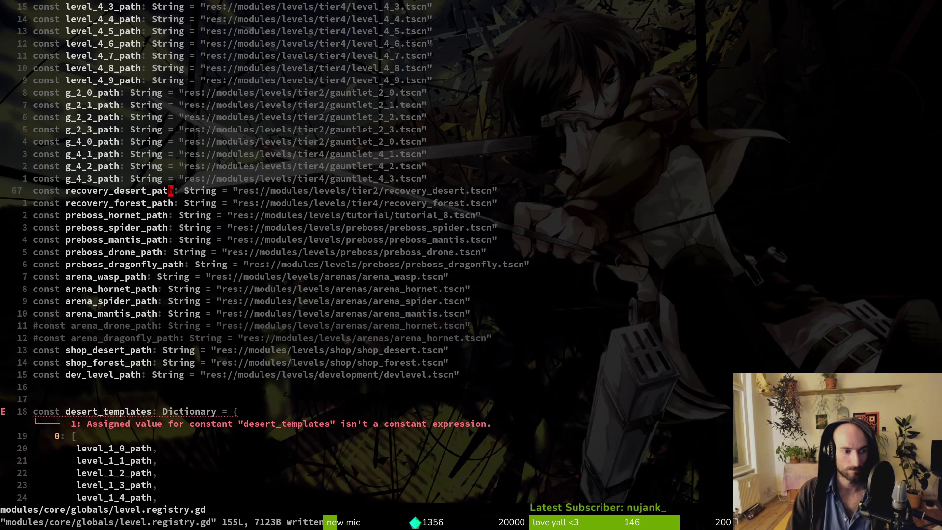
Append _path to the recovery_desert and recovery_forest template entries and save level.registry.gd.
{"action": "key", "text": "j"}
{"action": "key", "text": "j"}
{"action": "key", "text": "j"}
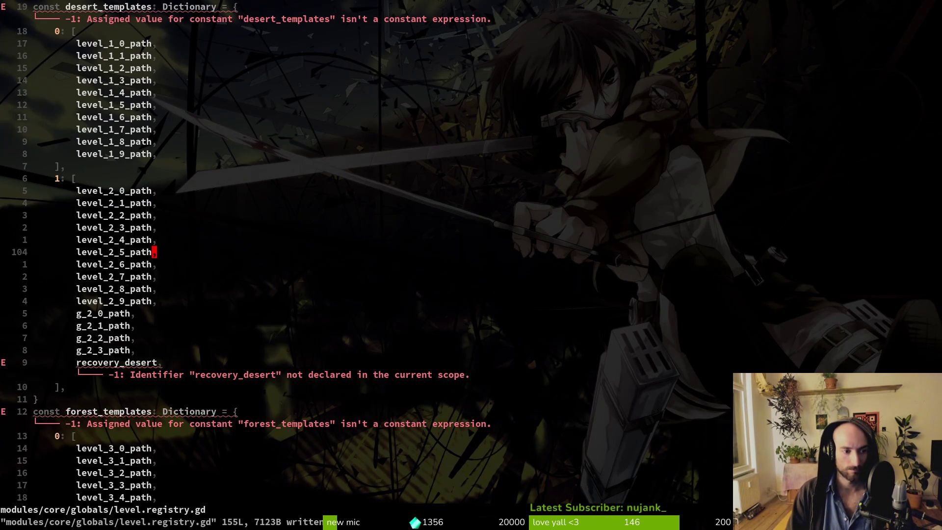
{"action": "key", "text": "j"}
{"action": "key", "text": "j"}
{"action": "key", "text": "j"}
{"action": "type", "text": "a_path"}
{"action": "key", "text": "Escape"}
{"action": "key", "text": "j"}
{"action": "key", "text": "j"}
{"action": "key", "text": "j"}
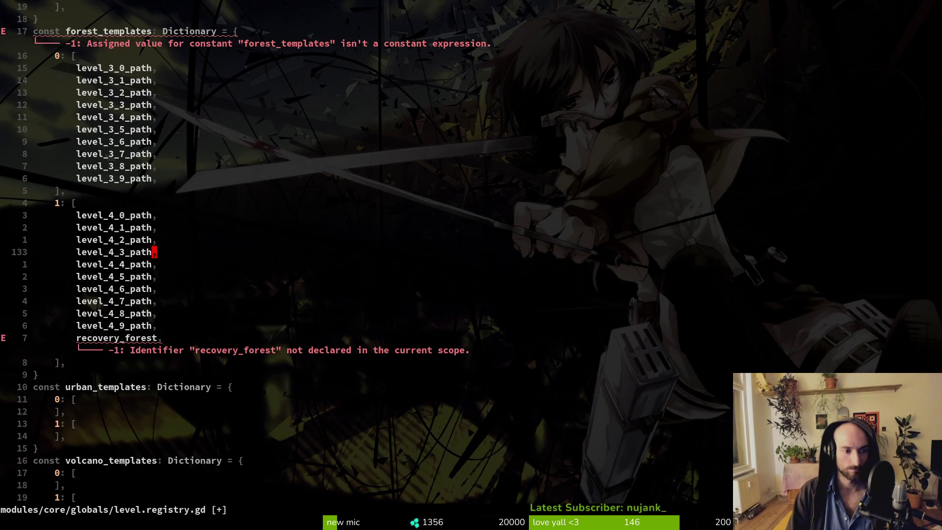
{"action": "key", "text": "j"}
{"action": "key", "text": "j"}
{"action": "key", "text": "j"}
{"action": "key", "text": "k"}
{"action": "key", "text": "k"}
{"action": "key", "text": "k"}
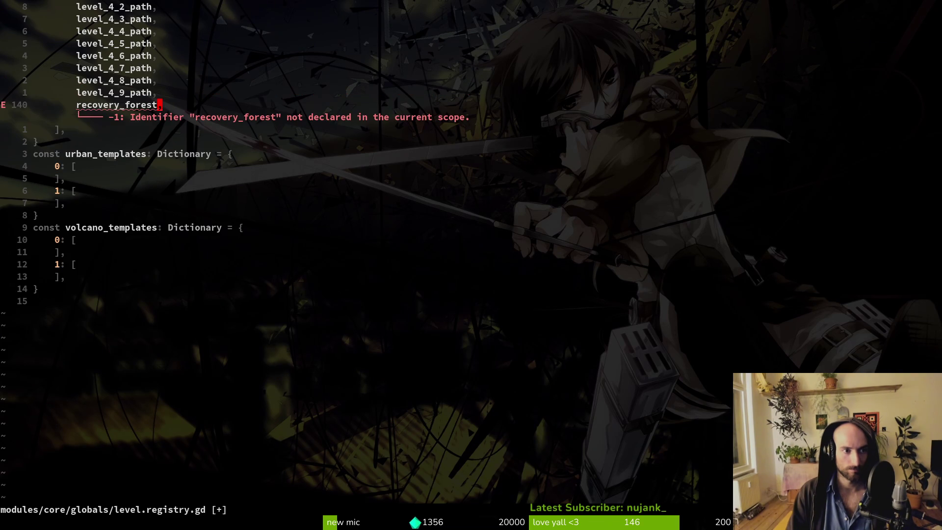
{"action": "type", "text": "a_path"}
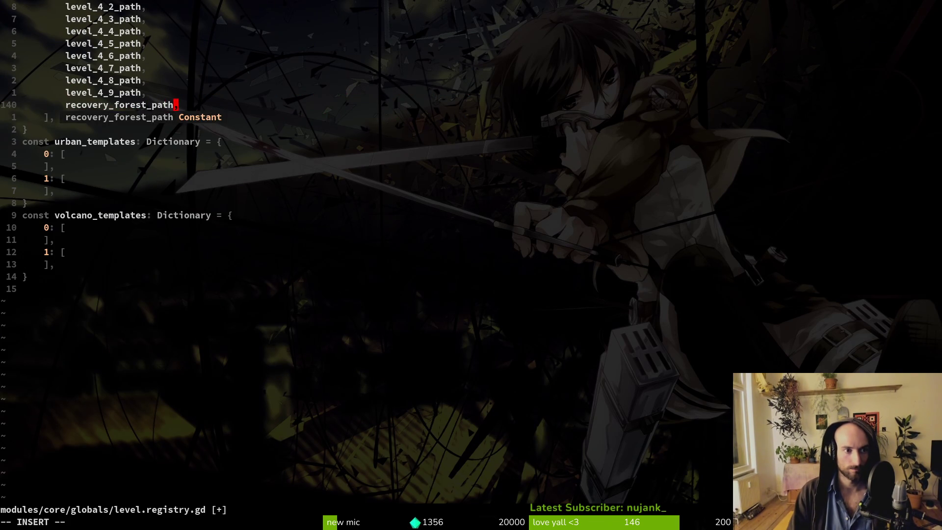
{"action": "key", "text": "Escape"}
{"action": "type", "text": ":write"}
{"action": "key", "text": "Return"}
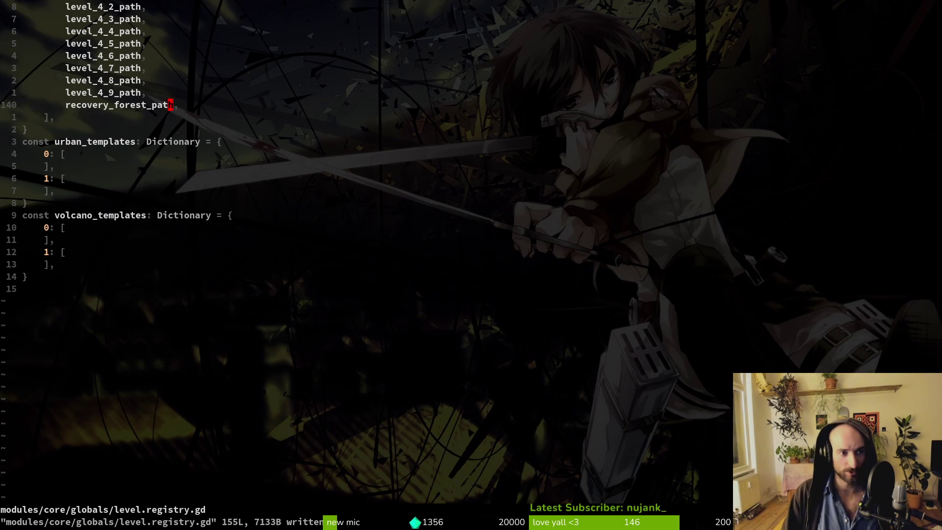
Jump to line 80, then line 20 to review the level path constants.
{"action": "key", "text": "8"}
{"action": "key", "text": "0"}
{"action": "key", "text": "shift+g"}
{"action": "key", "text": "2"}
{"action": "key", "text": "0"}
{"action": "key", "text": "shift+g"}
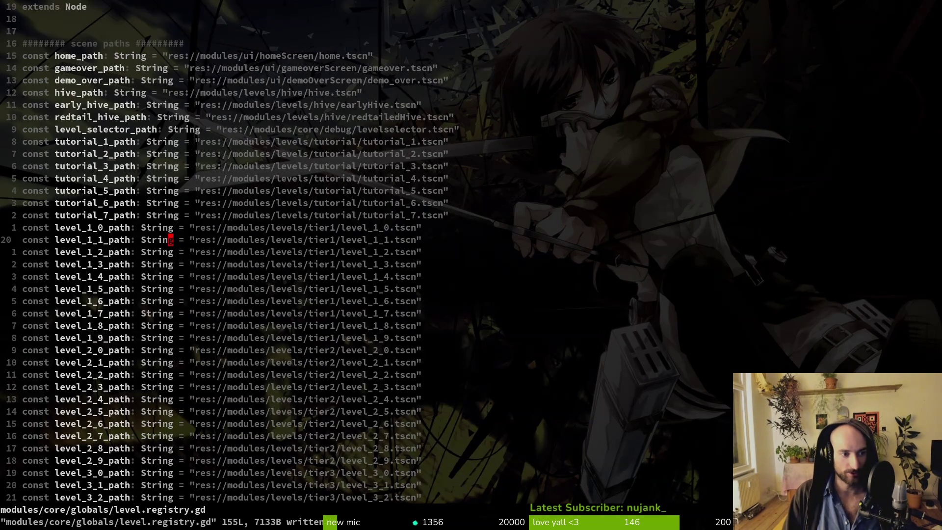
Find and open levelselector.gd with the Telescope file finder.
{"action": "key", "text": "space"}
{"action": "key", "text": "f"}
{"action": "key", "text": "f"}
{"action": "type", "text": "leveslee"}
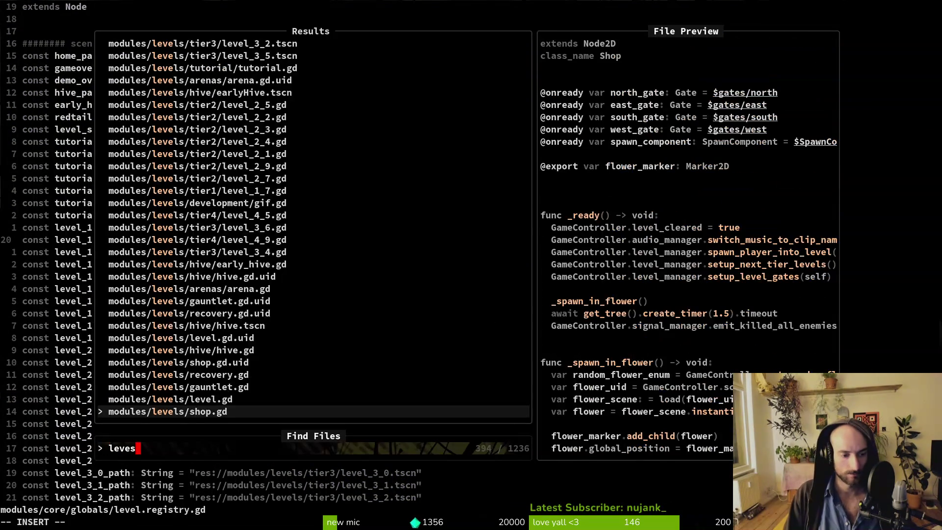
{"action": "key", "text": "BackSpace"}
{"action": "key", "text": "BackSpace"}
{"action": "key", "text": "BackSpace"}
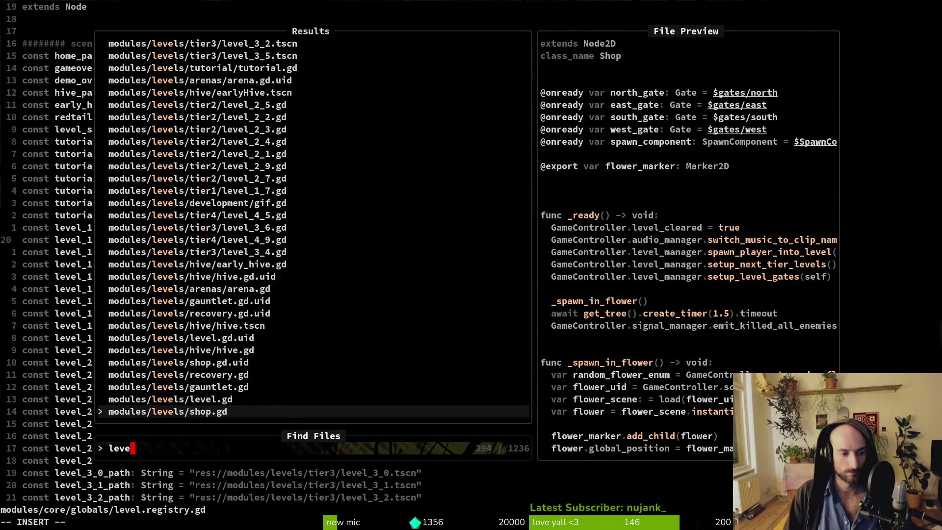
{"action": "type", "text": "lsel"}
{"action": "key", "text": "Return"}
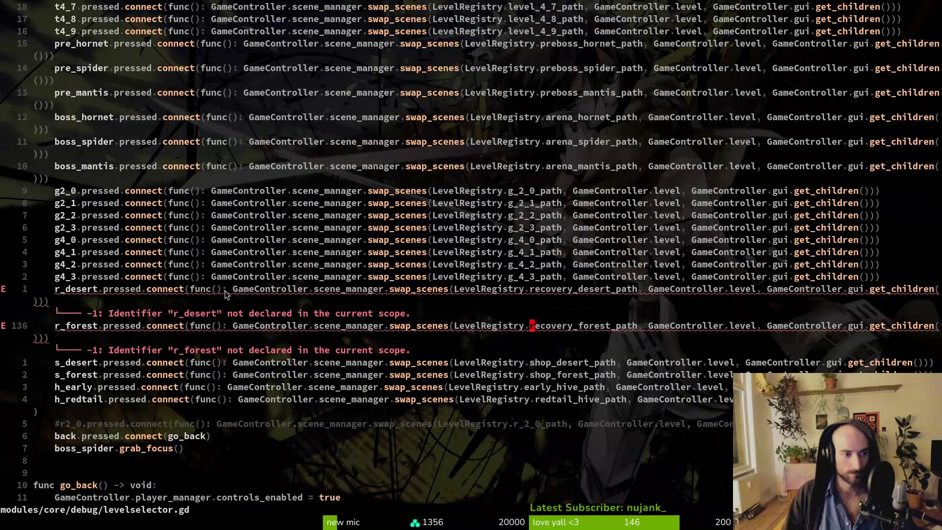
{"action": "scroll", "coordinate": [201, 180], "scroll_direction": "up", "scroll_amount": 20}
Rename the r2_0 and r4_0 variables to r_desert and r_forest, then return to Godot.
{"action": "left_click", "coordinate": [118, 289]}
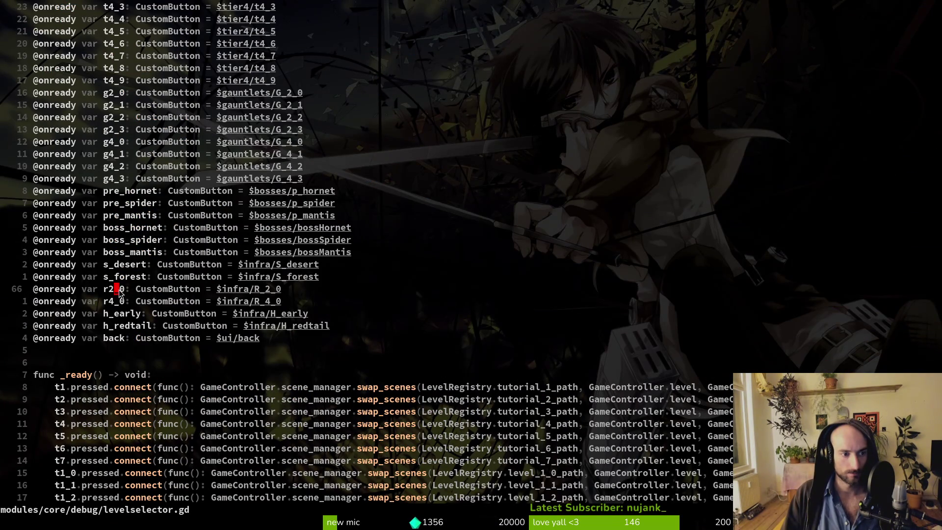
{"action": "type", "text": "ciwrde"}
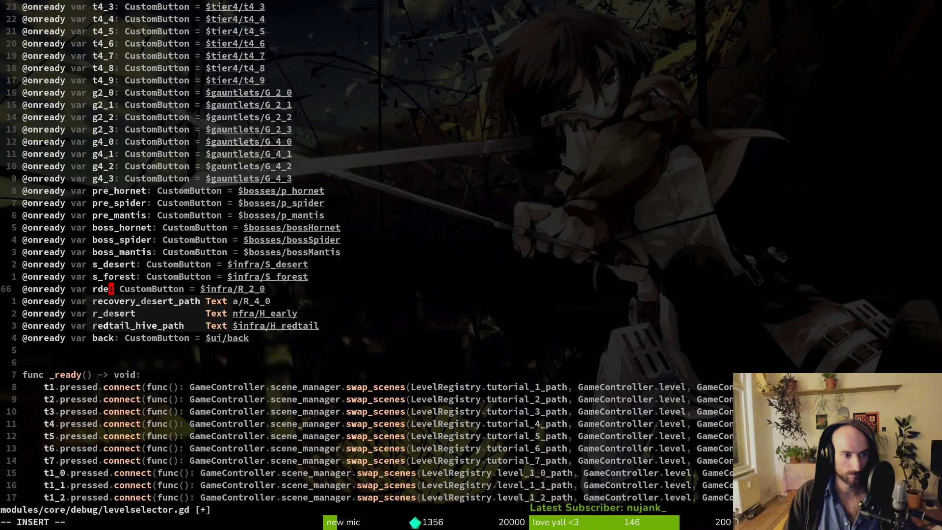
{"action": "key", "text": "ctrl+n"}
{"action": "key", "text": "Escape"}
{"action": "key", "text": "j"}
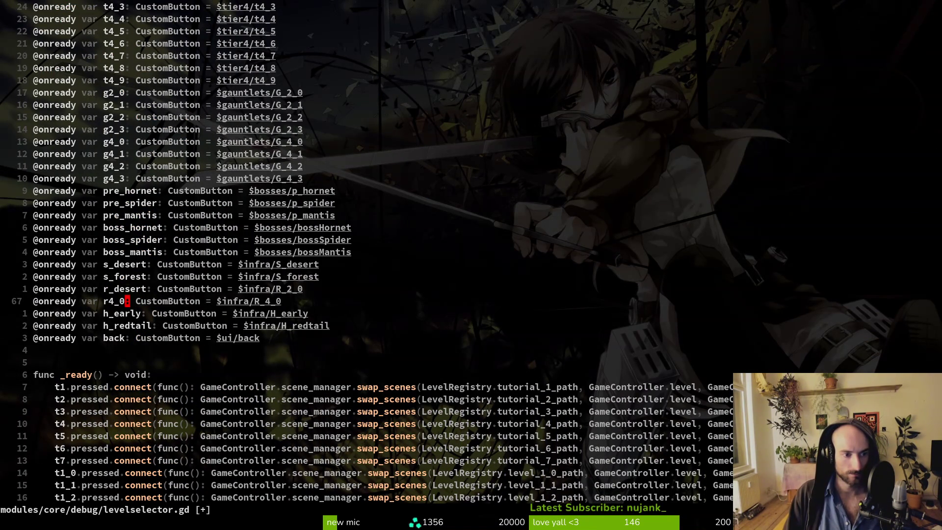
{"action": "type", "text": "ciwr"}
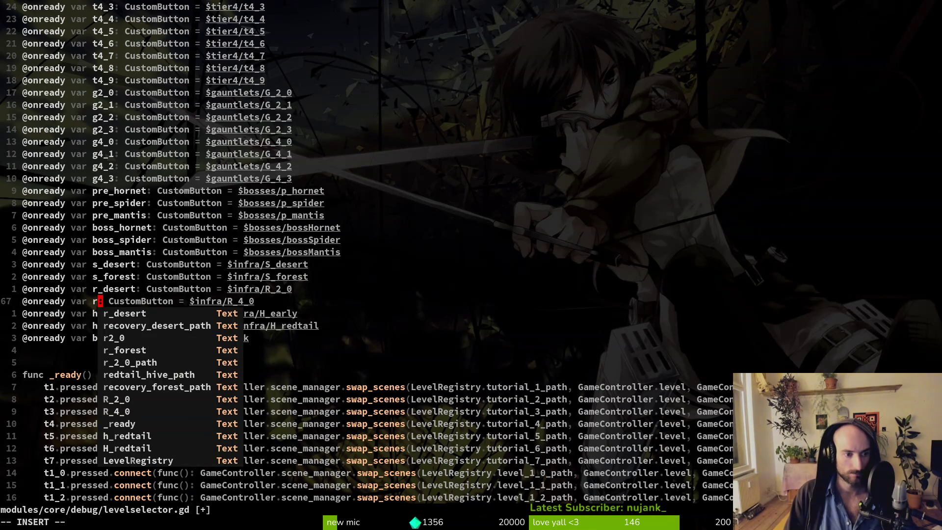
{"action": "type", "text": "_fo"}
{"action": "key", "text": "ctrl+n"}
{"action": "key", "text": "Escape"}
{"action": "key", "text": "alt+Tab"}
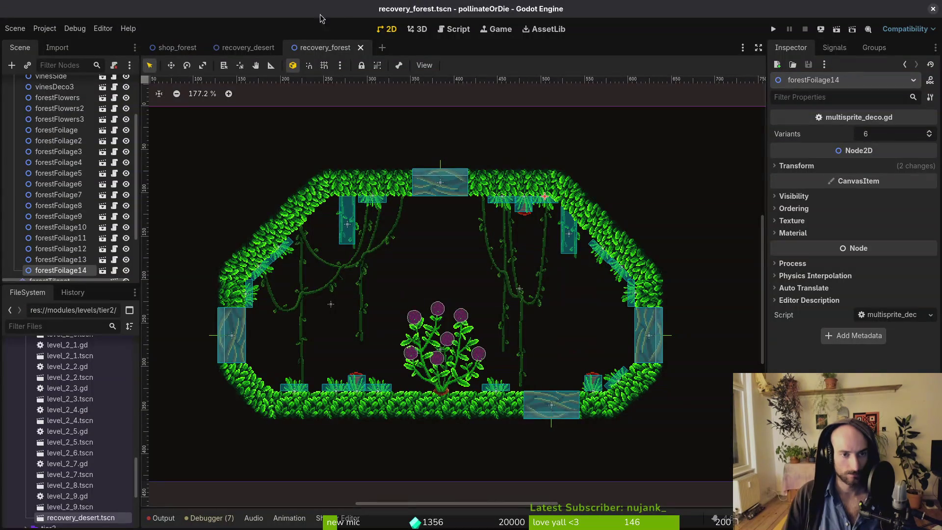
Open levelselector.tscn with Quick Open Scene after glancing at the shop_forest and recovery_desert tabs.
{"action": "left_click", "coordinate": [177, 48]}
{"action": "left_click", "coordinate": [248, 48]}
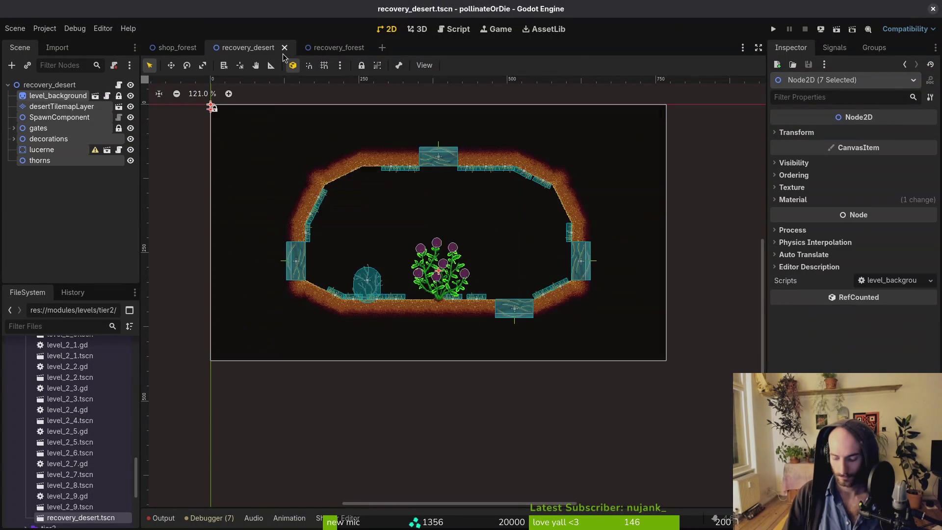
{"action": "key", "text": "ctrl+shift+o"}
{"action": "type", "text": "levelsel"}
{"action": "key", "text": "Return"}
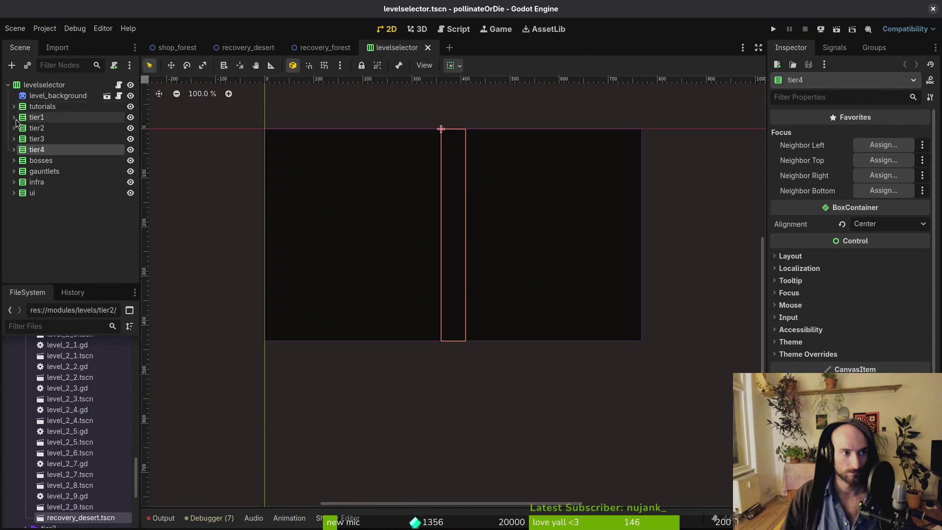
Under infra, change R_4_0's button text to R_forest and begin retyping R_2_0's text.
{"action": "left_click", "coordinate": [13, 182]}
{"action": "left_click", "coordinate": [45, 204]}
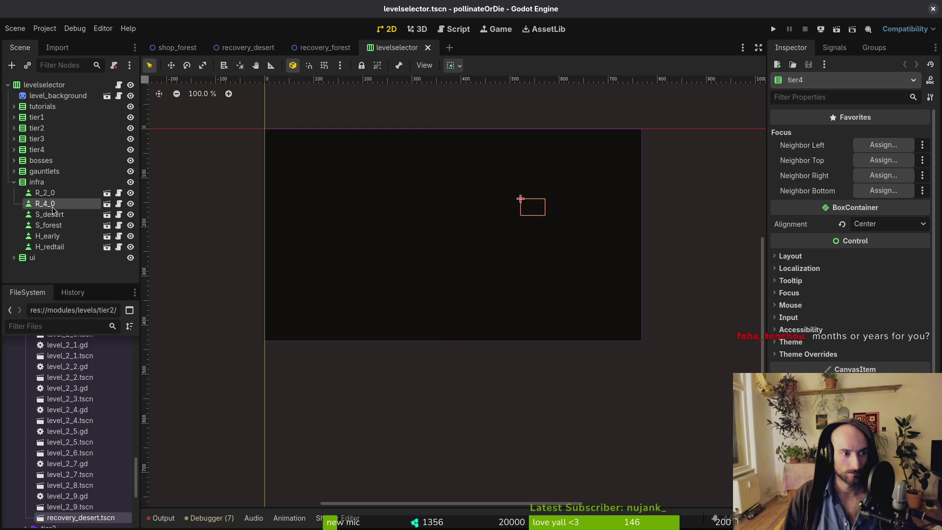
{"action": "left_click", "coordinate": [896, 226]}
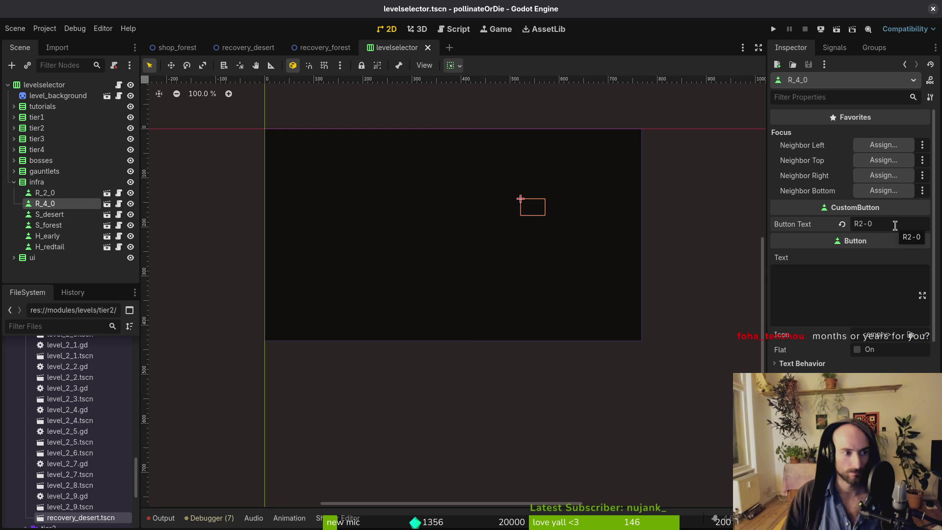
{"action": "type", "text": "R_forest"}
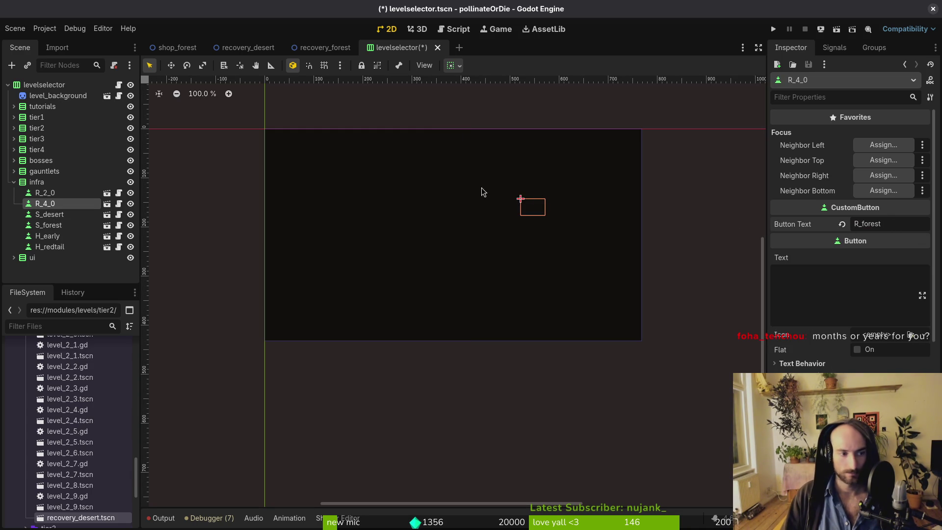
{"action": "left_click", "coordinate": [45, 193]}
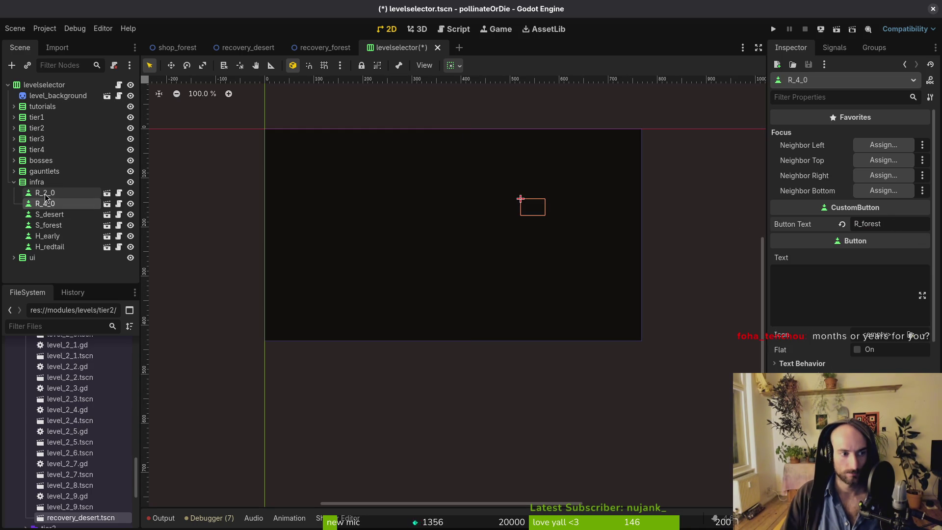
{"action": "left_click", "coordinate": [908, 225]}
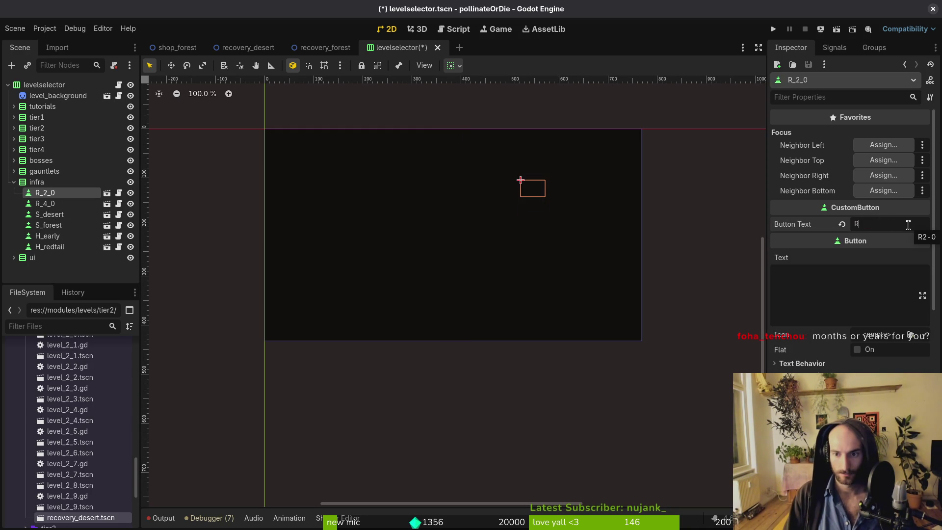
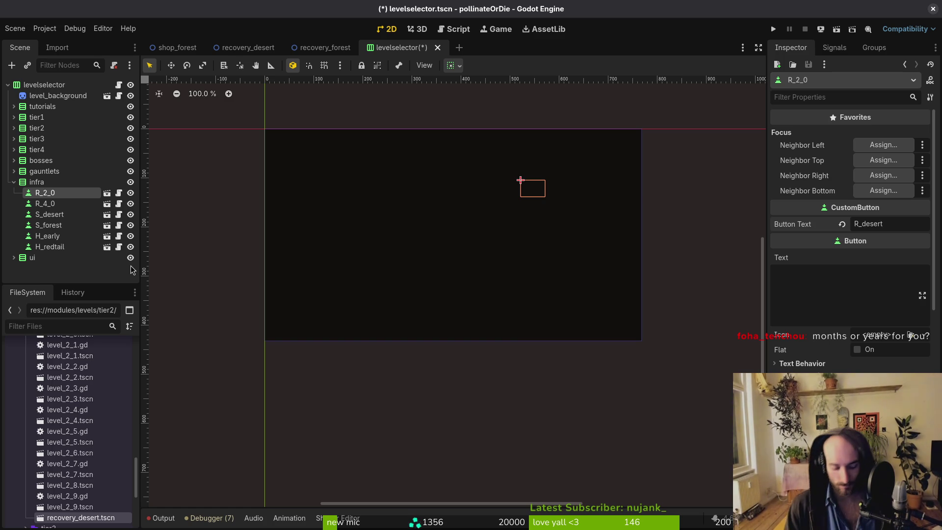
Save the level selector scene, run the game, continue past the main menu and maximize it.
{"action": "key", "text": "ctrl+s"}
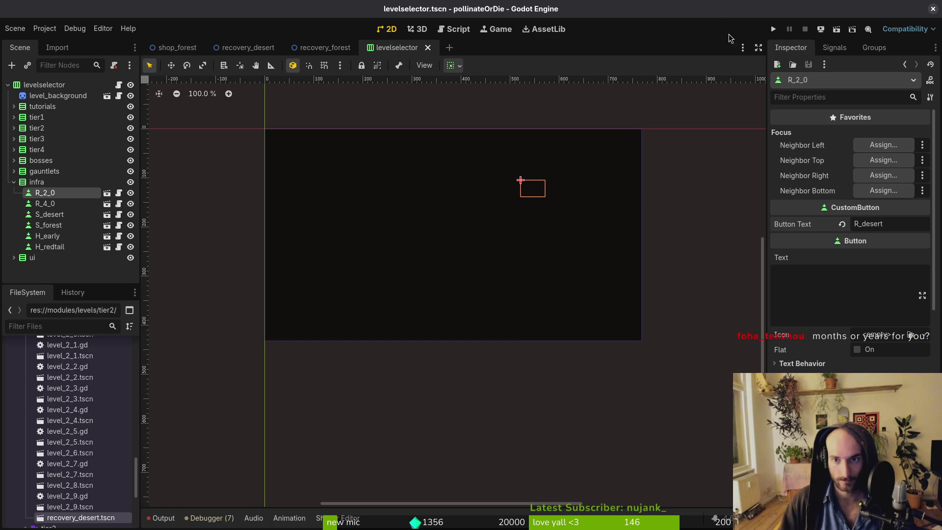
{"action": "left_click", "coordinate": [773, 30]}
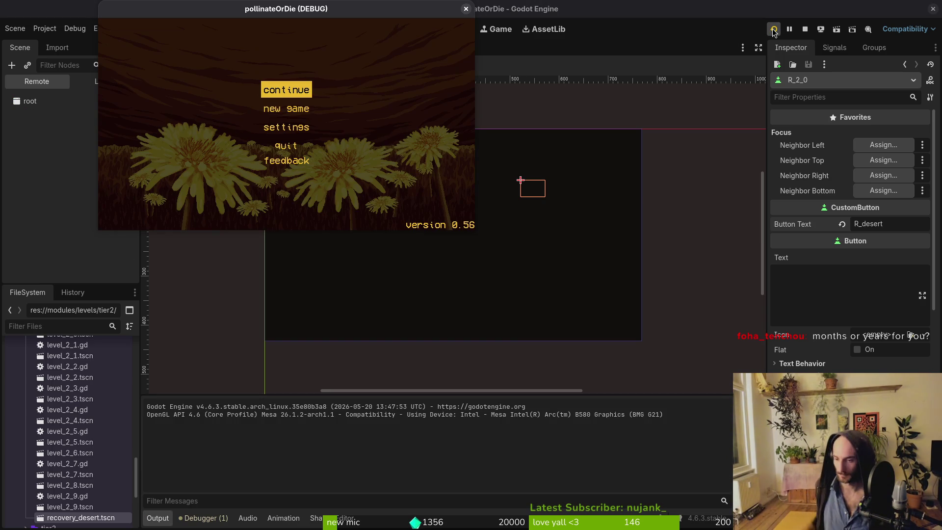
{"action": "key", "text": "Return"}
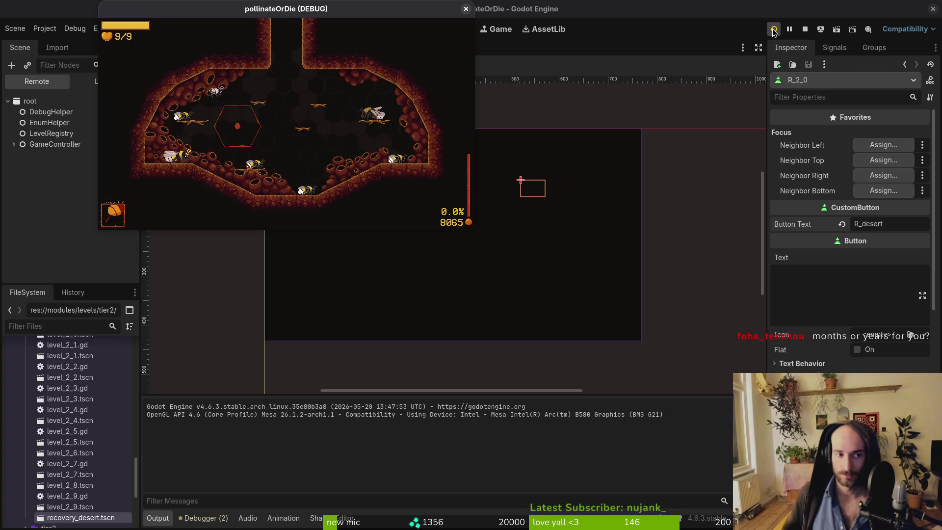
{"action": "double_click", "coordinate": [320, 10]}
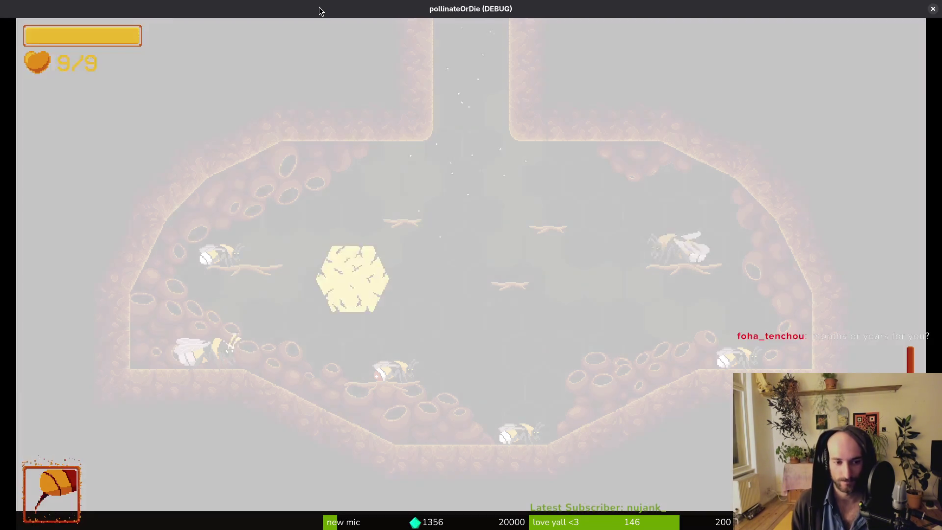
Load the R_desert recovery level from the debug level-select menu.
{"action": "key", "text": "Escape"}
{"action": "key", "text": "Up"}
{"action": "key", "text": "Left"}
{"action": "key", "text": "Right"}
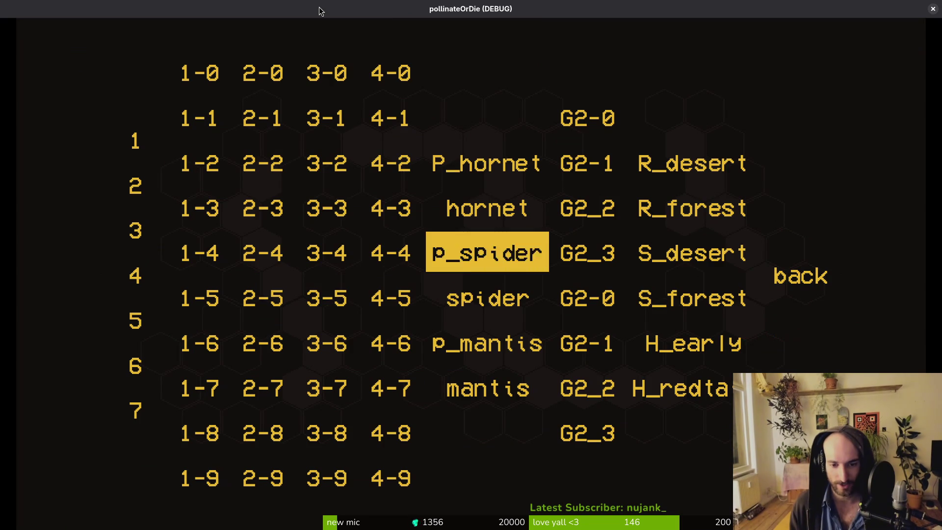
{"action": "key", "text": "Right"}
{"action": "key", "text": "Right"}
{"action": "key", "text": "Up"}
{"action": "key", "text": "Up"}
{"action": "key", "text": "Return"}
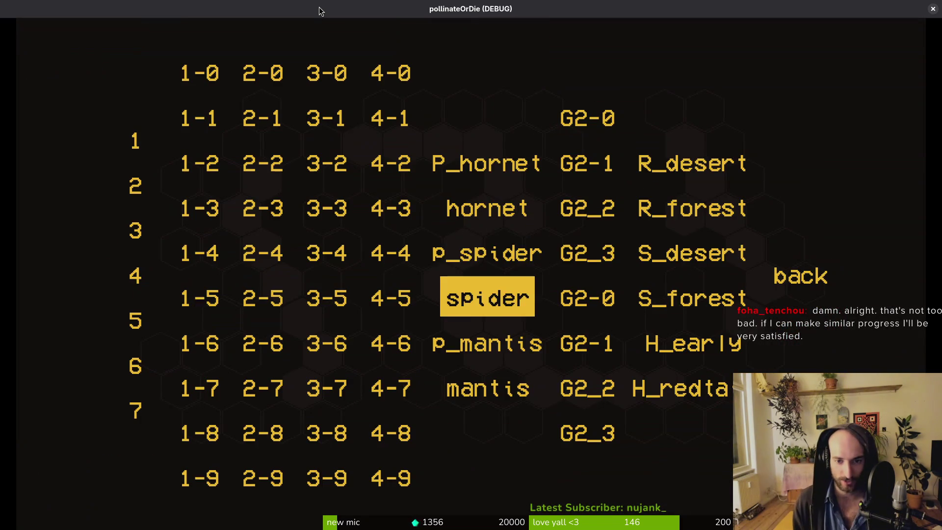
Load the R_forest recovery level, then close the game.
{"action": "key", "text": "Up"}
{"action": "key", "text": "Right"}
{"action": "key", "text": "Right"}
{"action": "key", "text": "Up"}
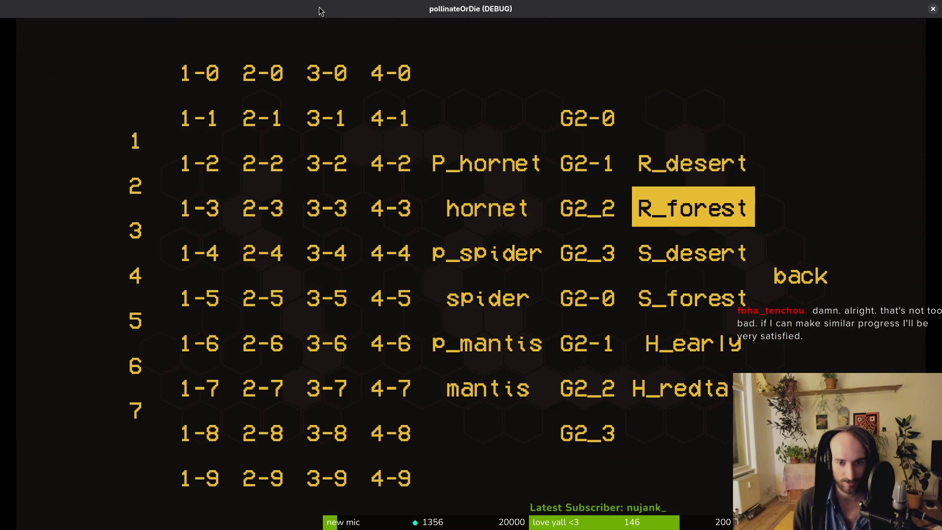
{"action": "key", "text": "Return"}
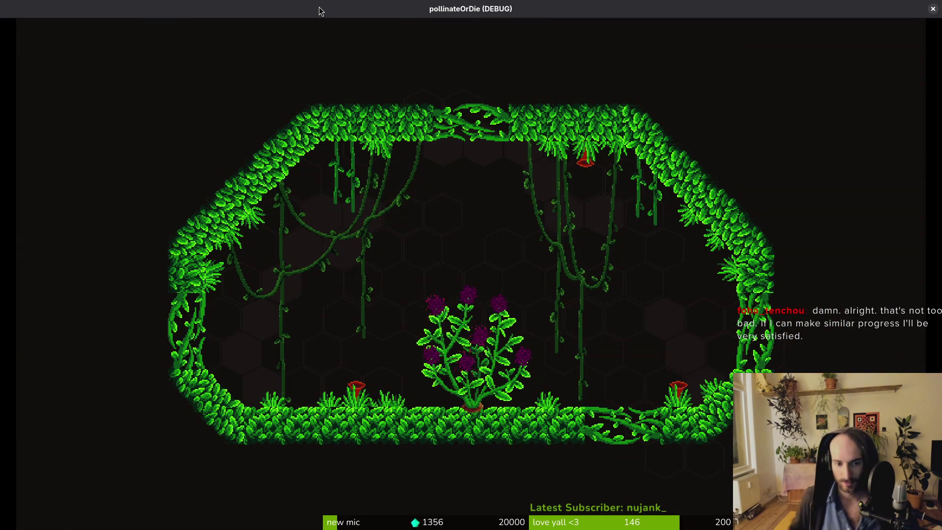
{"action": "key", "text": "Escape"}
Compare the recovery_forest and recovery_desert scenes, ending on recovery_forest with decorations collapsed.
{"action": "left_click", "coordinate": [326, 47]}
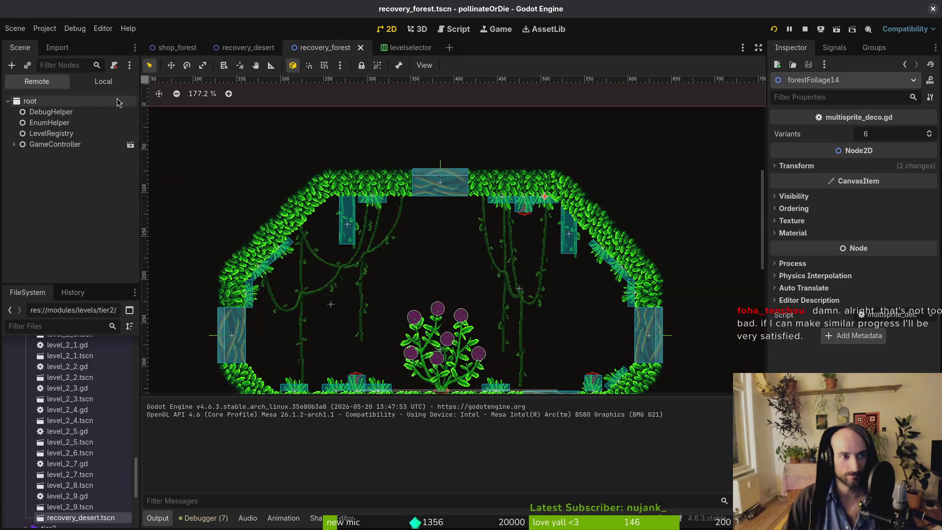
{"action": "left_click", "coordinate": [248, 48]}
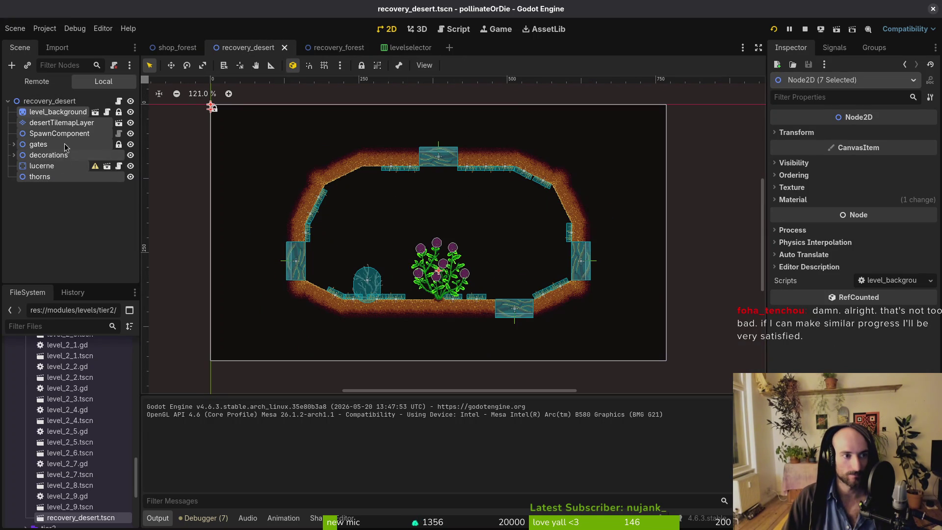
{"action": "left_click", "coordinate": [327, 47]}
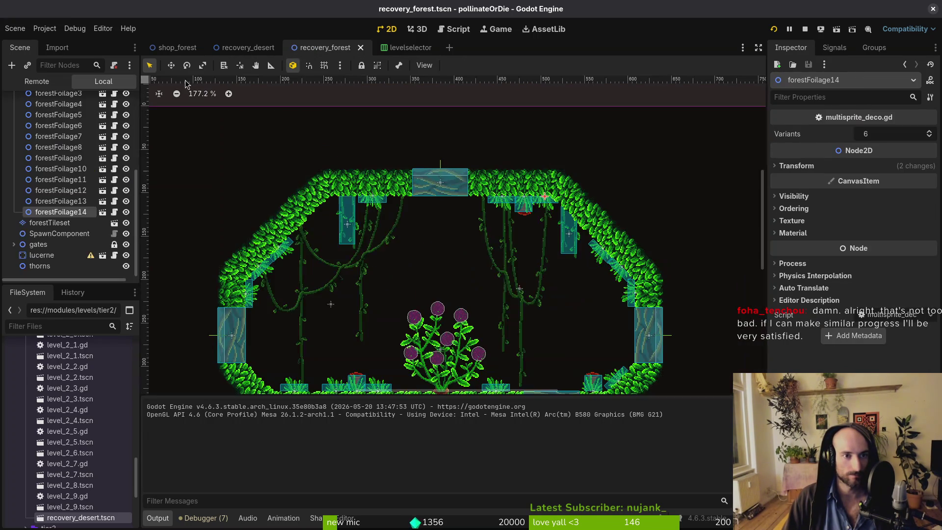
{"action": "scroll", "coordinate": [75, 114], "scroll_direction": "up", "scroll_amount": 5}
{"action": "left_click", "coordinate": [14, 122]}
Attach the existing levels/recovery.gd script to the recoveryForest root node and relaunch with F5.
{"action": "right_click", "coordinate": [50, 101]}
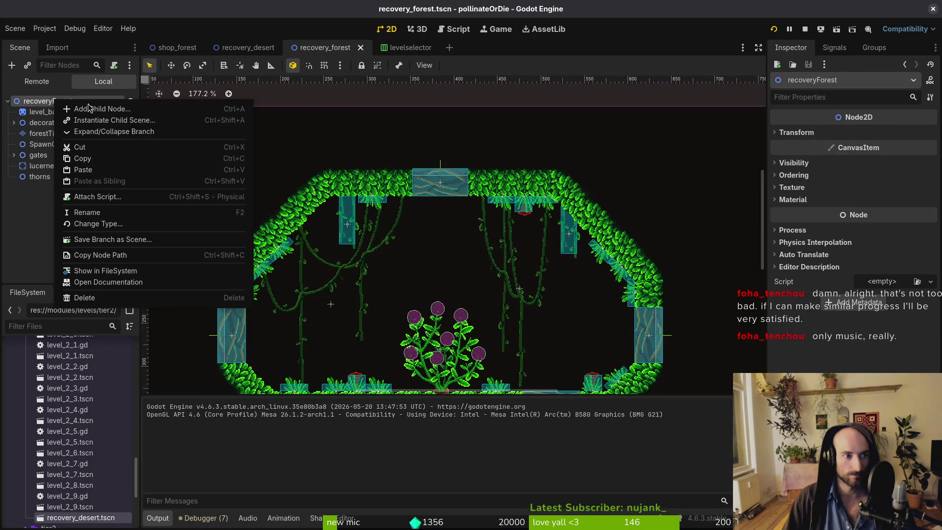
{"action": "left_click", "coordinate": [97, 196]}
{"action": "left_click", "coordinate": [577, 252]}
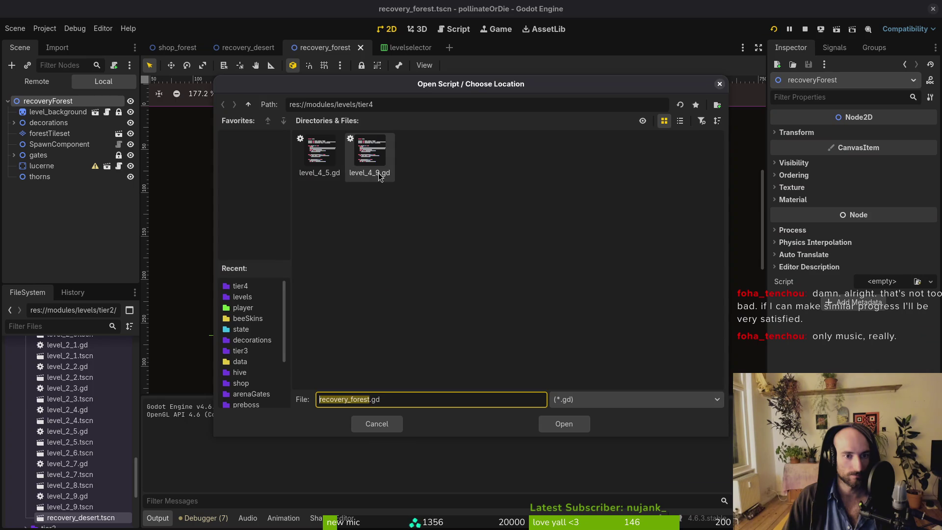
{"action": "left_click", "coordinate": [248, 104]}
{"action": "left_click", "coordinate": [520, 203]}
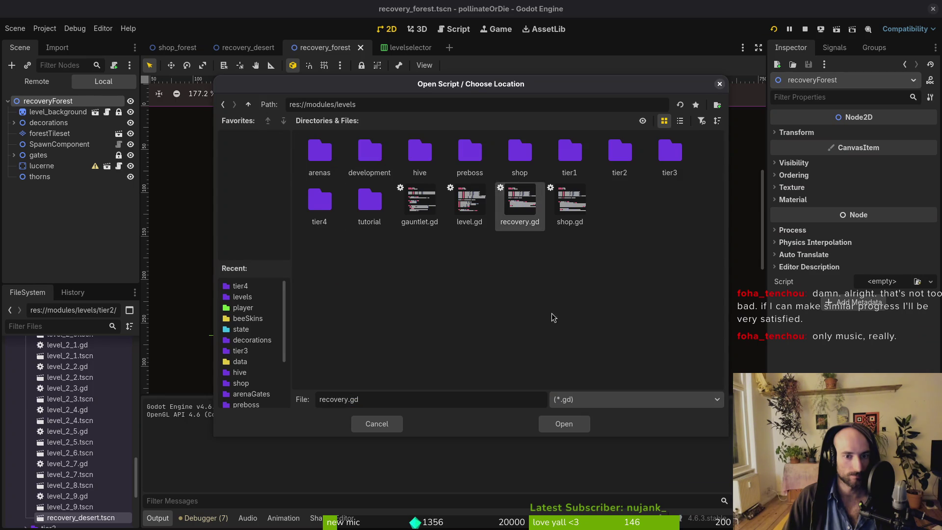
{"action": "left_click", "coordinate": [572, 423]}
{"action": "left_click", "coordinate": [511, 343]}
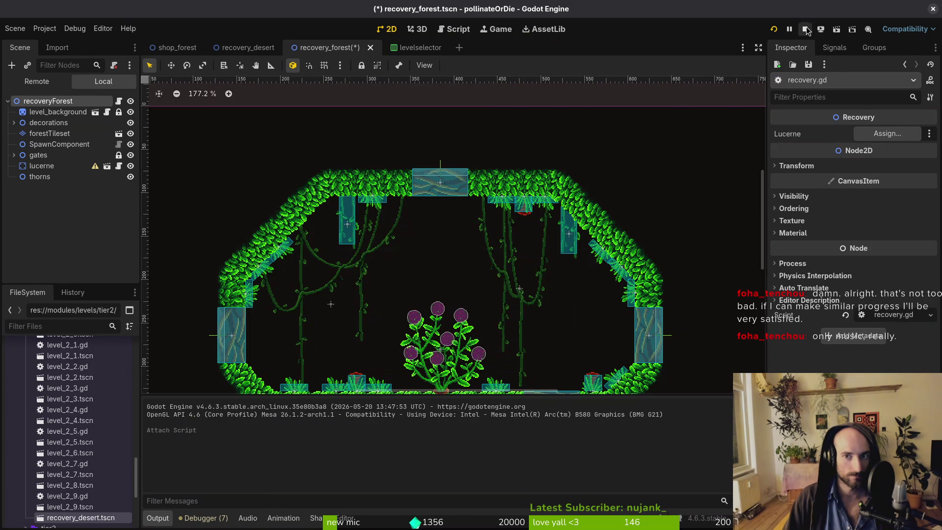
{"action": "key", "text": "F5"}
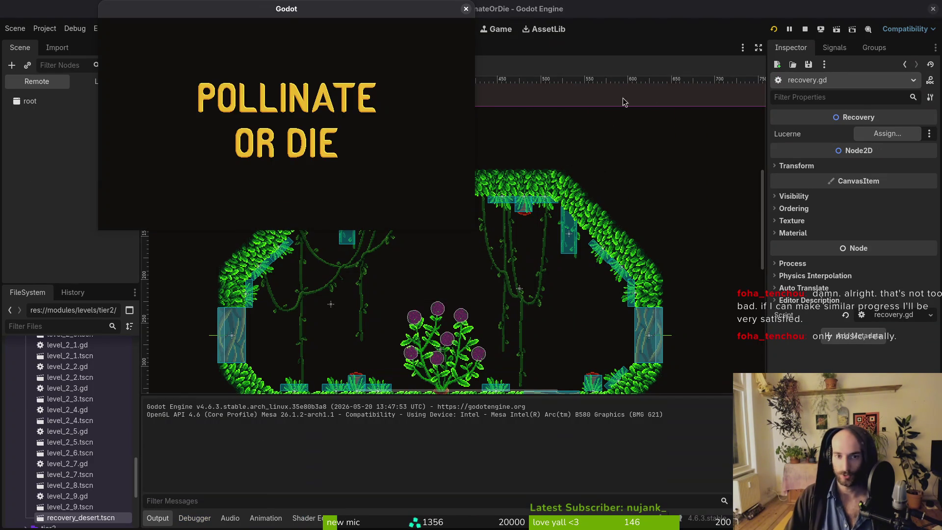
Continue from the title and load R_forest from the debug level-select menu.
{"action": "key", "text": "Return"}
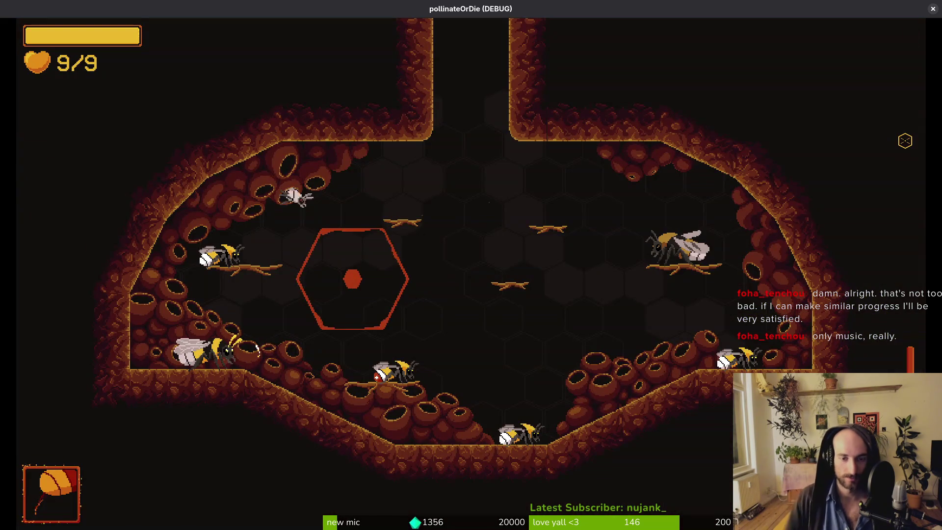
{"action": "key", "text": "Down"}
{"action": "key", "text": "Right"}
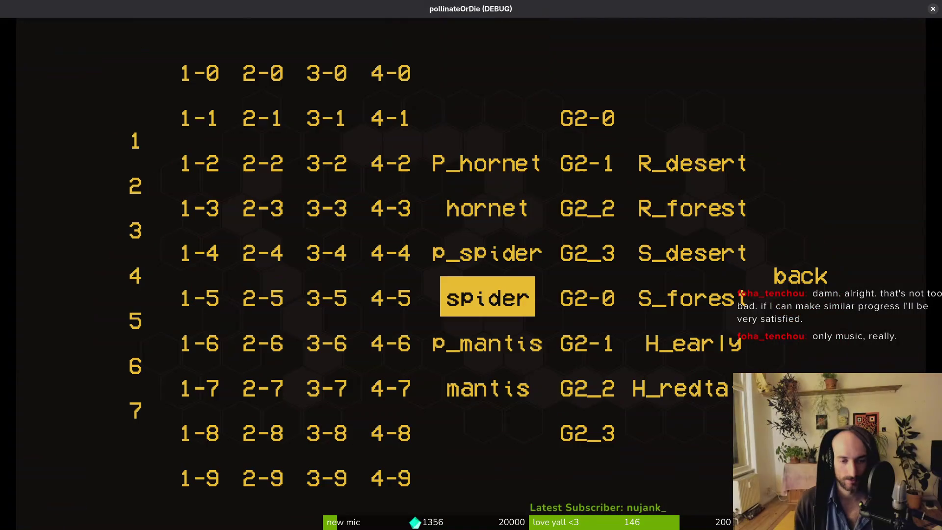
{"action": "key", "text": "Up"}
{"action": "key", "text": "Right"}
{"action": "key", "text": "Up"}
{"action": "key", "text": "Return"}
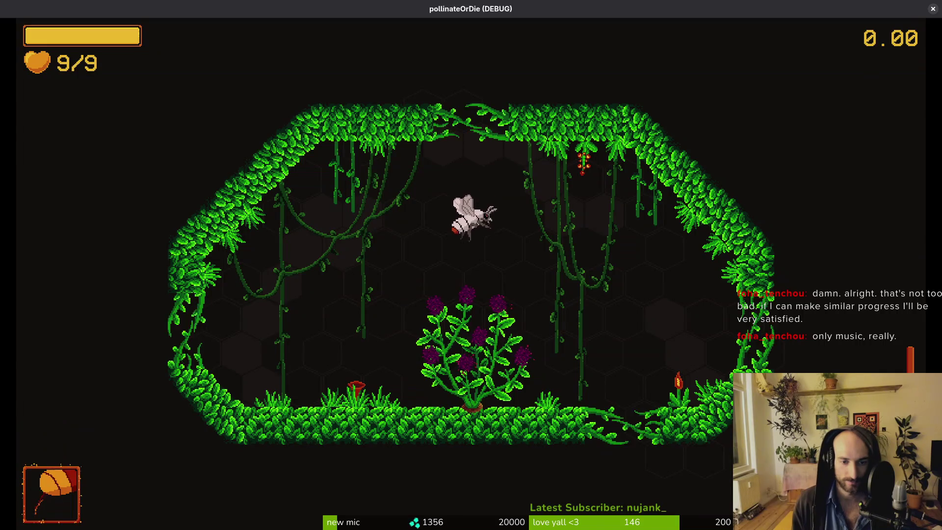
Fly the bug off the flower and dash around the cave collecting the green hearts.
{"action": "key", "text": "Right"}
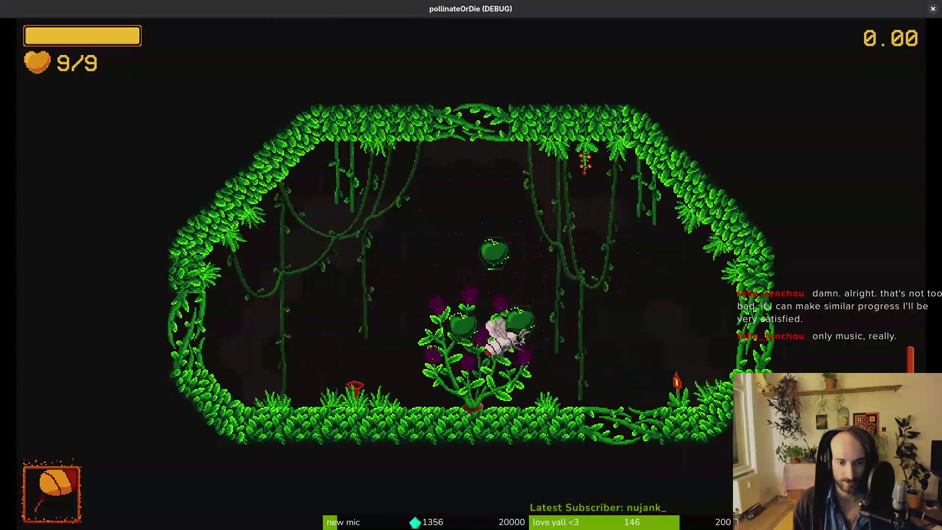
{"action": "key", "text": "Left"}
{"action": "key", "text": "Up"}
{"action": "key", "text": "Right"}
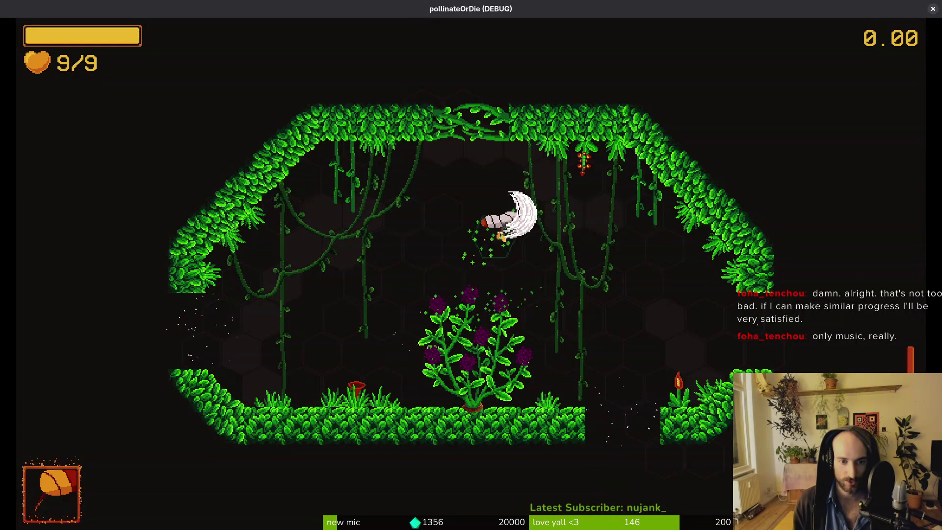
{"action": "key", "text": "Left"}
{"action": "key", "text": "Right"}
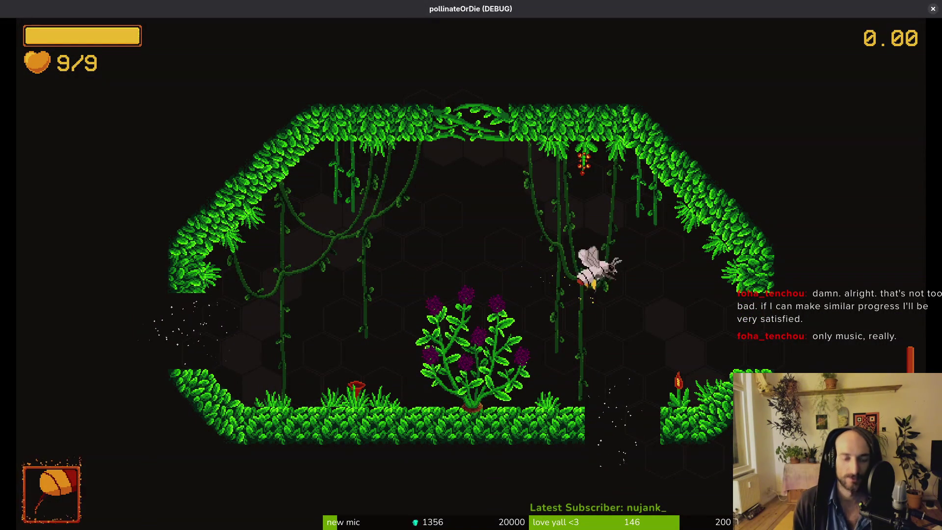
{"action": "key", "text": "Left"}
{"action": "key", "text": "Right"}
{"action": "key", "text": "Left"}
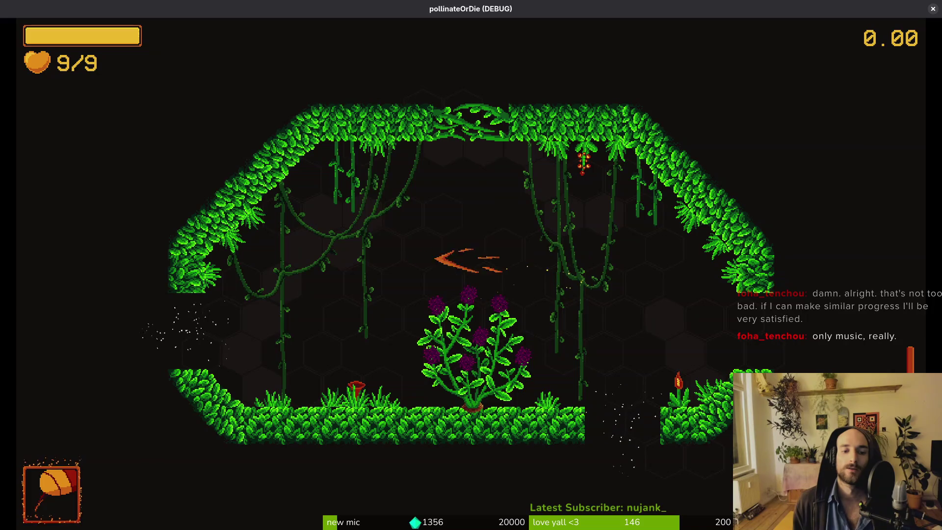
{"action": "key", "text": "Down"}
Dash back up, dive through the floor gap into the enemy room, and pause.
{"action": "key", "text": "Up"}
{"action": "key", "text": "Right"}
{"action": "key", "text": "Down"}
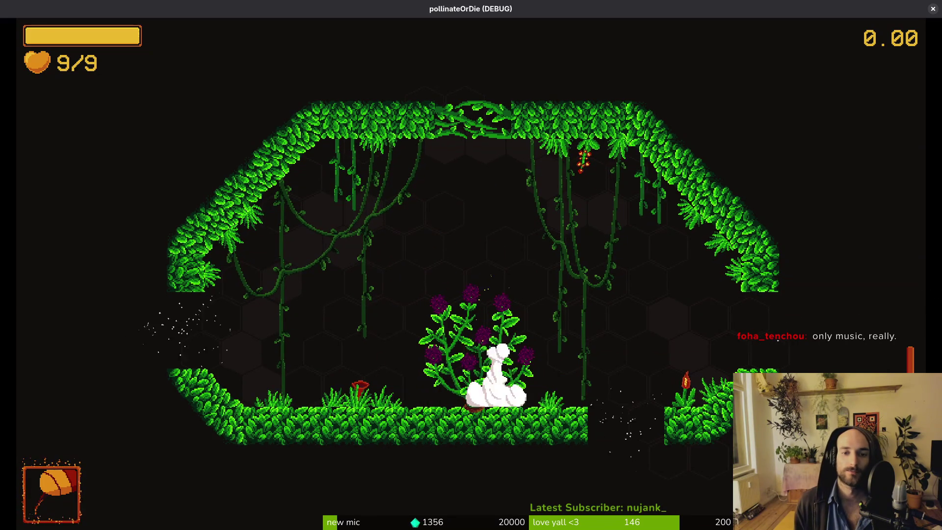
{"action": "key", "text": "Up"}
{"action": "key", "text": "Left"}
{"action": "key", "text": "Right"}
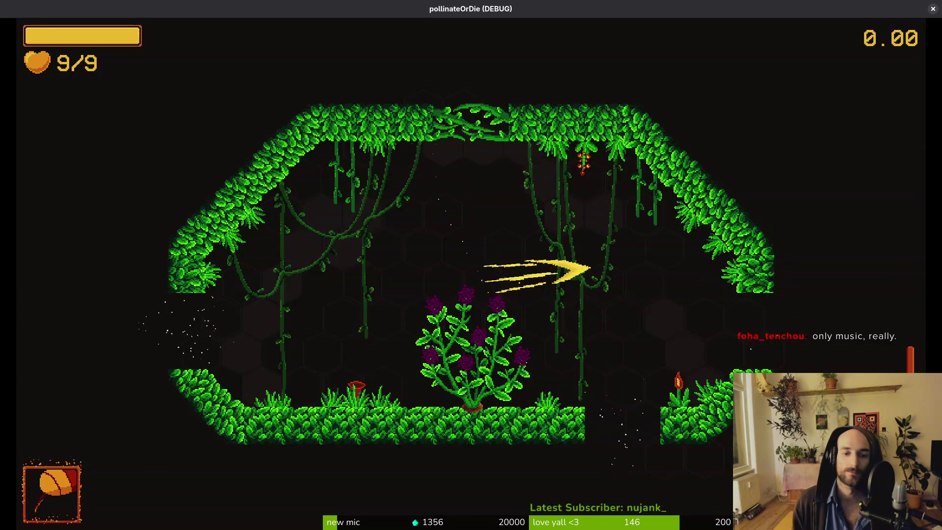
{"action": "key", "text": "Down"}
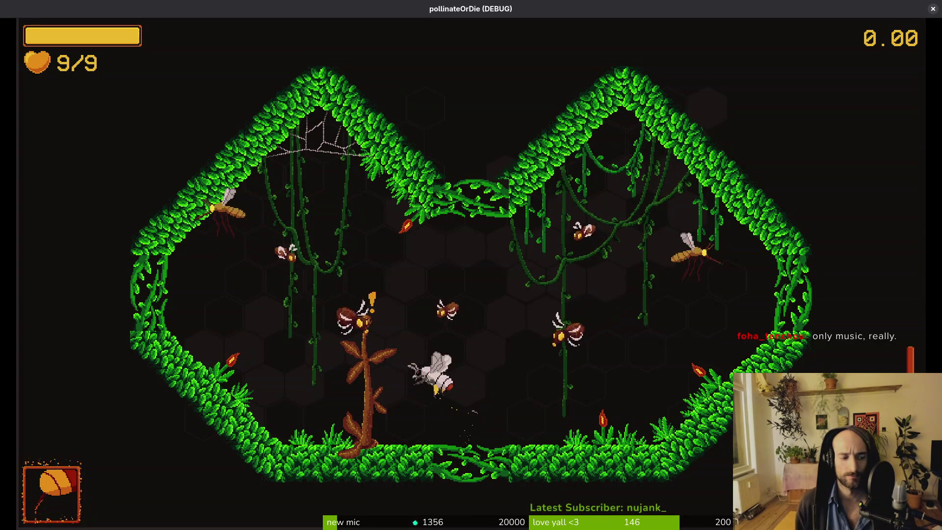
{"action": "key", "text": "Left"}
{"action": "key", "text": "Escape"}
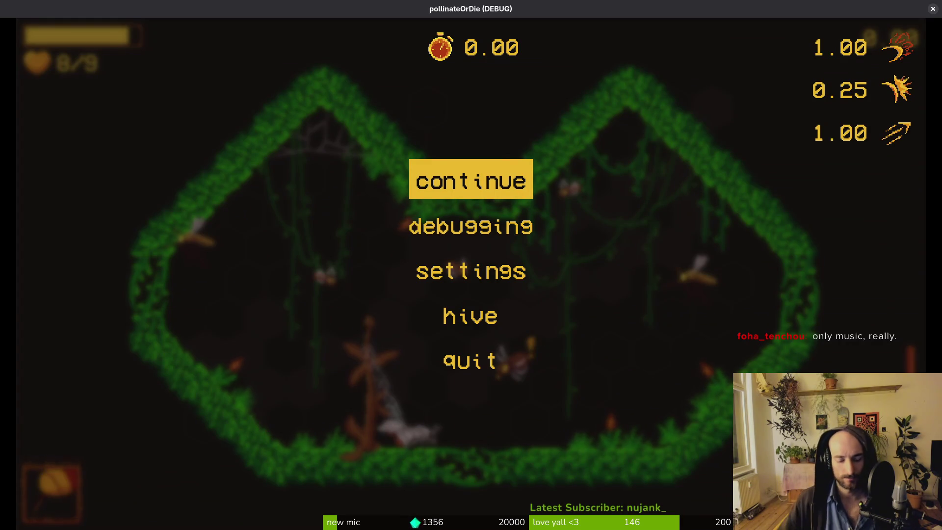
Leave the game and open the level_3_3, level_3_2 and level_3_1 scenes via scene search.
{"action": "key", "text": "alt+Tab"}
{"action": "left_click", "coordinate": [906, 141]}
{"action": "type", "text": "33"}
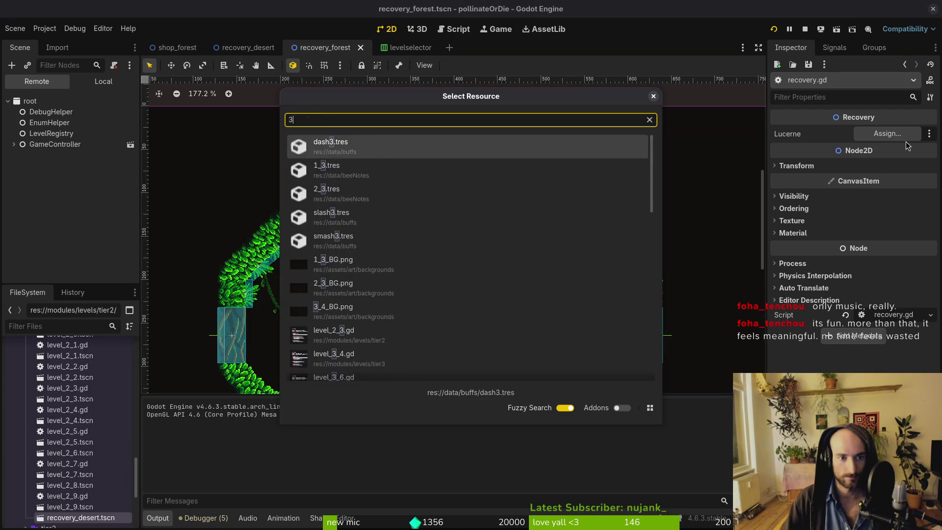
{"action": "key", "text": "Return"}
{"action": "key", "text": "alt+shift+o"}
{"action": "type", "text": "32"}
{"action": "key", "text": "Return"}
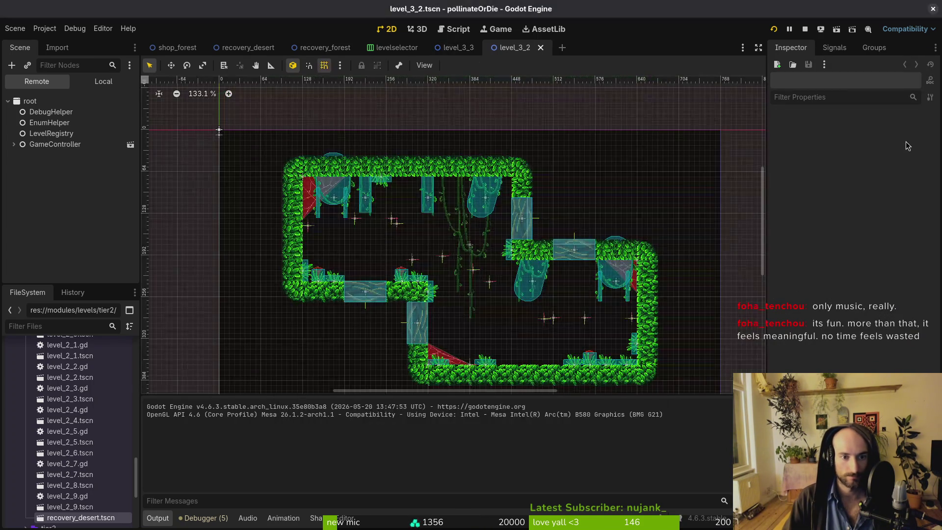
{"action": "key", "text": "alt+shift+o"}
{"action": "type", "text": "31"}
{"action": "key", "text": "Return"}
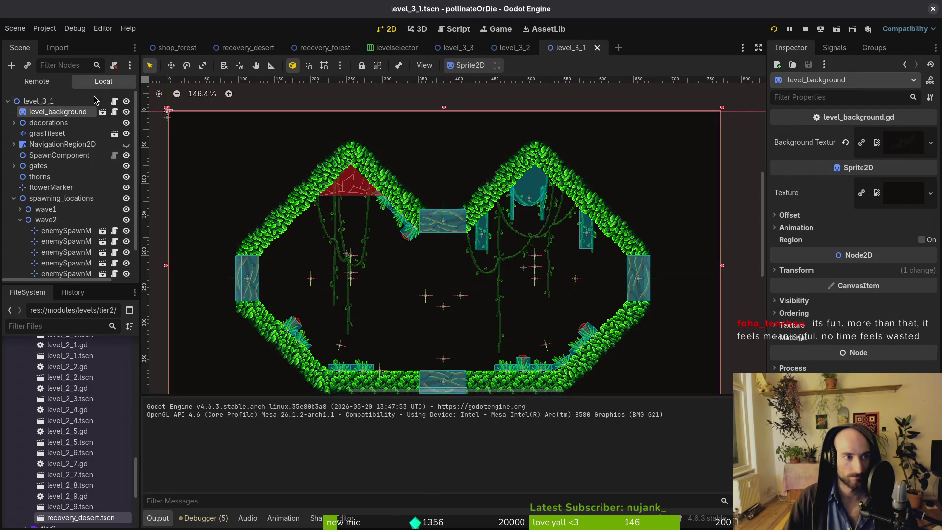
Reset the level_3_1 background to position 0,0, lock it, save, and run the game.
{"action": "left_click", "coordinate": [809, 271]}
{"action": "left_click", "coordinate": [846, 292]}
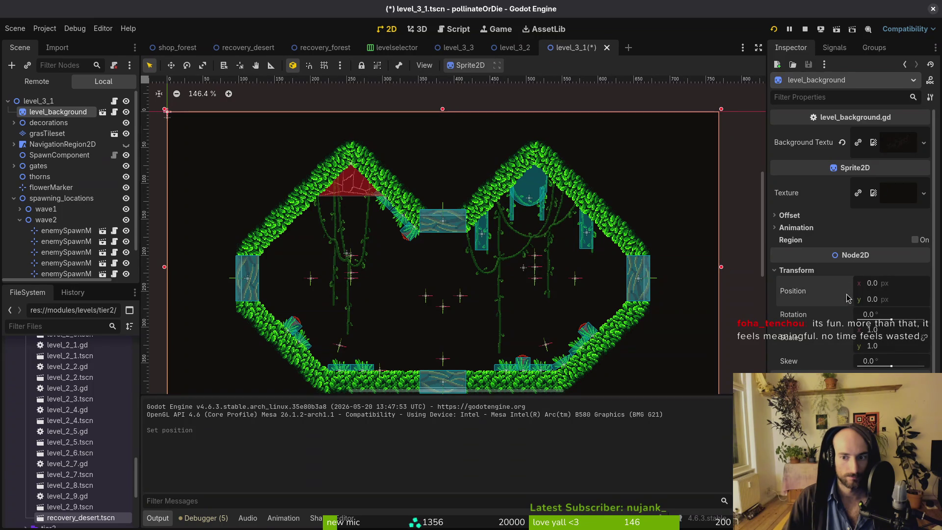
{"action": "key", "text": "ctrl+s"}
{"action": "left_click", "coordinate": [362, 65]}
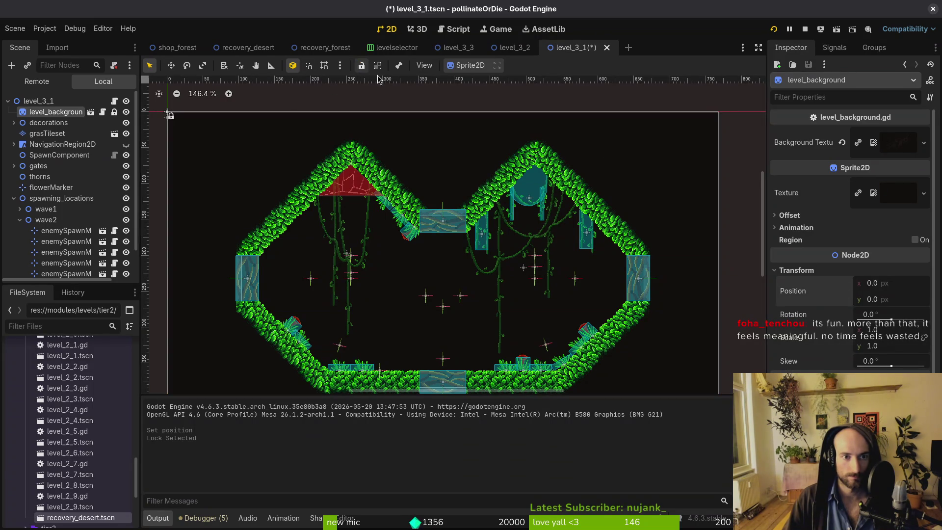
{"action": "key", "text": "ctrl+s"}
{"action": "left_click", "coordinate": [805, 31]}
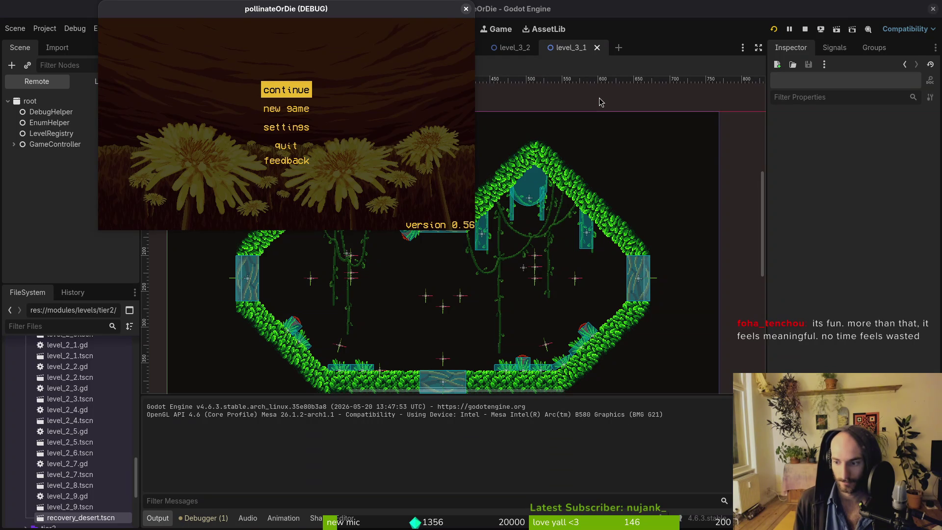
Continue into the hive level full-screen and check the debug level-select menu before backing out.
{"action": "key", "text": "Return"}
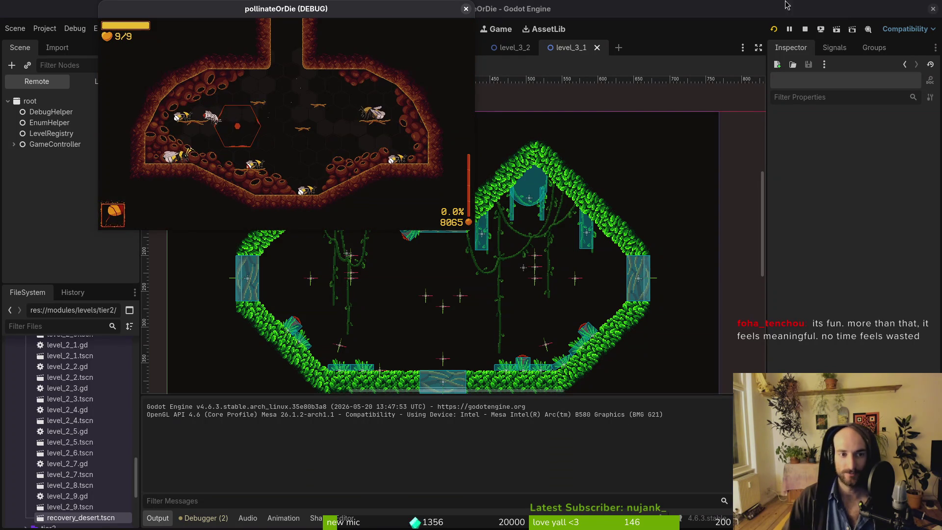
{"action": "double_click", "coordinate": [406, 11]}
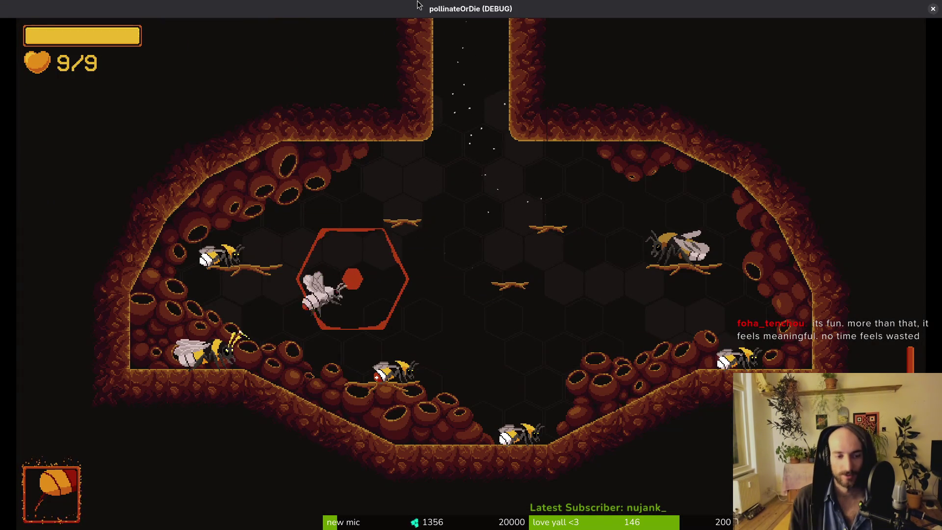
{"action": "key", "text": "Escape"}
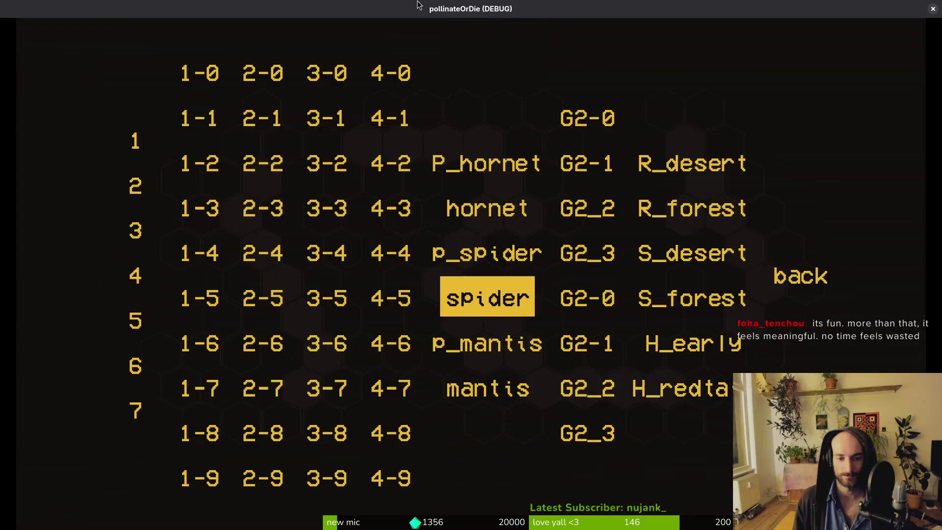
{"action": "key", "text": "Up"}
{"action": "key", "text": "Left"}
{"action": "key", "text": "Left"}
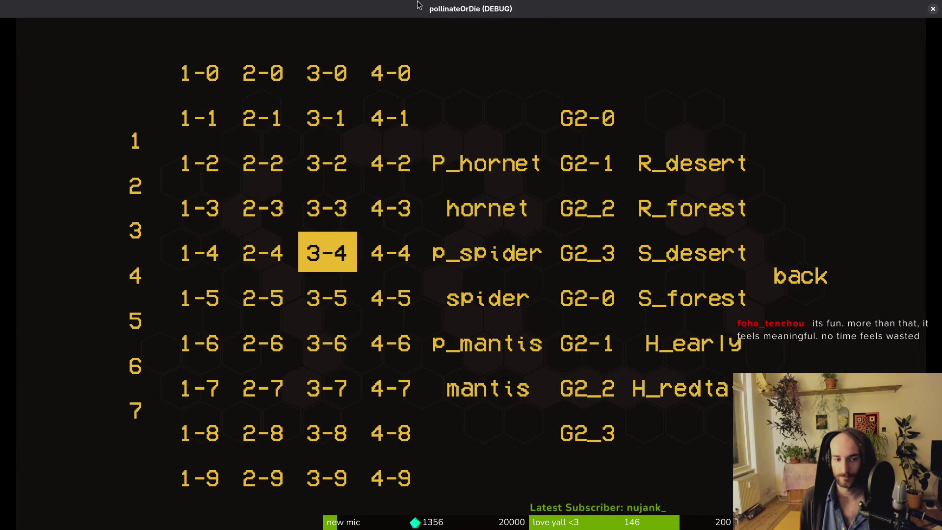
{"action": "key", "text": "Right"}
{"action": "key", "text": "Right"}
{"action": "key", "text": "Right"}
{"action": "key", "text": "Return"}
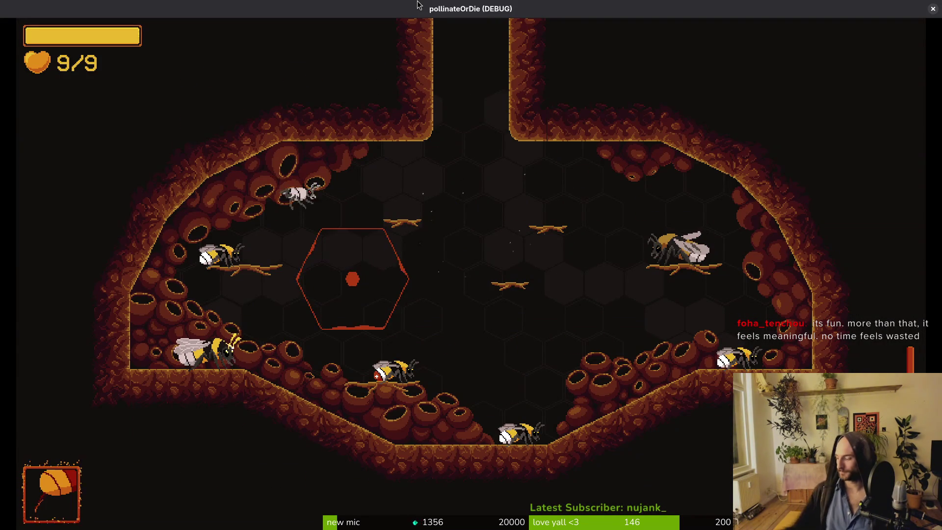
Quit to the main menu from the pause options and close the game.
{"action": "key", "text": "Escape"}
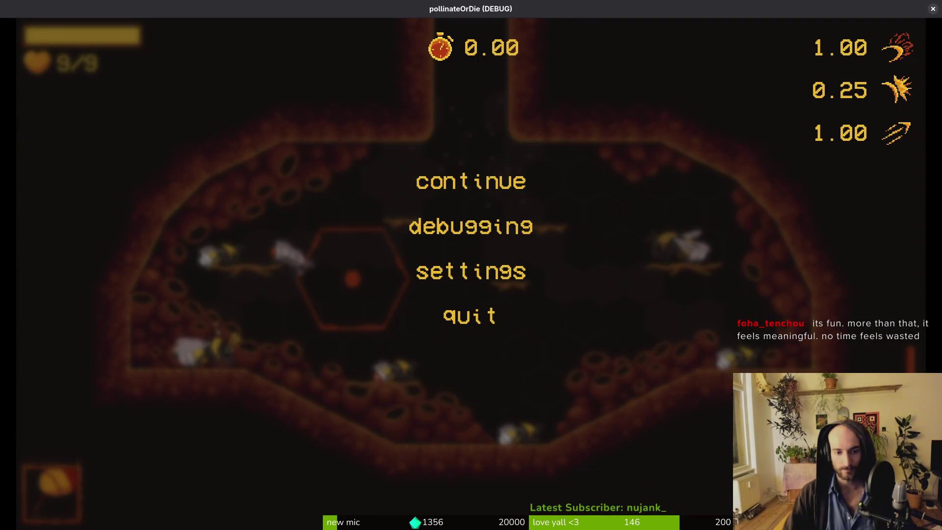
{"action": "key", "text": "Down"}
{"action": "key", "text": "Down"}
{"action": "key", "text": "Down"}
{"action": "key", "text": "Return"}
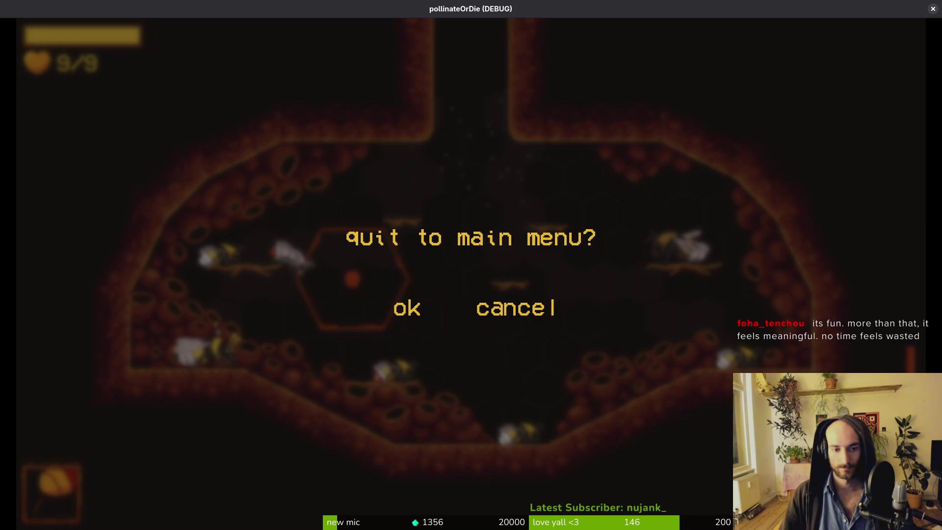
{"action": "key", "text": "Return"}
{"action": "left_click", "coordinate": [933, 10]}
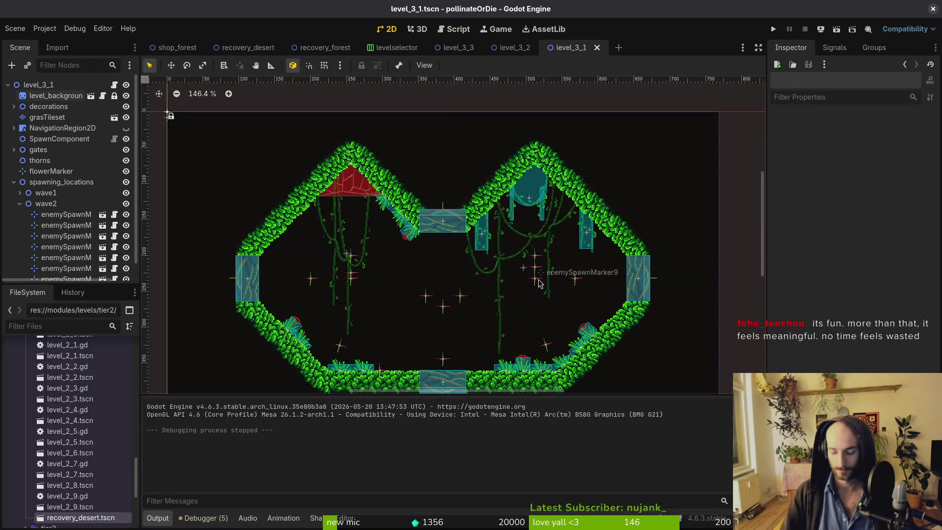
In the terminal, exit vim and open tig's status view of the repository.
{"action": "key", "text": "alt+Tab"}
{"action": "type", "text": ":q"}
{"action": "key", "text": "Return"}
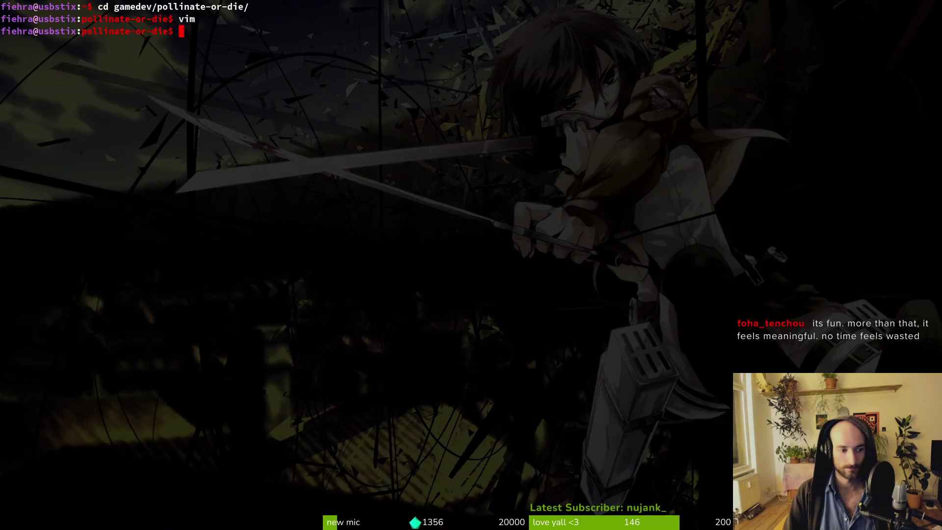
{"action": "type", "text": "g"}
{"action": "key", "text": "Return"}
Stage levelselector, level.registry.gd, level_3_1.tscn, the recovery_2_0 deletion and new recovery levels.
{"action": "key", "text": "Down"}
{"action": "key", "text": "u"}
{"action": "key", "text": "u"}
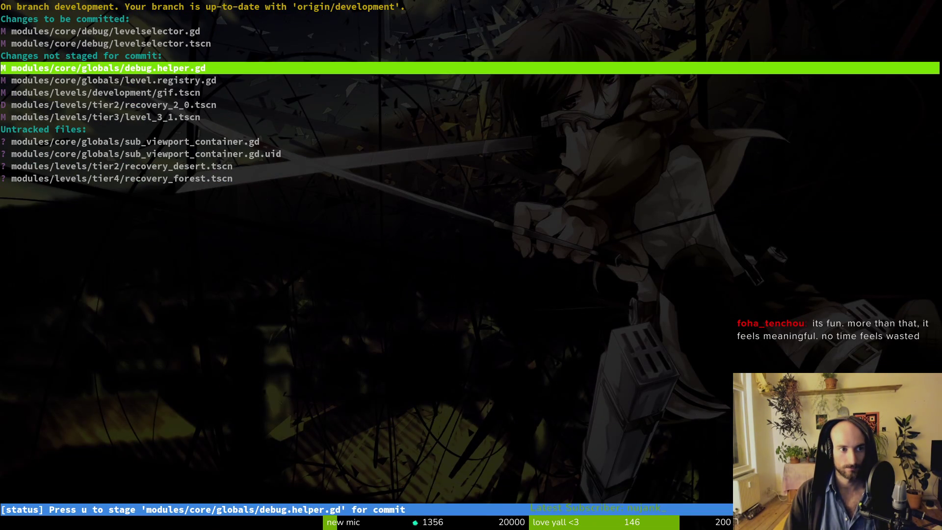
{"action": "key", "text": "Down"}
{"action": "key", "text": "u"}
{"action": "key", "text": "Down"}
{"action": "key", "text": "u"}
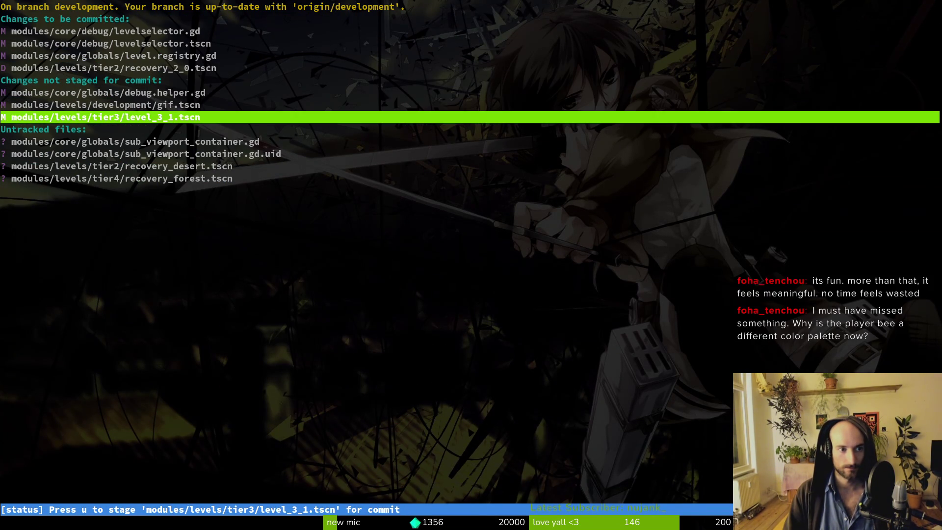
{"action": "key", "text": "u"}
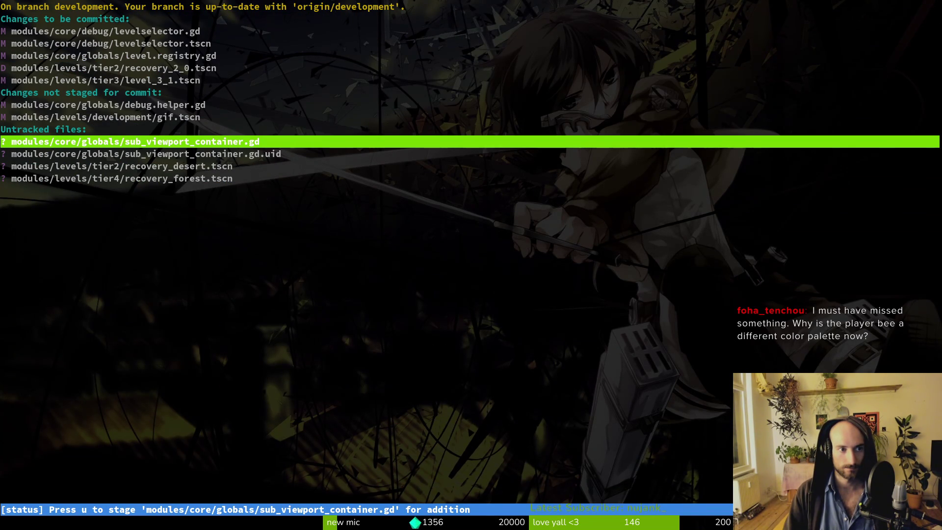
{"action": "key", "text": "Down"}
{"action": "key", "text": "Down"}
{"action": "key", "text": "u"}
{"action": "key", "text": "u"}
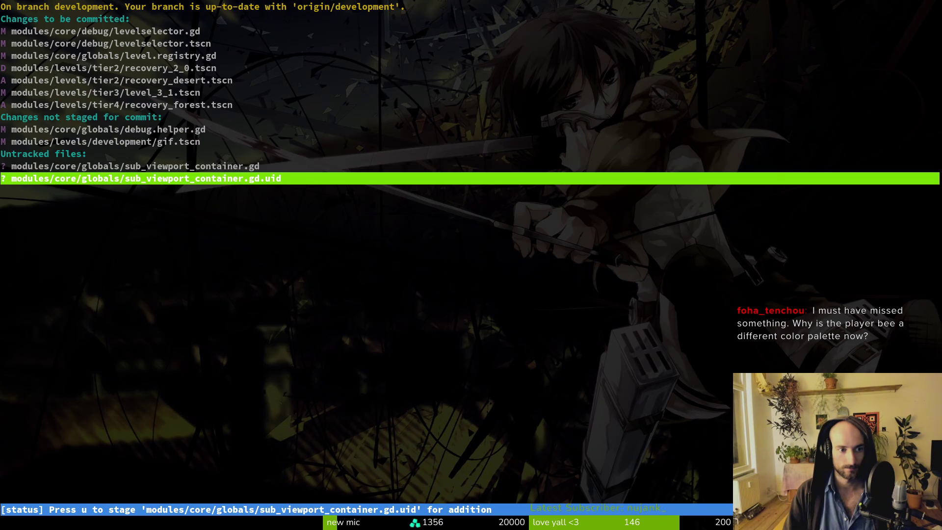
{"action": "key", "text": "Up"}
{"action": "key", "text": "Up"}
{"action": "key", "text": "Up"}
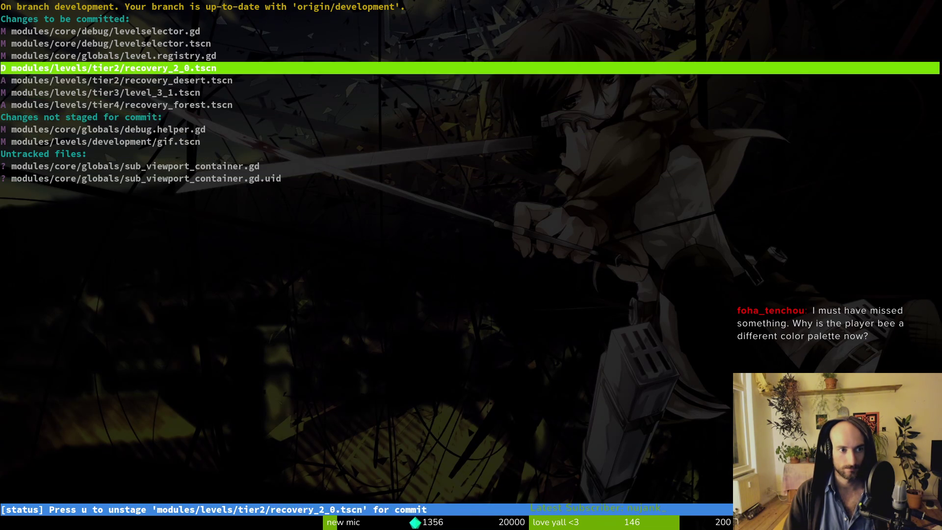
Review the staged files and commit them as "addedc recovery and shop for forest".
{"action": "type", "text": "qg"}
{"action": "key", "text": "Return"}
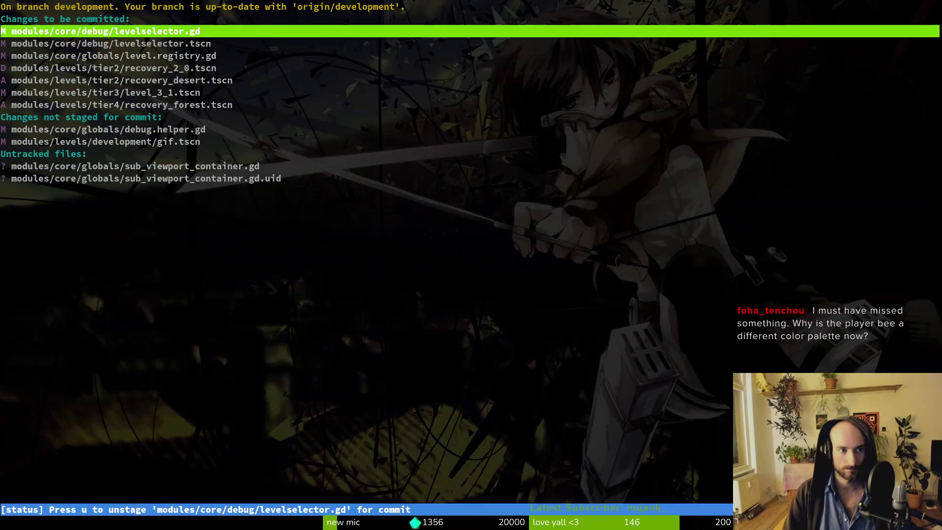
{"action": "key", "text": "Down"}
{"action": "key", "text": "Down"}
{"action": "key", "text": "Down"}
{"action": "key", "text": "Up"}
{"action": "key", "text": "Down"}
{"action": "key", "text": "q"}
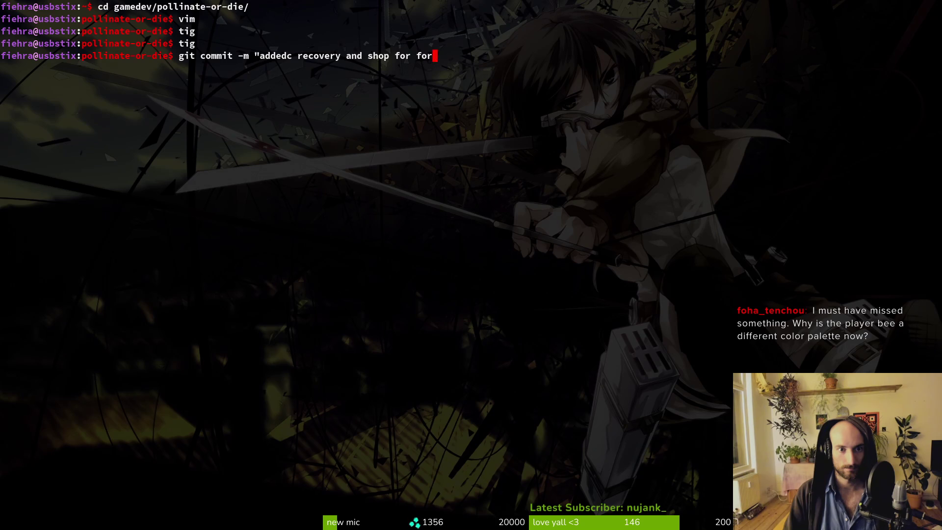
{"action": "type", "text": "est\""}
{"action": "key", "text": "Return"}
{"action": "type", "text": "git push"}
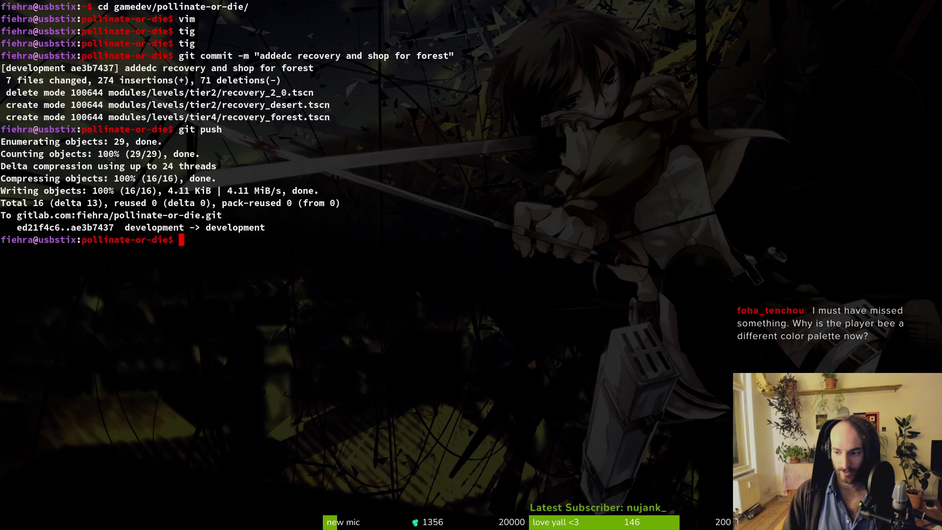
Relaunch the game from Godot, continue into play and maximize the window.
{"action": "key", "text": "alt+Tab"}
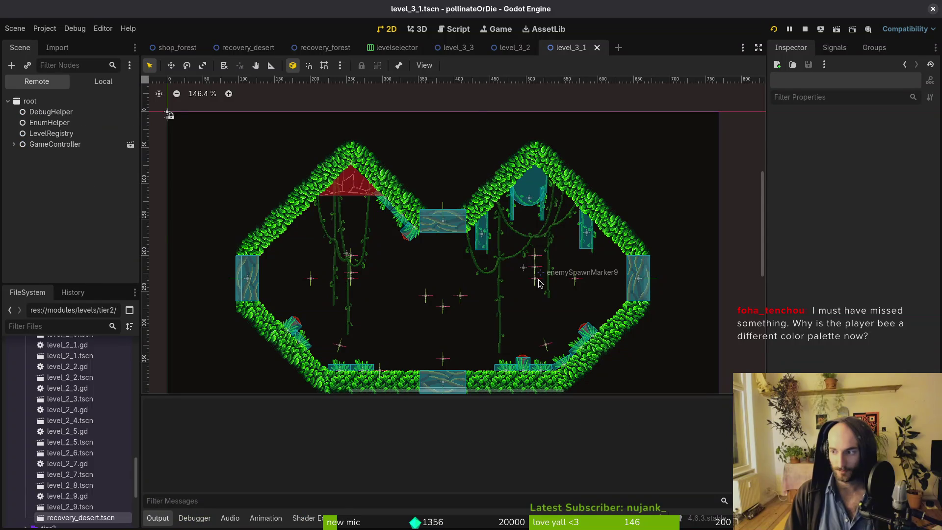
{"action": "key", "text": "F5"}
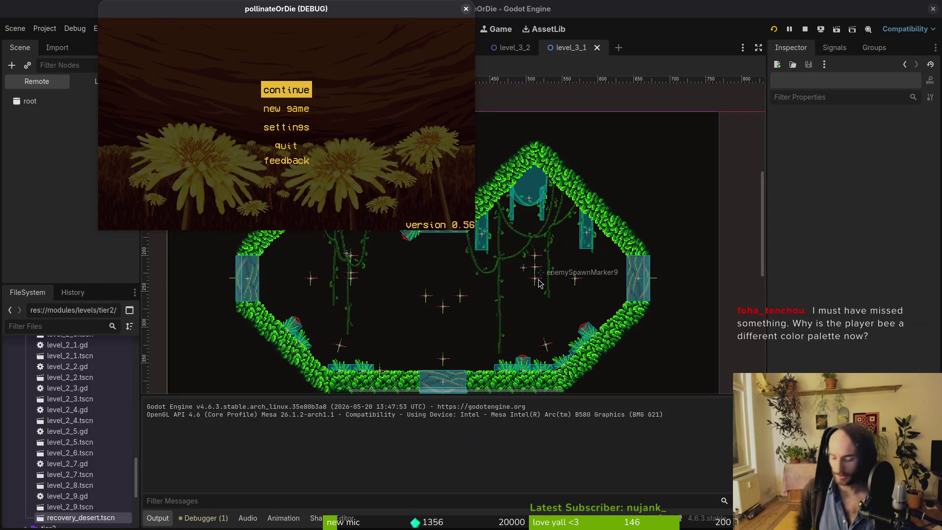
{"action": "key", "text": "Return"}
{"action": "double_click", "coordinate": [402, 13]}
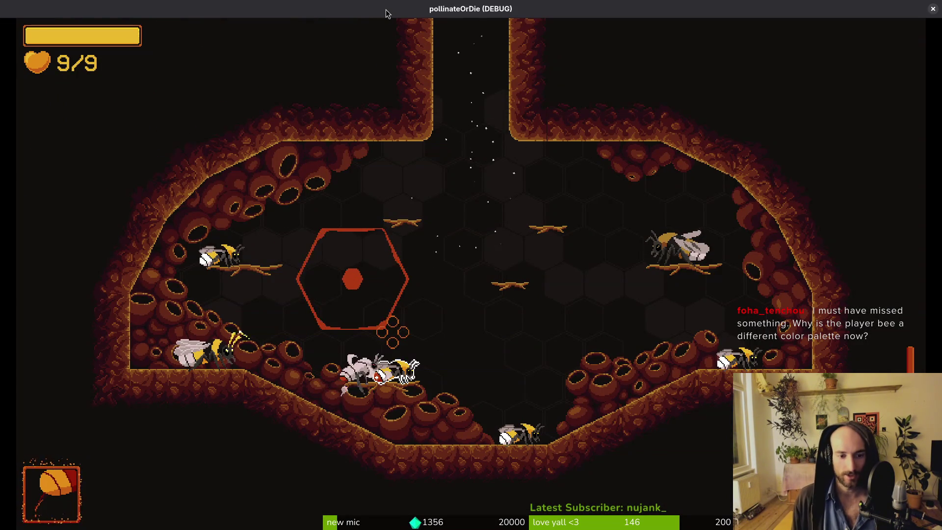
Unlock the Red-tailed bumblebee skin and compare the Bombus pratorum and ghost bumblebee skins.
{"action": "key", "text": "Tab"}
{"action": "key", "text": "e"}
{"action": "key", "text": "Left"}
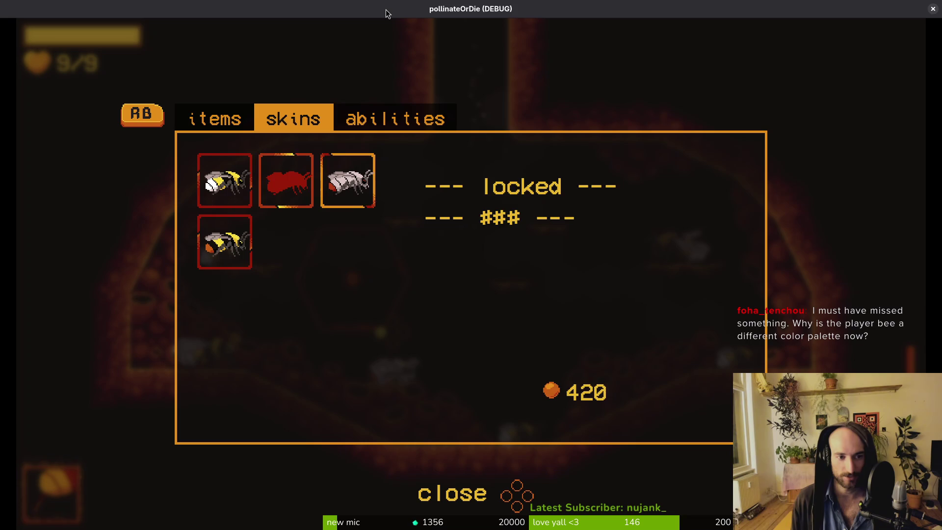
{"action": "key", "text": "Return"}
{"action": "key", "text": "Left"}
{"action": "key", "text": "Right"}
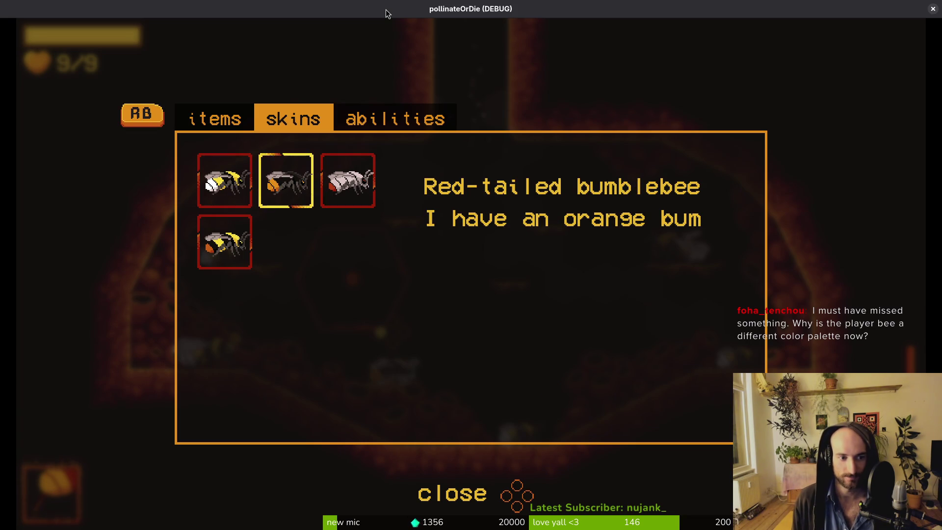
{"action": "key", "text": "Down"}
{"action": "key", "text": "Left"}
{"action": "key", "text": "Right"}
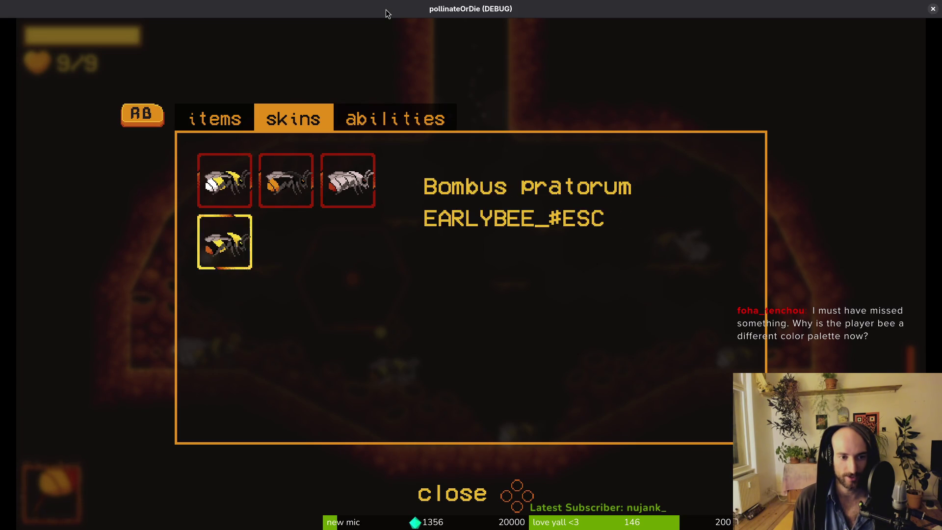
{"action": "key", "text": "Left"}
{"action": "key", "text": "Right"}
{"action": "key", "text": "Escape"}
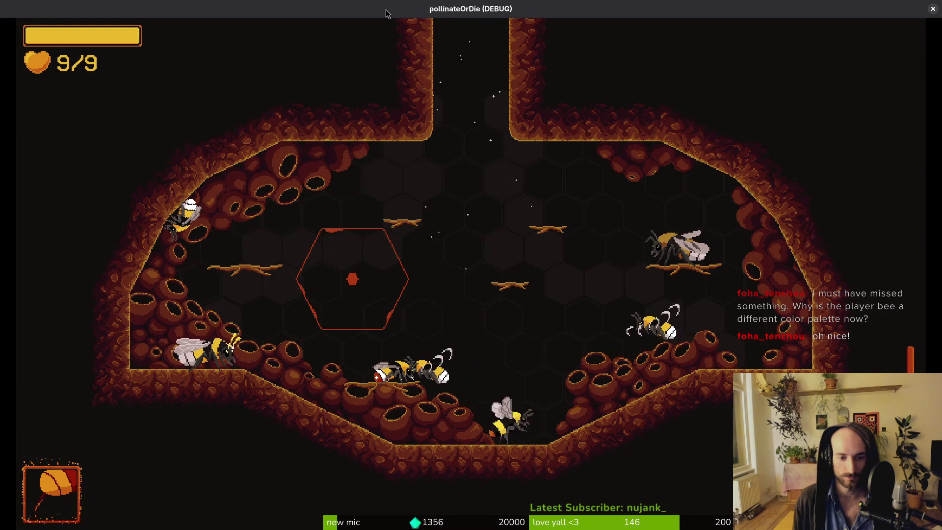
Equip the first bee skin from the inventory and resume play.
{"action": "key", "text": "Escape"}
{"action": "key", "text": "Left"}
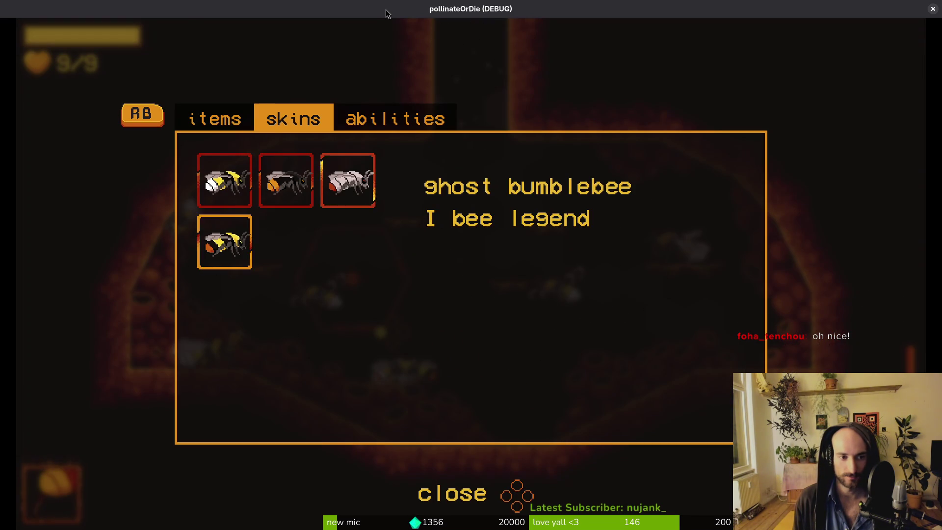
{"action": "key", "text": "Left"}
{"action": "key", "text": "Left"}
{"action": "key", "text": "Return"}
{"action": "key", "text": "Right"}
{"action": "key", "text": "Escape"}
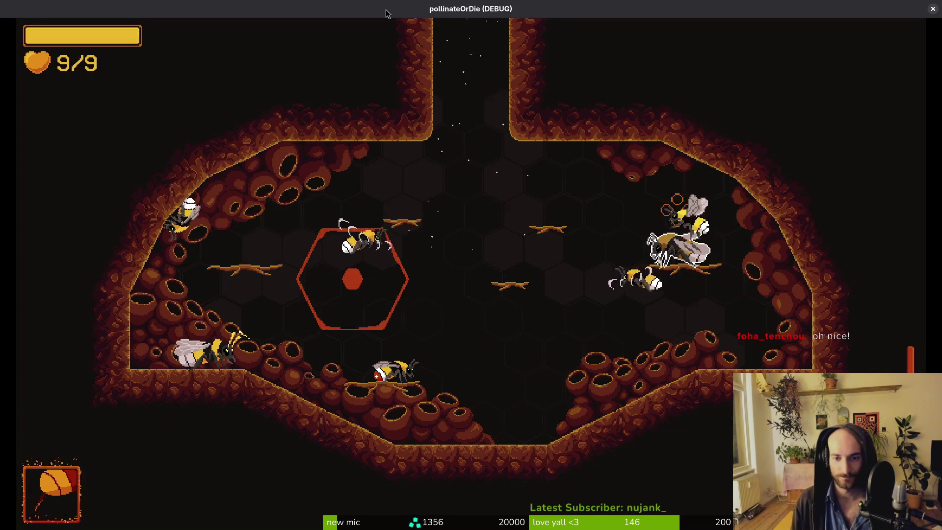
Browse the journal to the mutant flower entry and attempt 1's record, then resume play.
{"action": "key", "text": "Tab"}
{"action": "key", "text": "Escape"}
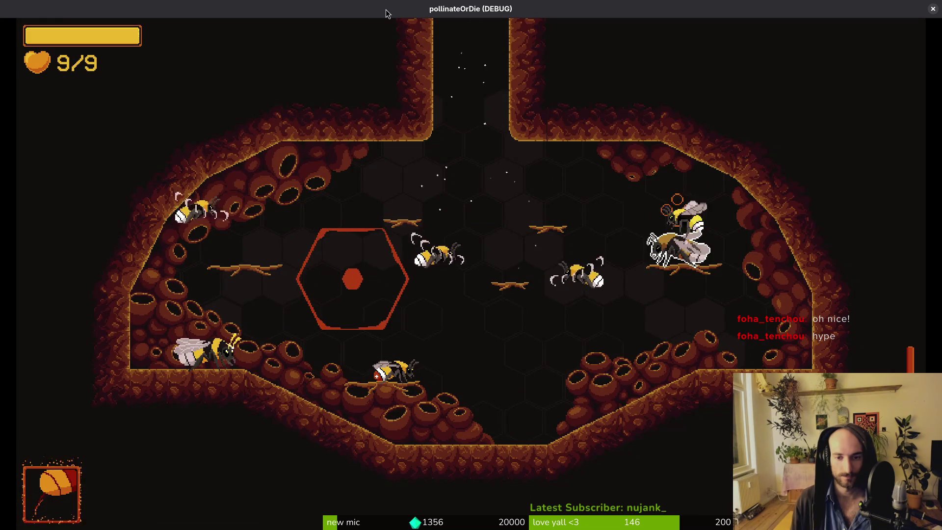
{"action": "key", "text": "Tab"}
{"action": "key", "text": "Down"}
{"action": "key", "text": "Down"}
{"action": "key", "text": "Down"}
{"action": "key", "text": "Right"}
{"action": "key", "text": "Right"}
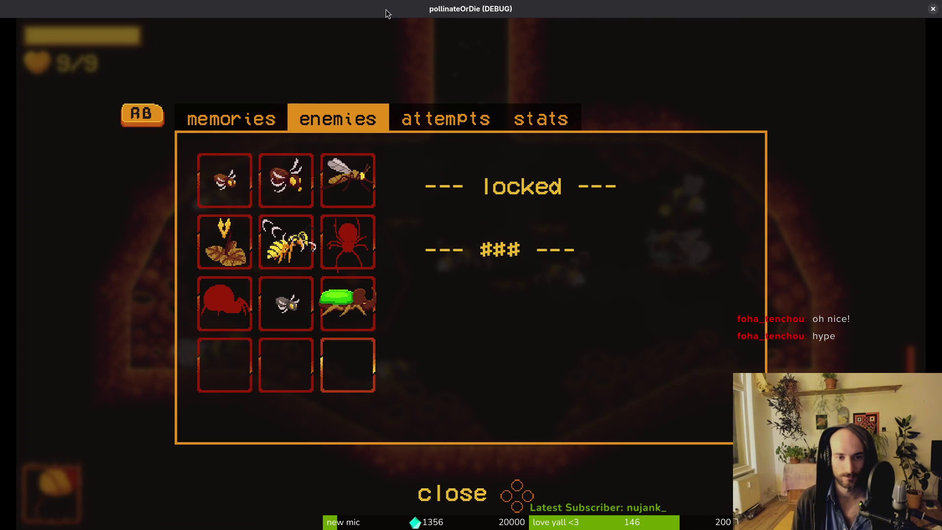
{"action": "key", "text": "Right"}
{"action": "key", "text": "Down"}
{"action": "key", "text": "Down"}
{"action": "key", "text": "Tab"}
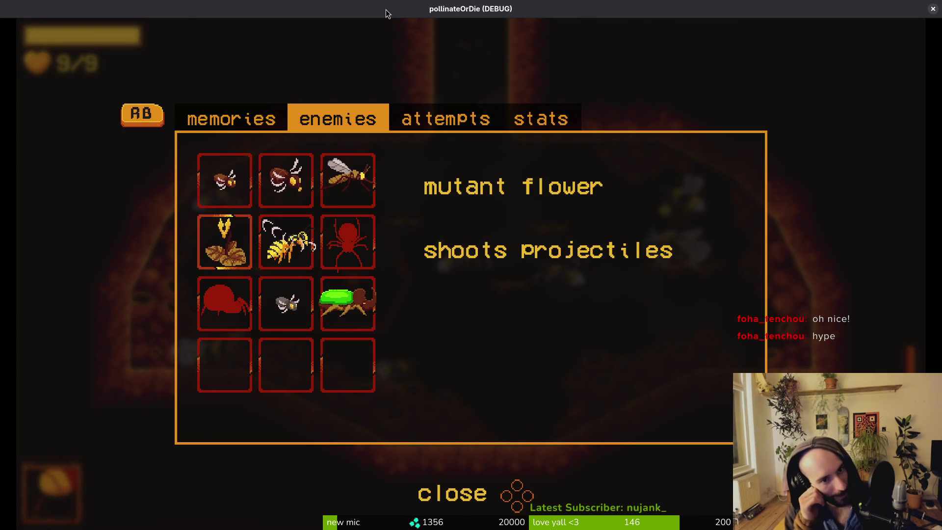
{"action": "key", "text": "Tab"}
{"action": "key", "text": "Tab"}
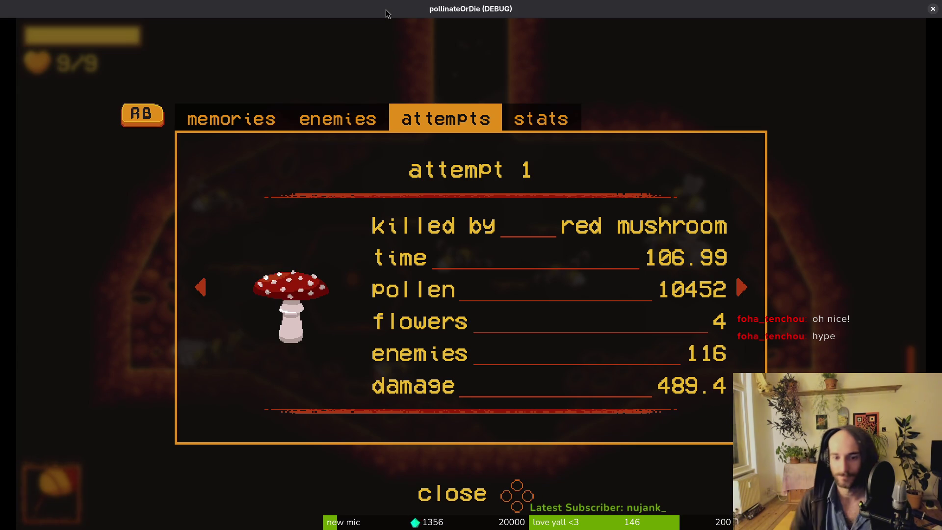
{"action": "key", "text": "Escape"}
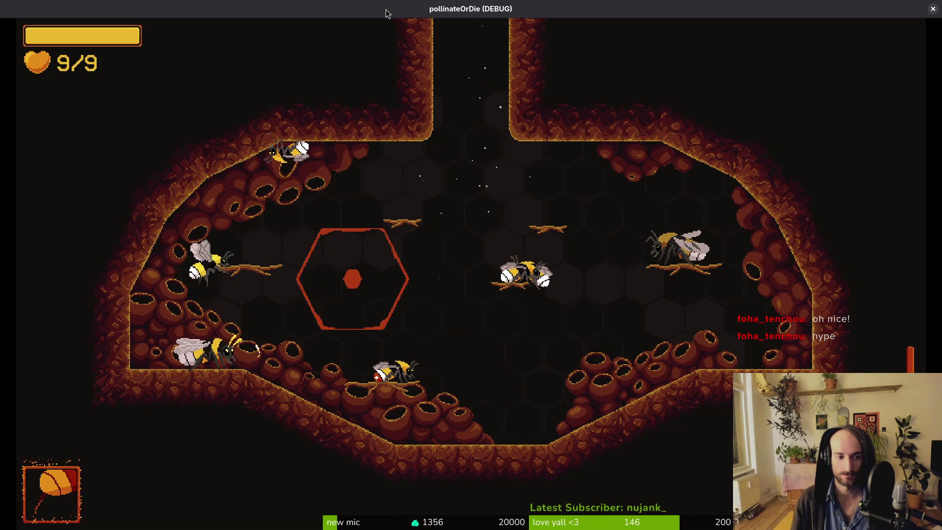
Check the upgrade menu, the skins and abilities pages, and the Poison sting ability in the inventory.
{"action": "key", "text": "e"}
{"action": "key", "text": "Escape"}
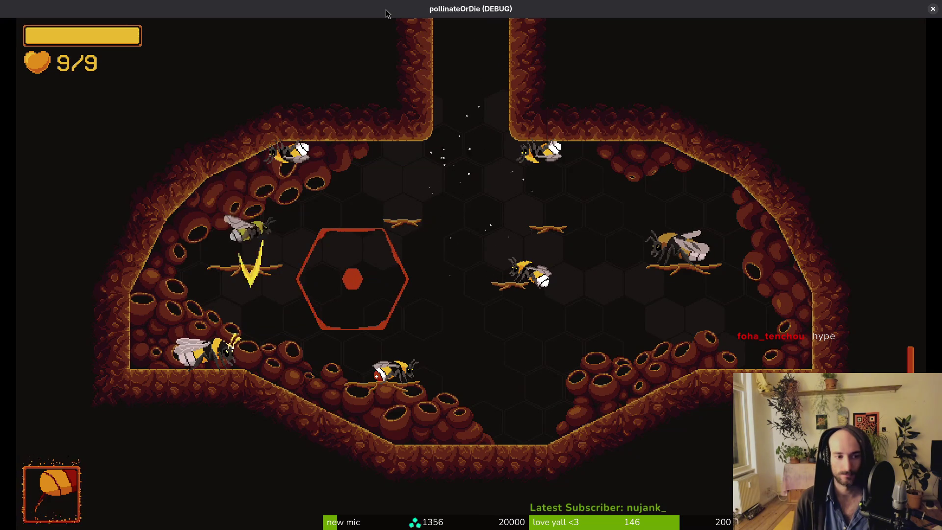
{"action": "key", "text": "i"}
{"action": "key", "text": "e"}
{"action": "key", "text": "Escape"}
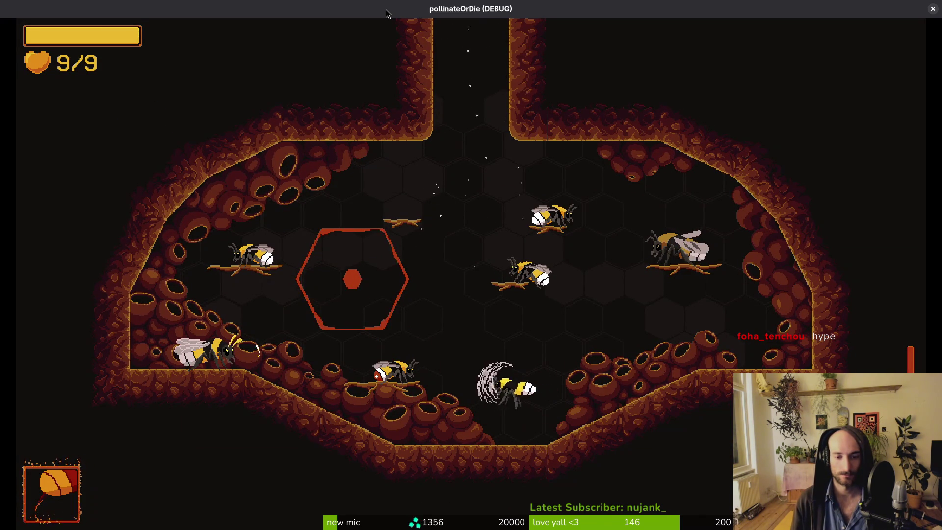
{"action": "key", "text": "Tab"}
{"action": "key", "text": "Escape"}
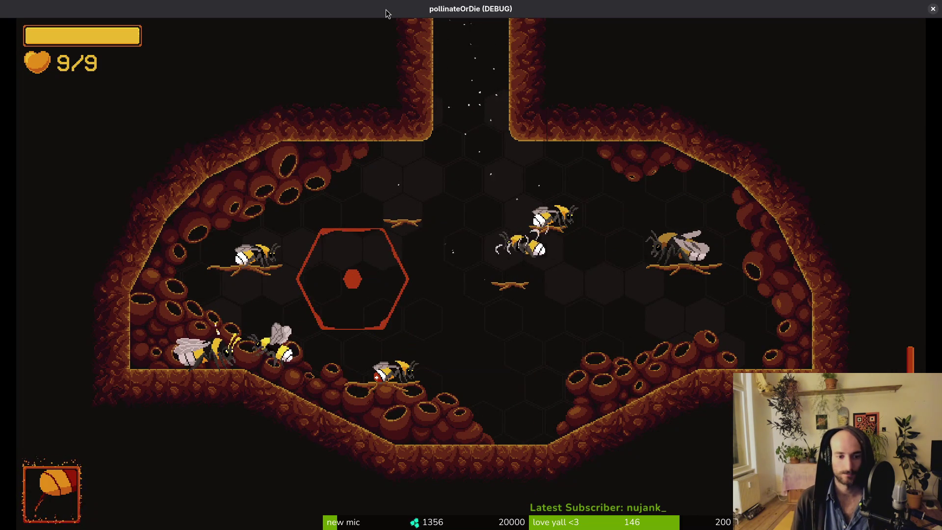
Pause the game, save and quit to the main menu, then quit the game.
{"action": "key", "text": "Escape"}
{"action": "key", "text": "Down"}
{"action": "key", "text": "Down"}
{"action": "key", "text": "Down"}
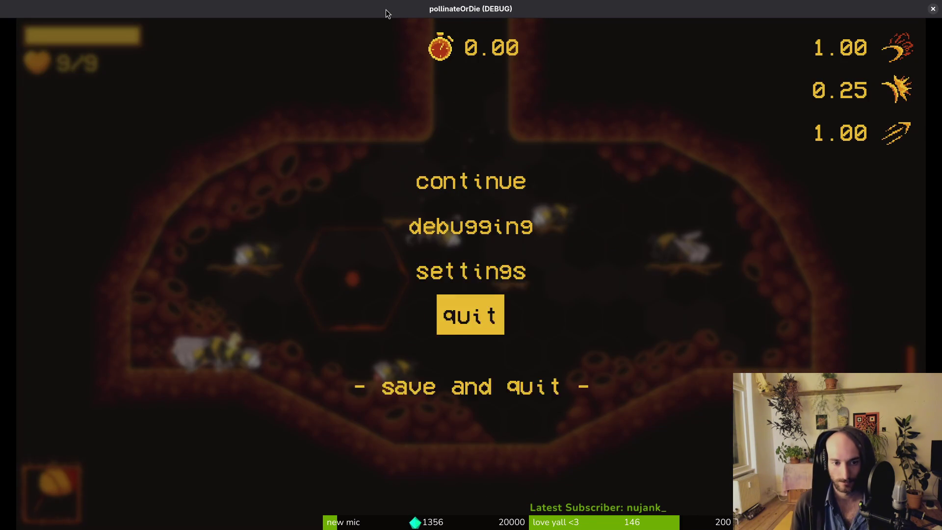
{"action": "key", "text": "Return"}
{"action": "key", "text": "Up"}
{"action": "key", "text": "Up"}
{"action": "key", "text": "Return"}
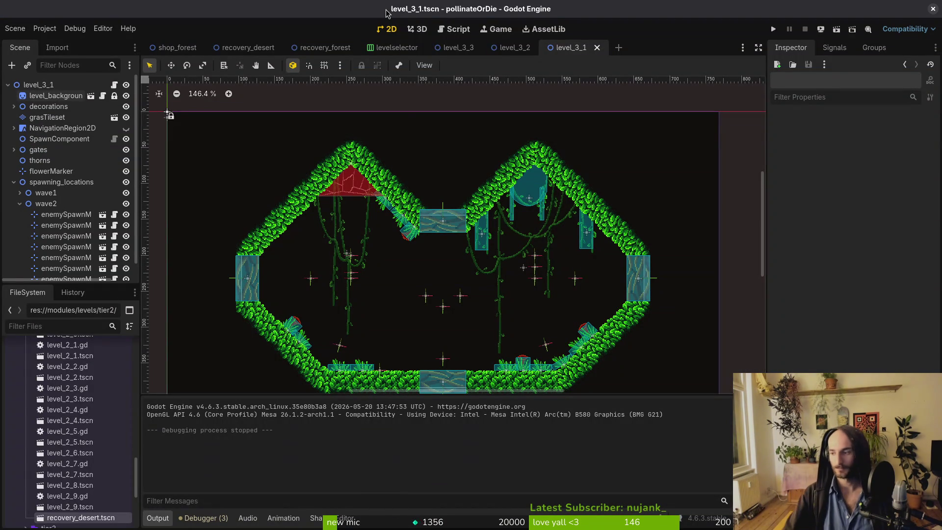
{"action": "key", "text": "alt+Tab"}
Check the repository status in tig, then move into the pollinate-or-die project folder.
{"action": "type", "text": "g"}
{"action": "key", "text": "Return"}
{"action": "key", "text": "s"}
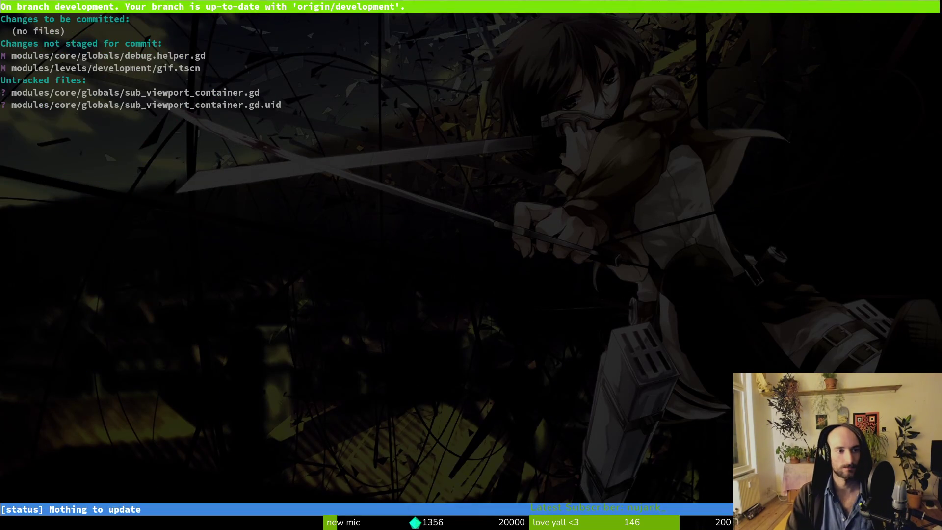
{"action": "key", "text": "q"}
{"action": "key", "text": "q"}
{"action": "type", "text": "cd .."}
{"action": "key", "text": "Return"}
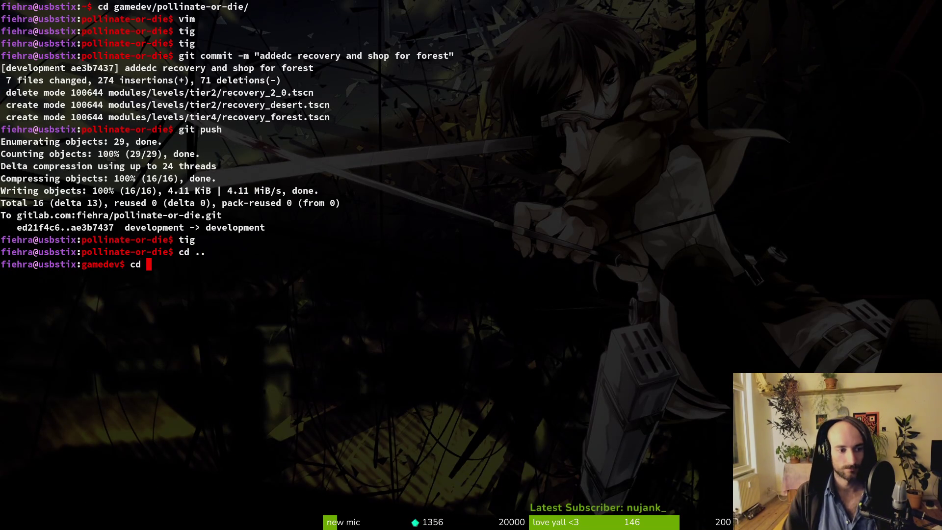
{"action": "type", "text": "pollinate-or-die/"}
{"action": "key", "text": "Return"}
Go into assets/aseprite and run tig there.
{"action": "type", "text": "cd assets/"}
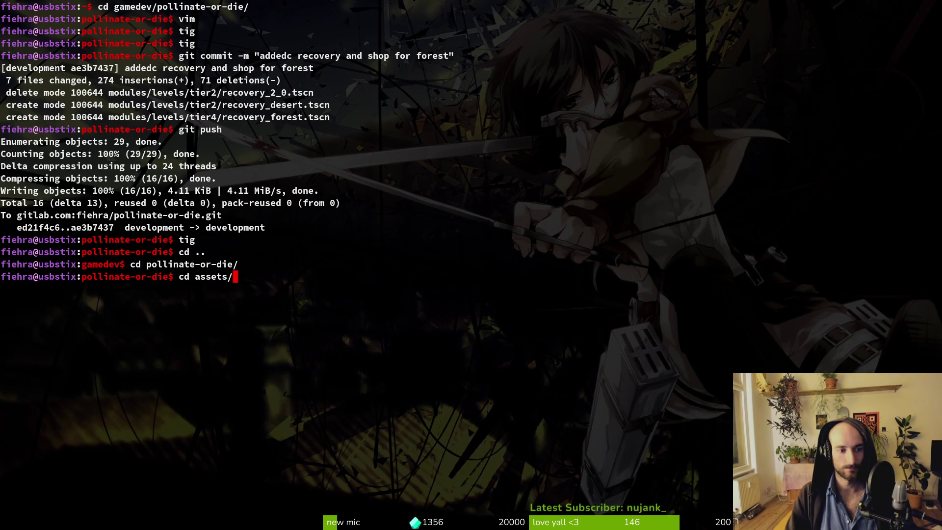
{"action": "key", "text": "Return"}
{"action": "type", "text": "cd ase"}
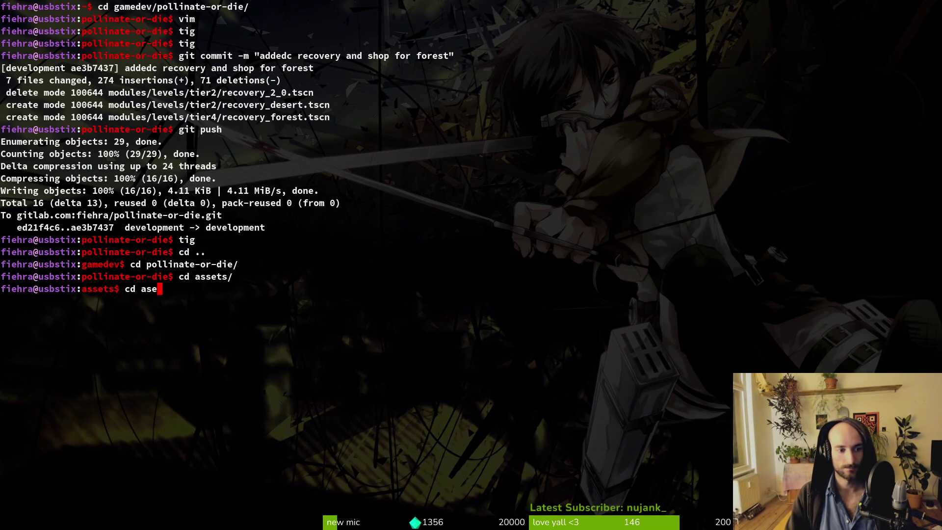
{"action": "key", "text": "Tab"}
{"action": "key", "text": "Return"}
{"action": "type", "text": "tig"}
{"action": "key", "text": "Return"}
Toggle staging on bumblebee.aseprite, quit tig, and cd up twice to pollinate-or-die.
{"action": "key", "text": "Down"}
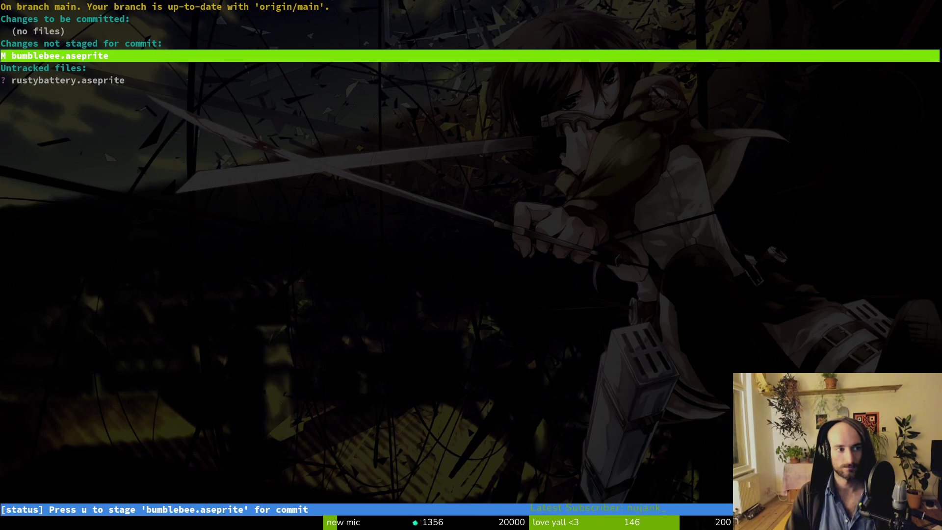
{"action": "type", "text": "uqg"}
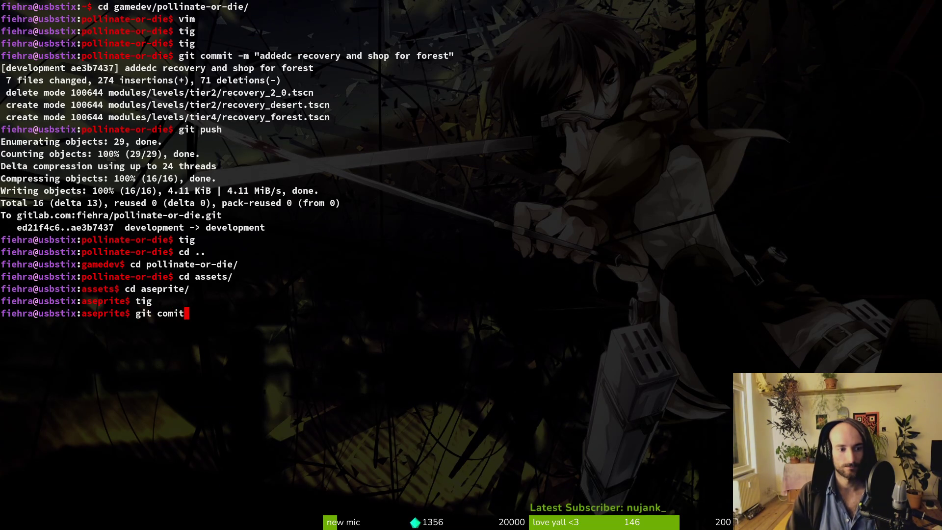
{"action": "key", "text": "Up"}
{"action": "key", "text": "Return"}
{"action": "key", "text": "s"}
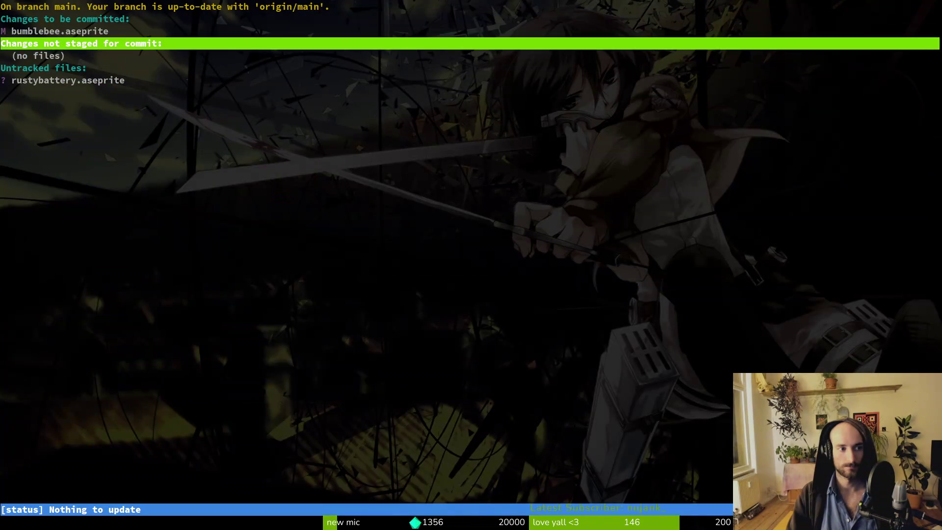
{"action": "key", "text": "u"}
{"action": "key", "text": "q"}
{"action": "type", "text": "cd .."}
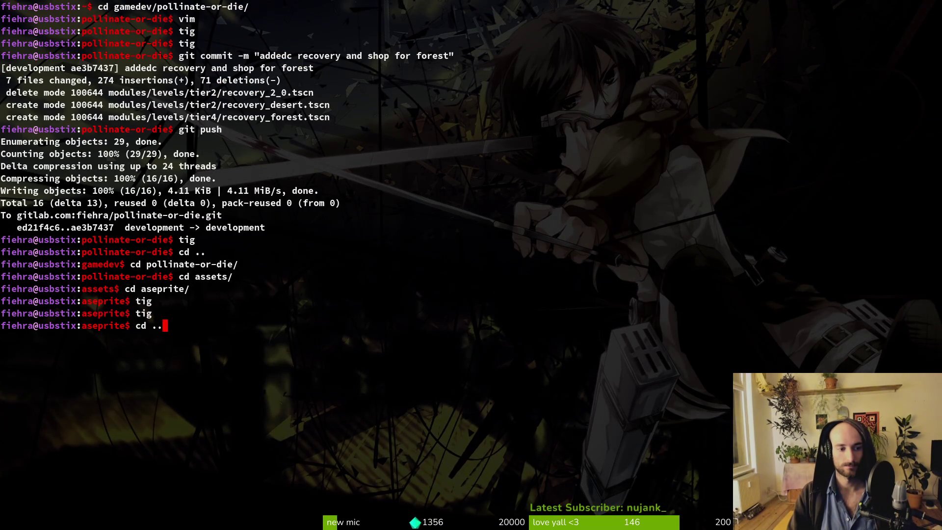
{"action": "key", "text": "Return"}
{"action": "type", "text": ".."}
{"action": "key", "text": "Return"}
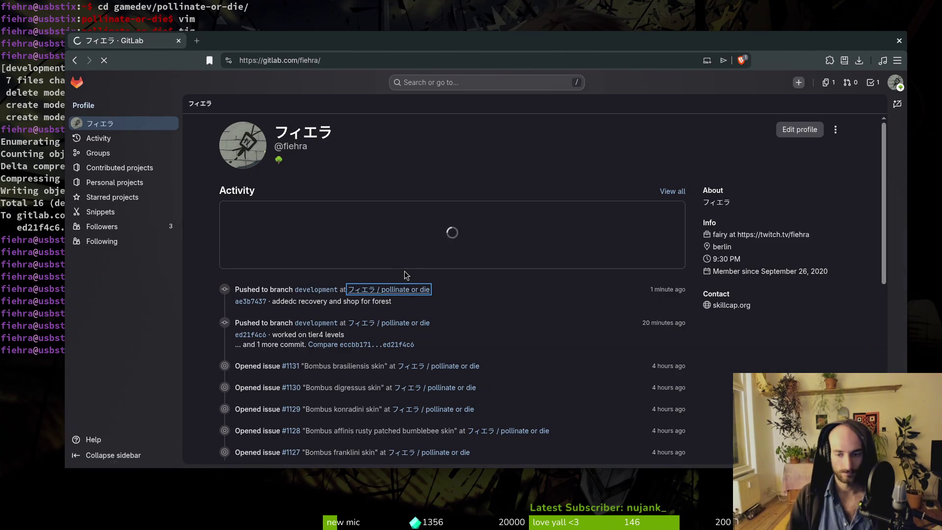
Close work item #1106 'tier2 levels forest' from the steam nextfest demo milestone.
{"action": "left_click", "coordinate": [405, 289]}
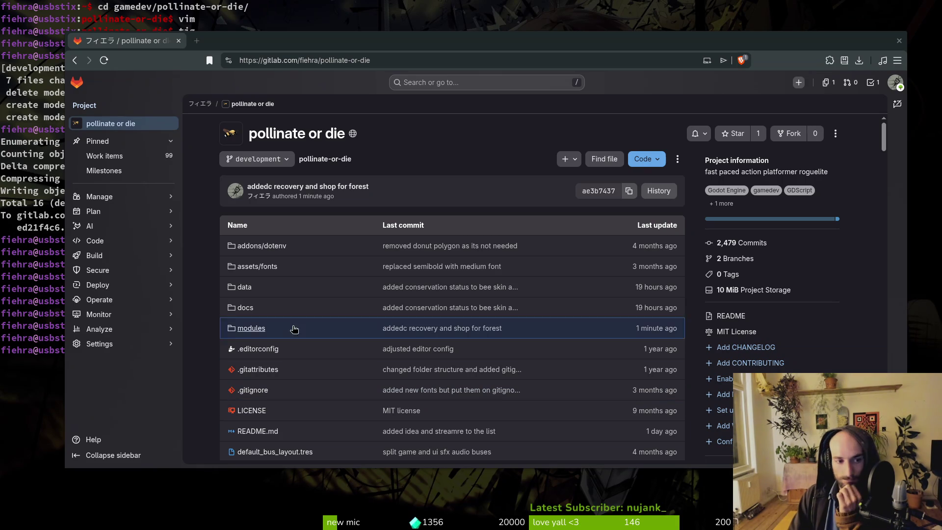
{"action": "mouse_move", "coordinate": [126, 216]}
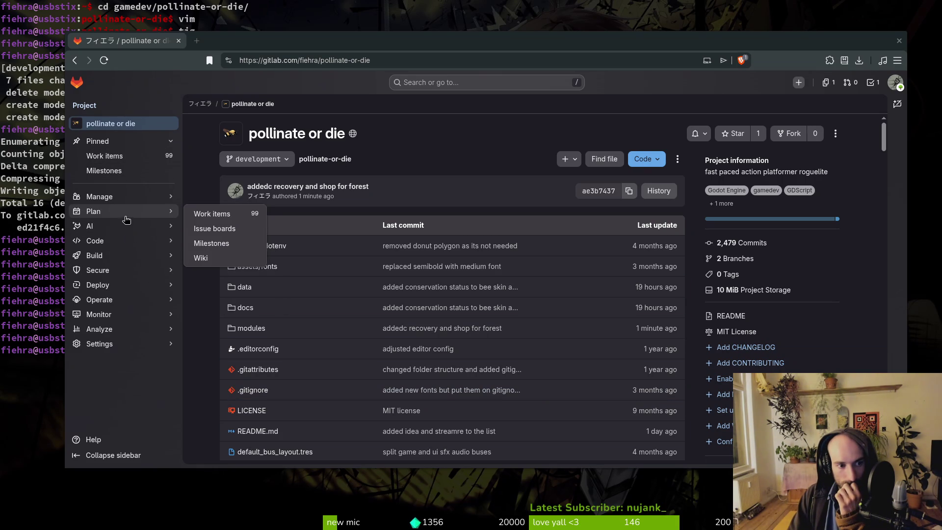
{"action": "left_click", "coordinate": [253, 243]}
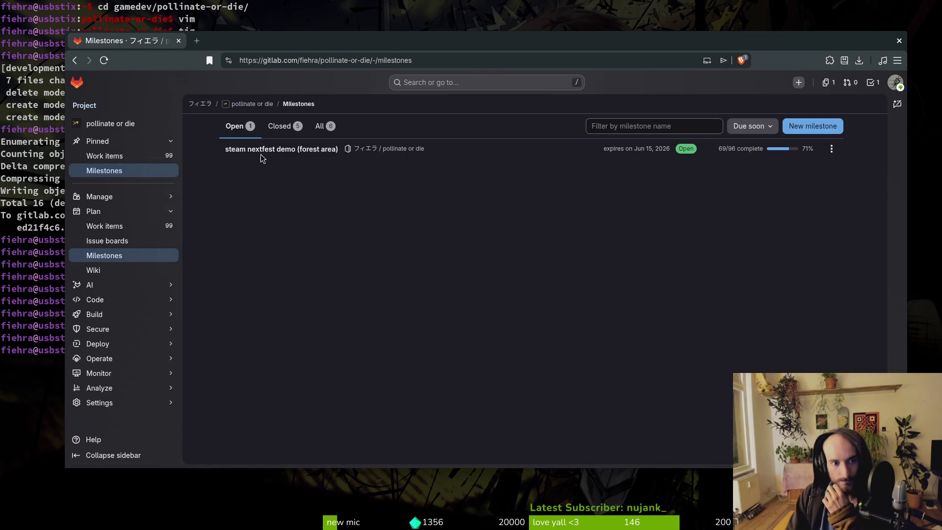
{"action": "left_click", "coordinate": [265, 152]}
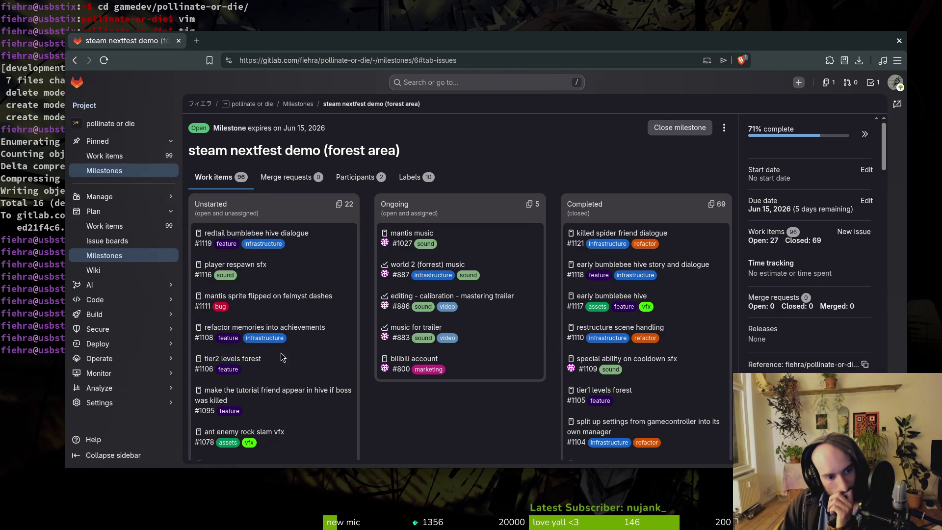
{"action": "left_click", "coordinate": [248, 360]}
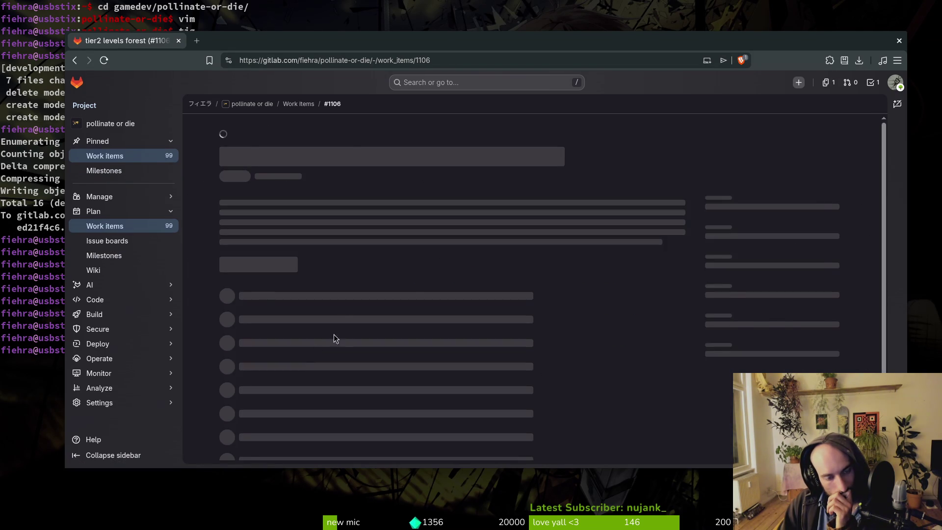
{"action": "scroll", "coordinate": [373, 314], "scroll_direction": "down", "scroll_amount": 5}
{"action": "left_click", "coordinate": [295, 440]}
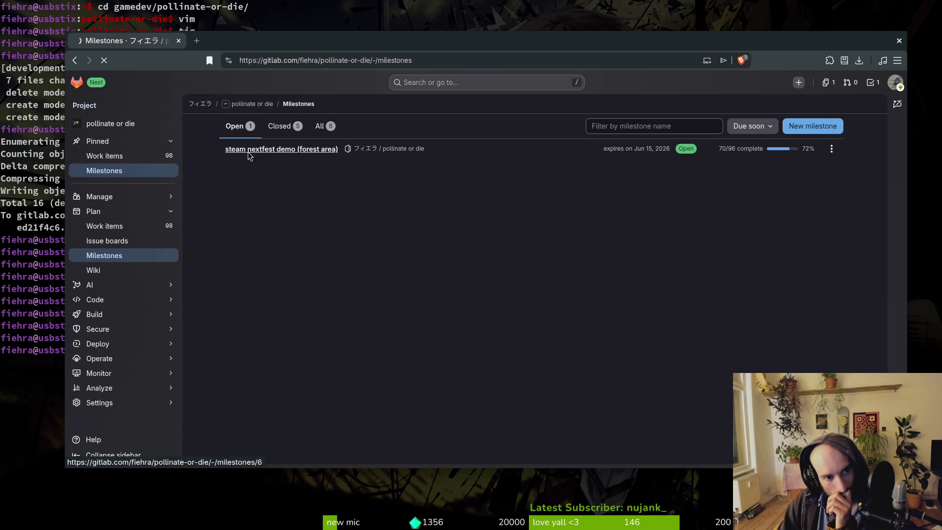
Review the steam nextfest demo (forest area) board: 72%, 26 open, 70 closed.
{"action": "left_click", "coordinate": [247, 151]}
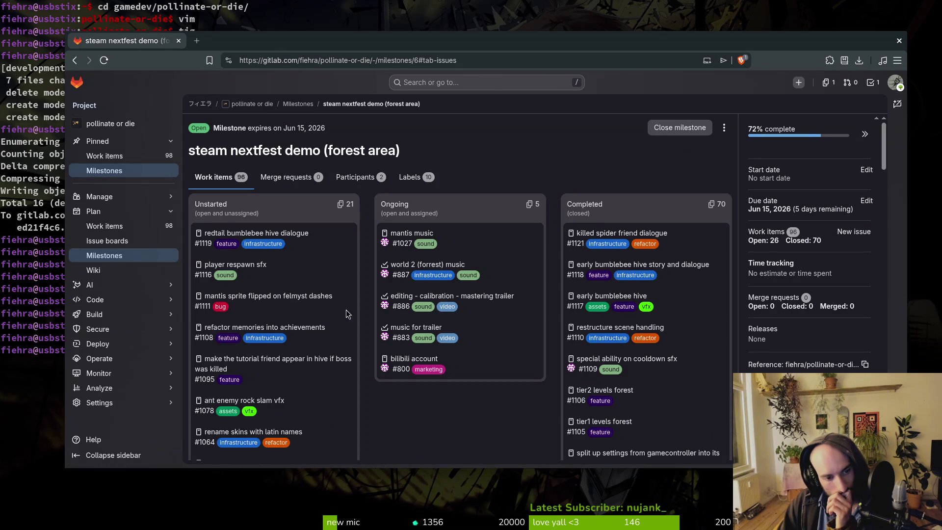
{"action": "scroll", "coordinate": [351, 320], "scroll_direction": "down", "scroll_amount": 3}
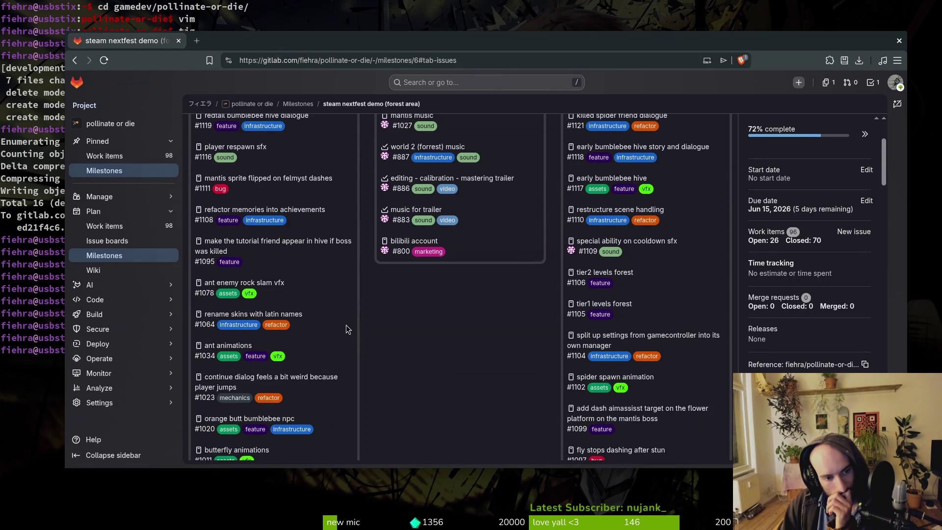
{"action": "scroll", "coordinate": [345, 328], "scroll_direction": "down", "scroll_amount": 3}
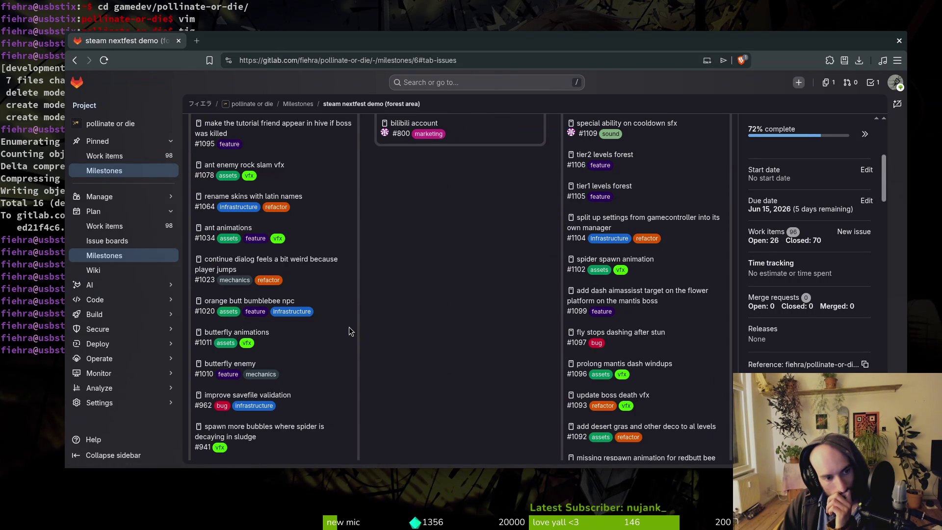
{"action": "scroll", "coordinate": [349, 328], "scroll_direction": "down", "scroll_amount": 2}
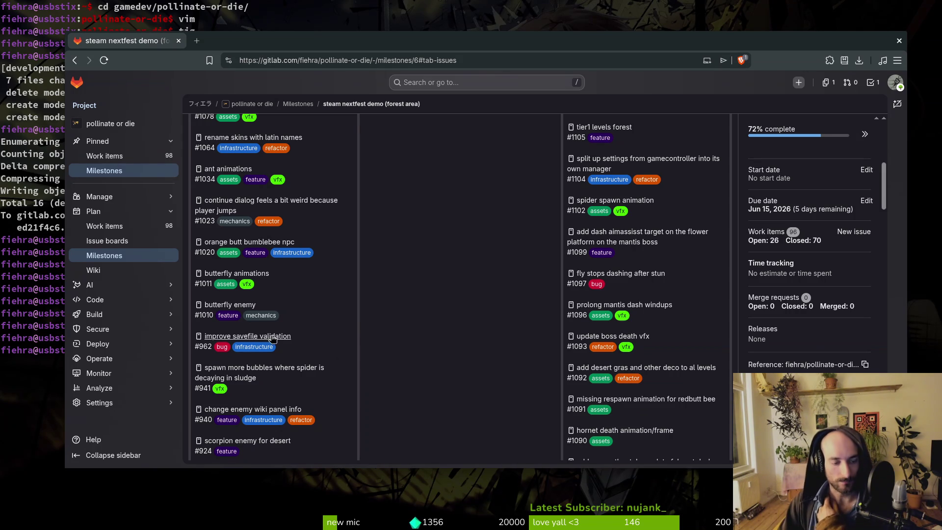
{"action": "scroll", "coordinate": [366, 371], "scroll_direction": "down", "scroll_amount": 3}
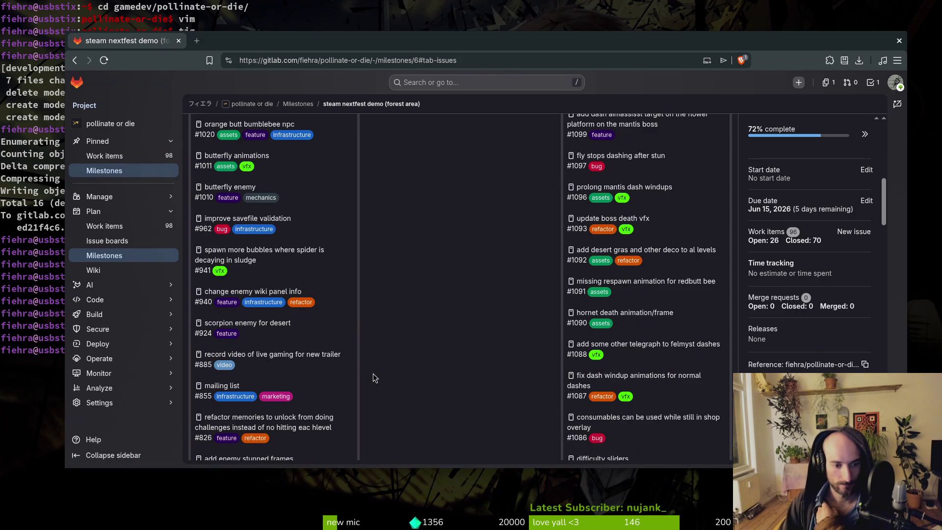
{"action": "scroll", "coordinate": [373, 374], "scroll_direction": "down", "scroll_amount": 2}
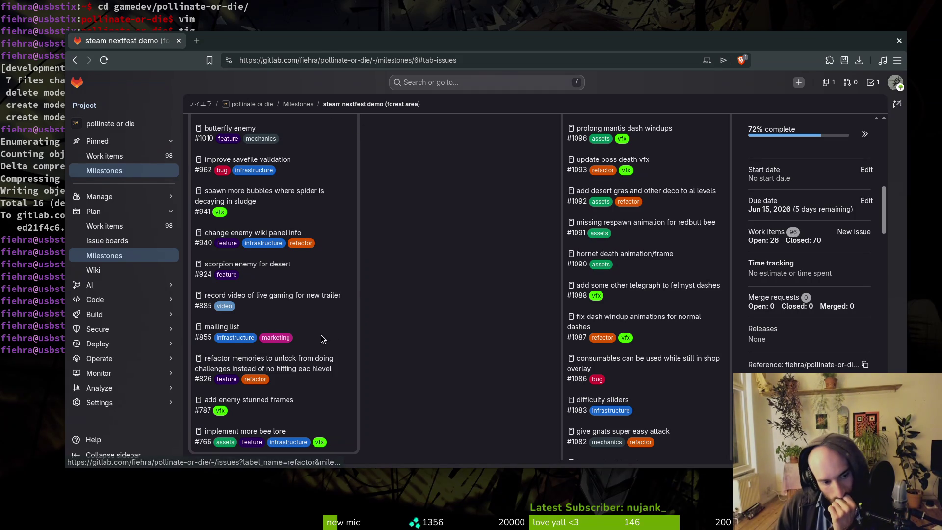
{"action": "scroll", "coordinate": [377, 312], "scroll_direction": "up", "scroll_amount": 10}
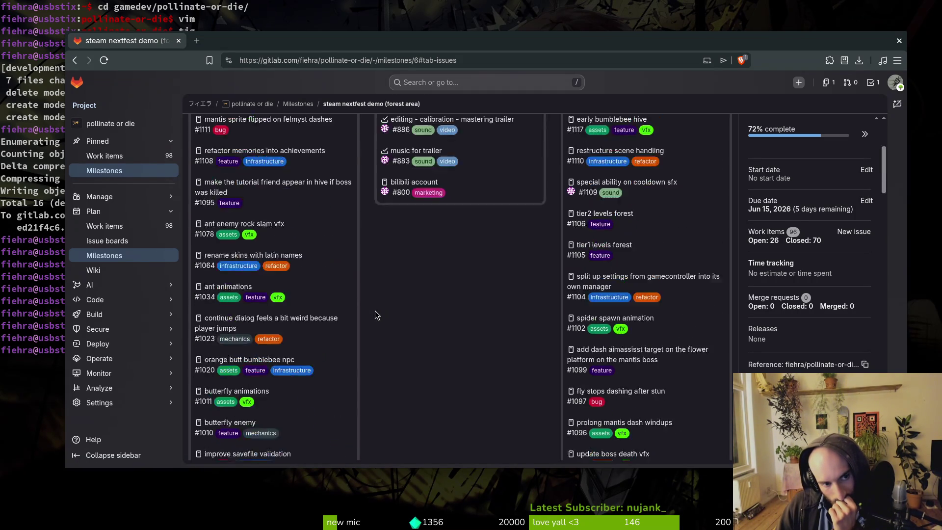